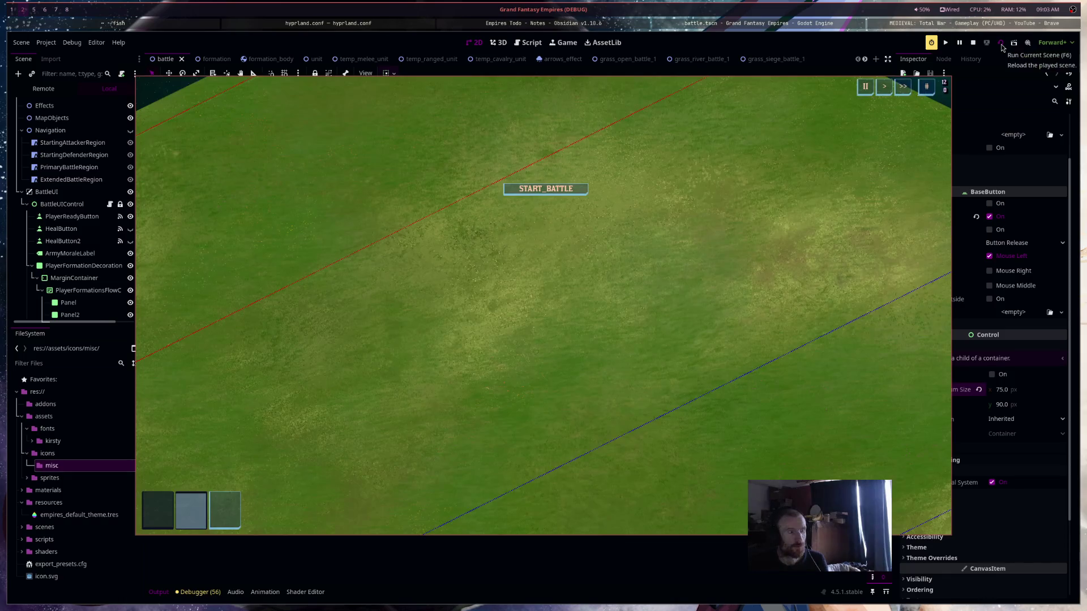
Toggle the third formation slot on and off several times in the running battle
{"action": "left_click", "coordinate": [230, 522]}
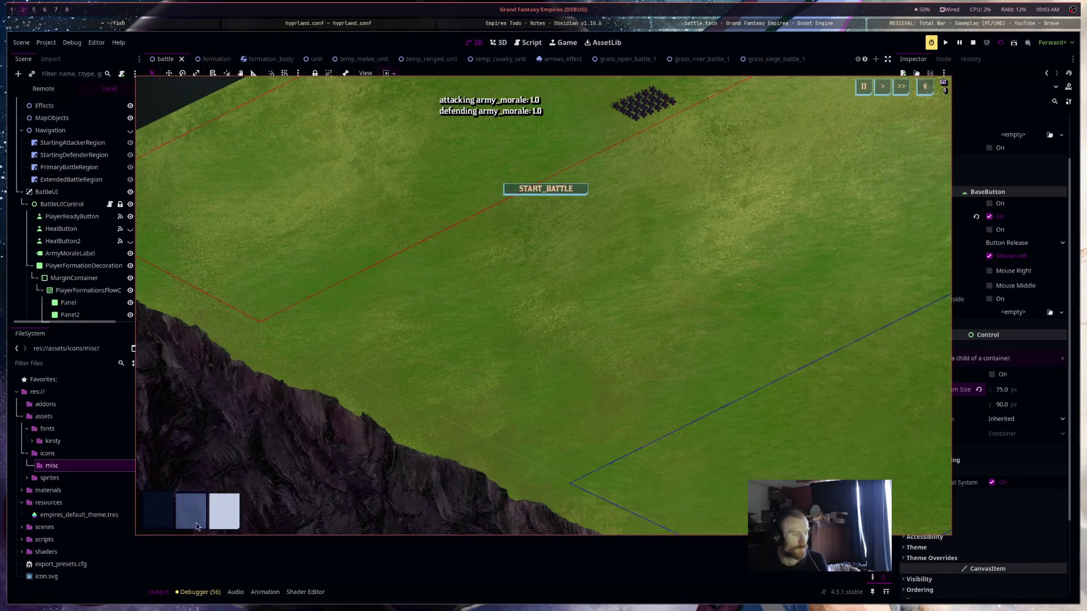
{"action": "left_click", "coordinate": [220, 521]}
{"action": "left_click", "coordinate": [220, 521]}
{"action": "left_click", "coordinate": [223, 520]}
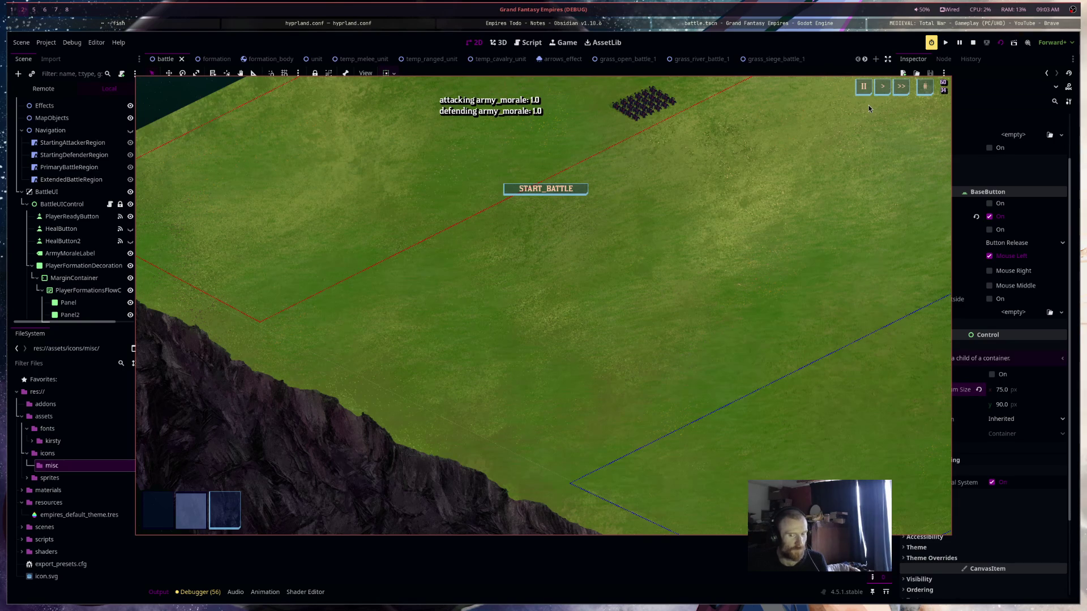
Pan and zoom the battle camera to view the second army, then stop the game
{"action": "mouse_move", "coordinate": [529, 354]}
{"action": "left_mouse_down"}
{"action": "mouse_move", "coordinate": [389, 405]}
{"action": "mouse_move", "coordinate": [342, 437]}
{"action": "left_mouse_up"}
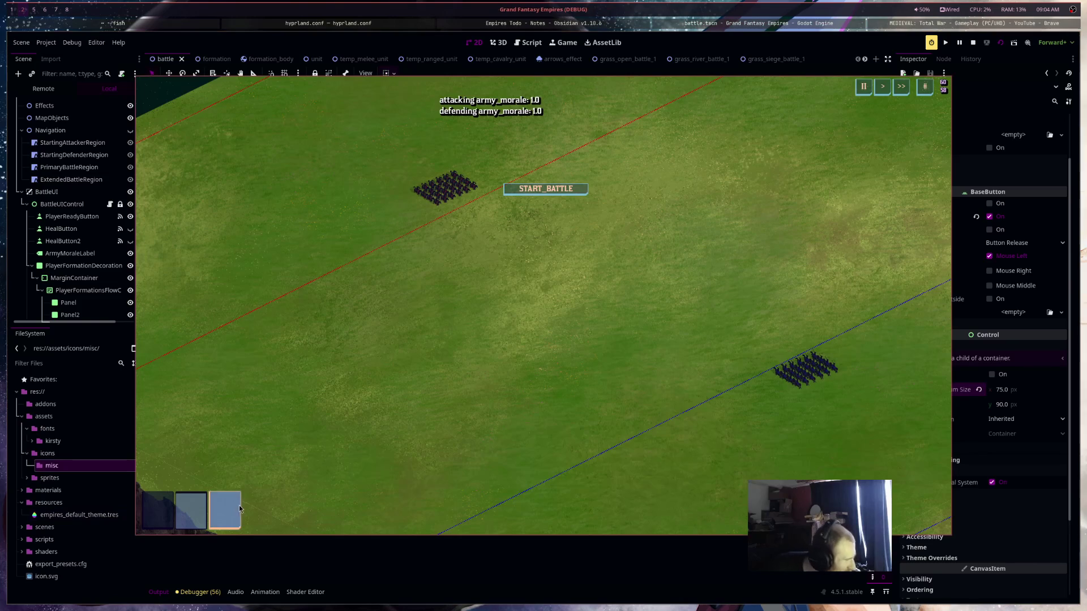
{"action": "scroll", "coordinate": [566, 376], "scroll_direction": "down", "scroll_amount": 5}
{"action": "scroll", "coordinate": [630, 382], "scroll_direction": "up", "scroll_amount": 4}
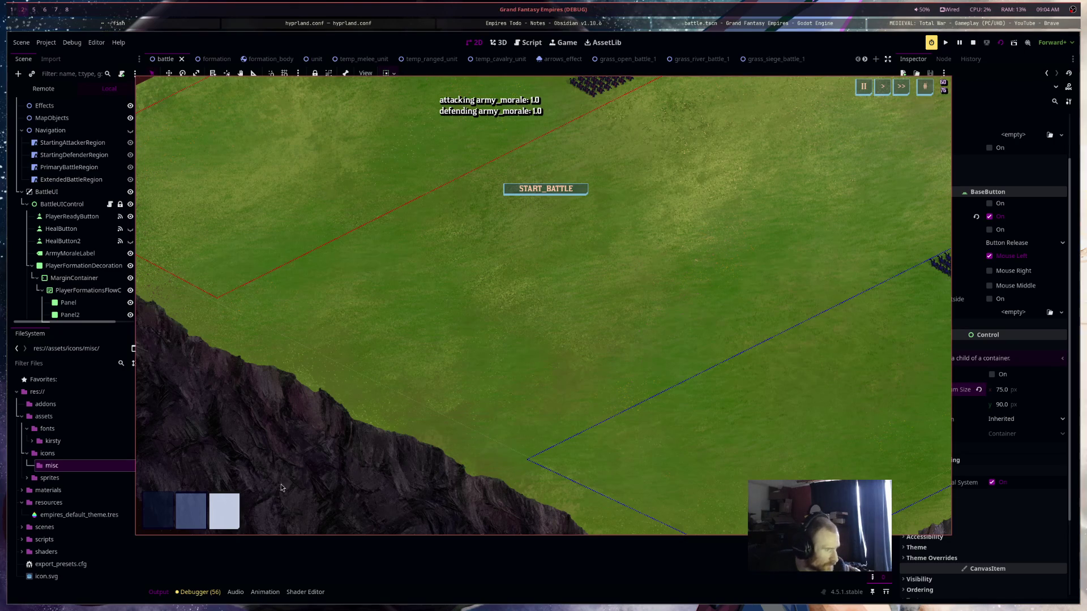
{"action": "left_click", "coordinate": [972, 45]}
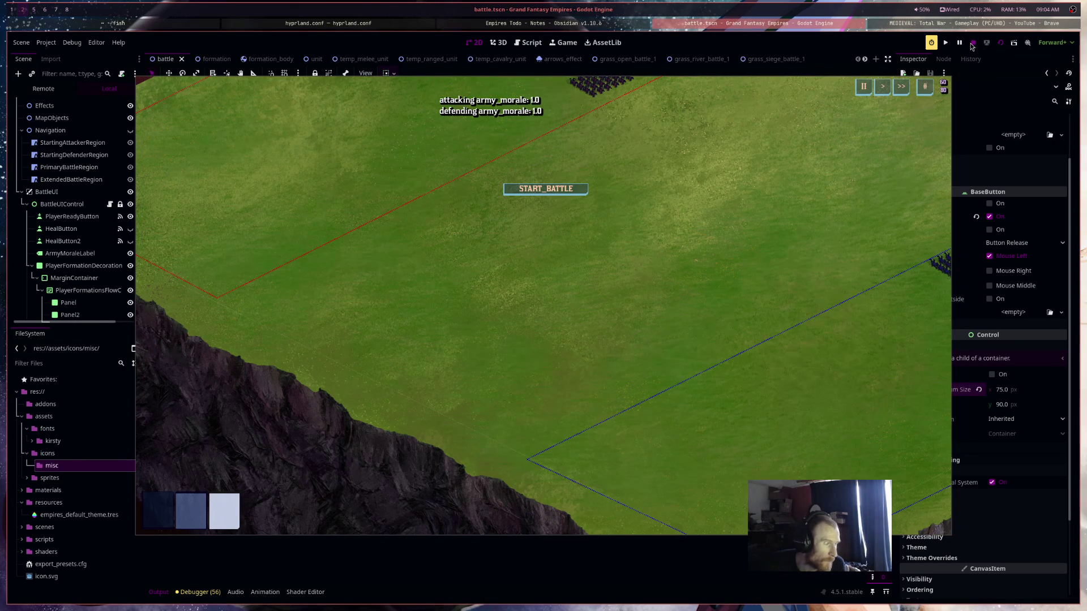
Select the PlayerFormationsFlowContainer, then its third slot, the Button node
{"action": "scroll", "coordinate": [616, 354], "scroll_direction": "down", "scroll_amount": 3}
{"action": "left_click", "coordinate": [733, 329]}
{"action": "scroll", "coordinate": [733, 325], "scroll_direction": "down", "scroll_amount": 5}
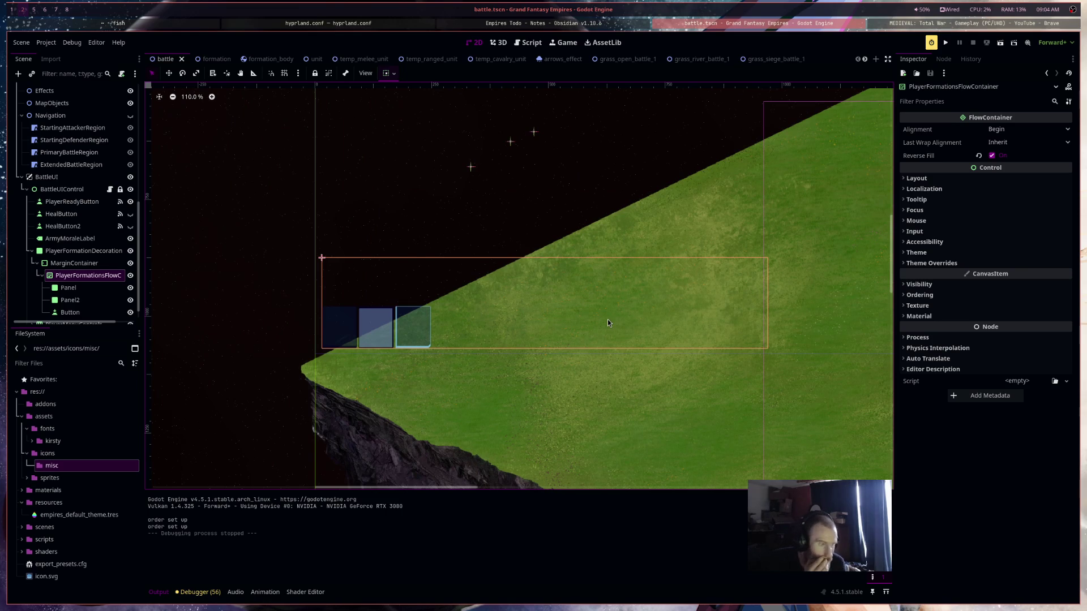
{"action": "scroll", "coordinate": [380, 364], "scroll_direction": "up", "scroll_amount": 4}
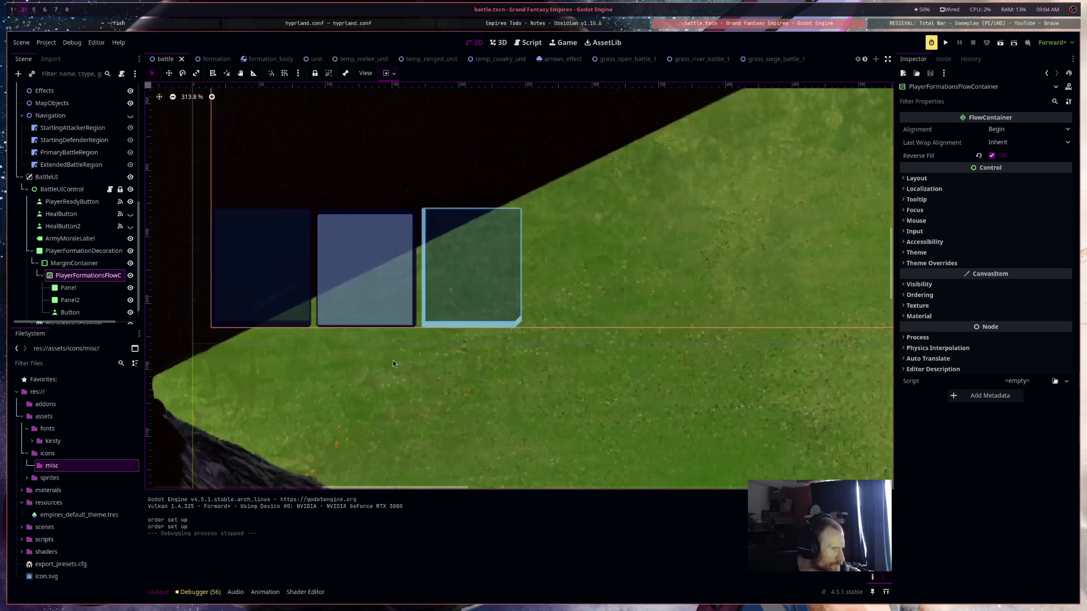
{"action": "scroll", "coordinate": [420, 348], "scroll_direction": "down", "scroll_amount": 3}
{"action": "left_click", "coordinate": [456, 318]}
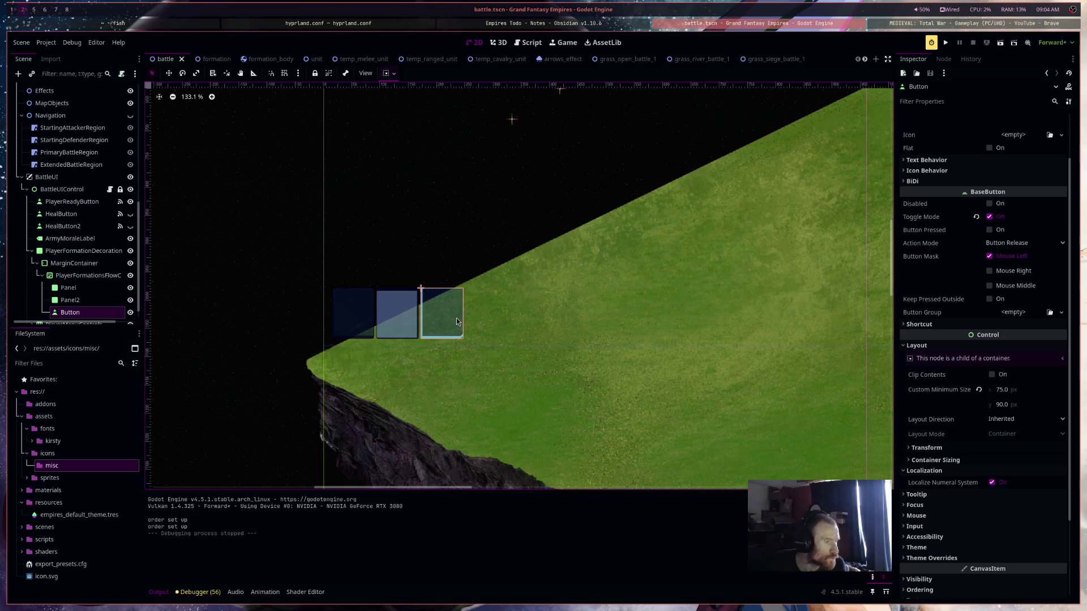
Delete the Panel and Panel2 nodes, then begin renaming the Button node
{"action": "left_click", "coordinate": [90, 303]}
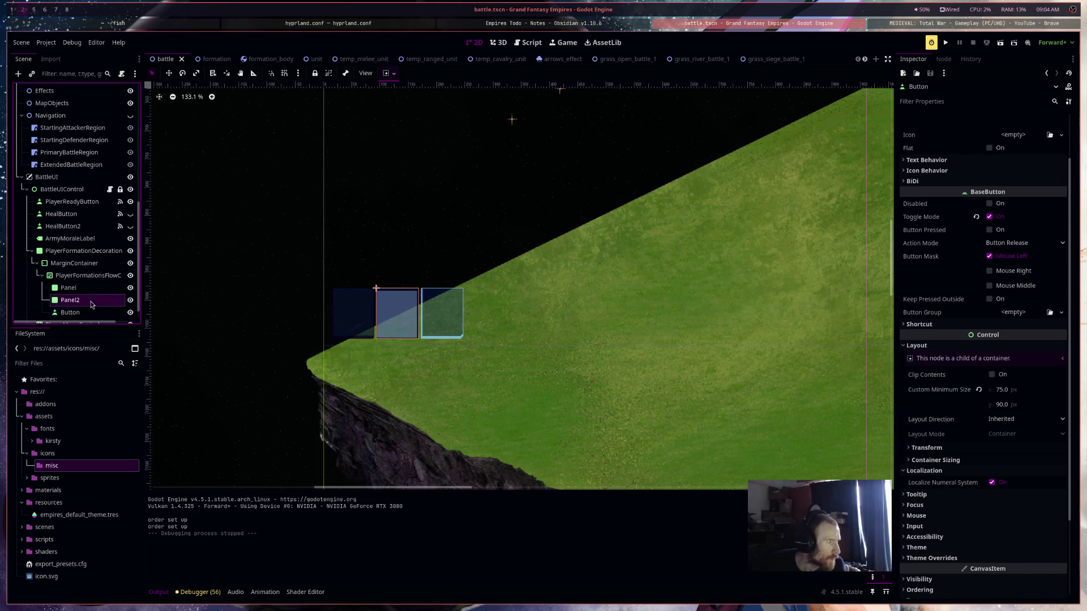
{"action": "left_click", "coordinate": [95, 289], "text": "shift"}
{"action": "right_click", "coordinate": [95, 292]}
{"action": "left_click", "coordinate": [172, 463]}
{"action": "left_click", "coordinate": [567, 321]}
{"action": "double_click", "coordinate": [97, 299]}
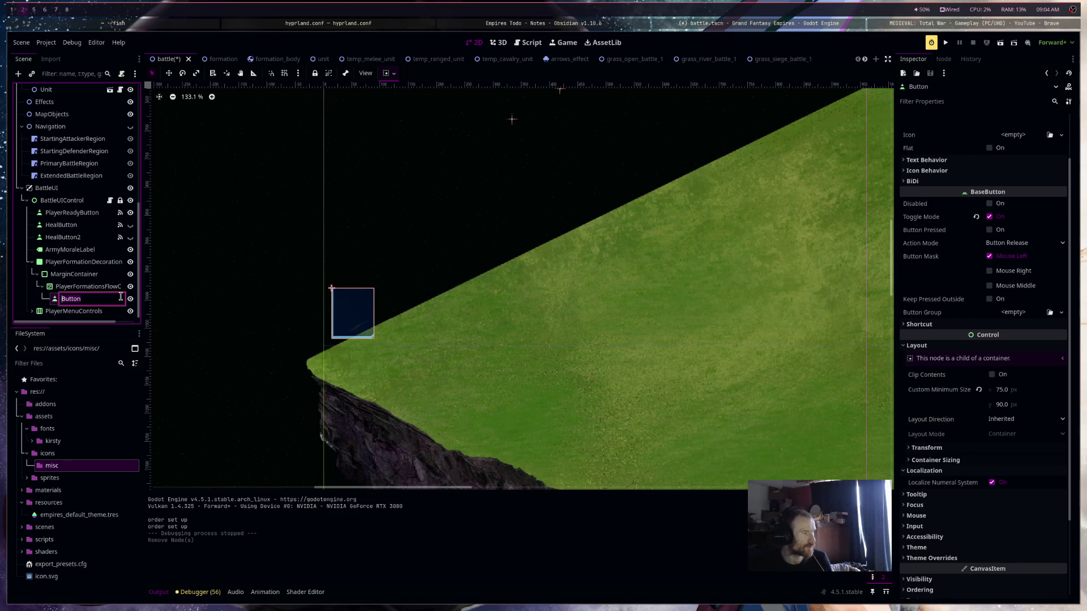
Rename the Button node to FormationButton and save the battle scene
{"action": "type", "text": "P"}
{"action": "type", "text": "Formati"}
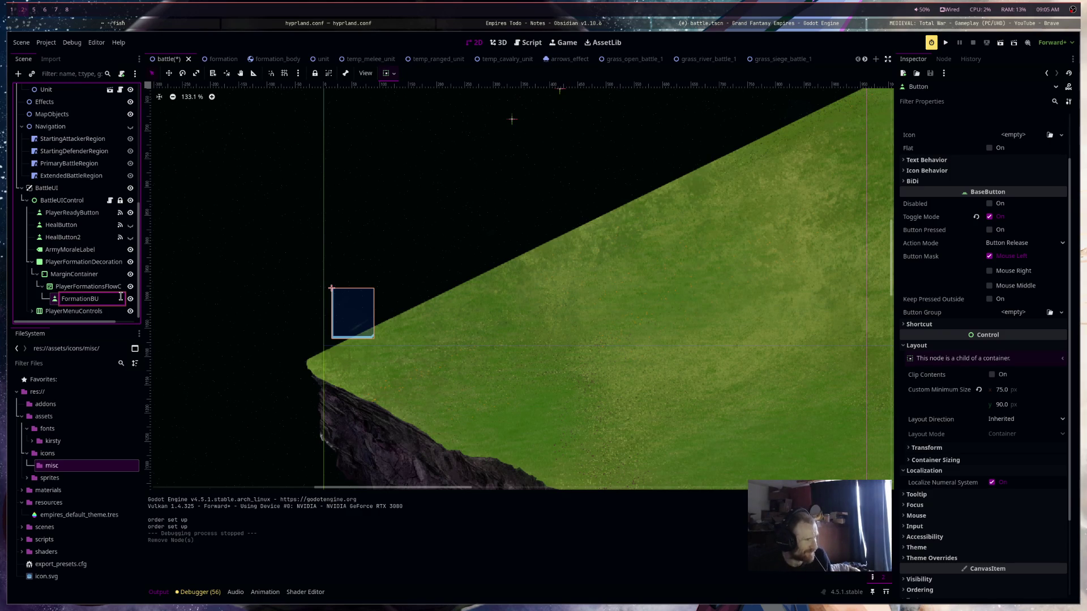
{"action": "type", "text": "on"}
{"action": "key", "text": "Return"}
{"action": "key", "text": "ctrl+s"}
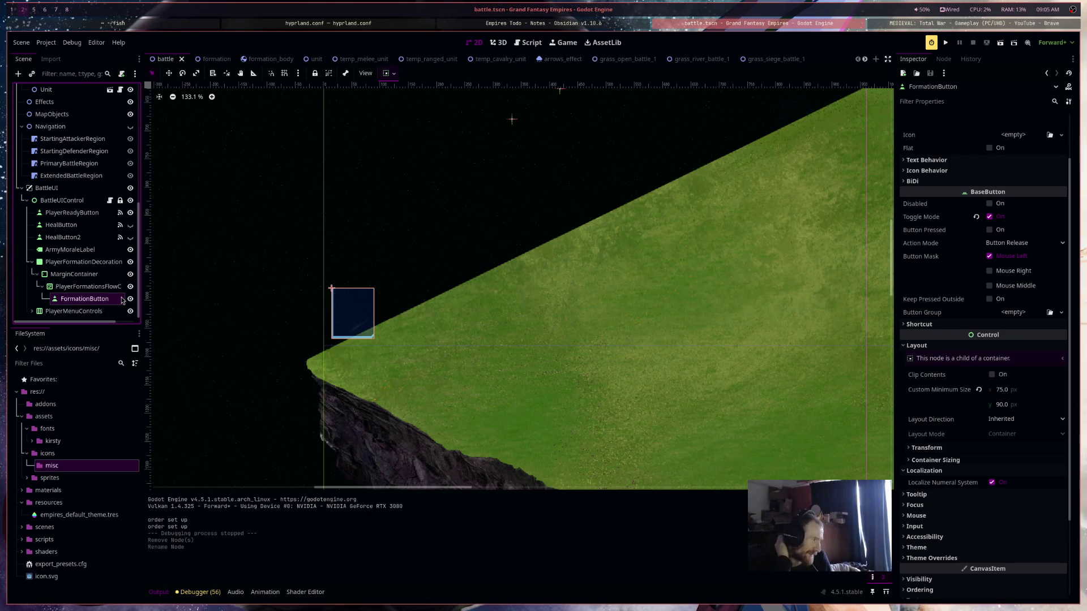
Duplicate FormationButton, then undo the duplicates so it stays the only child
{"action": "key", "text": "ctrl+d"}
{"action": "key", "text": "ctrl+d"}
{"action": "key", "text": "ctrl+d"}
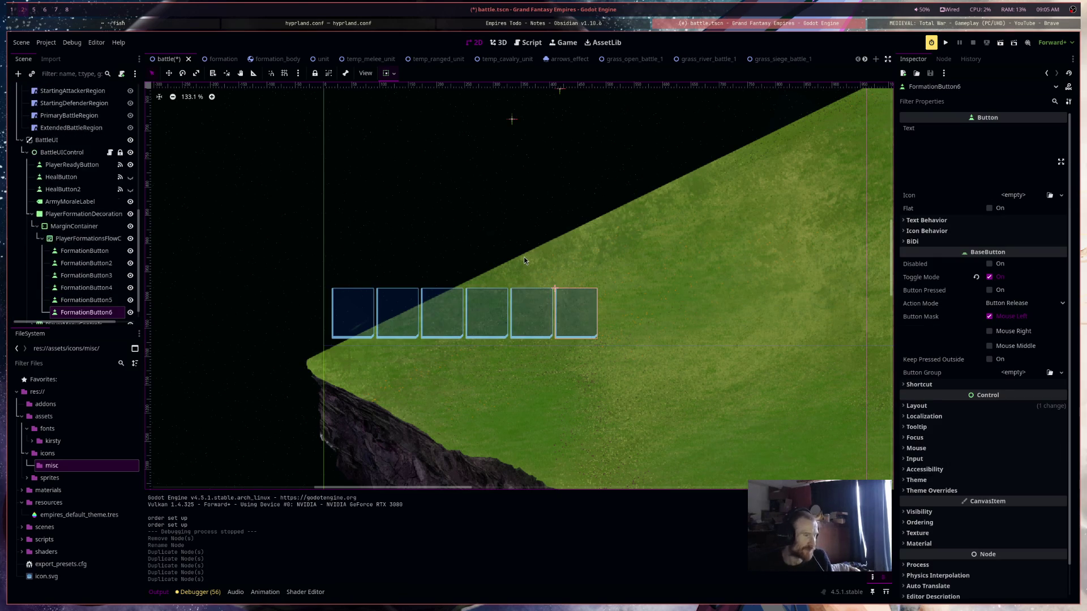
{"action": "scroll", "coordinate": [525, 257], "scroll_direction": "down", "scroll_amount": 5}
{"action": "scroll", "coordinate": [569, 317], "scroll_direction": "up", "scroll_amount": 8}
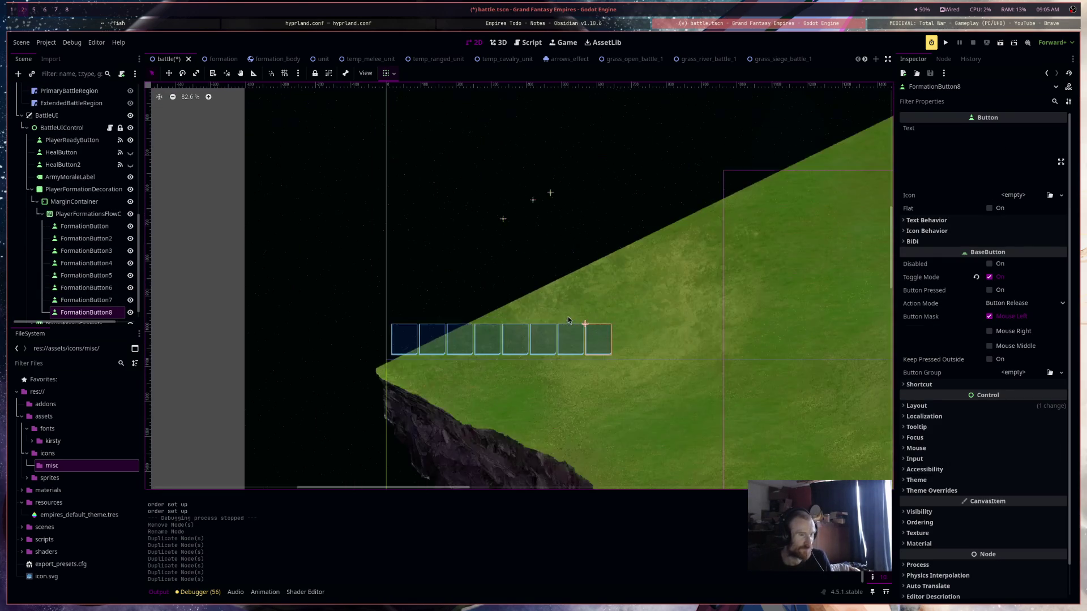
{"action": "key", "text": "ctrl+z"}
{"action": "key", "text": "ctrl+z"}
{"action": "key", "text": "ctrl+z"}
{"action": "key", "text": "ctrl+z"}
{"action": "key", "text": "ctrl+z"}
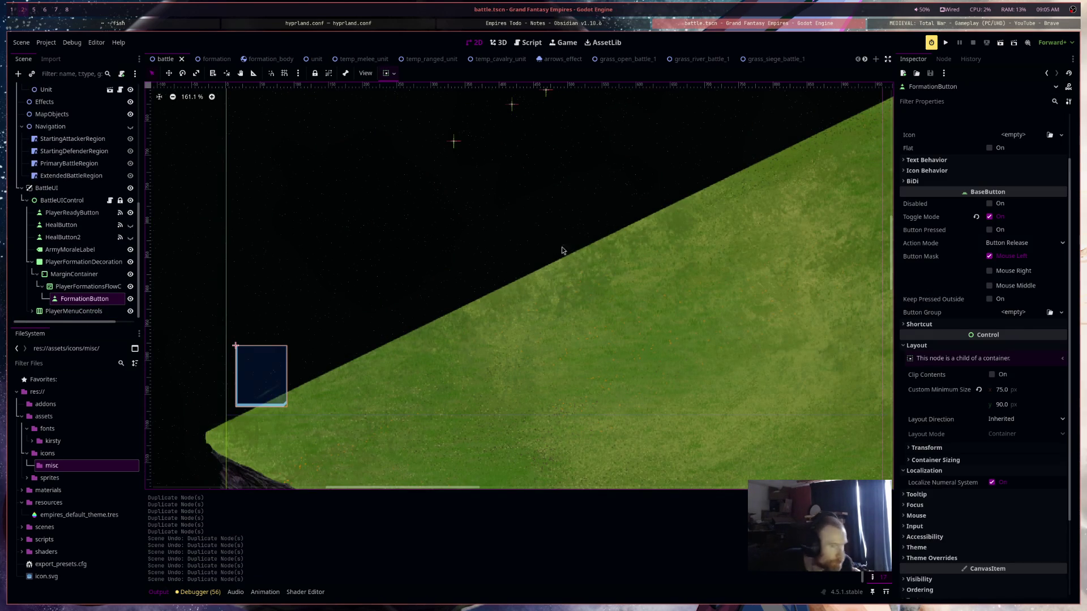
Check Toggle Mode and Button Mask, recentre the canvas, and run the current battle scene
{"action": "scroll", "coordinate": [951, 328], "scroll_direction": "up", "scroll_amount": 2}
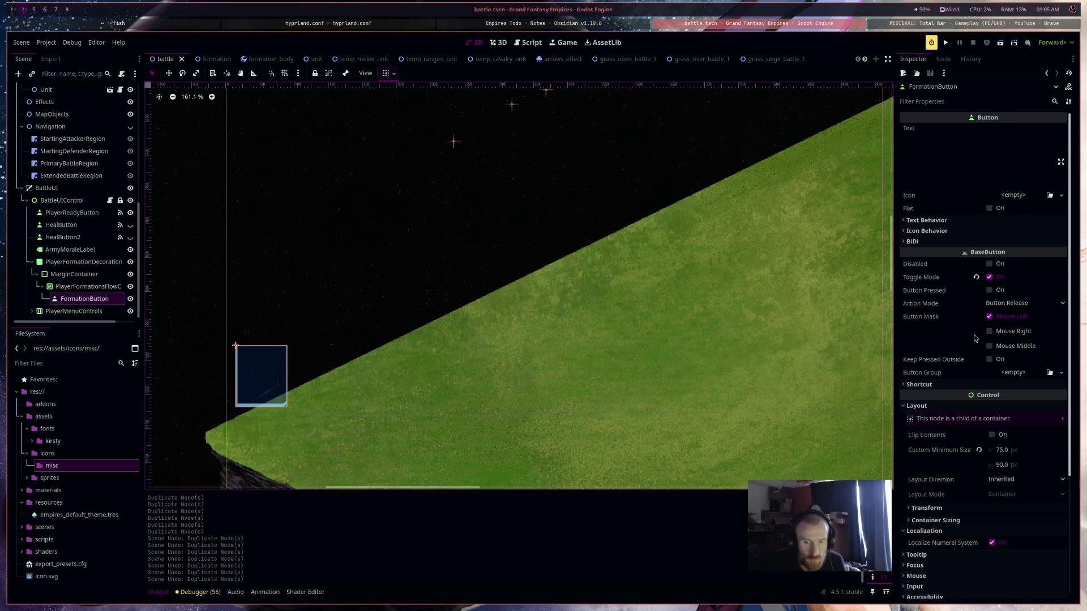
{"action": "mouse_move", "coordinate": [975, 343]}
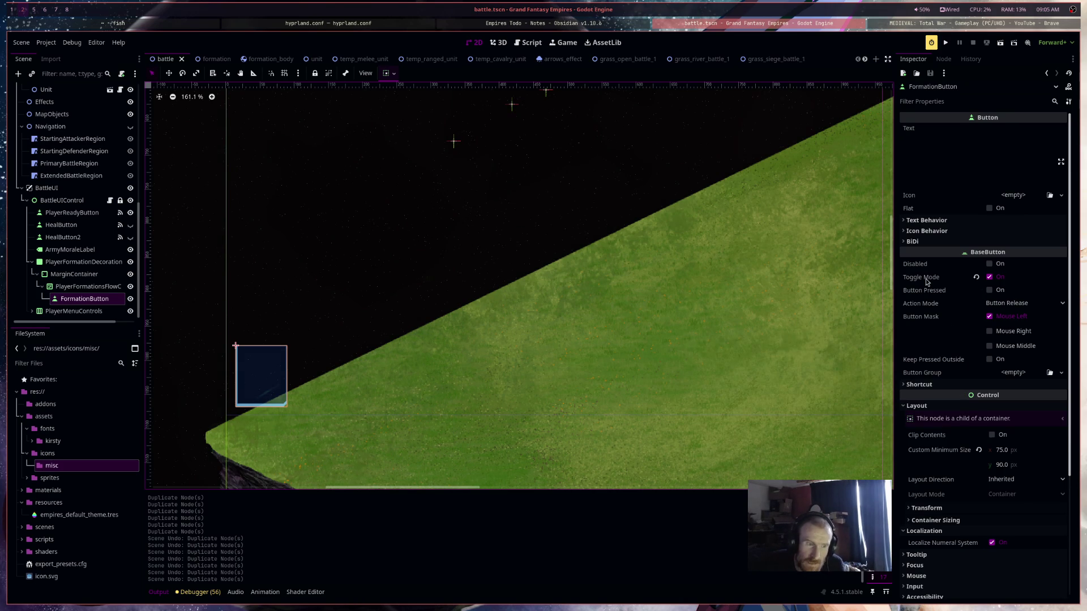
{"action": "mouse_move", "coordinate": [927, 282]}
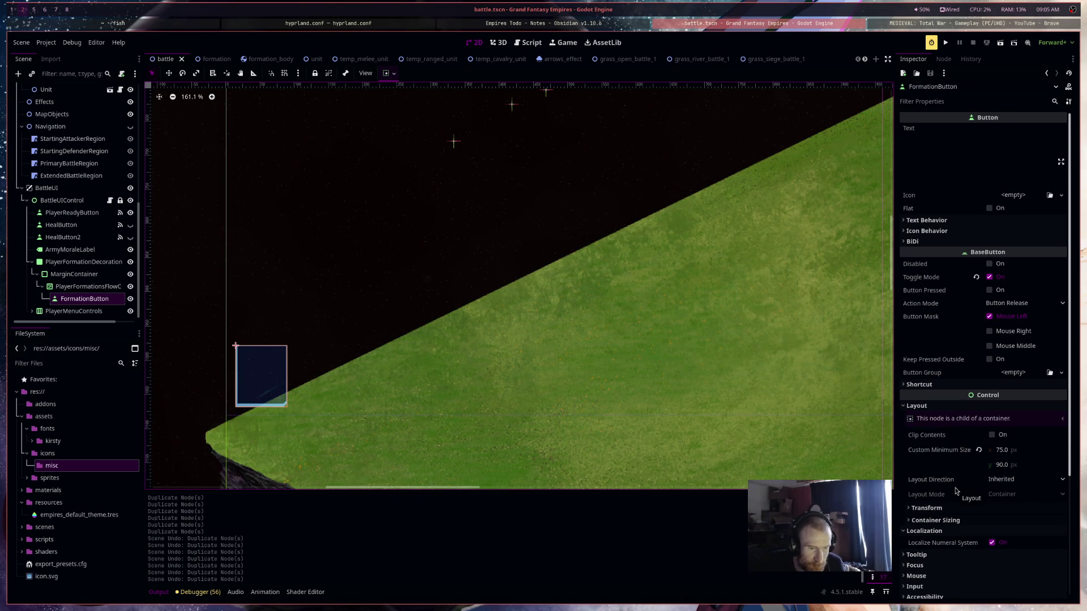
{"action": "left_click_drag", "start_coordinate": [483, 382], "coordinate": [692, 338]}
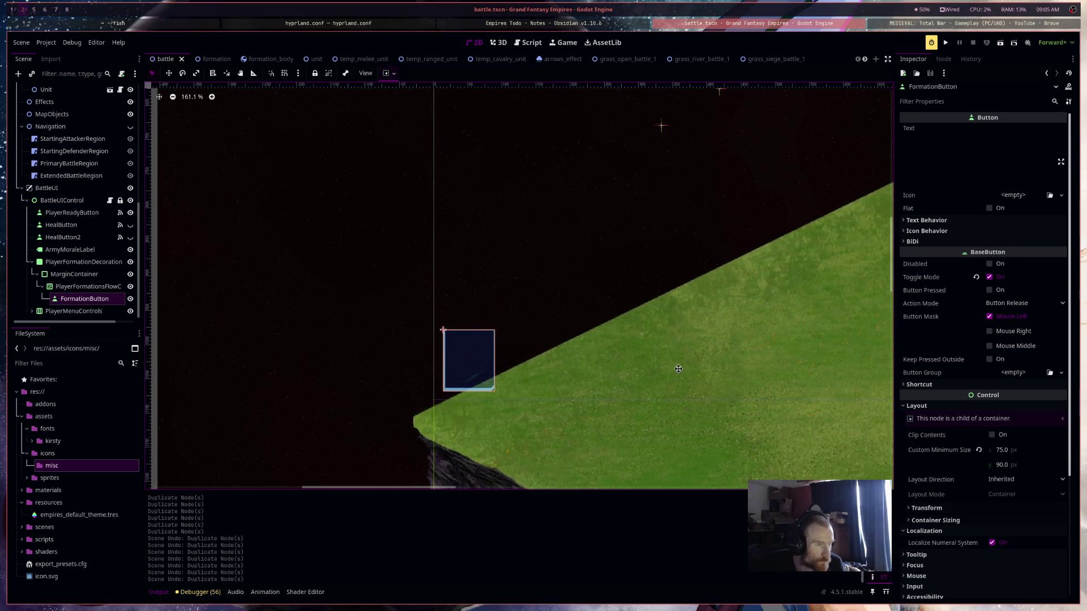
{"action": "scroll", "coordinate": [452, 383], "scroll_direction": "up", "scroll_amount": 8}
{"action": "scroll", "coordinate": [467, 392], "scroll_direction": "down", "scroll_amount": 3}
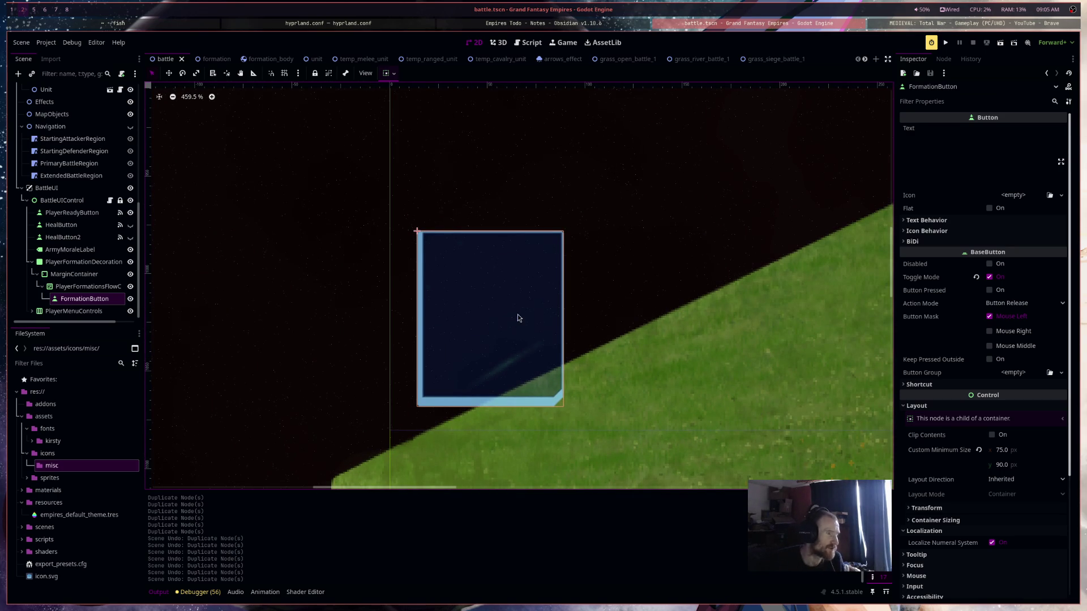
{"action": "scroll", "coordinate": [523, 308], "scroll_direction": "down", "scroll_amount": 4}
{"action": "scroll", "coordinate": [572, 228], "scroll_direction": "down", "scroll_amount": 8}
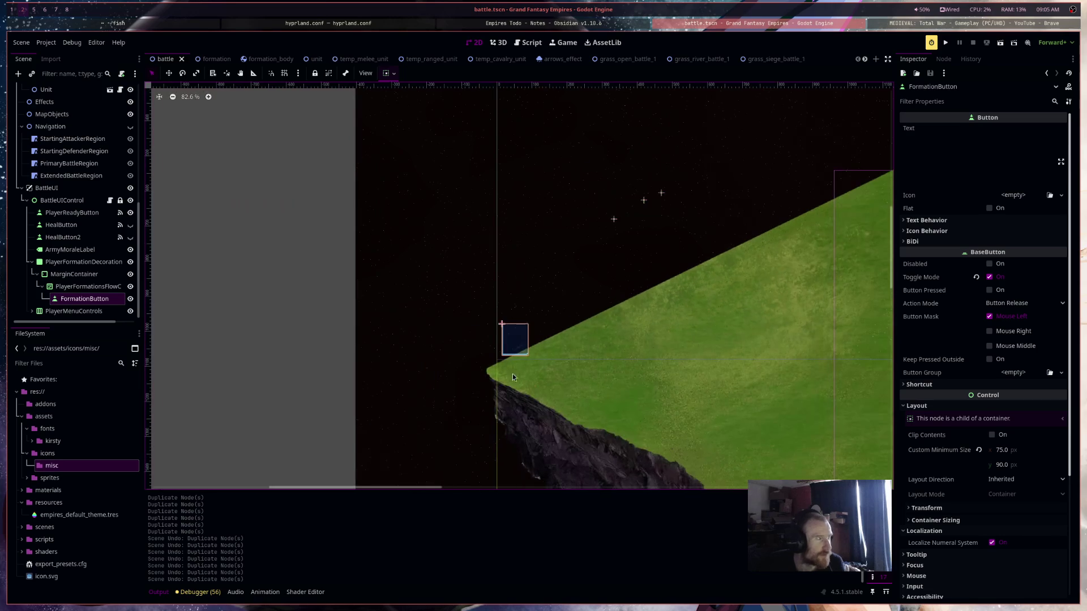
{"action": "left_click", "coordinate": [1000, 43]}
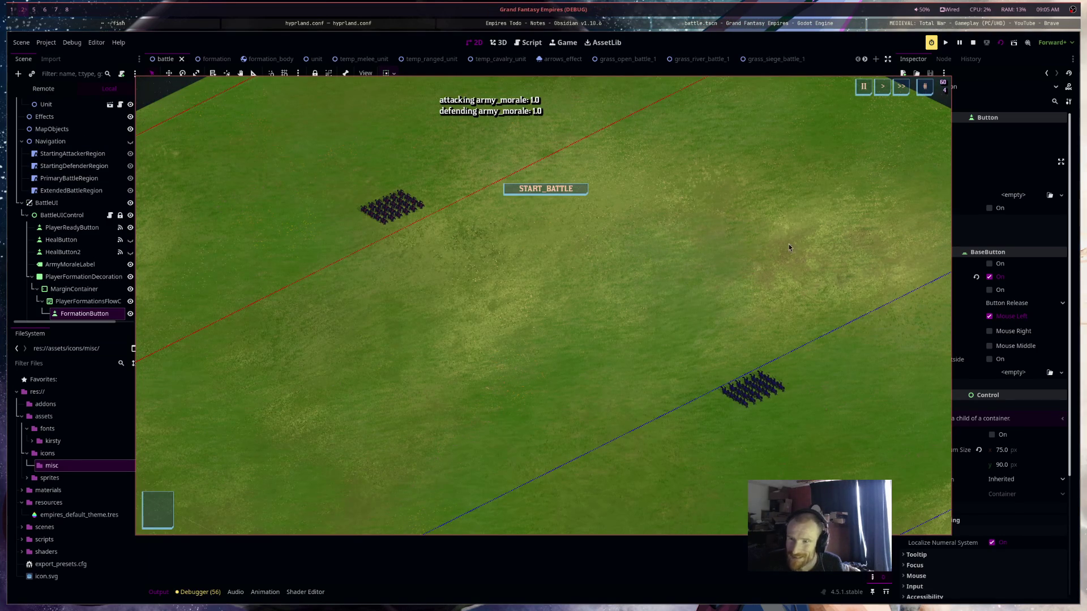
Pause the game, step it three frames, stop it, and zoom in on FormationButton
{"action": "left_click", "coordinate": [865, 91]}
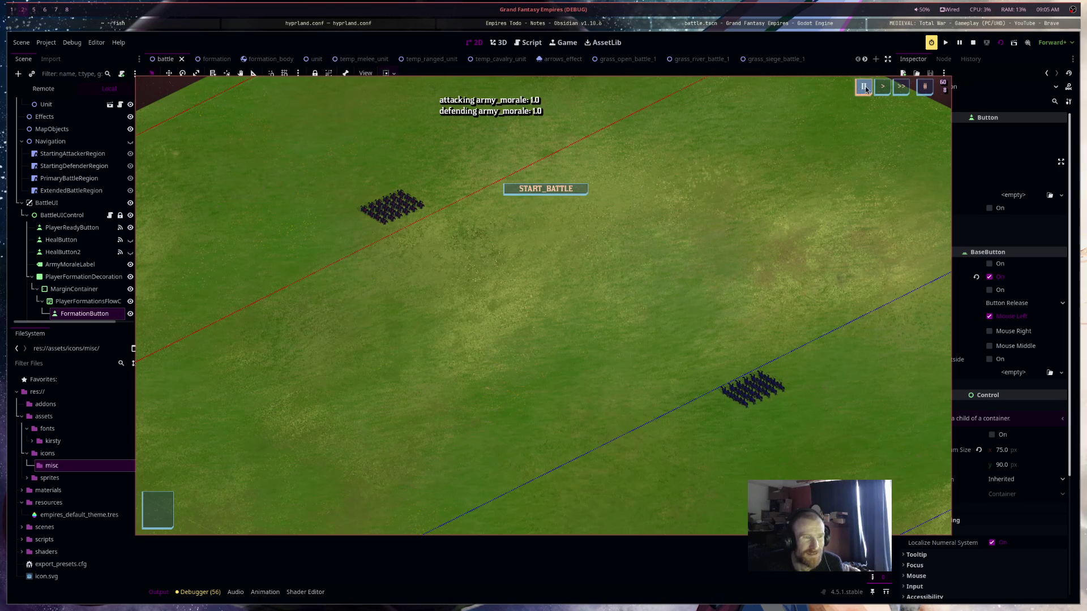
{"action": "left_click", "coordinate": [887, 88]}
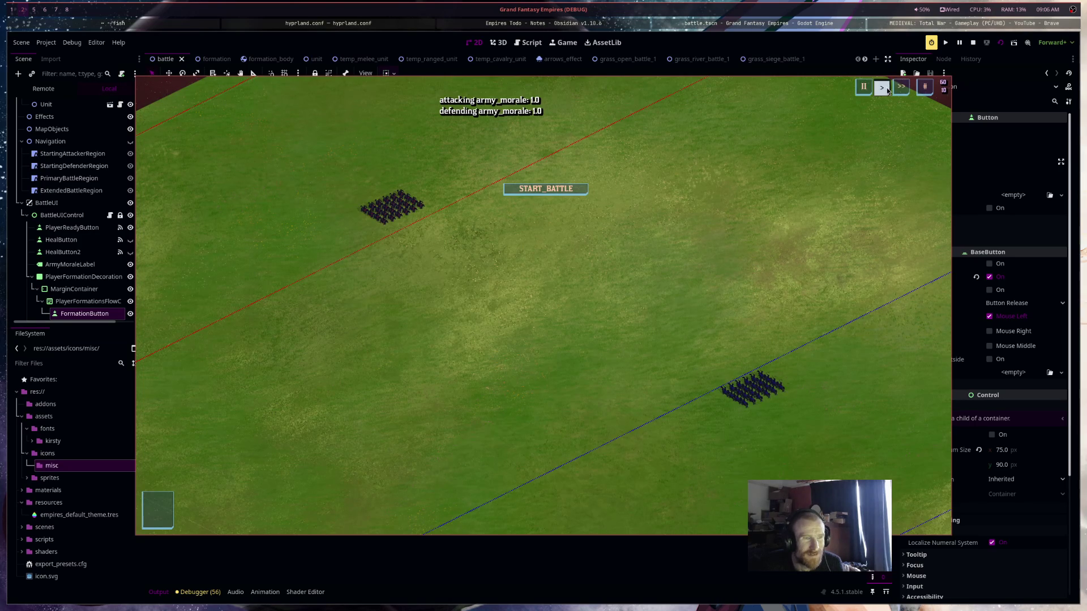
{"action": "left_click", "coordinate": [886, 88]}
{"action": "left_click", "coordinate": [887, 88]}
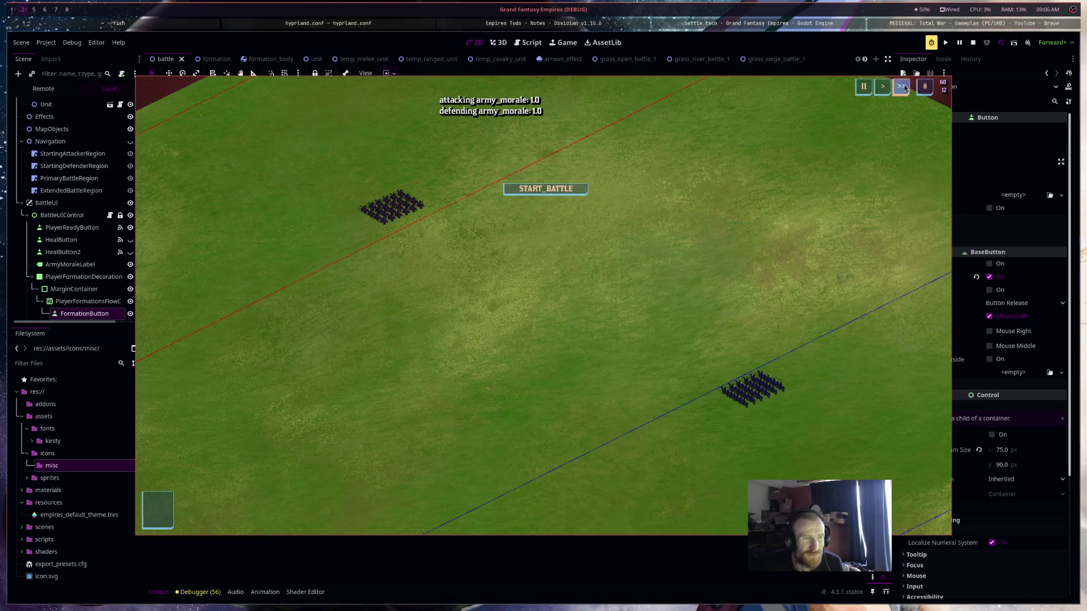
{"action": "left_click", "coordinate": [923, 88]}
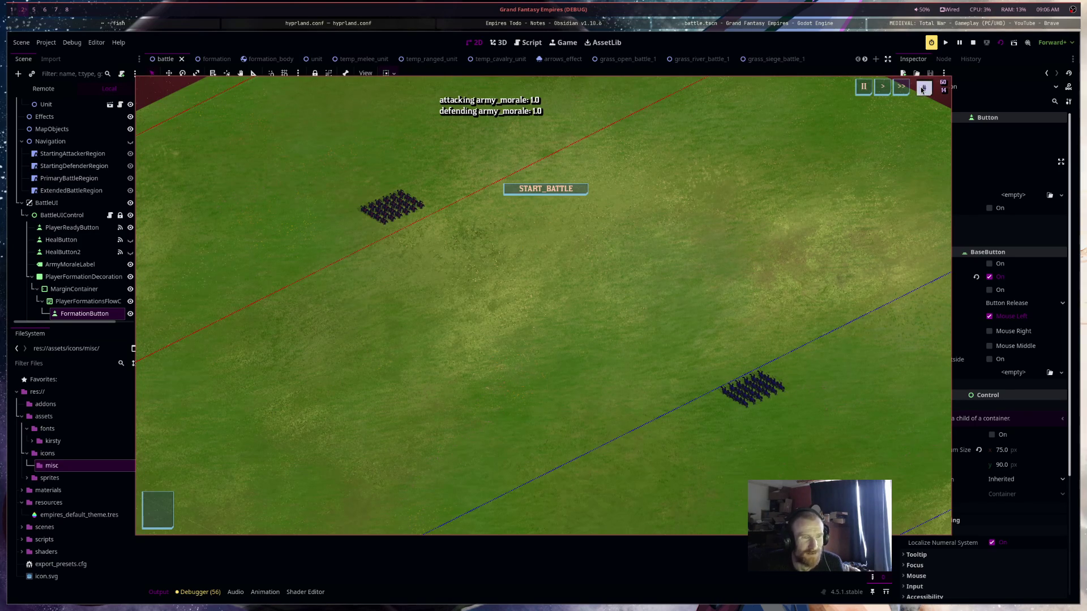
{"action": "left_click", "coordinate": [973, 42]}
{"action": "scroll", "coordinate": [537, 286], "scroll_direction": "up", "scroll_amount": 5}
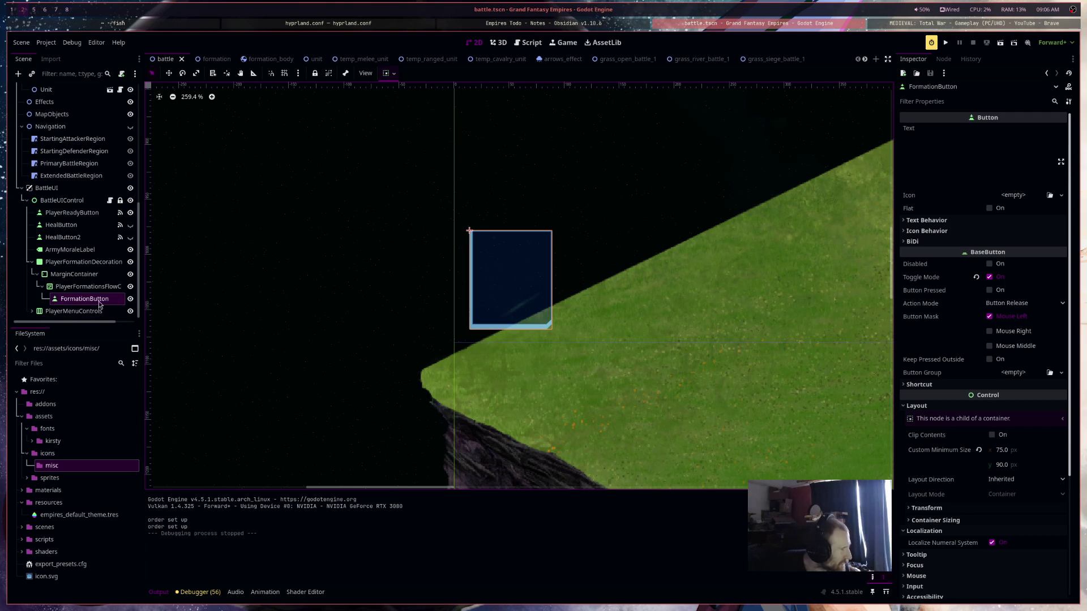
Start attaching a new script to FormationButton and browse its location into scripts/battle
{"action": "left_click", "coordinate": [121, 77]}
{"action": "left_click", "coordinate": [630, 294]}
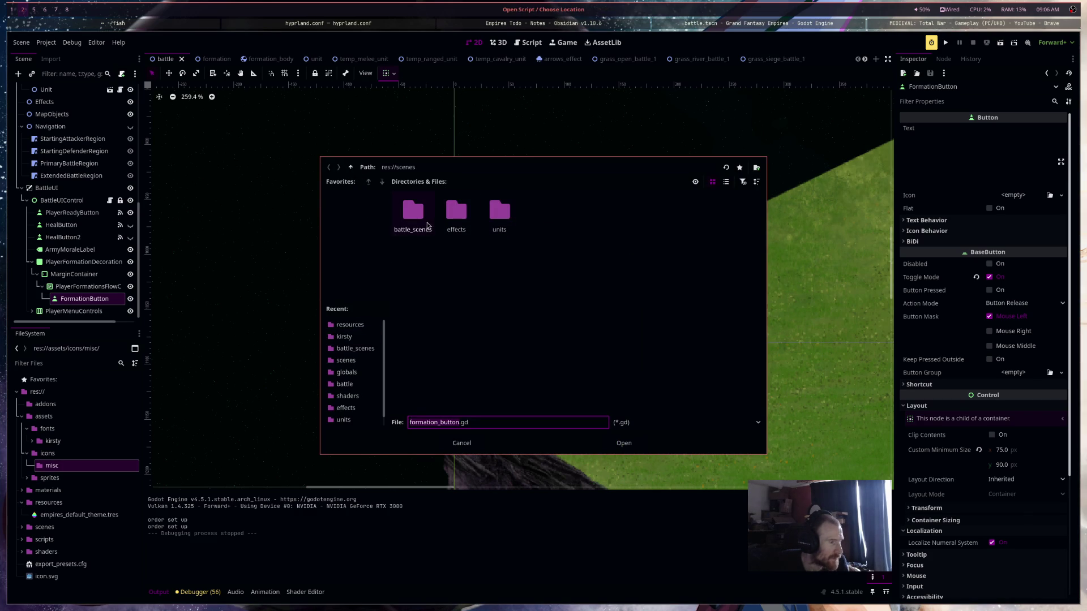
{"action": "left_click", "coordinate": [351, 169]}
{"action": "double_click", "coordinate": [630, 214]}
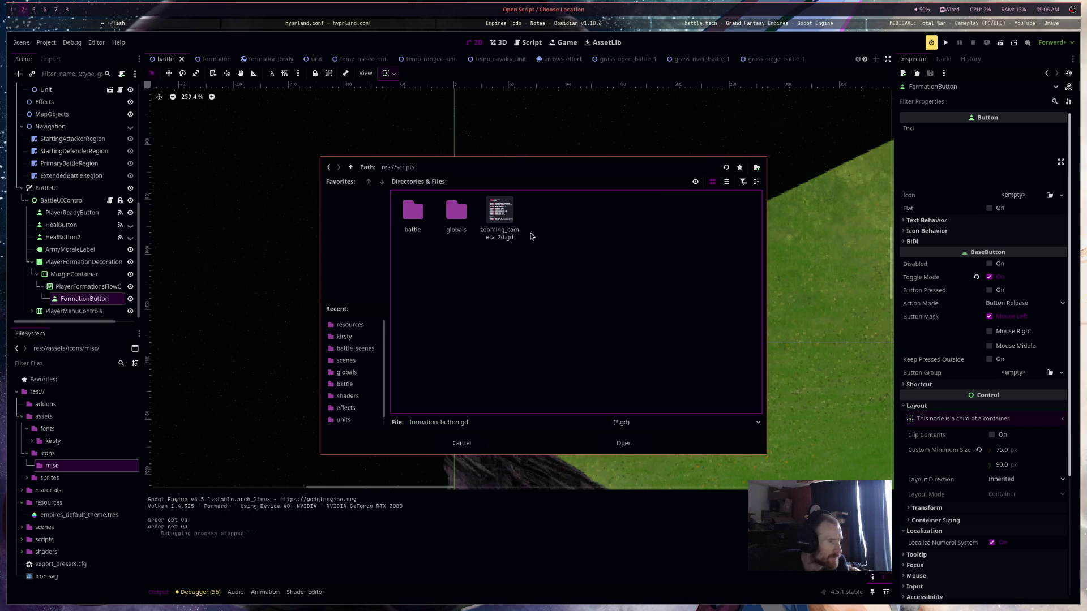
{"action": "double_click", "coordinate": [420, 220]}
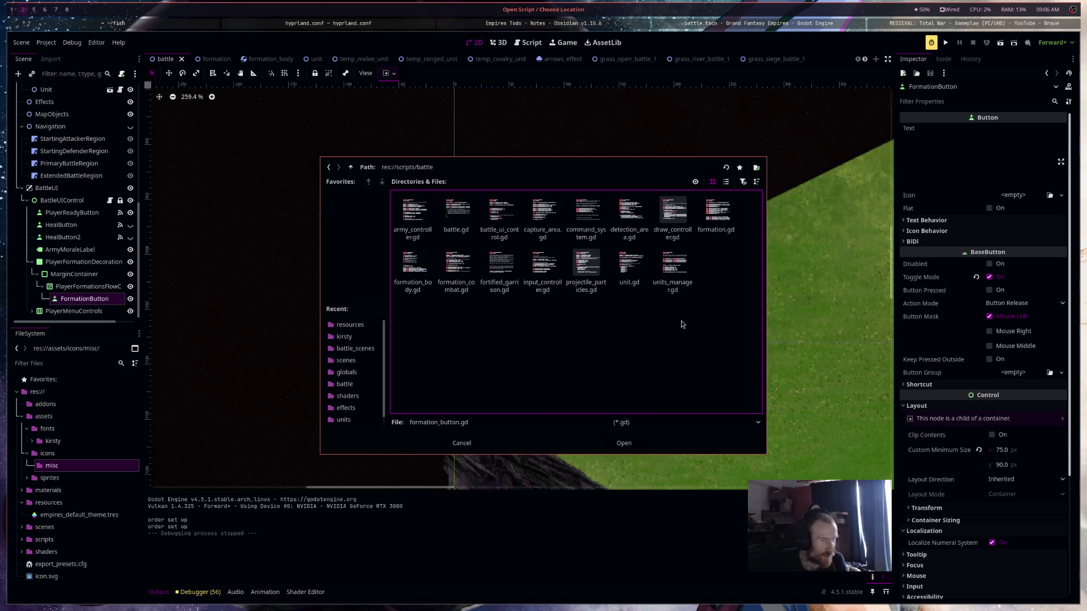
Begin a BattleUI folder in battle, cancel it, and go back up to res://scripts
{"action": "right_click", "coordinate": [682, 322]}
{"action": "left_click", "coordinate": [691, 327]}
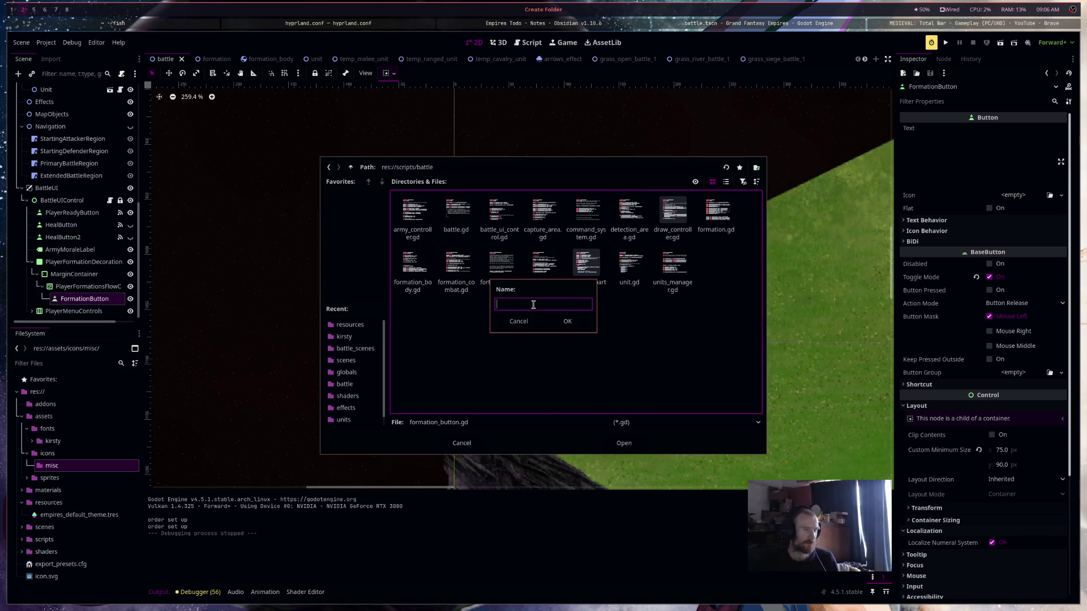
{"action": "type", "text": "BattleUI"}
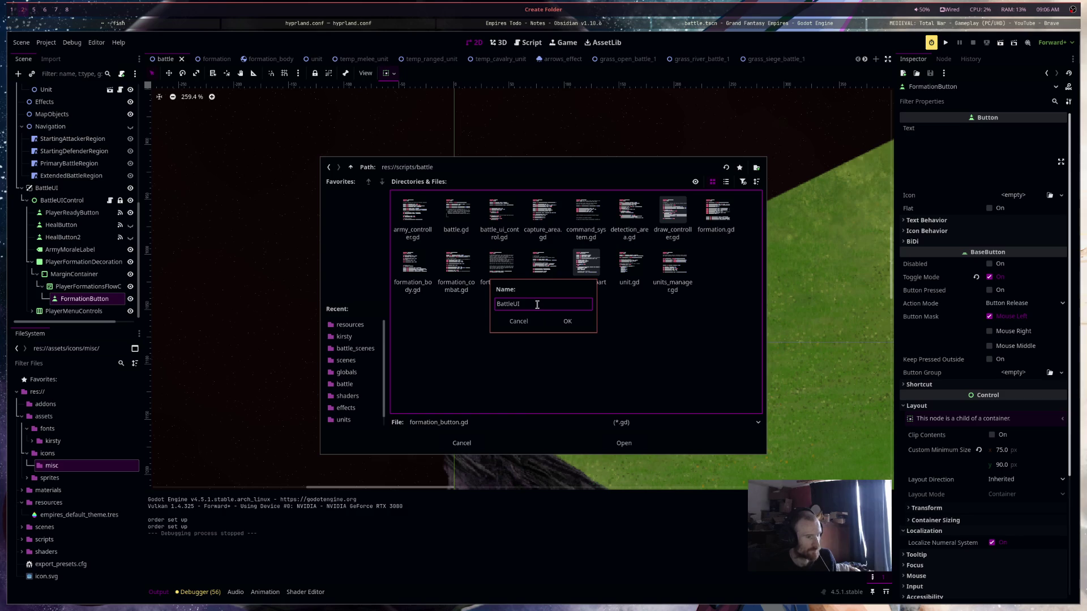
{"action": "left_click", "coordinate": [518, 321]}
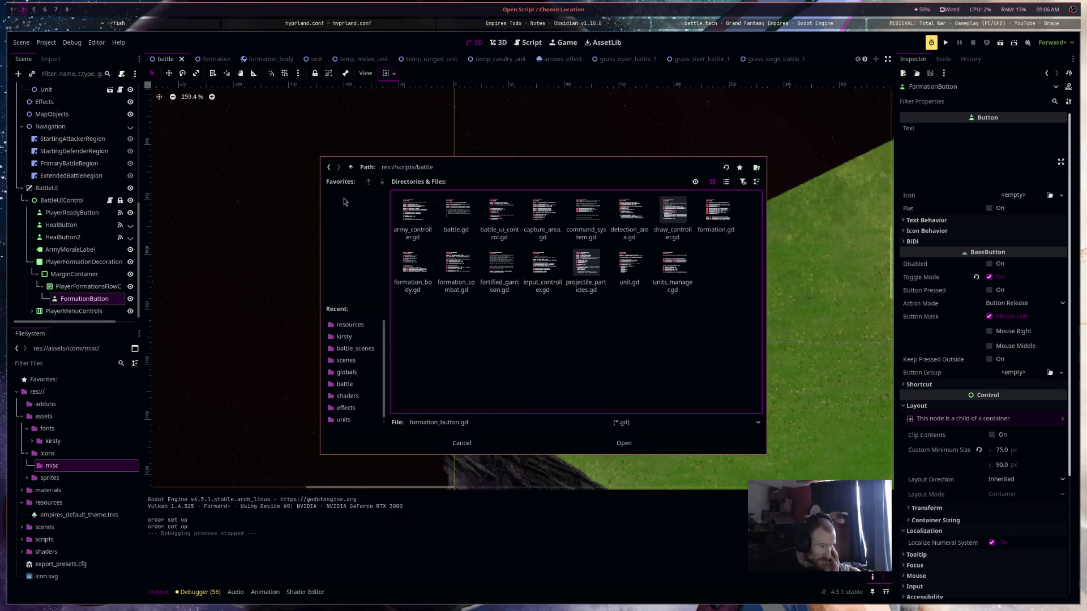
{"action": "left_click", "coordinate": [351, 167]}
{"action": "right_click", "coordinate": [476, 301]}
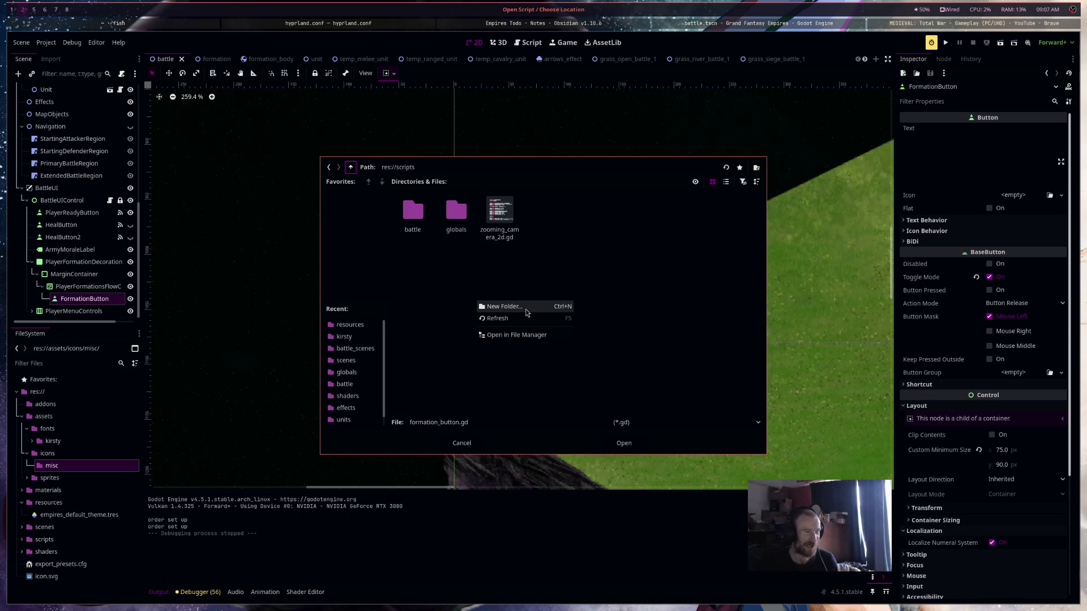
Create a BattleUI folder in res://scripts, then delete it again
{"action": "left_click", "coordinate": [526, 306]}
{"action": "type", "text": "BattleUI"}
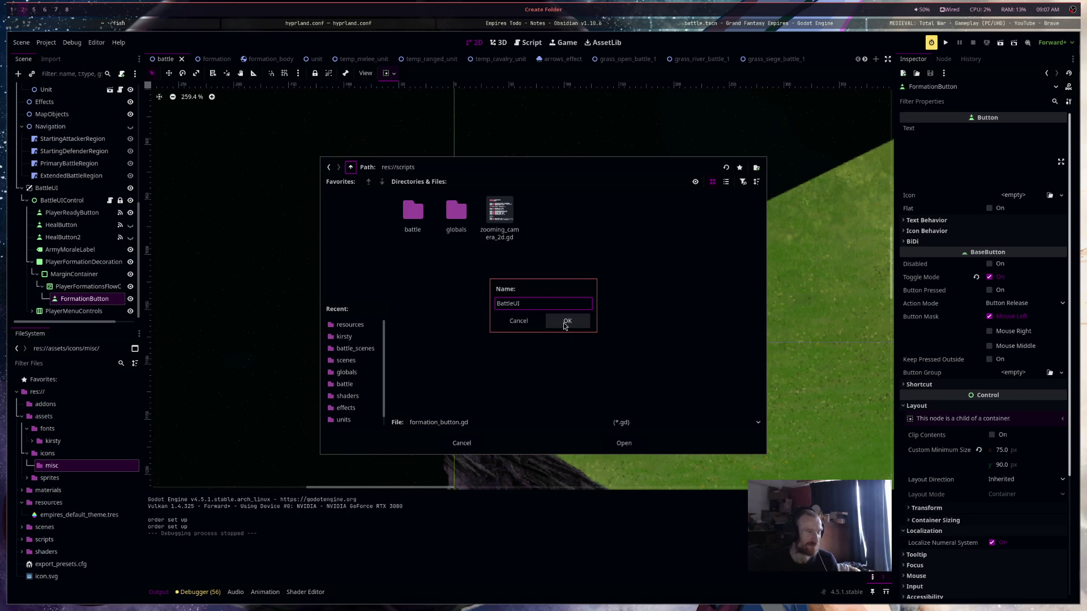
{"action": "left_click", "coordinate": [566, 320]}
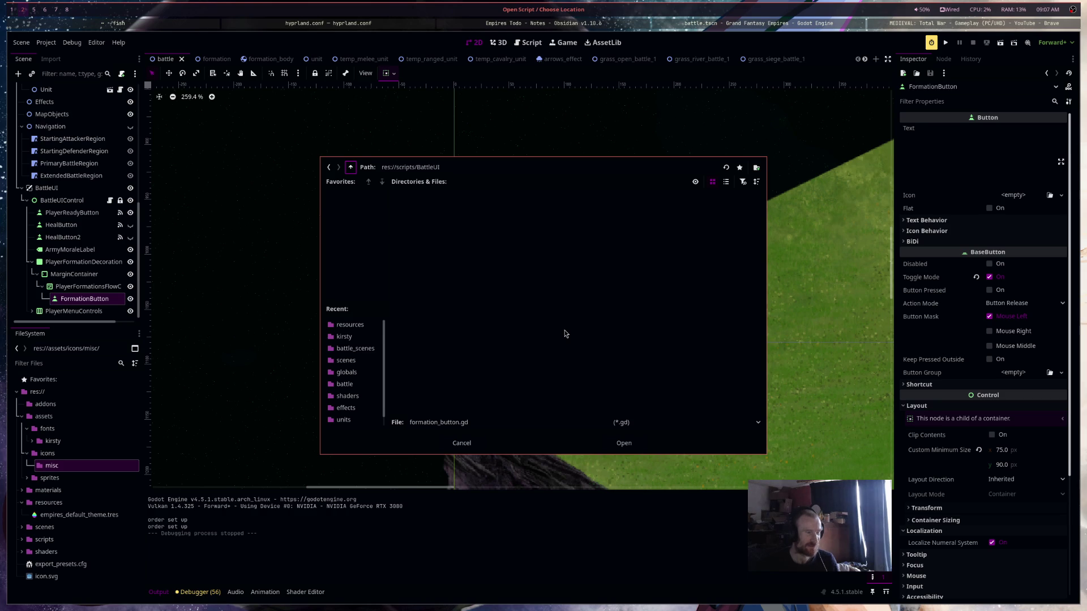
{"action": "double_click", "coordinate": [429, 424]}
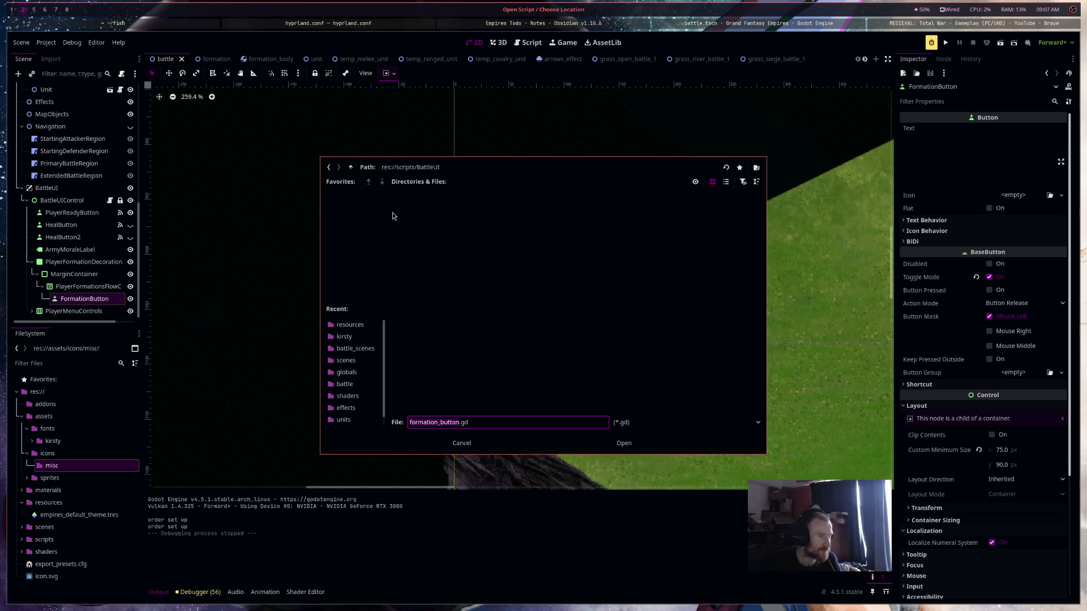
{"action": "left_click", "coordinate": [352, 168]}
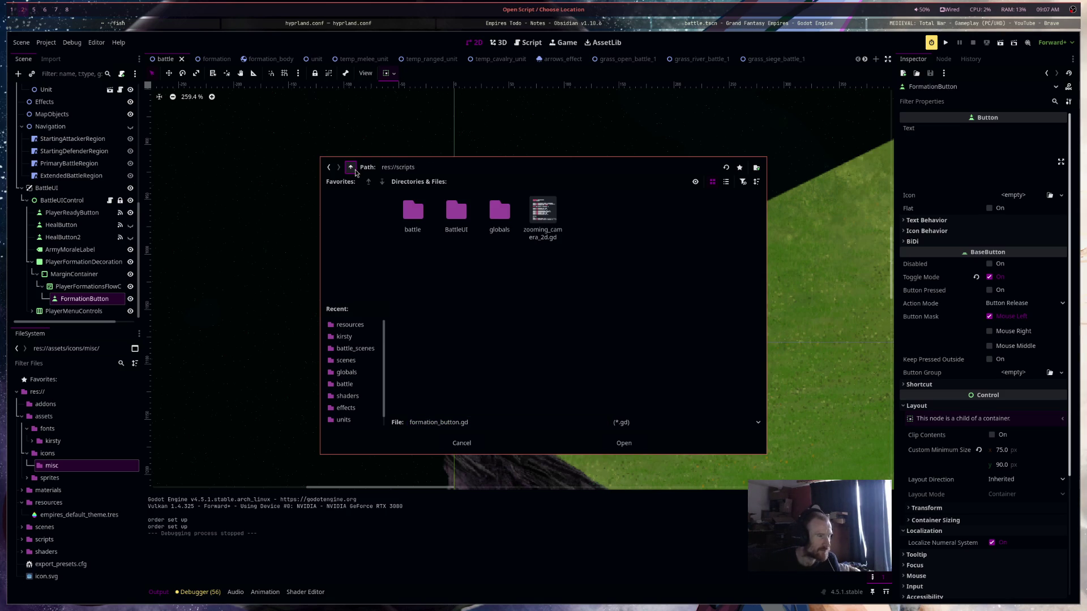
{"action": "right_click", "coordinate": [469, 225]}
{"action": "left_click", "coordinate": [526, 241]}
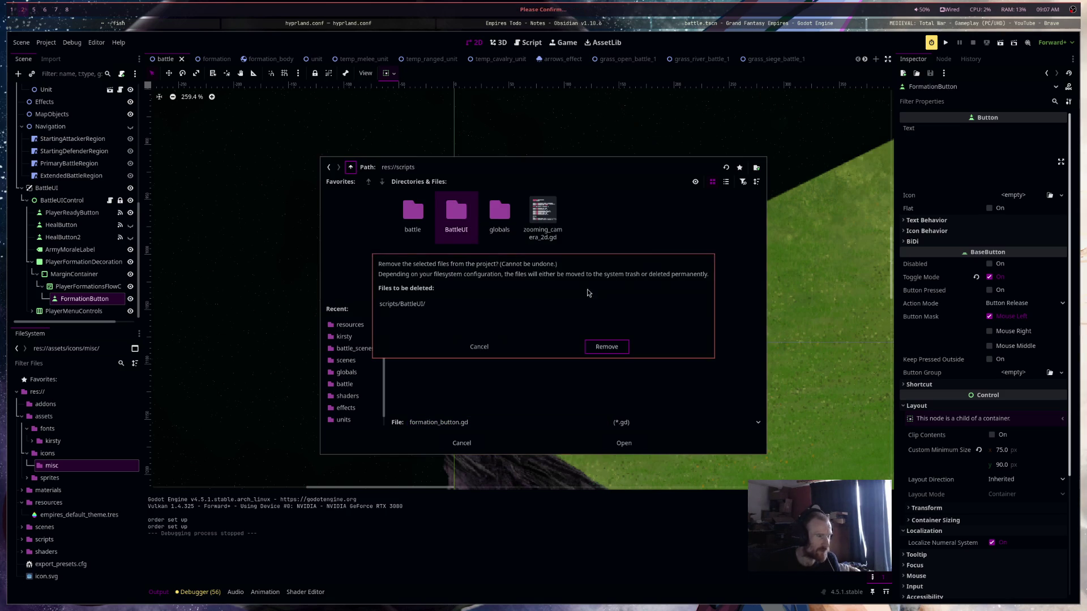
{"action": "left_click", "coordinate": [607, 347]}
Make folders ui/battle_ui under scripts and create formation_button.gd there, attached to FormationButton
{"action": "right_click", "coordinate": [536, 309]}
{"action": "left_click", "coordinate": [563, 314]}
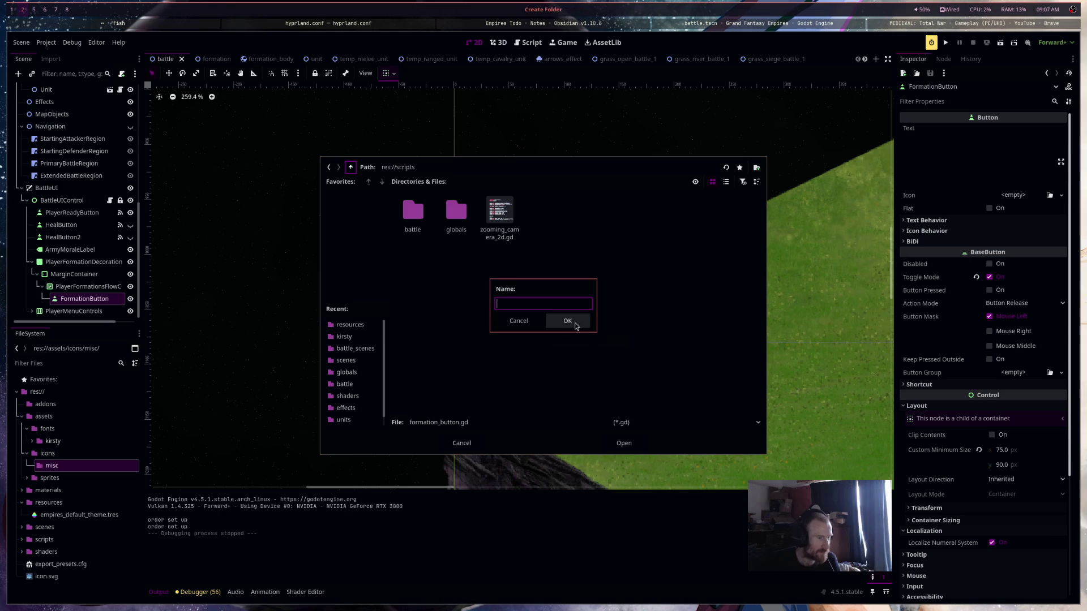
{"action": "type", "text": "Ui"}
{"action": "left_click", "coordinate": [586, 328]}
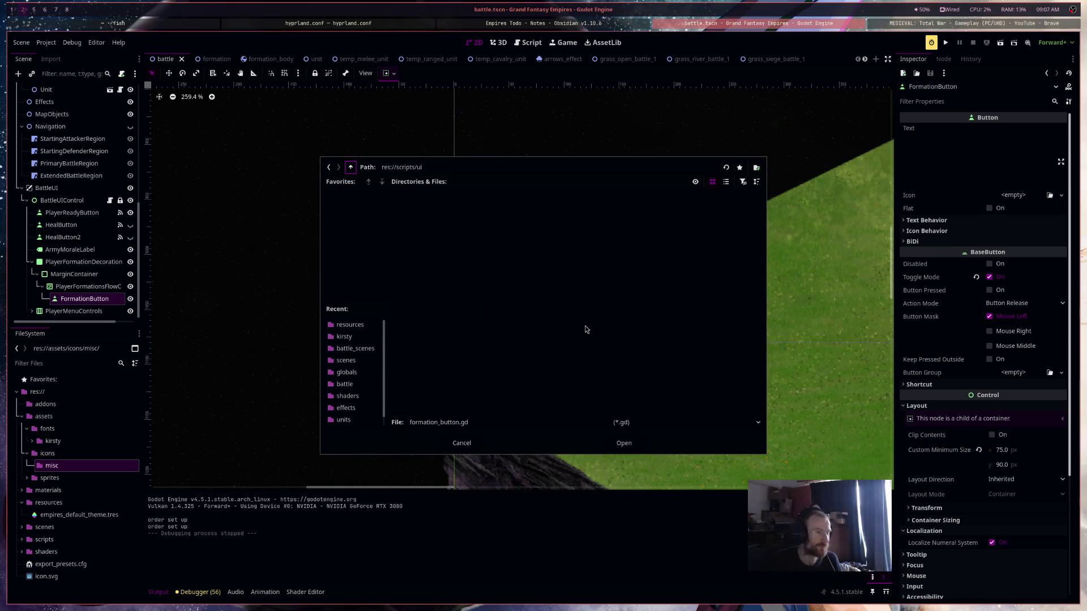
{"action": "right_click", "coordinate": [434, 252]}
{"action": "left_click", "coordinate": [447, 259]}
{"action": "type", "text": "attle"}
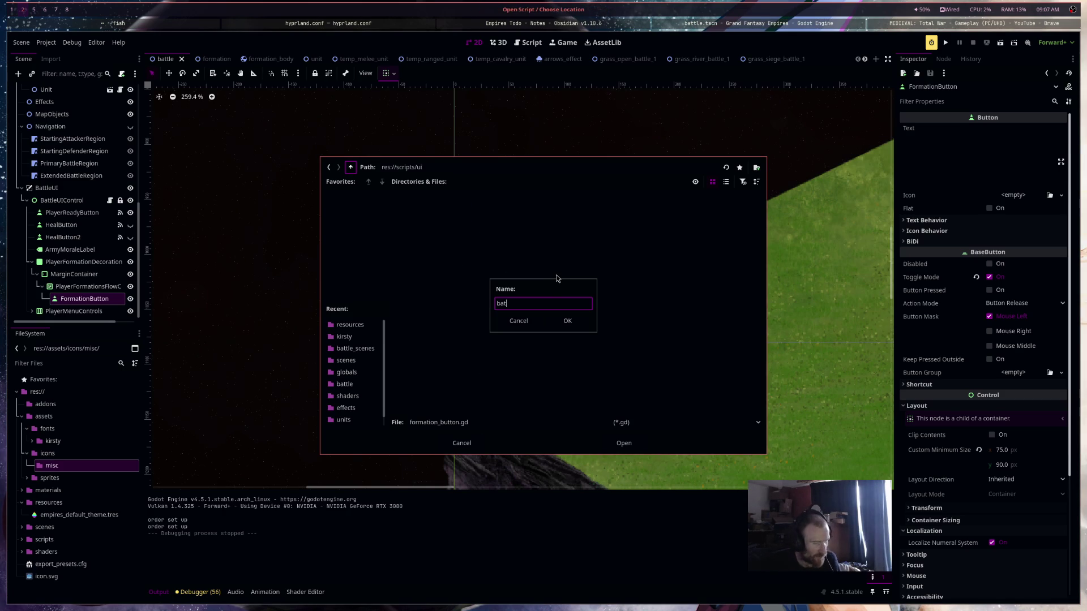
{"action": "key", "text": "Escape"}
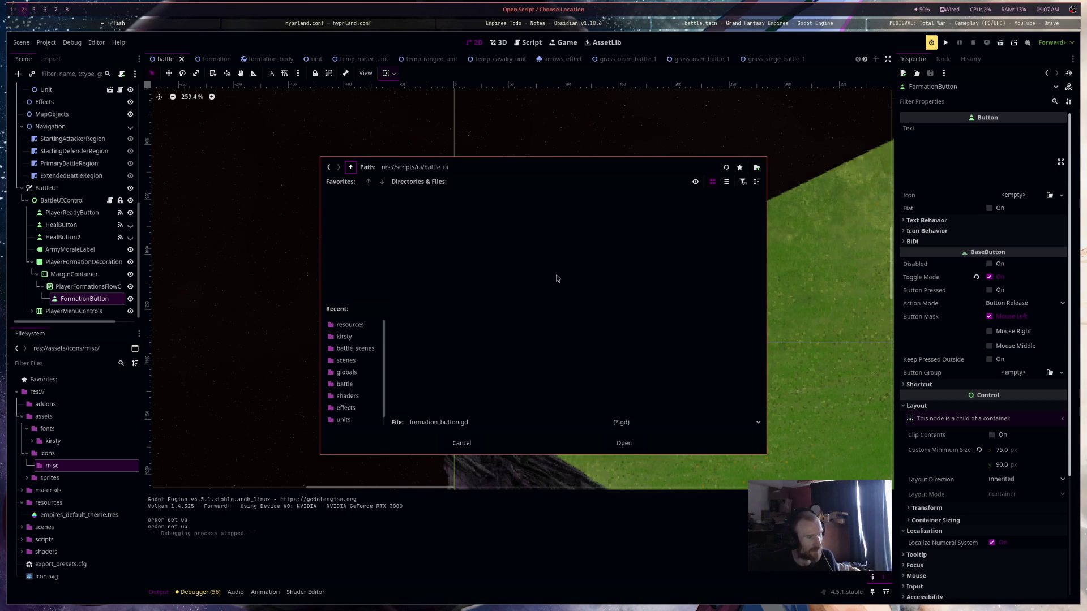
{"action": "left_click", "coordinate": [616, 447]}
{"action": "left_click", "coordinate": [588, 386]}
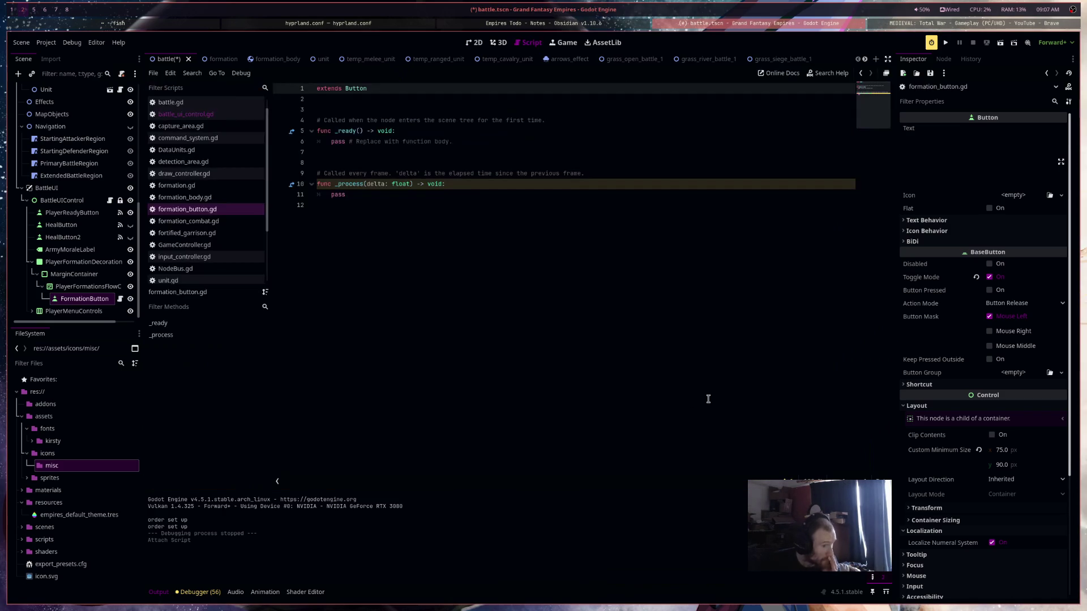
Add 'class_name FormationButton' above the extends line and save the script
{"action": "key", "text": "Return"}
{"action": "key", "text": "Up"}
{"action": "type", "text": "class"}
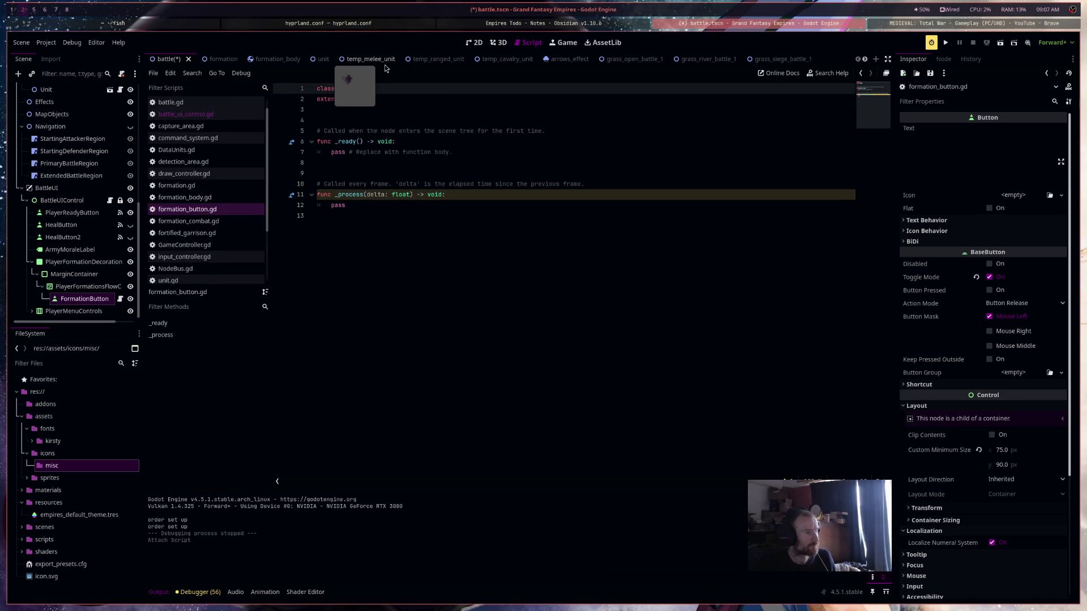
{"action": "type", "text": "_name FormationButton"}
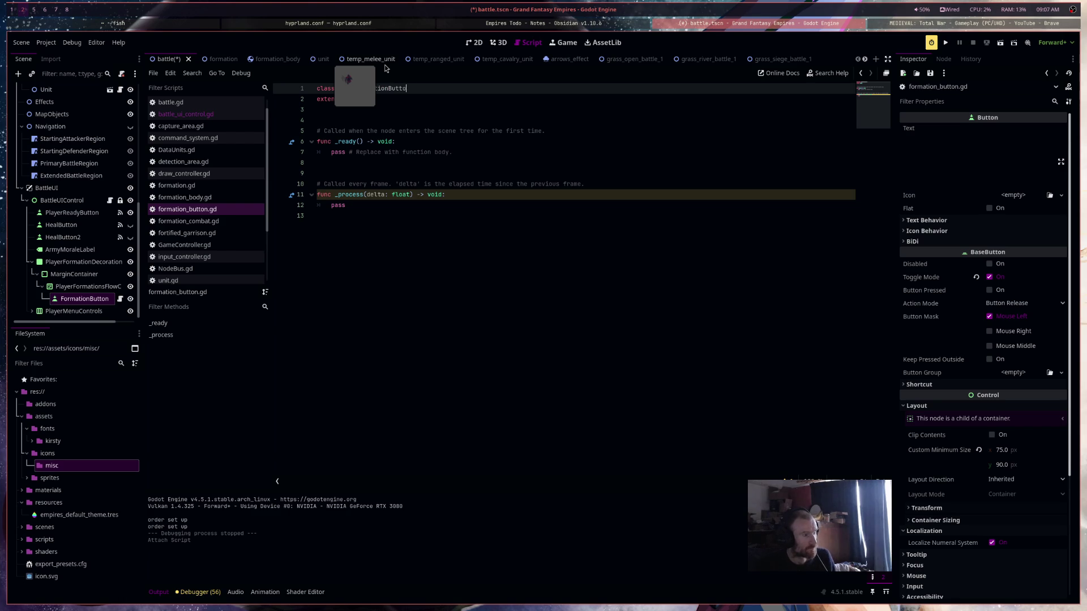
{"action": "key", "text": "ctrl+s"}
Place the caret on the script's last line, then return to the 2D scene view
{"action": "left_click", "coordinate": [437, 194]}
{"action": "left_click", "coordinate": [440, 242]}
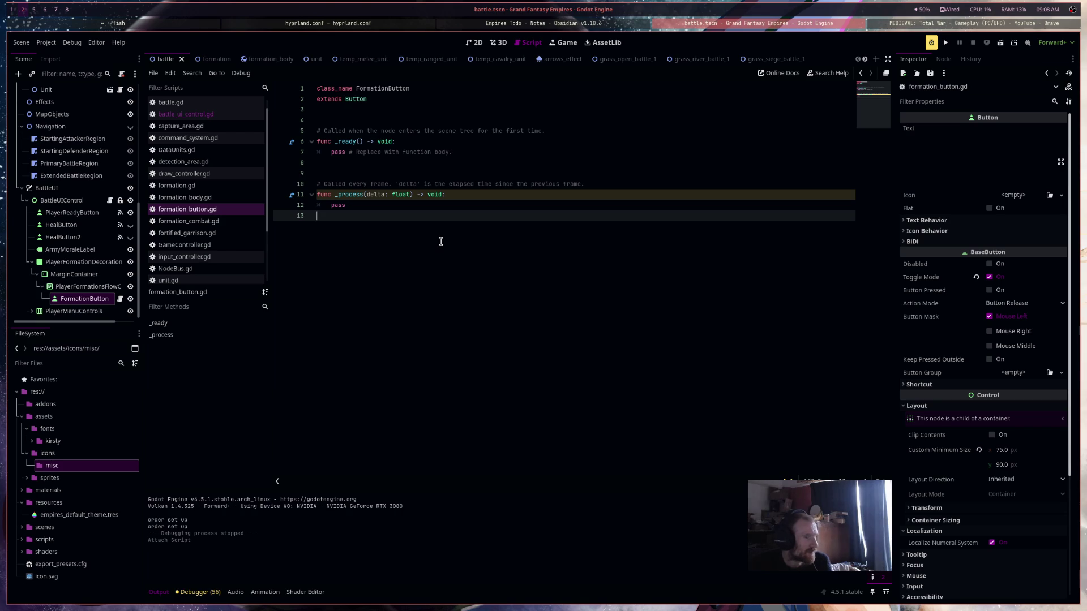
{"action": "left_click", "coordinate": [502, 45]}
{"action": "left_click", "coordinate": [474, 42]}
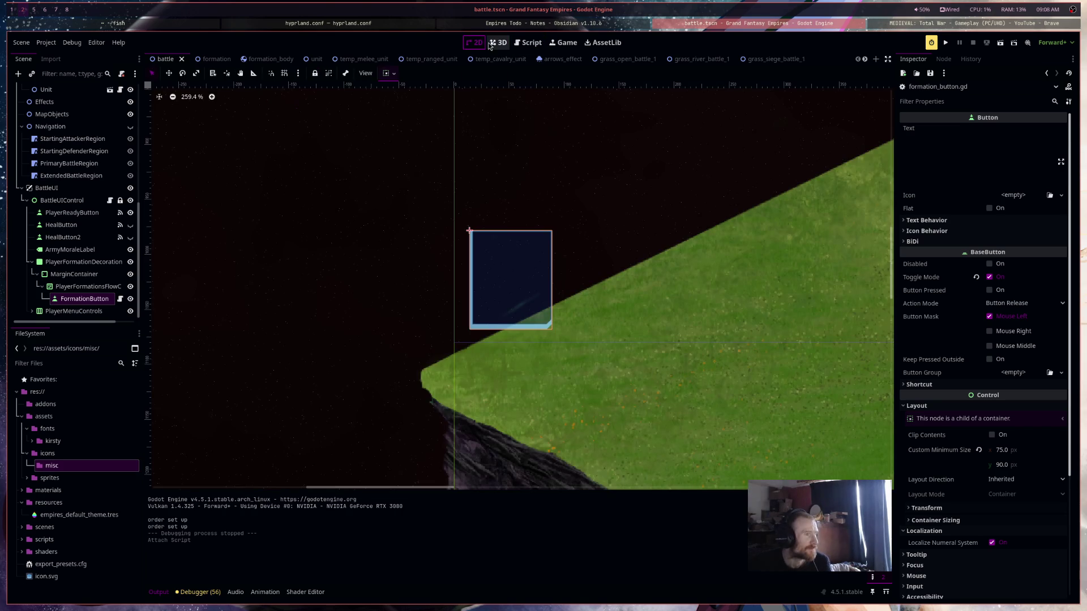
Choose Save Branch as Scene for the FormationButton node
{"action": "right_click", "coordinate": [106, 303]}
{"action": "mouse_move", "coordinate": [129, 309]}
{"action": "left_click", "coordinate": [623, 303]}
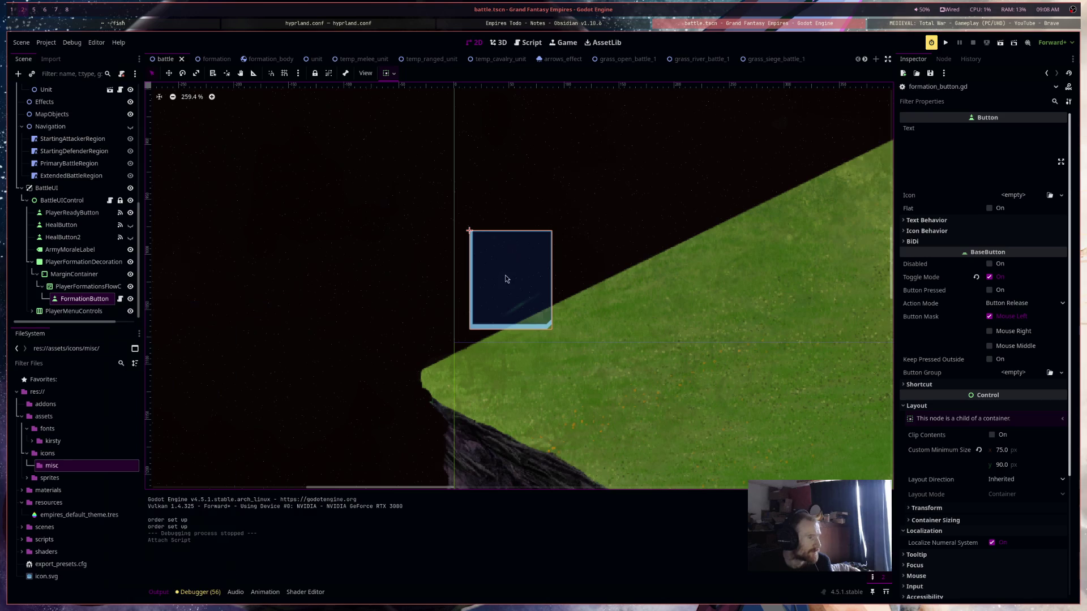
{"action": "scroll", "coordinate": [507, 282], "scroll_direction": "up", "scroll_amount": 5}
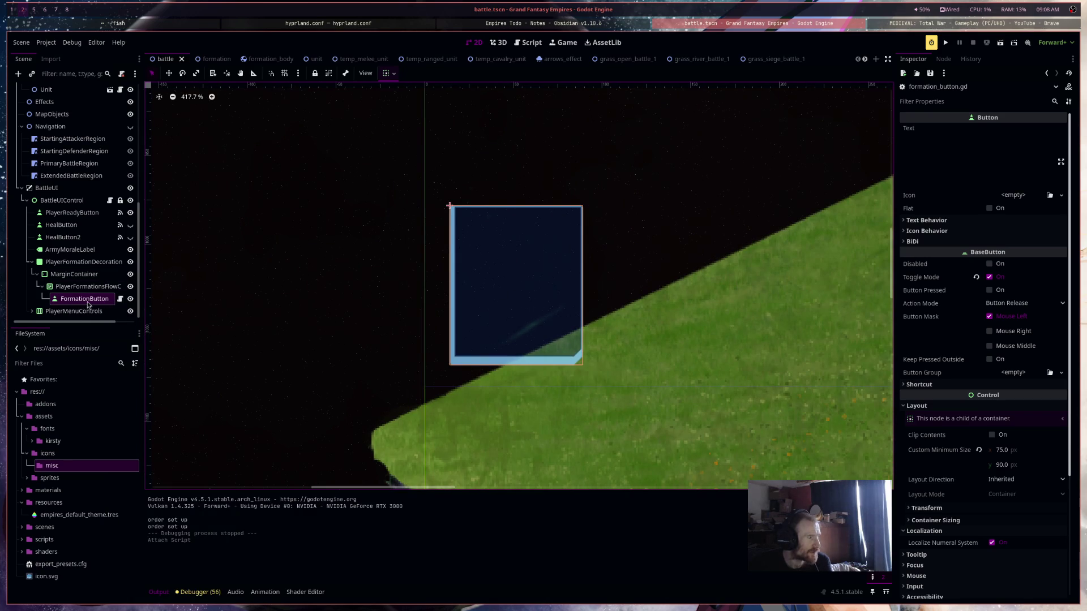
{"action": "right_click", "coordinate": [88, 302]}
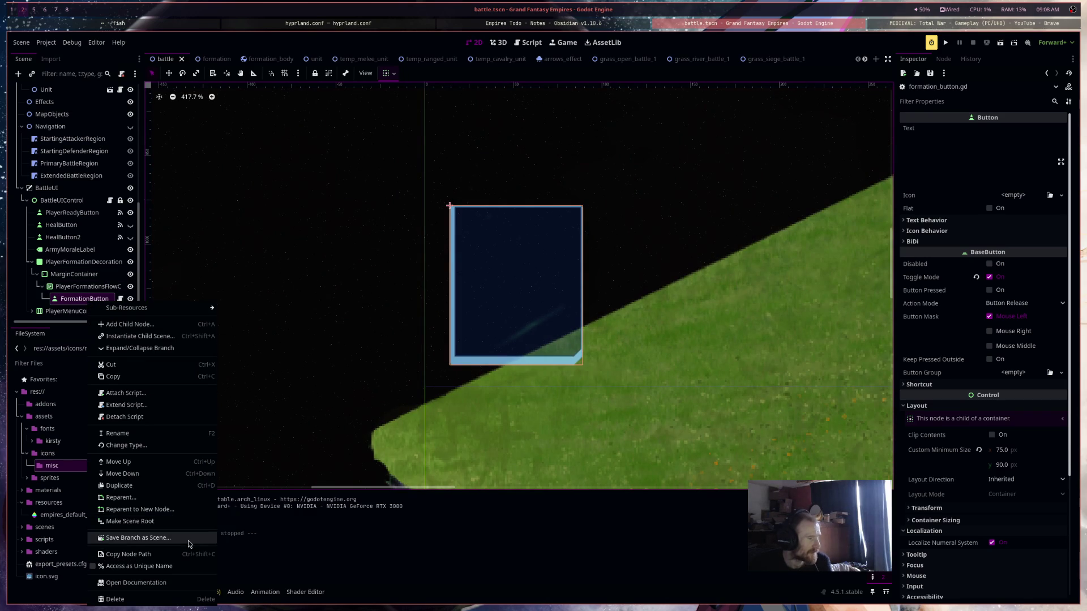
{"action": "left_click", "coordinate": [186, 538]}
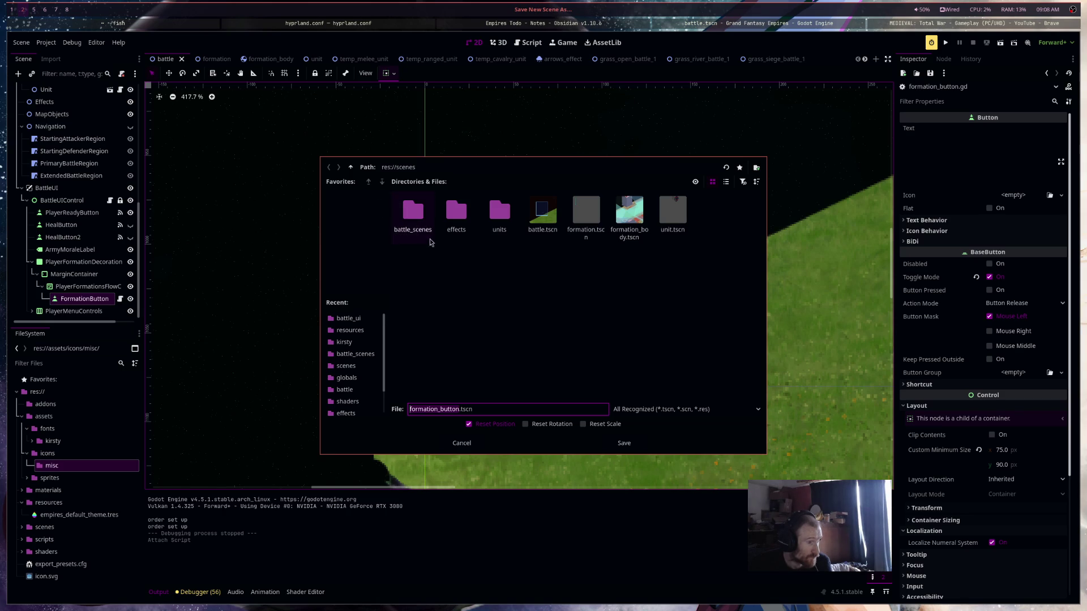
Create scenes/ui/battle_ui, save formation_button.tscn into it, and open that scene
{"action": "right_click", "coordinate": [501, 267]}
{"action": "left_click", "coordinate": [512, 270]}
{"action": "type", "text": "ui"}
{"action": "key", "text": "Return"}
{"action": "right_click", "coordinate": [522, 300]}
{"action": "left_click", "coordinate": [561, 304]}
{"action": "type", "text": "battle_ui"}
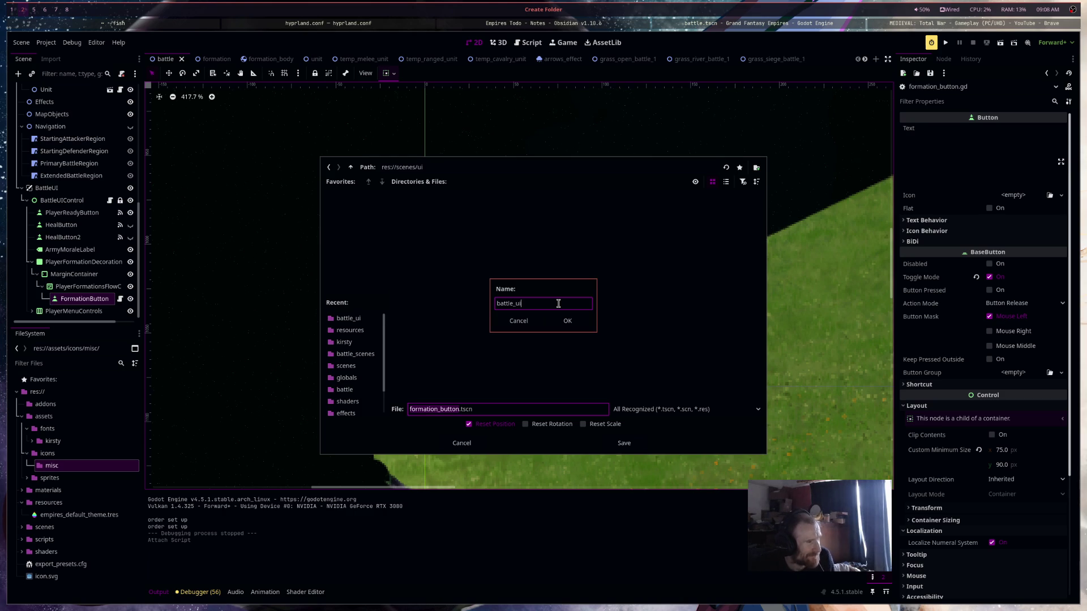
{"action": "key", "text": "Return"}
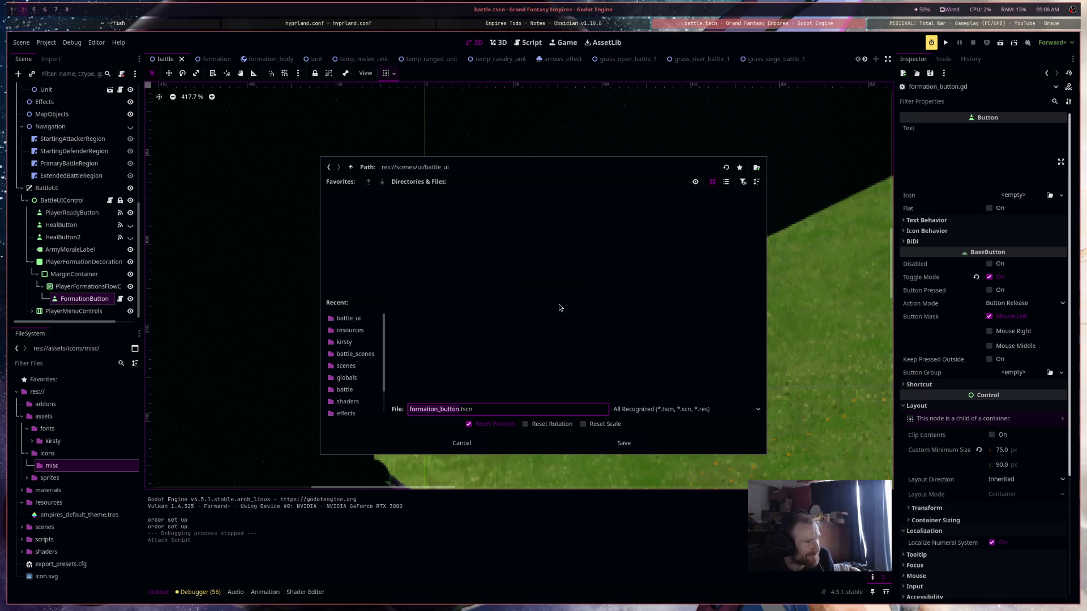
{"action": "left_click", "coordinate": [627, 445]}
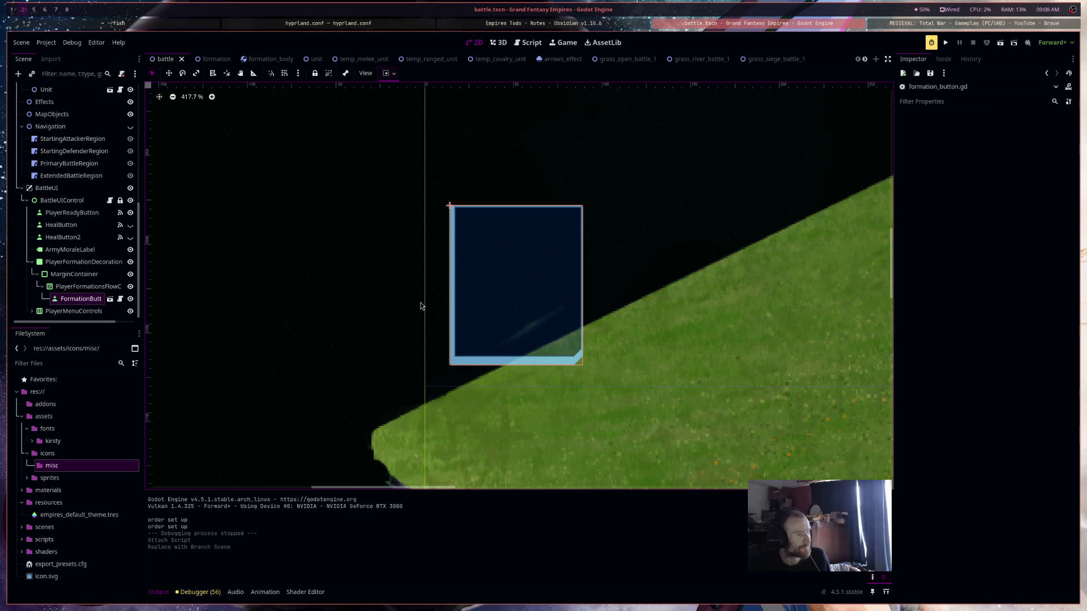
{"action": "left_click", "coordinate": [110, 299]}
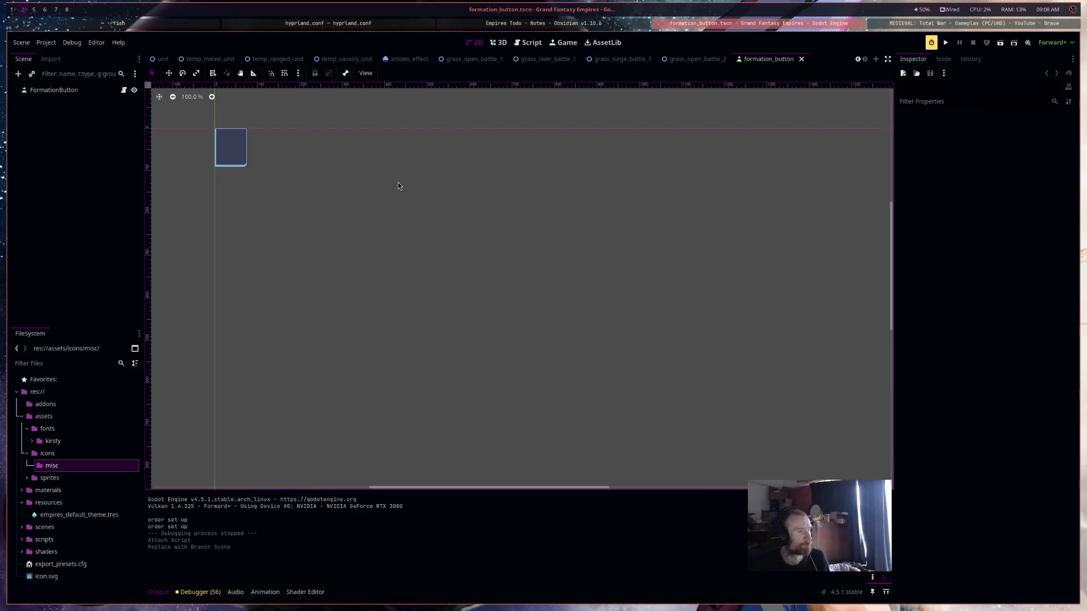
Add a TextureRect child to FormationButton, give it the Full Rect anchor preset, and save
{"action": "scroll", "coordinate": [504, 215], "scroll_direction": "up", "scroll_amount": 8}
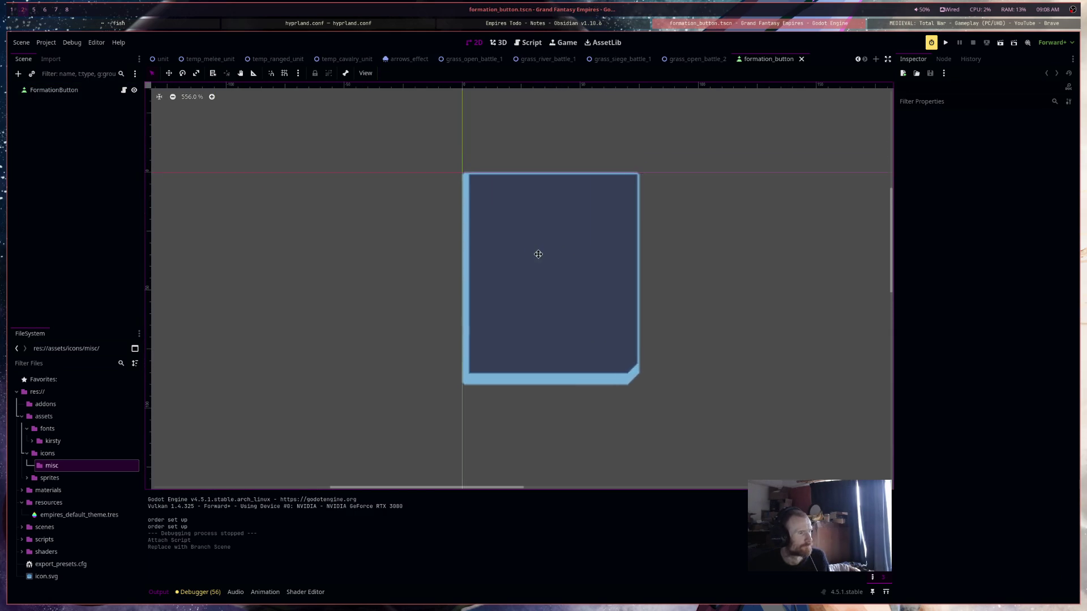
{"action": "left_click", "coordinate": [81, 94]}
{"action": "right_click", "coordinate": [81, 94]}
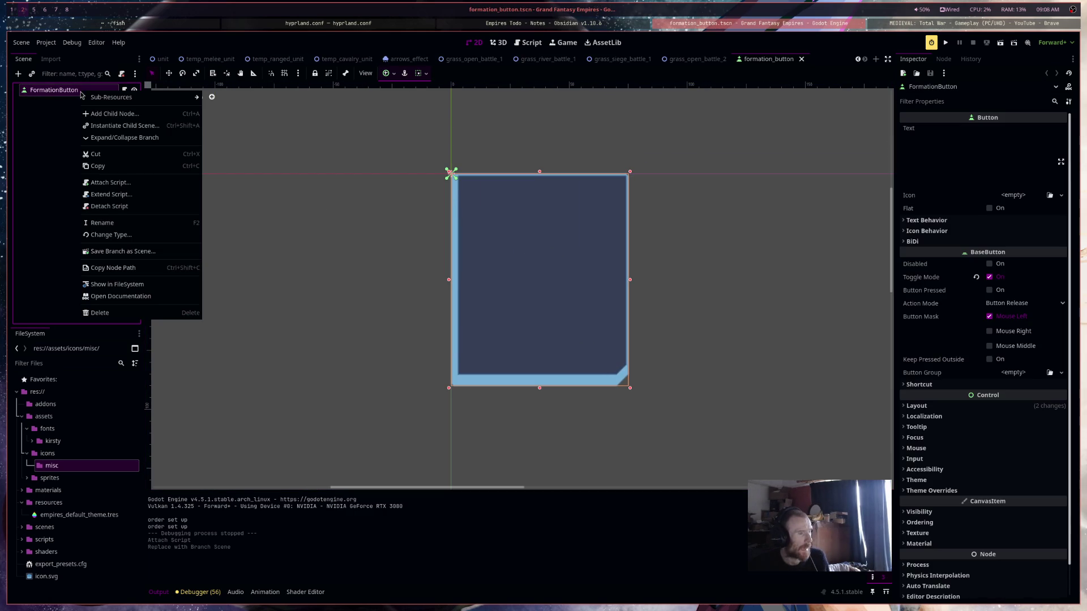
{"action": "left_click", "coordinate": [110, 114]}
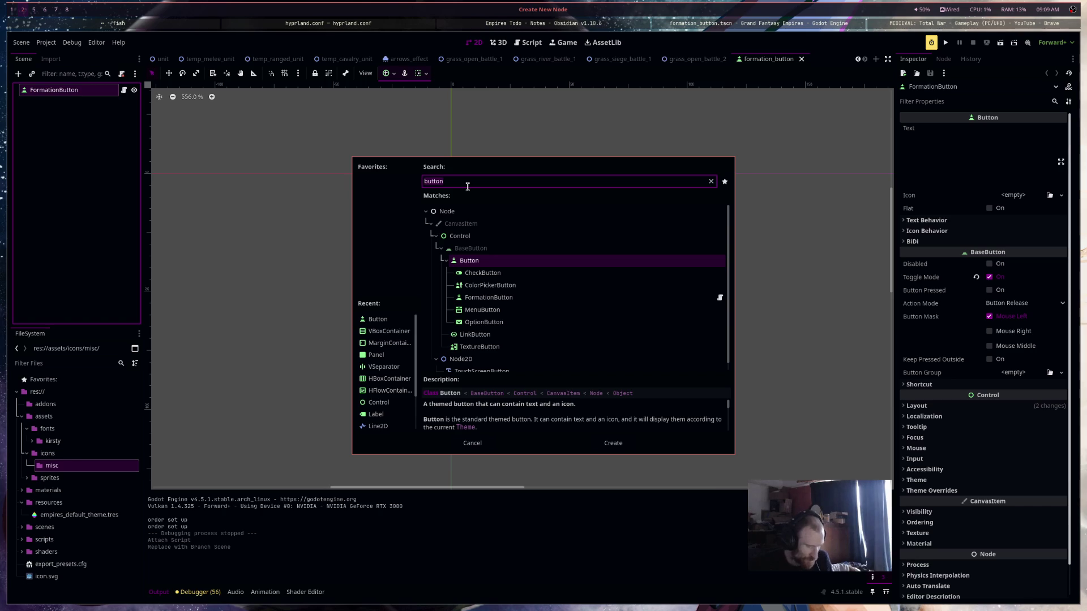
{"action": "key", "text": "ctrl+a"}
{"action": "type", "text": "texture"}
{"action": "key", "text": "Return"}
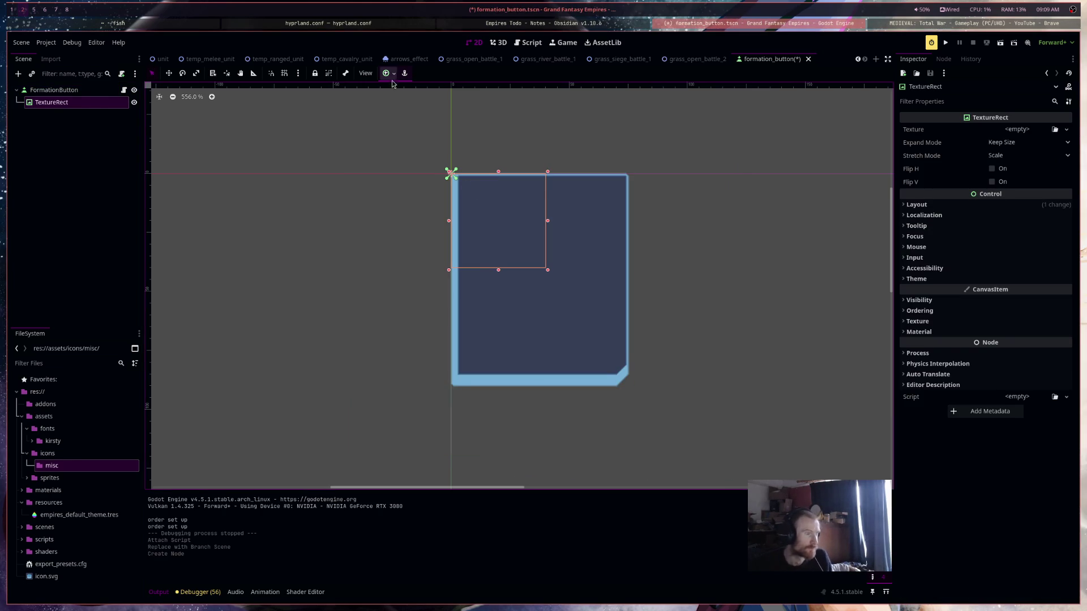
{"action": "left_click", "coordinate": [390, 73]}
{"action": "left_click", "coordinate": [439, 138]}
{"action": "key", "text": "ctrl+s"}
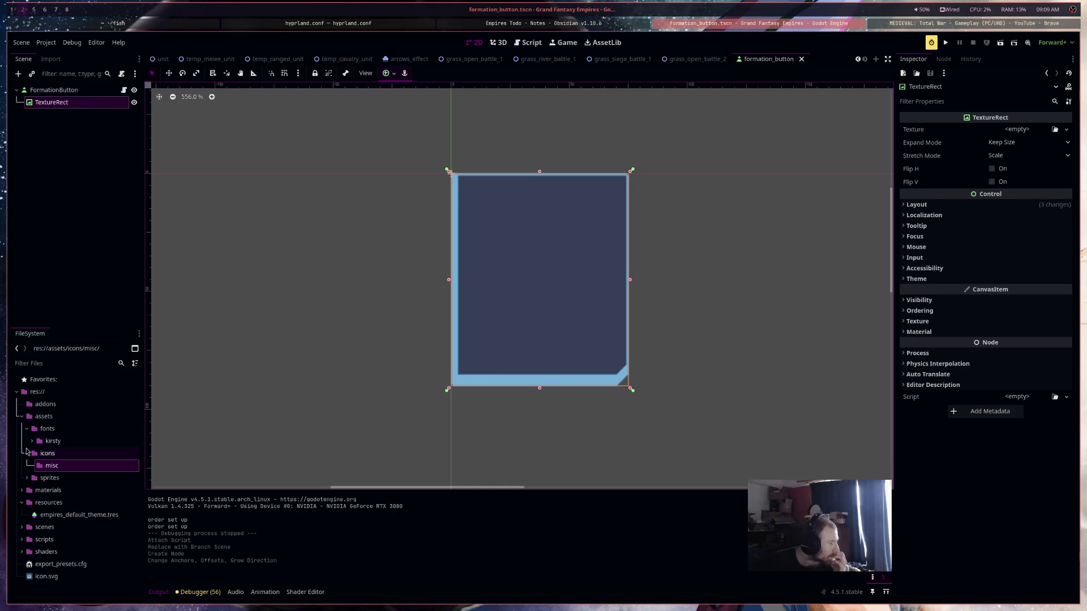
Expand the sprites folder in the FileSystem dock and select unit_sprites/temp
{"action": "left_click", "coordinate": [26, 477]}
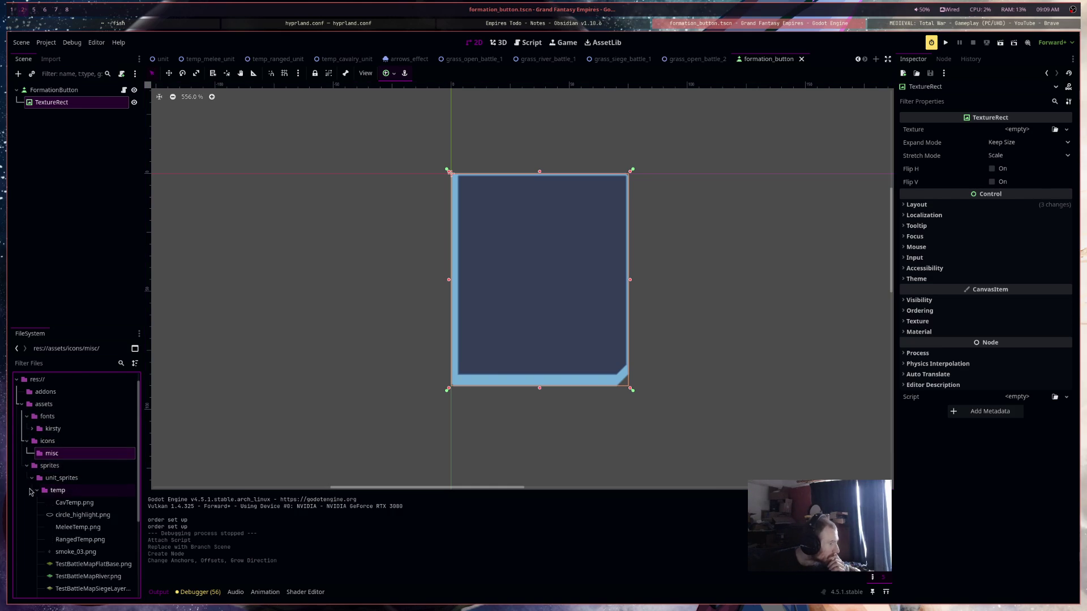
{"action": "left_click", "coordinate": [77, 491]}
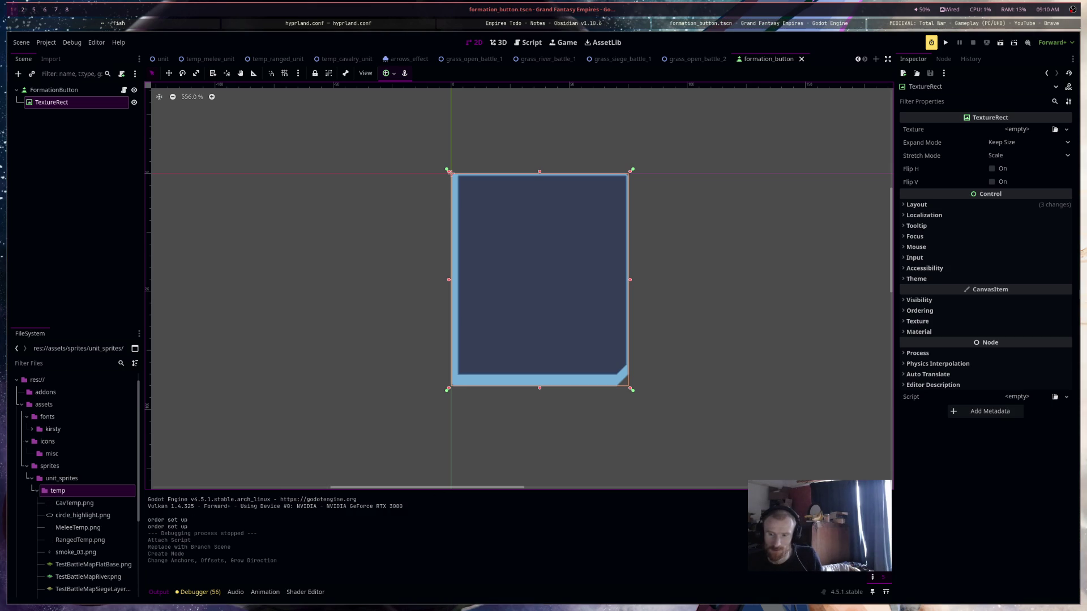
Show the unit_sprites/temp folder in the system file manager from its context menu
{"action": "left_click_drag", "start_coordinate": [104, 491], "coordinate": [103, 491]}
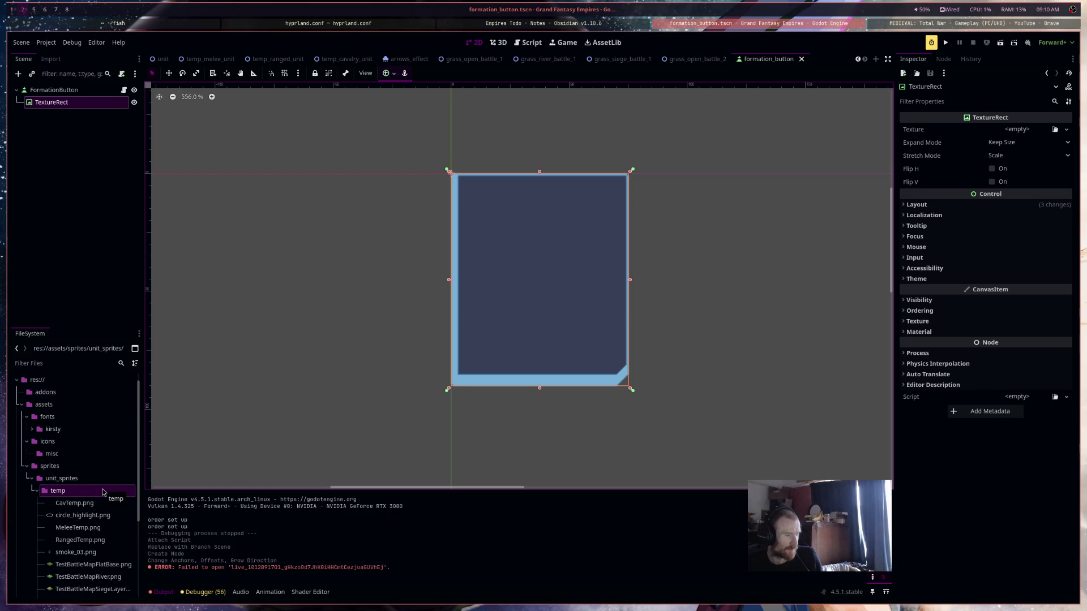
{"action": "scroll", "coordinate": [103, 492], "scroll_direction": "down", "scroll_amount": 4}
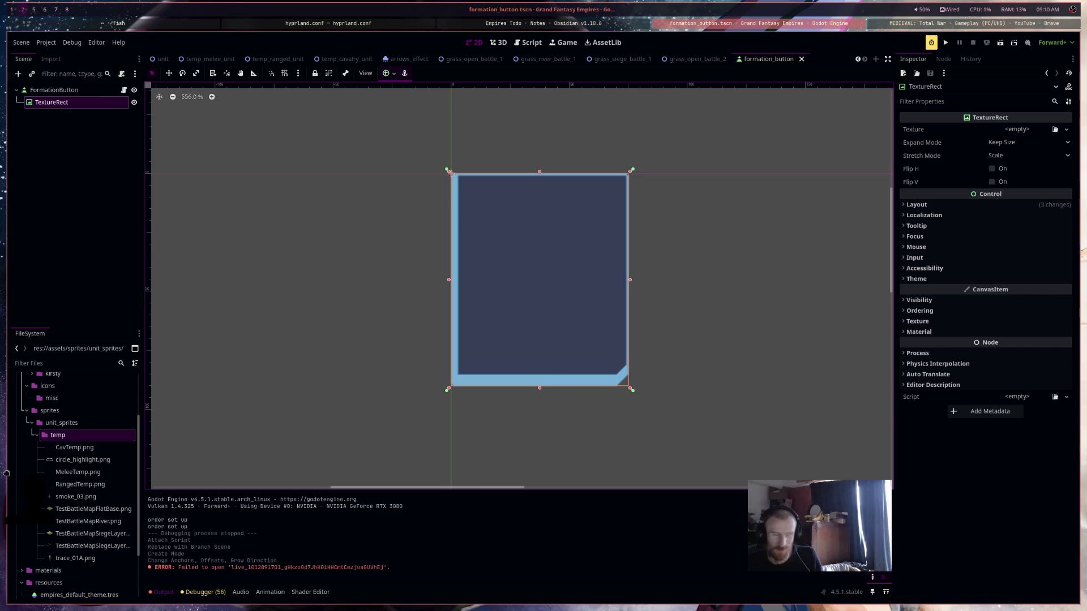
{"action": "right_click", "coordinate": [61, 438]}
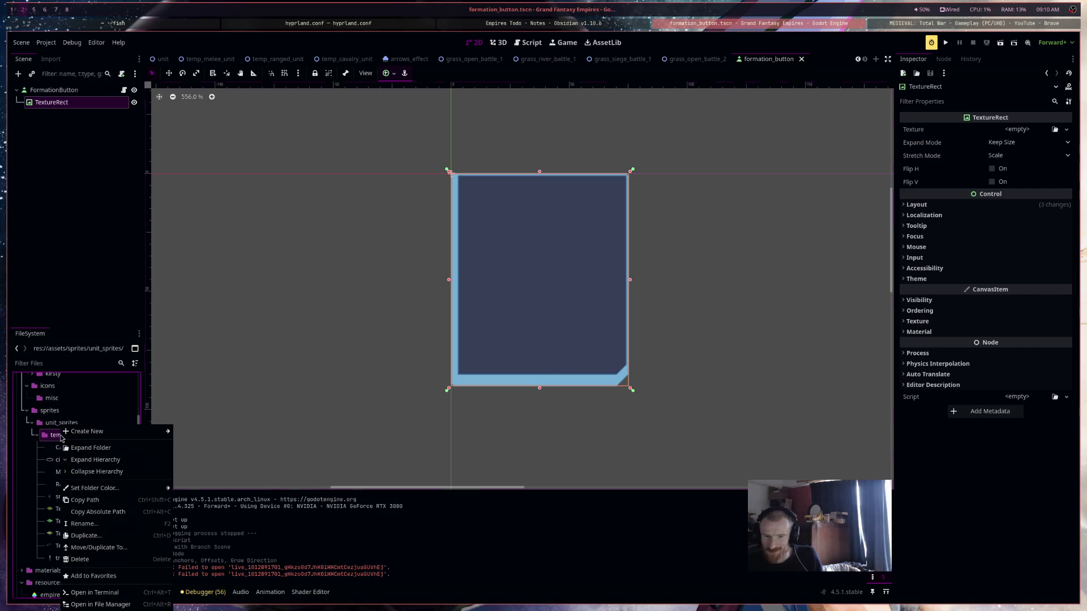
{"action": "mouse_move", "coordinate": [62, 436]}
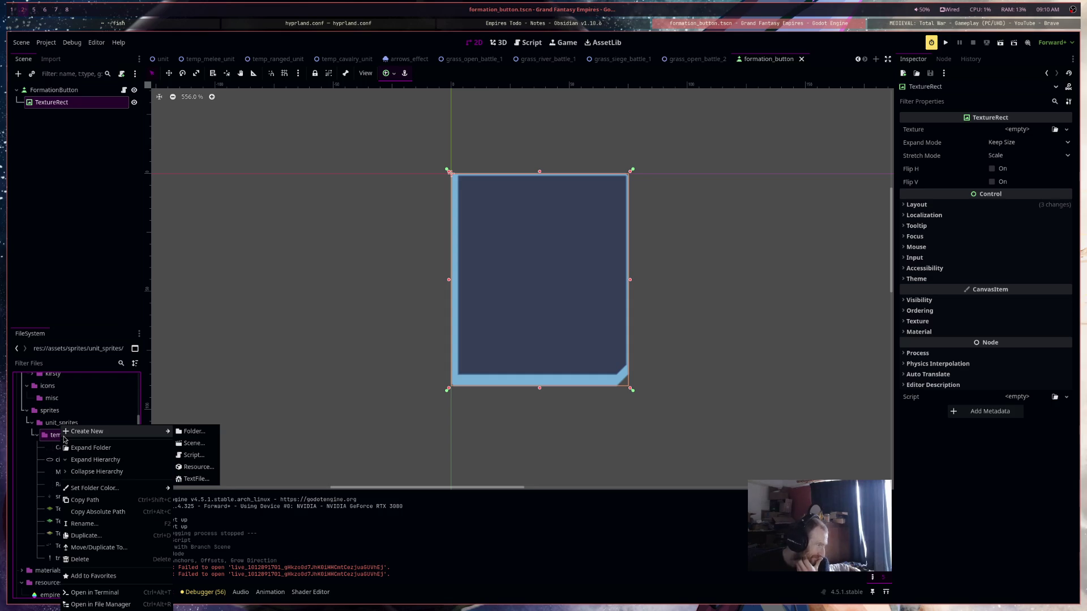
{"action": "left_click", "coordinate": [100, 604]}
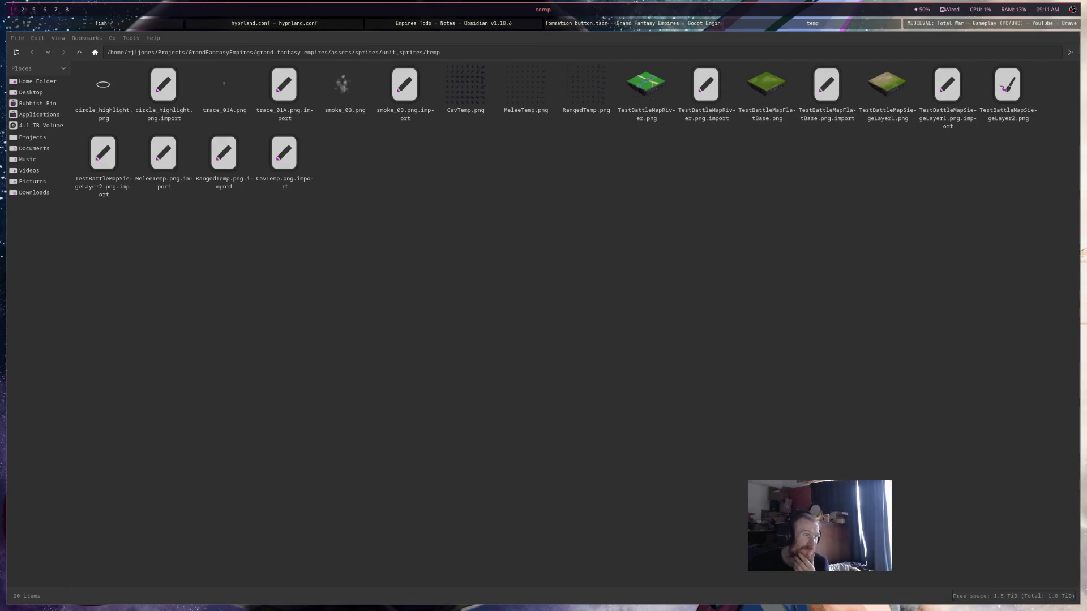
Close the file manager, return to Godot, and reopen the temp folder in the file manager
{"action": "key", "text": "ctrl+w"}
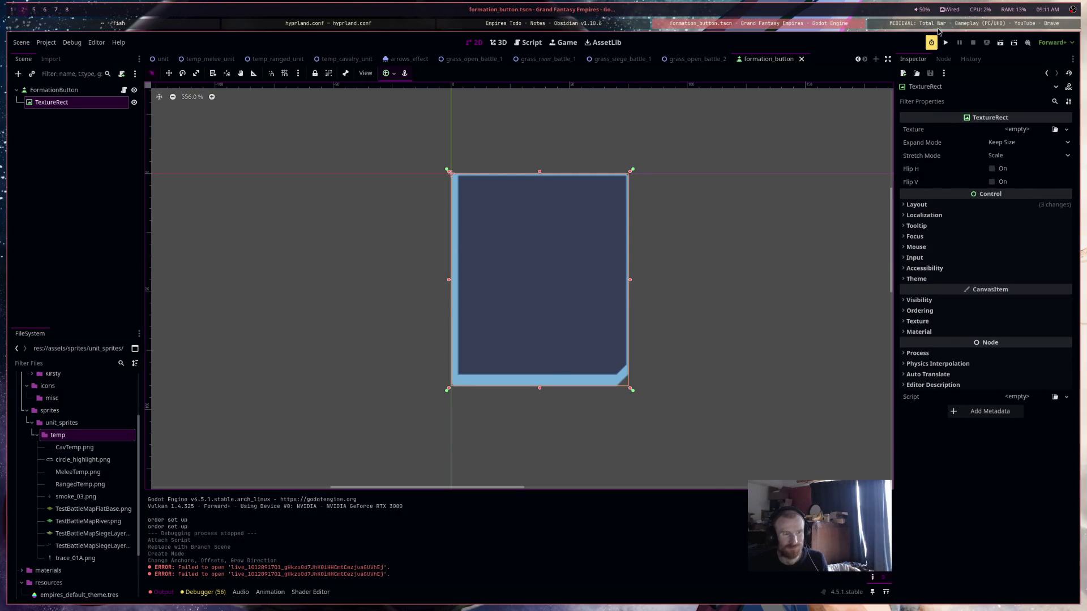
{"action": "key", "text": "super+2"}
{"action": "left_click", "coordinate": [807, 24]}
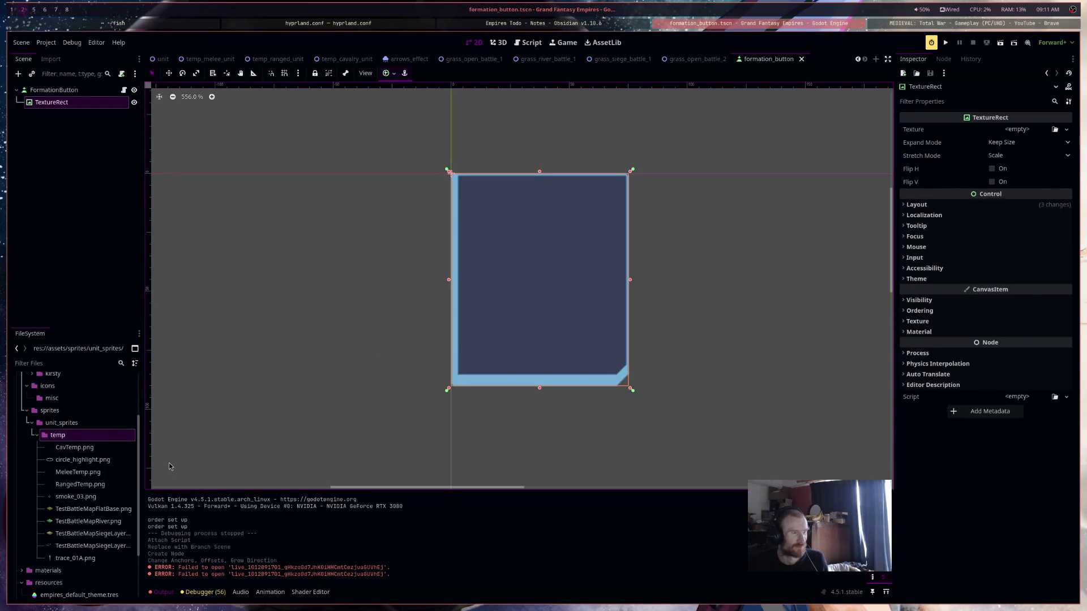
{"action": "right_click", "coordinate": [100, 432]}
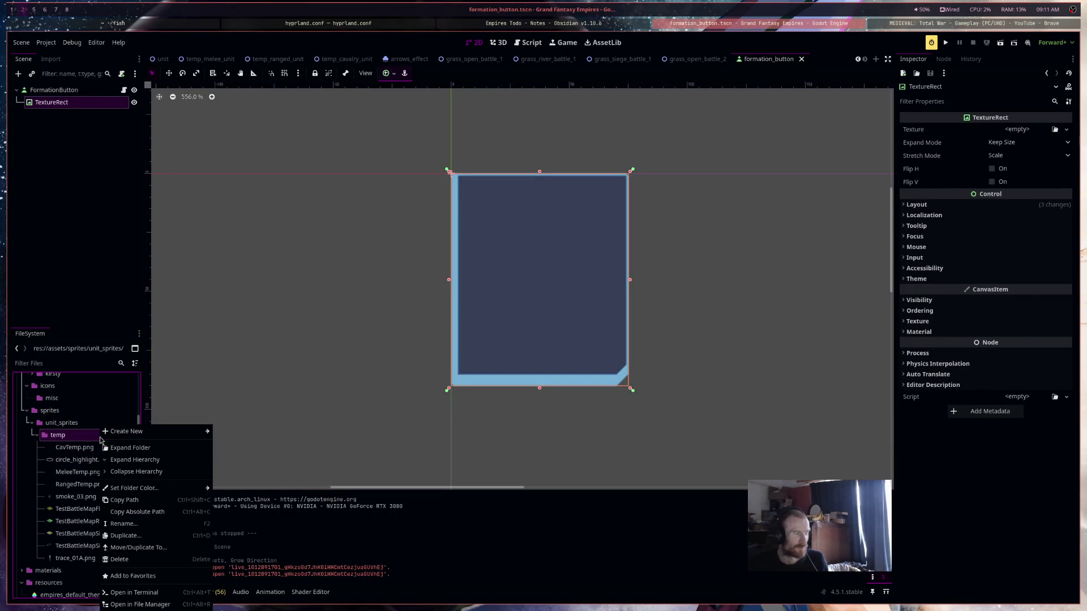
{"action": "left_click", "coordinate": [139, 605]}
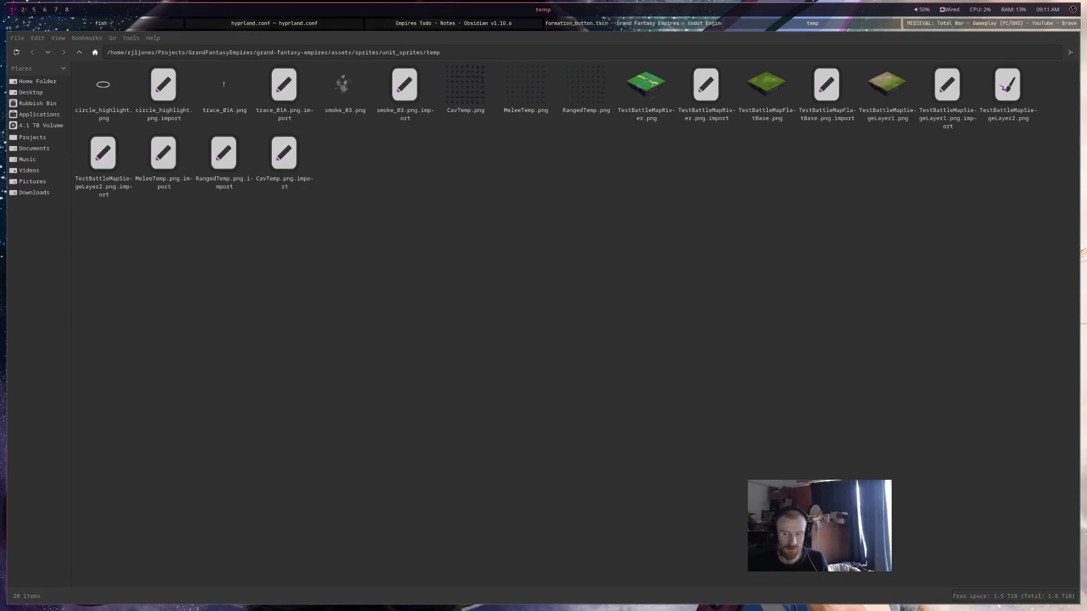
Copy TemporaryHead.png into the temp folder, start renaming it, and return to Godot
{"action": "left_click_drag", "start_coordinate": [1084, 258], "coordinate": [800, 258]}
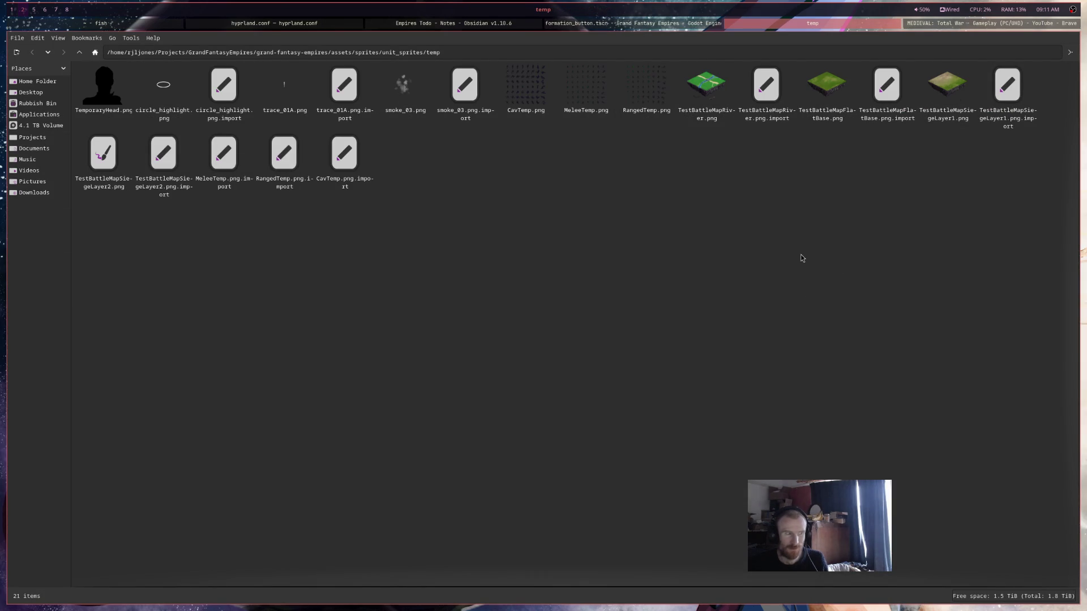
{"action": "right_click", "coordinate": [110, 93]}
{"action": "left_click", "coordinate": [151, 202]}
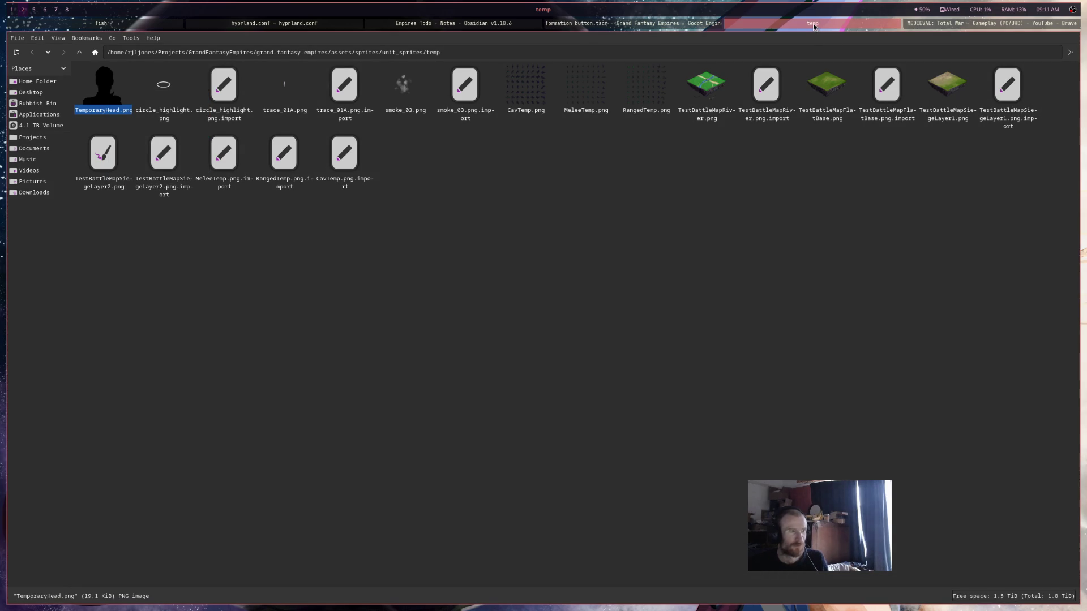
{"action": "left_click", "coordinate": [667, 25]}
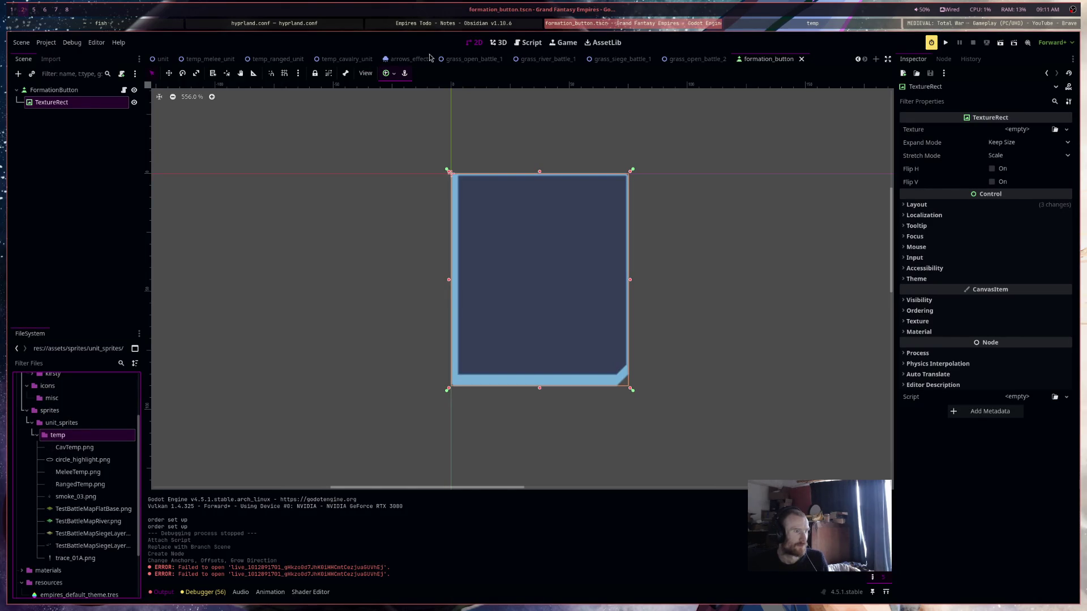
Glance at the Empires Todo notes and return to the Godot editor
{"action": "left_click", "coordinate": [476, 26]}
{"action": "left_click", "coordinate": [634, 26]}
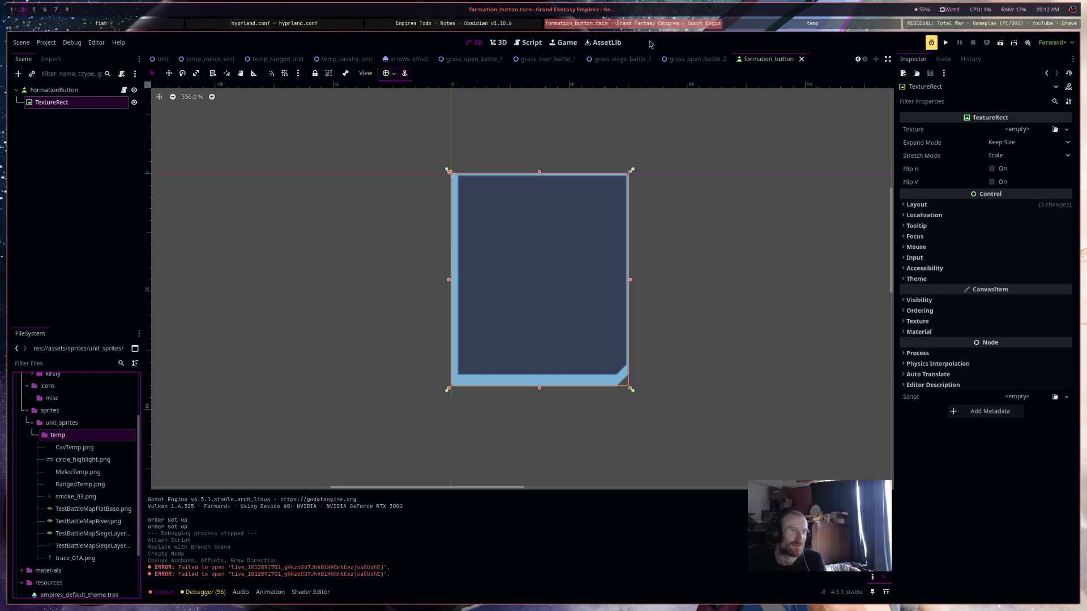
{"action": "left_click", "coordinate": [513, 26]}
{"action": "left_click", "coordinate": [638, 26]}
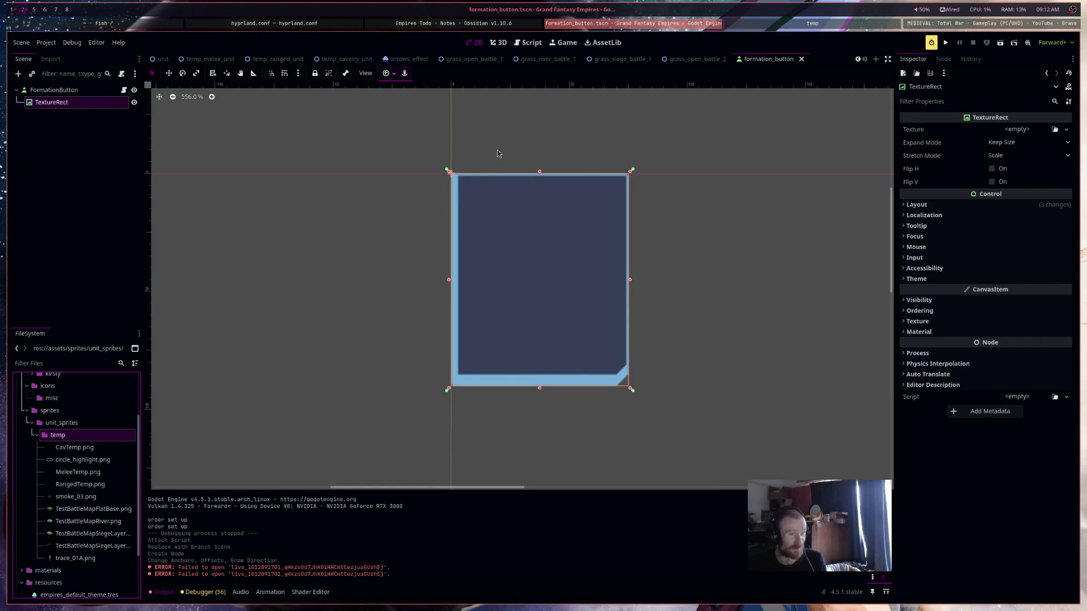
Kill Godot with 'pkill godot' in the terminal and relaunch it with 'godot &'
{"action": "key", "text": "alt+Tab"}
{"action": "type", "text": "pkill godot"}
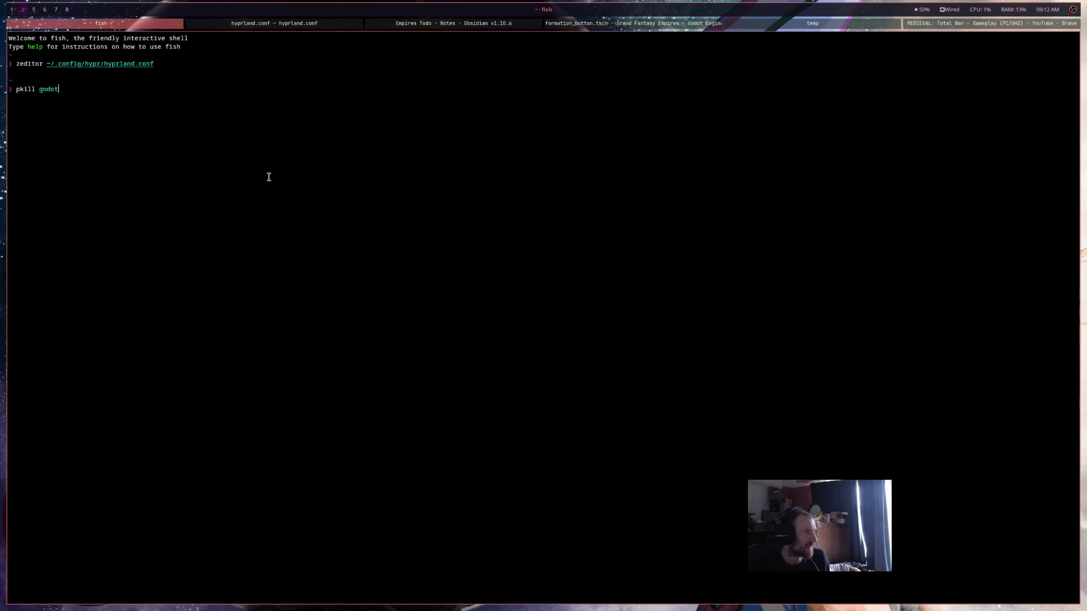
{"action": "key", "text": "Return"}
{"action": "type", "text": "godot &"}
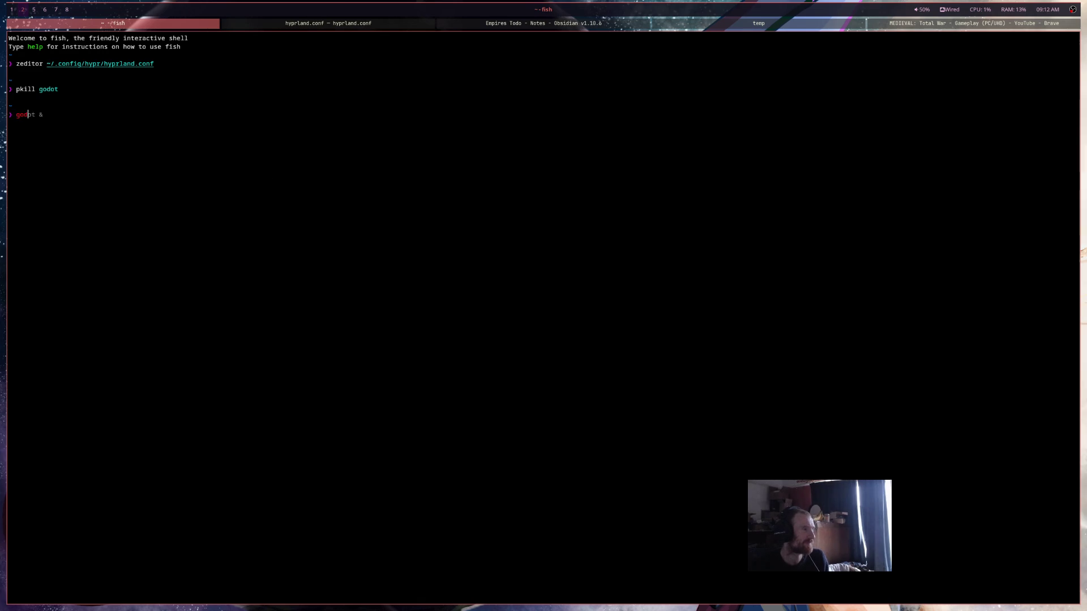
{"action": "key", "text": "Return"}
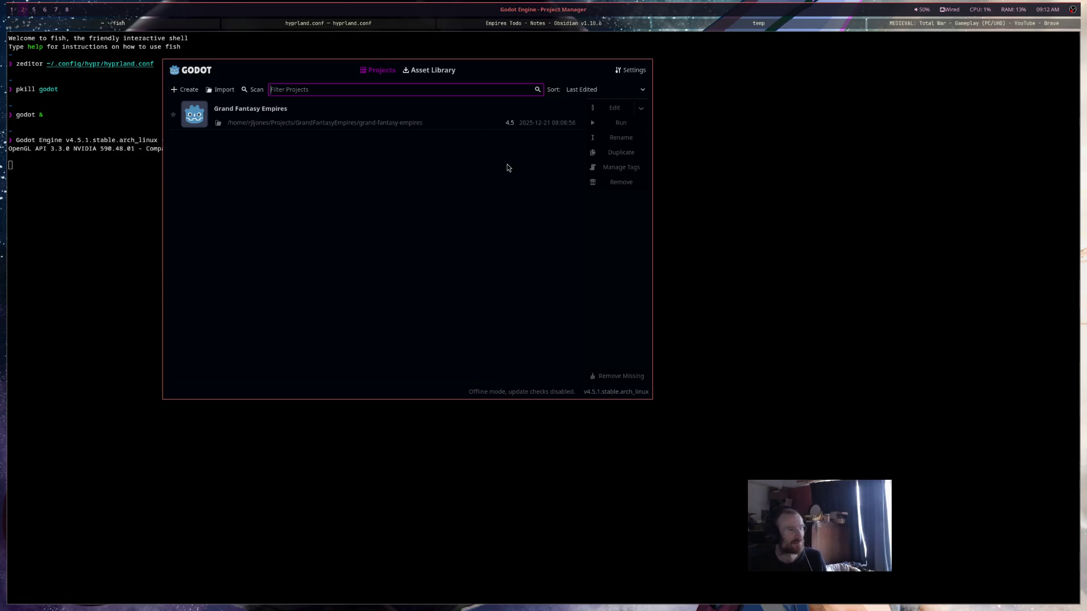
Open Grand Fantasy Empires from the Project Manager and expand the sprites folder
{"action": "double_click", "coordinate": [403, 118]}
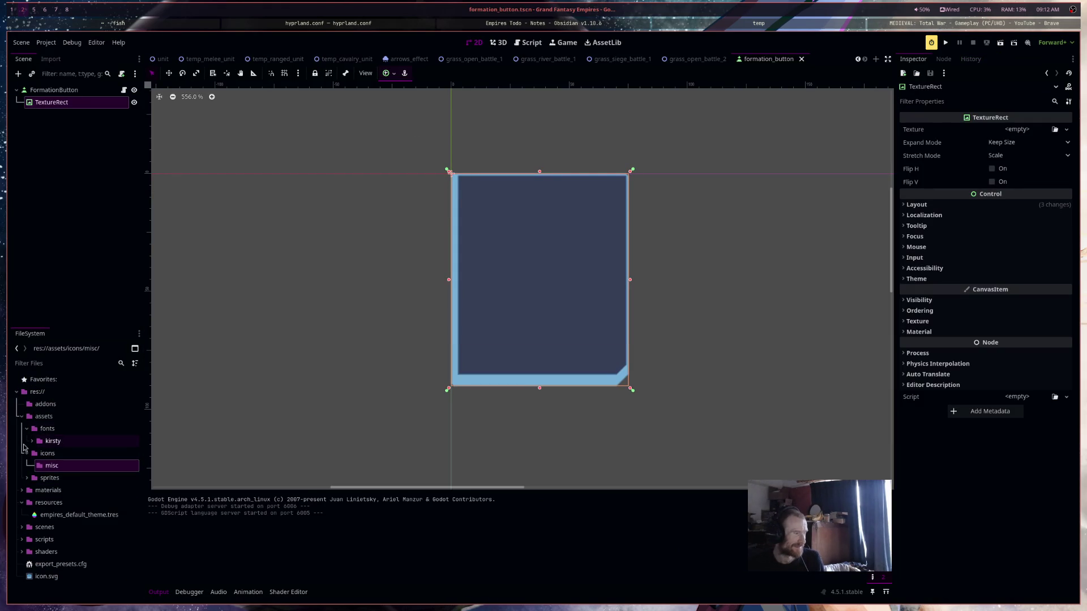
{"action": "left_click", "coordinate": [27, 478]}
Drag TemporaryHead.png from unit_sprites/temp onto the TextureRect's Texture property
{"action": "left_click", "coordinate": [31, 490]}
{"action": "left_click", "coordinate": [36, 503]}
{"action": "scroll", "coordinate": [57, 499], "scroll_direction": "down", "scroll_amount": 3}
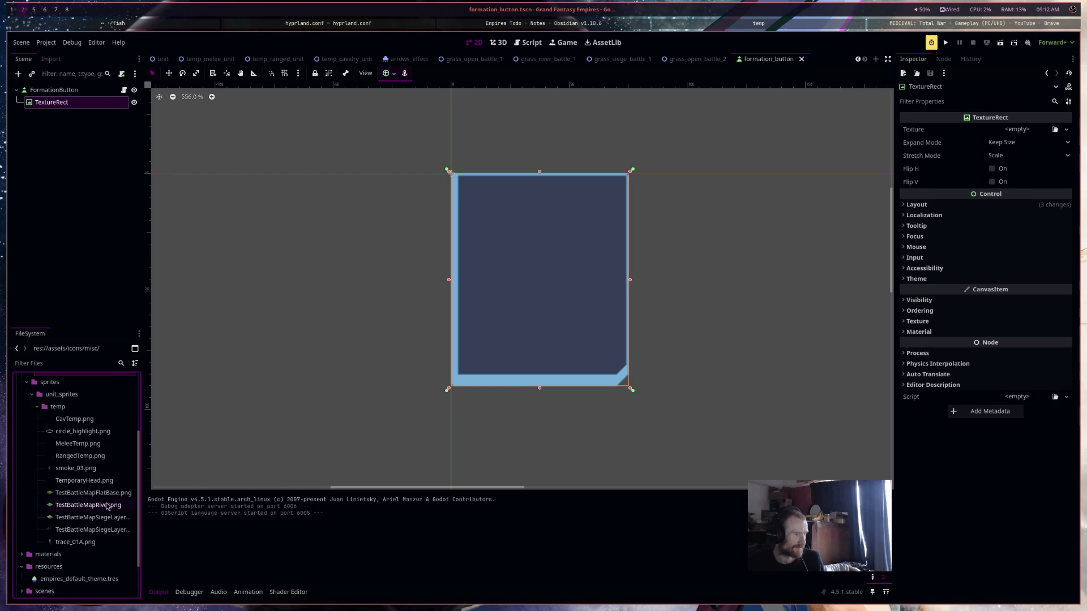
{"action": "left_click", "coordinate": [103, 481]}
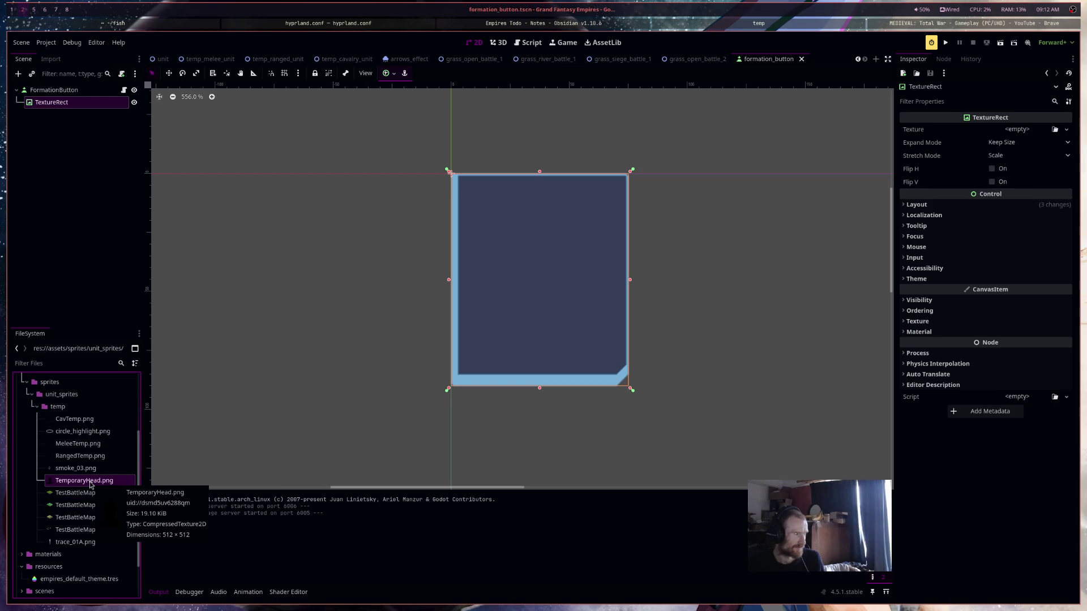
{"action": "double_click", "coordinate": [89, 481]}
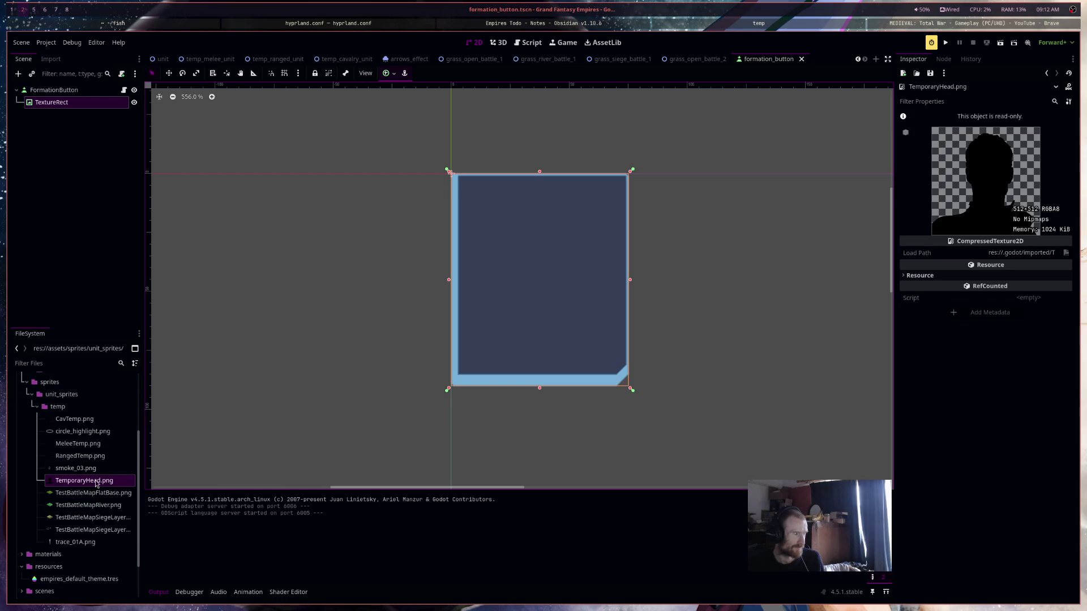
{"action": "left_click", "coordinate": [78, 103]}
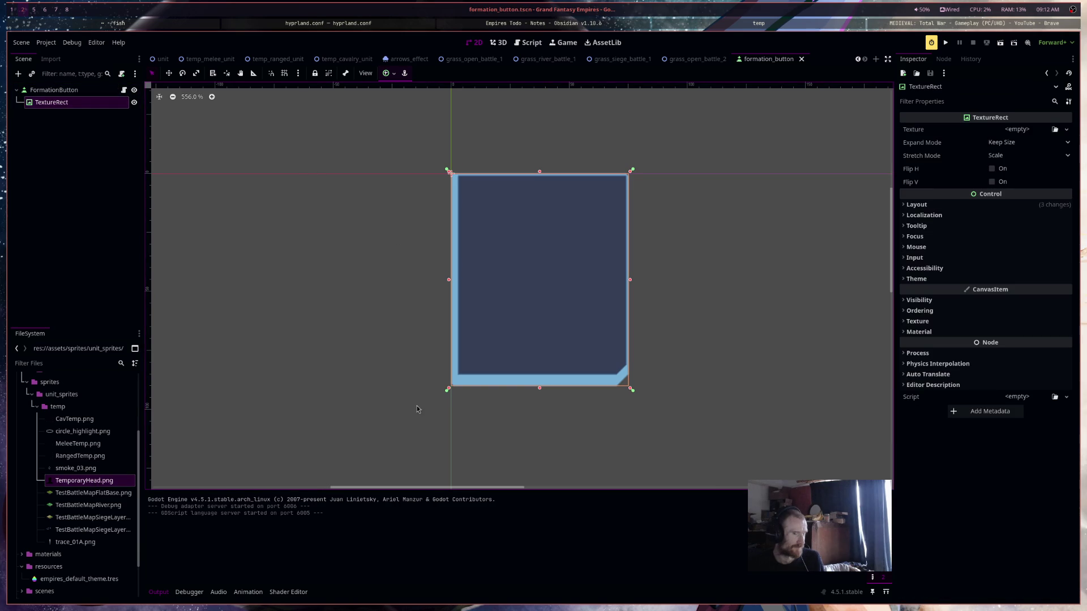
{"action": "left_click_drag", "start_coordinate": [113, 482], "coordinate": [1017, 129]}
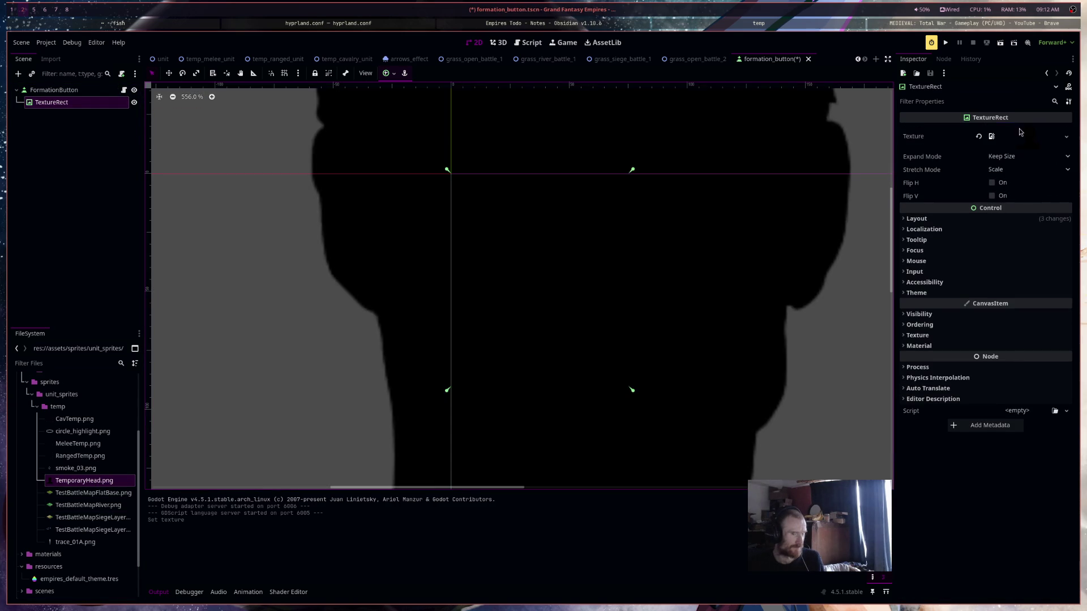
Set the TextureRect's Expand Mode to Ignore Size and Stretch Mode to Keep Aspect Centered
{"action": "scroll", "coordinate": [657, 286], "scroll_direction": "down", "scroll_amount": 3}
{"action": "scroll", "coordinate": [657, 286], "scroll_direction": "down", "scroll_amount": 5}
{"action": "scroll", "coordinate": [657, 286], "scroll_direction": "up", "scroll_amount": 4}
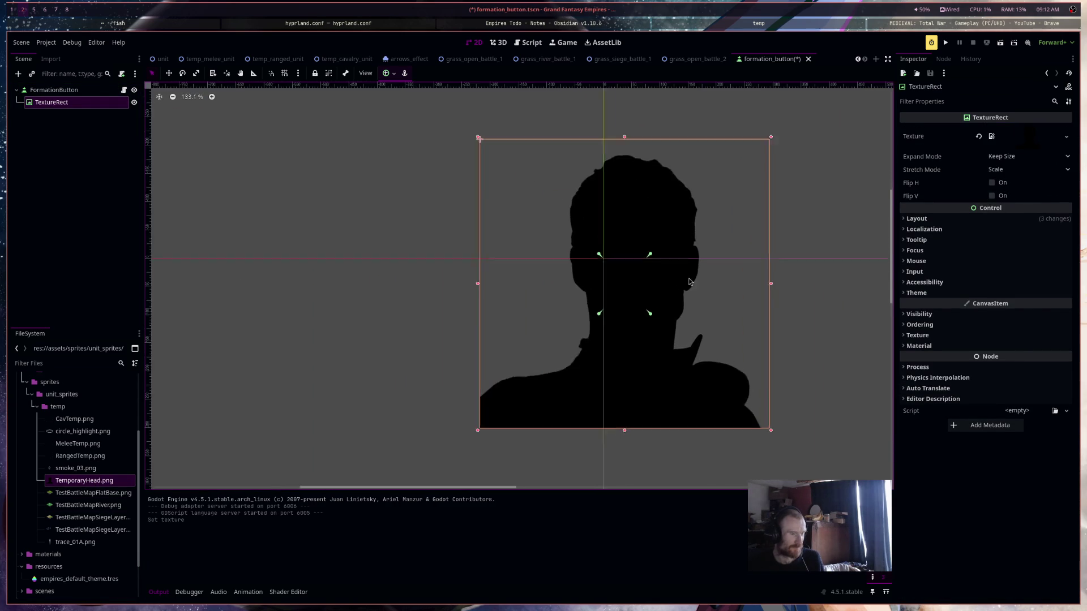
{"action": "left_click", "coordinate": [1019, 159]}
{"action": "left_click", "coordinate": [1021, 182]}
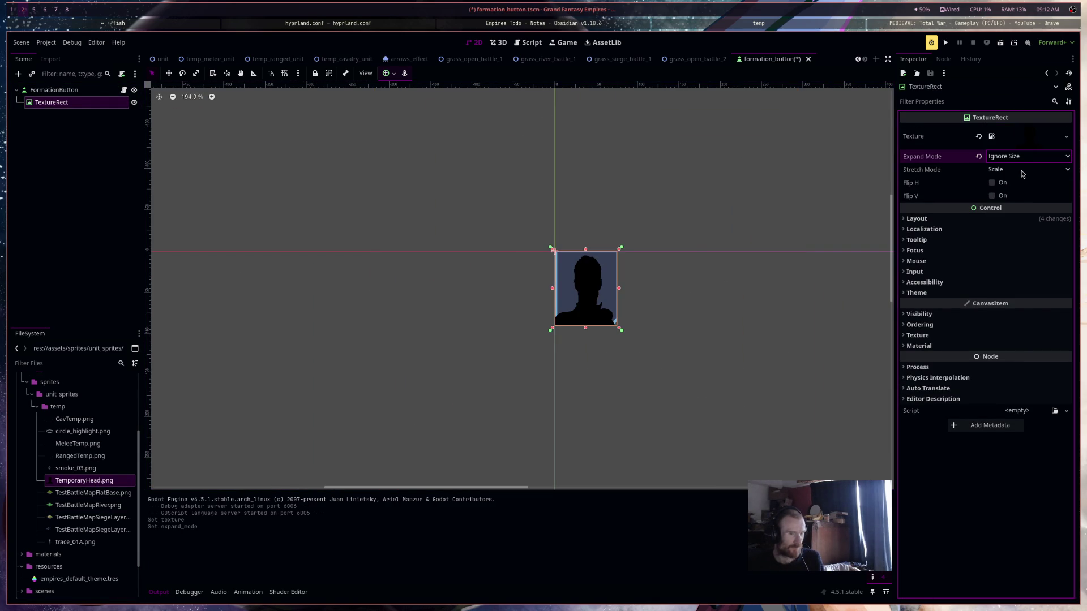
{"action": "left_click", "coordinate": [1022, 171]}
{"action": "left_click", "coordinate": [1037, 243]}
Compare Keep Aspect Covered, Keep Aspect and Keep Aspect Centered stretch modes on the TextureRect
{"action": "left_click", "coordinate": [741, 334]}
{"action": "left_click", "coordinate": [596, 299]}
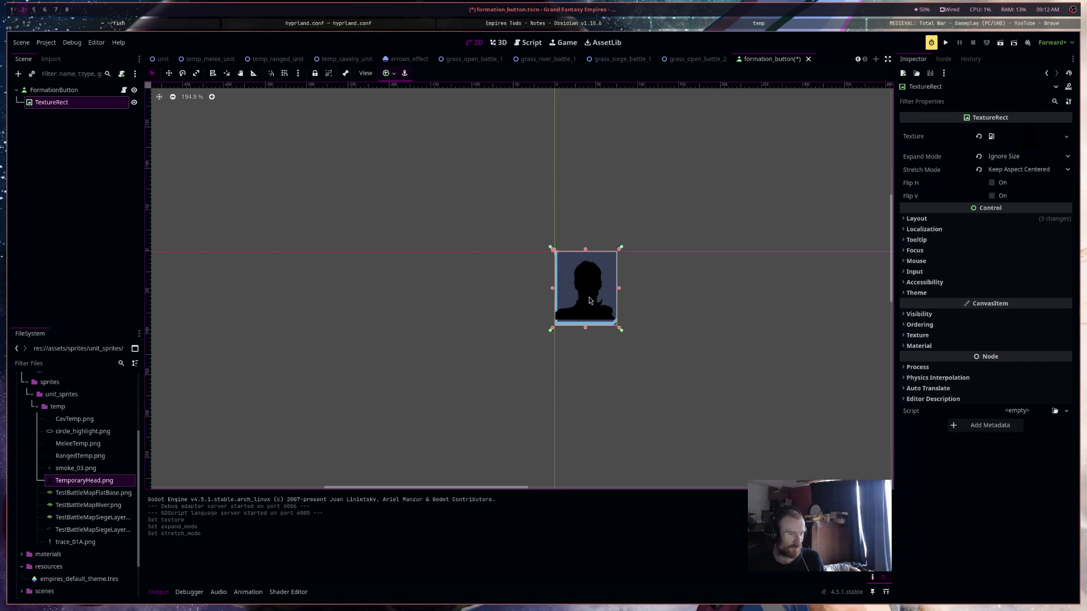
{"action": "scroll", "coordinate": [596, 298], "scroll_direction": "up", "scroll_amount": 5}
{"action": "left_click", "coordinate": [1022, 170]}
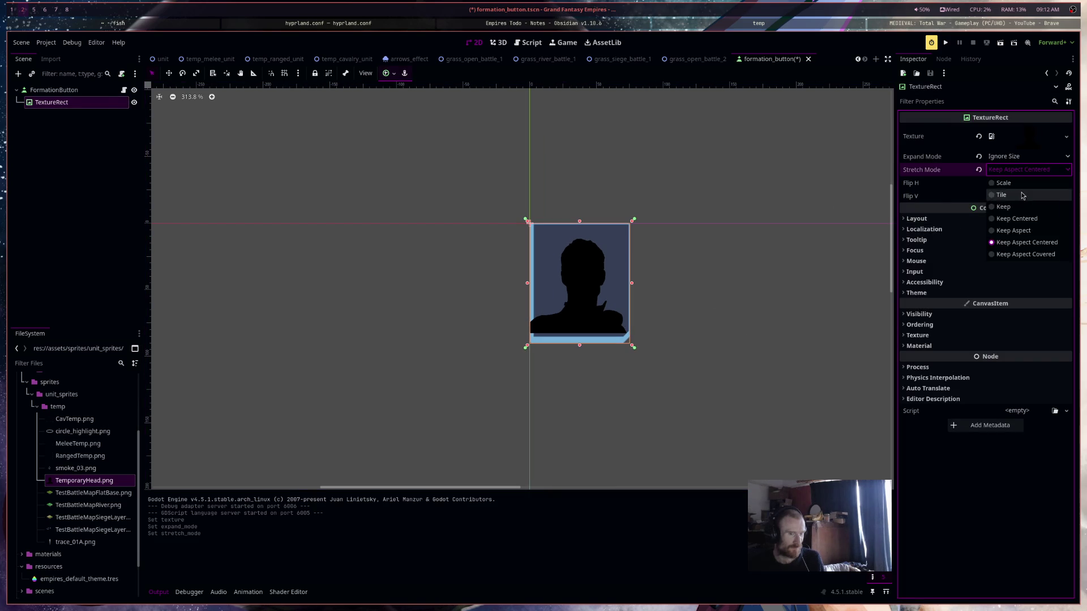
{"action": "left_click", "coordinate": [1034, 254]}
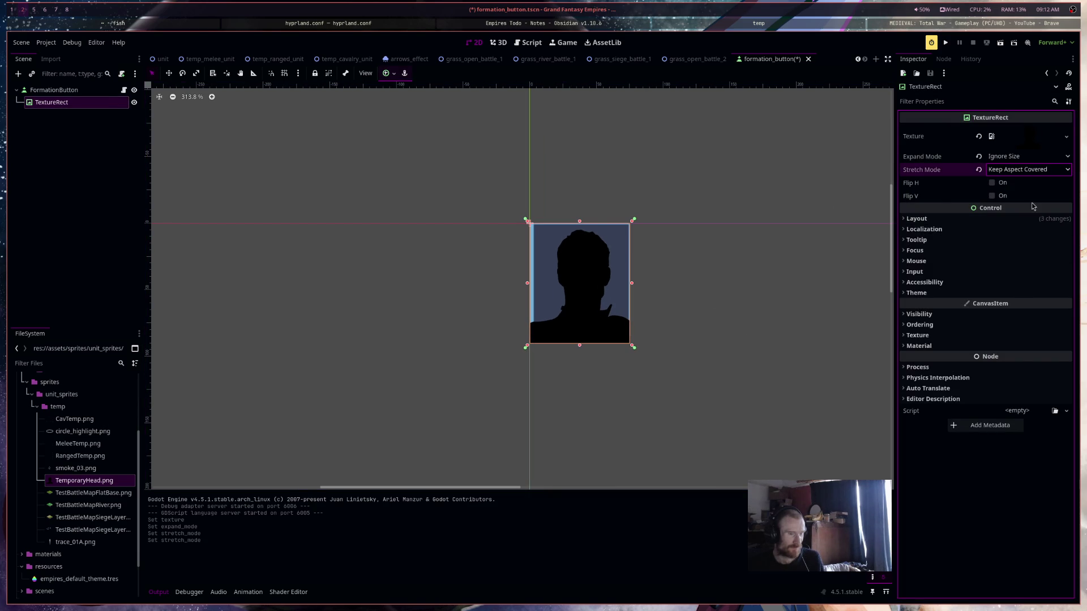
{"action": "left_click", "coordinate": [1033, 170]}
{"action": "left_click", "coordinate": [1036, 231]}
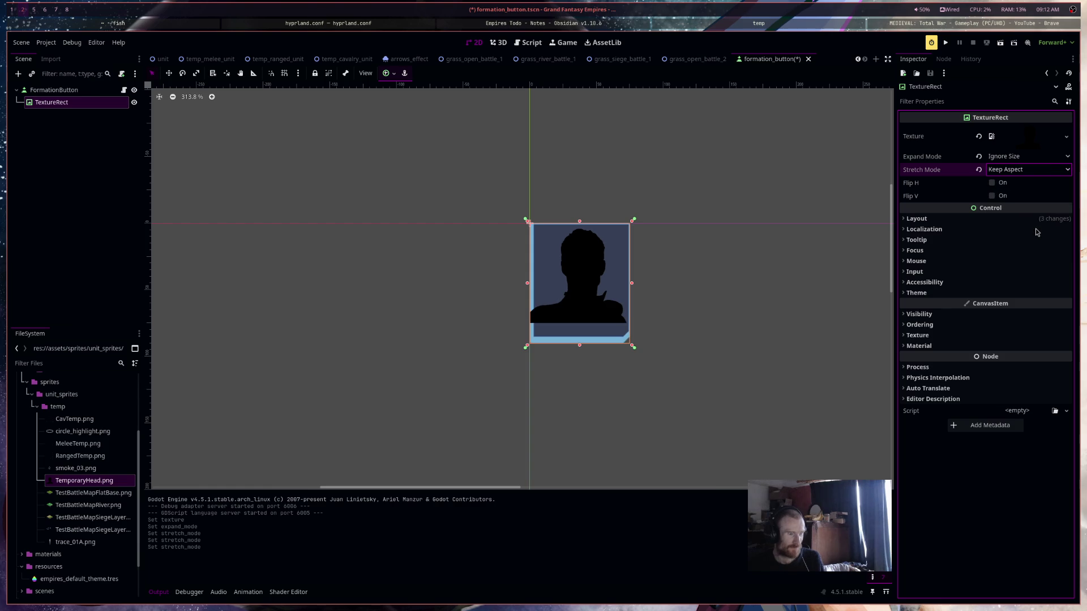
{"action": "left_click", "coordinate": [1039, 176]}
{"action": "left_click", "coordinate": [1043, 244]}
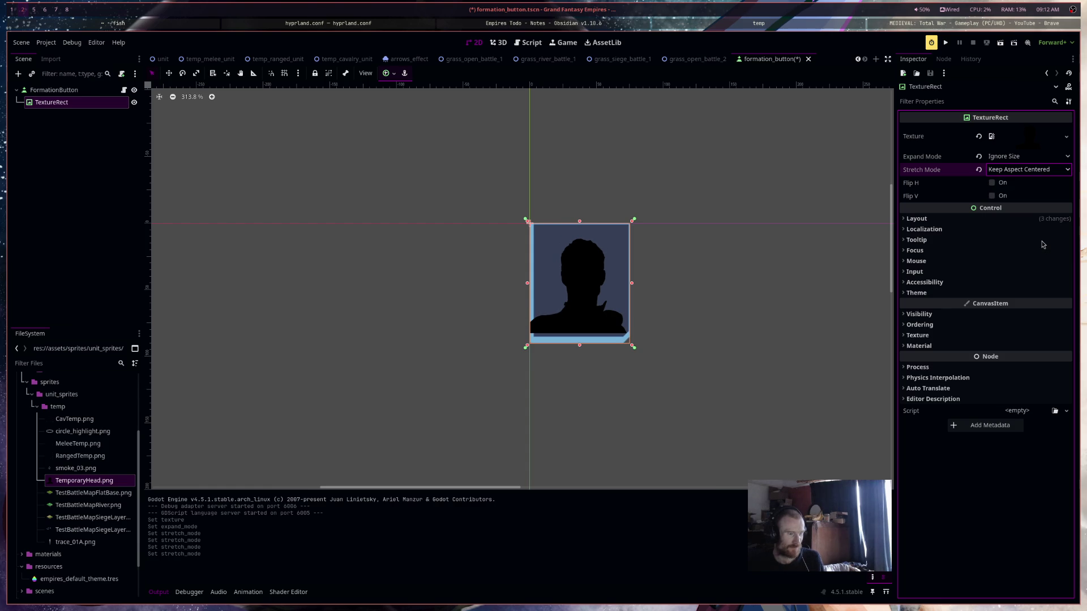
Resize the TextureRect with its corner handles and set Stretch Mode to Keep Aspect Covered
{"action": "scroll", "coordinate": [562, 299], "scroll_direction": "up", "scroll_amount": 2}
{"action": "scroll", "coordinate": [585, 311], "scroll_direction": "down", "scroll_amount": 2}
{"action": "scroll", "coordinate": [585, 312], "scroll_direction": "up", "scroll_amount": 4}
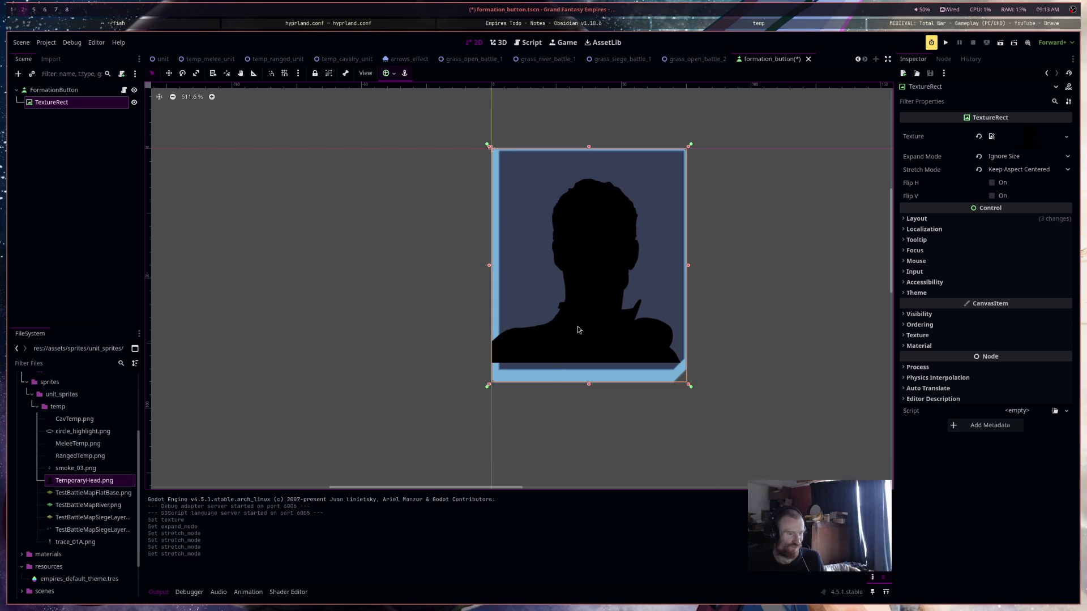
{"action": "left_click_drag", "start_coordinate": [491, 386], "coordinate": [497, 372]}
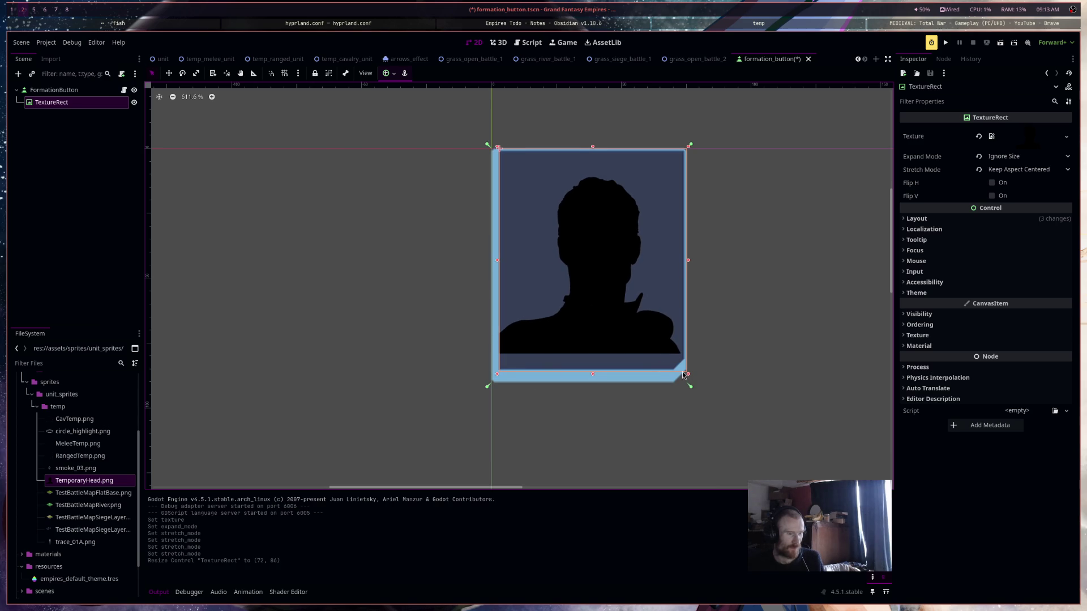
{"action": "left_click_drag", "start_coordinate": [688, 374], "coordinate": [691, 402]}
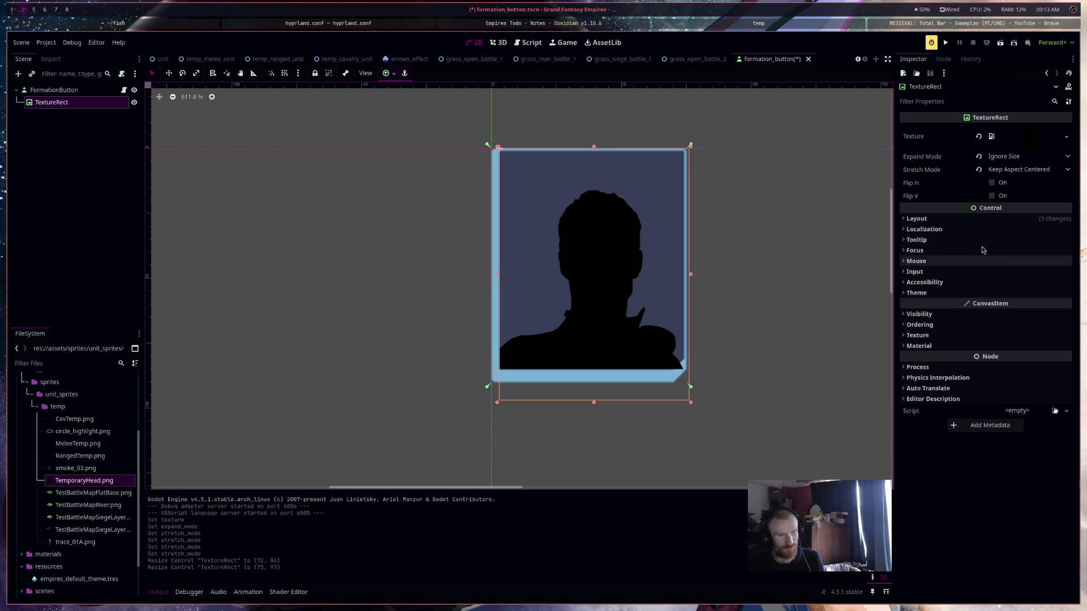
{"action": "left_click", "coordinate": [1036, 170]}
{"action": "left_click", "coordinate": [1034, 255]}
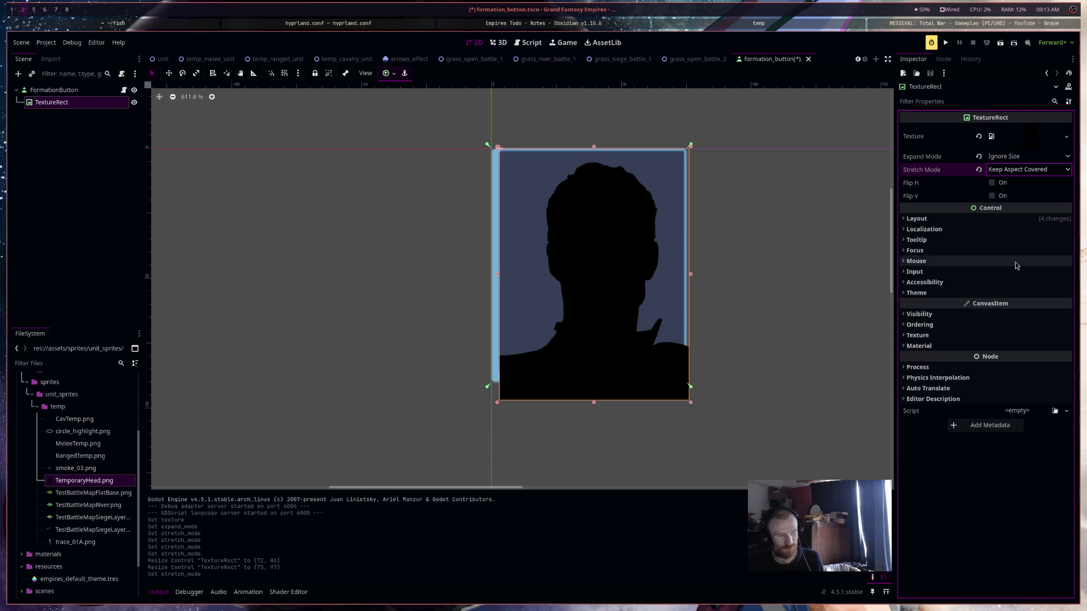
Drag the TextureRect's edge and corner handles until it measures about 51×78
{"action": "mouse_move", "coordinate": [679, 370]}
{"action": "left_mouse_down"}
{"action": "mouse_move", "coordinate": [686, 374]}
{"action": "mouse_move", "coordinate": [651, 331]}
{"action": "mouse_move", "coordinate": [679, 339]}
{"action": "mouse_move", "coordinate": [684, 377]}
{"action": "mouse_move", "coordinate": [679, 257]}
{"action": "mouse_move", "coordinate": [684, 319]}
{"action": "left_mouse_up"}
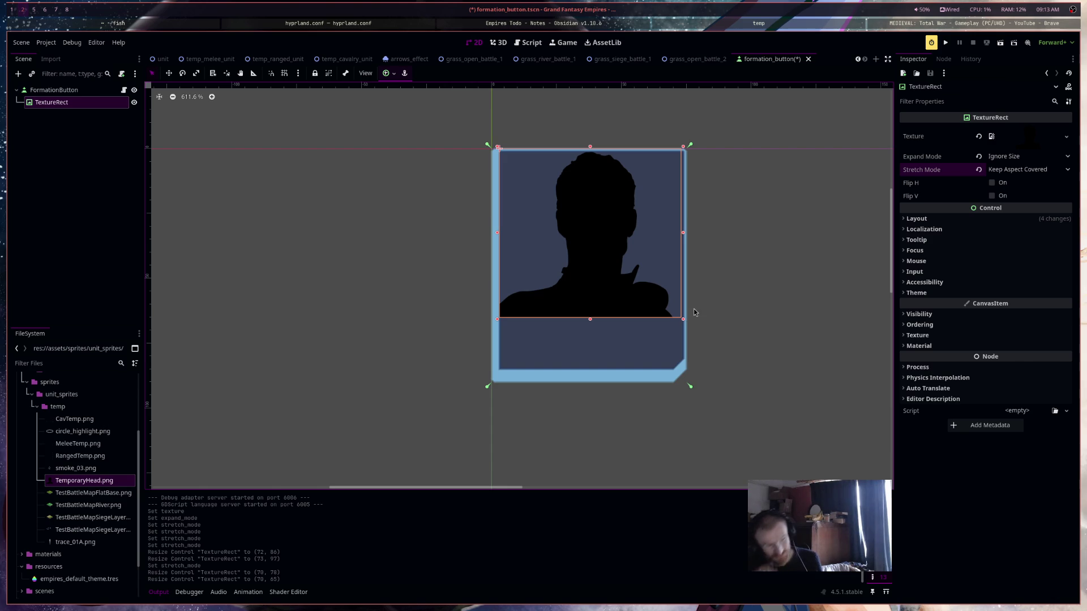
{"action": "mouse_move", "coordinate": [684, 319]}
{"action": "left_mouse_down"}
{"action": "mouse_move", "coordinate": [643, 363]}
{"action": "mouse_move", "coordinate": [650, 381]}
{"action": "mouse_move", "coordinate": [626, 370]}
{"action": "left_mouse_up"}
{"action": "left_click_drag", "start_coordinate": [629, 149], "coordinate": [628, 149]}
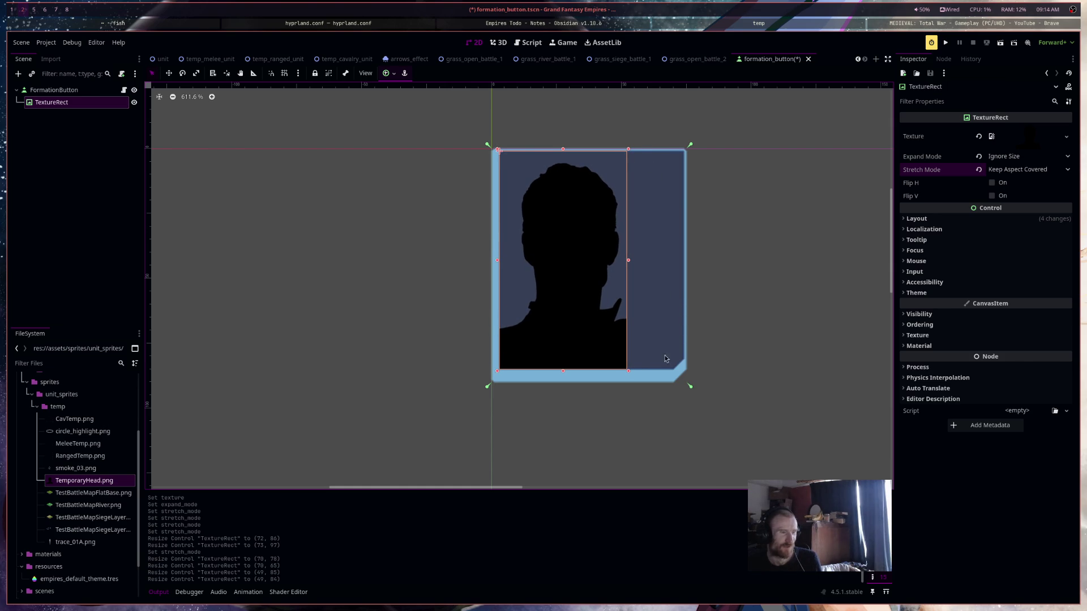
{"action": "left_click", "coordinate": [763, 277]}
{"action": "left_click", "coordinate": [572, 330]}
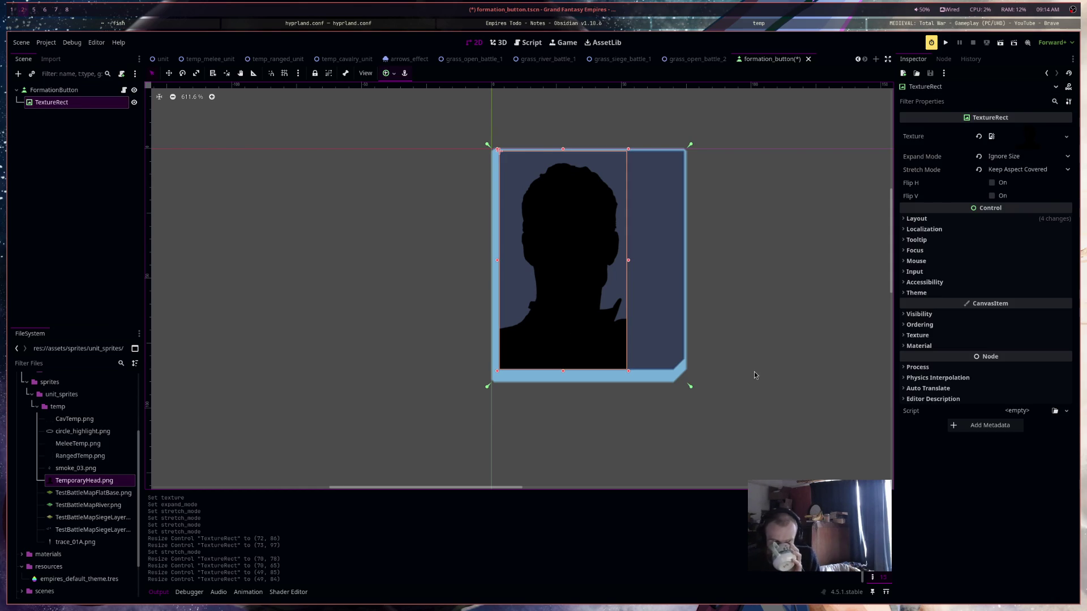
{"action": "mouse_move", "coordinate": [650, 380]}
{"action": "left_mouse_down"}
{"action": "mouse_move", "coordinate": [815, 437]}
{"action": "mouse_move", "coordinate": [654, 341]}
{"action": "left_mouse_up"}
Enable Layout > Clip Contents on the FormationButton root node
{"action": "left_click", "coordinate": [54, 90]}
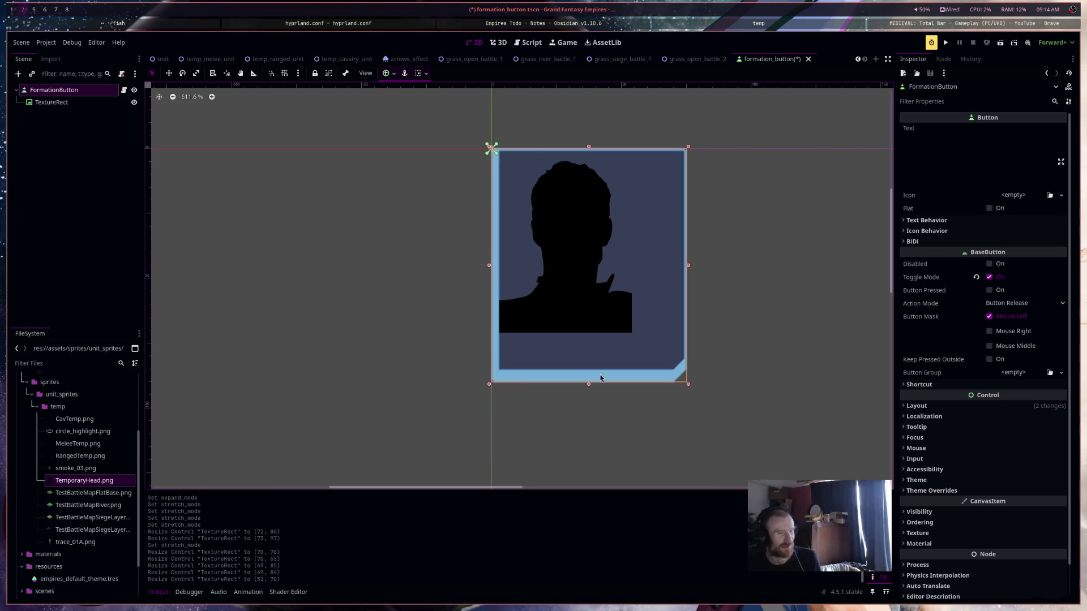
{"action": "scroll", "coordinate": [679, 369], "scroll_direction": "up", "scroll_amount": 3}
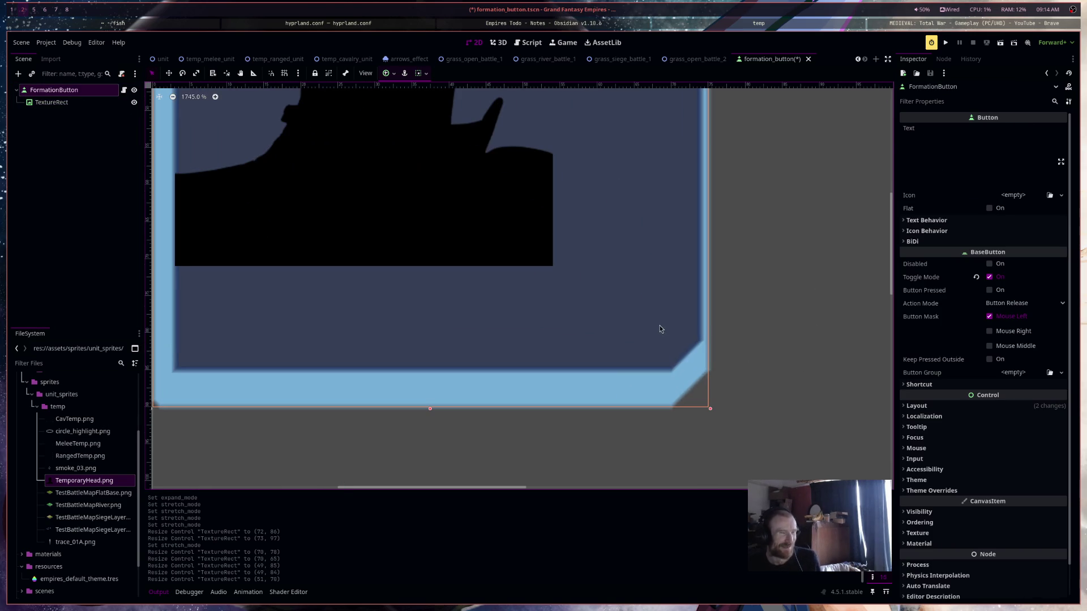
{"action": "scroll", "coordinate": [674, 369], "scroll_direction": "down", "scroll_amount": 4}
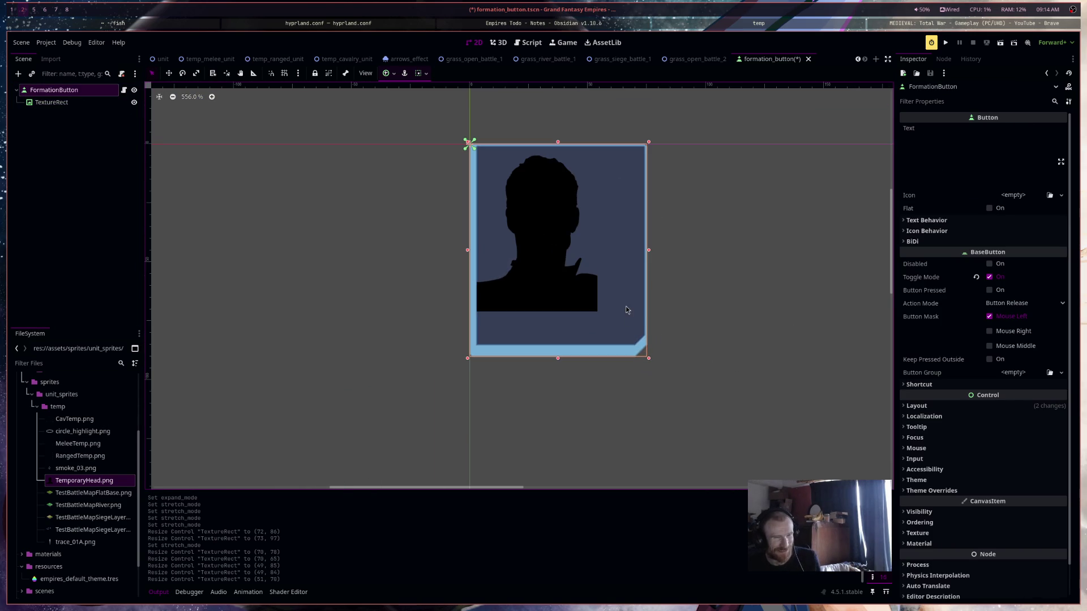
{"action": "scroll", "coordinate": [638, 307], "scroll_direction": "up", "scroll_amount": 1}
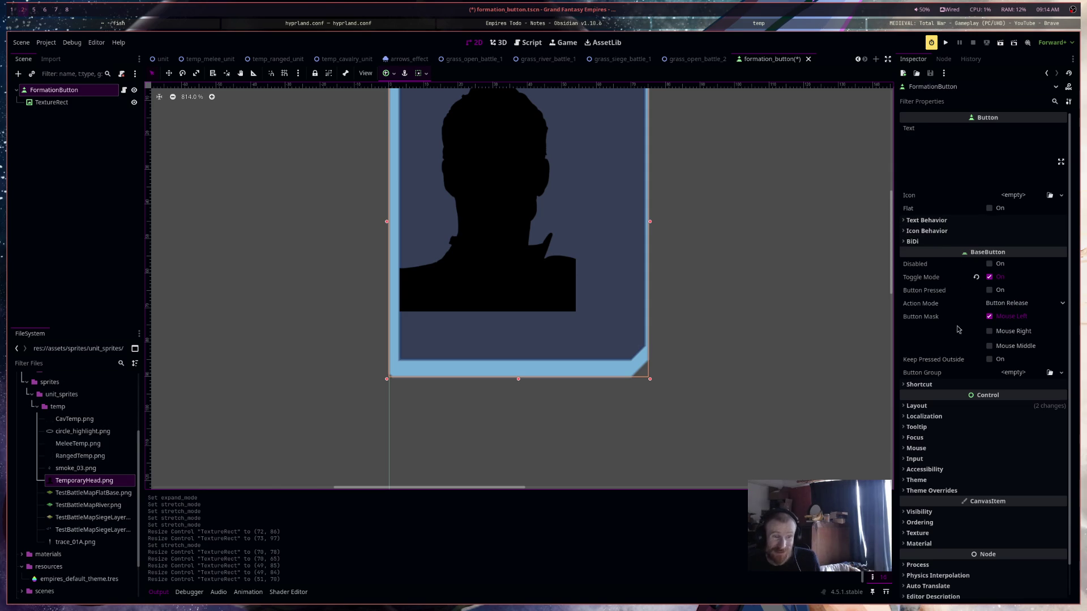
{"action": "left_click", "coordinate": [959, 405]}
{"action": "left_click", "coordinate": [992, 435]}
Resize the TextureRect with its handles to about 54×84 inside the button
{"action": "left_click", "coordinate": [563, 292]}
{"action": "mouse_move", "coordinate": [577, 312]}
{"action": "left_mouse_down"}
{"action": "mouse_move", "coordinate": [736, 437]}
{"action": "mouse_move", "coordinate": [636, 364]}
{"action": "mouse_move", "coordinate": [662, 378]}
{"action": "mouse_move", "coordinate": [594, 348]}
{"action": "mouse_move", "coordinate": [597, 367]}
{"action": "left_mouse_up"}
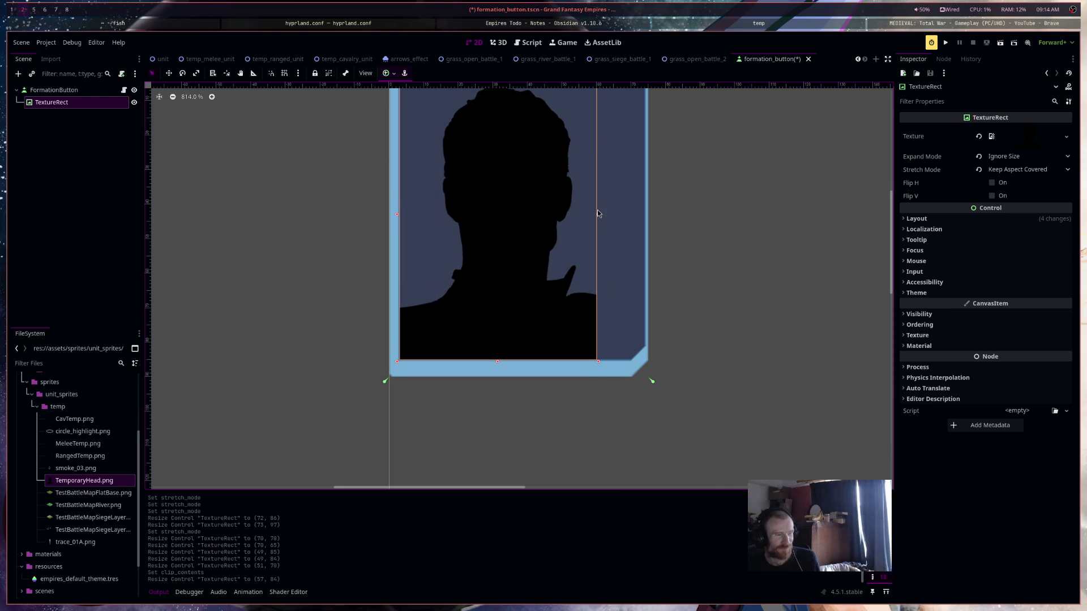
{"action": "left_click_drag", "start_coordinate": [598, 217], "coordinate": [586, 215]}
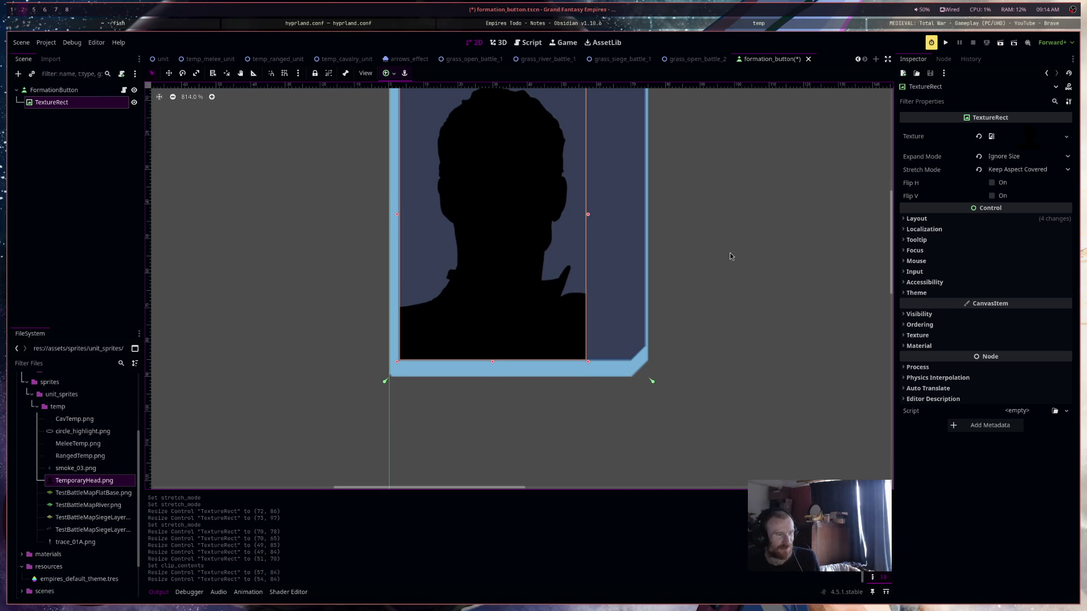
{"action": "left_click", "coordinate": [746, 267]}
{"action": "scroll", "coordinate": [746, 267], "scroll_direction": "down", "scroll_amount": 6}
{"action": "mouse_move", "coordinate": [749, 266]}
{"action": "left_mouse_down"}
{"action": "mouse_move", "coordinate": [657, 311]}
{"action": "mouse_move", "coordinate": [683, 295]}
{"action": "left_mouse_up"}
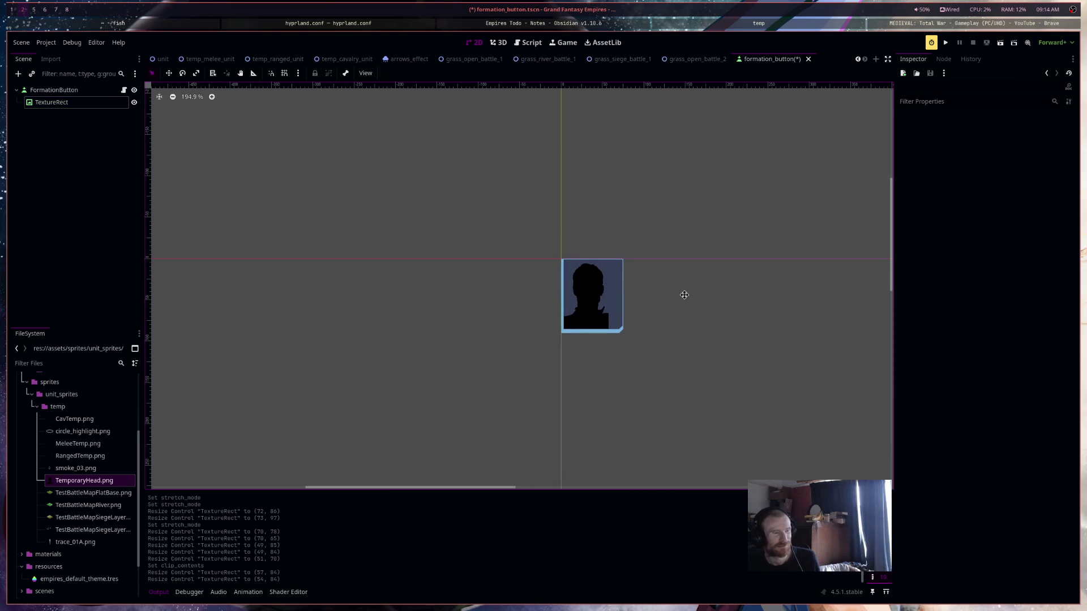
{"action": "left_click", "coordinate": [600, 315]}
{"action": "scroll", "coordinate": [599, 315], "scroll_direction": "up", "scroll_amount": 5}
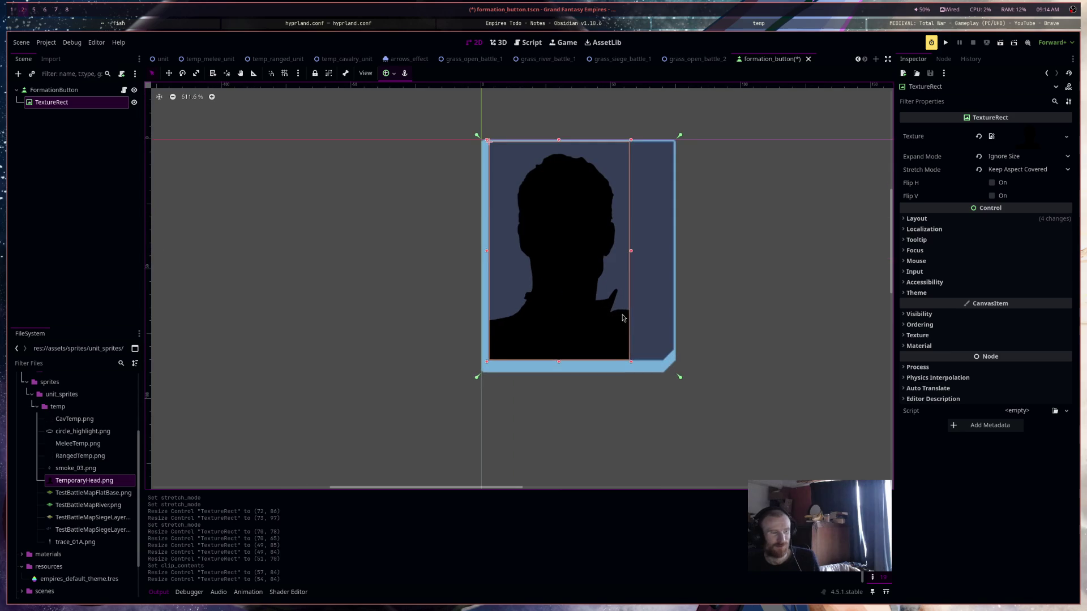
{"action": "key", "text": "Escape"}
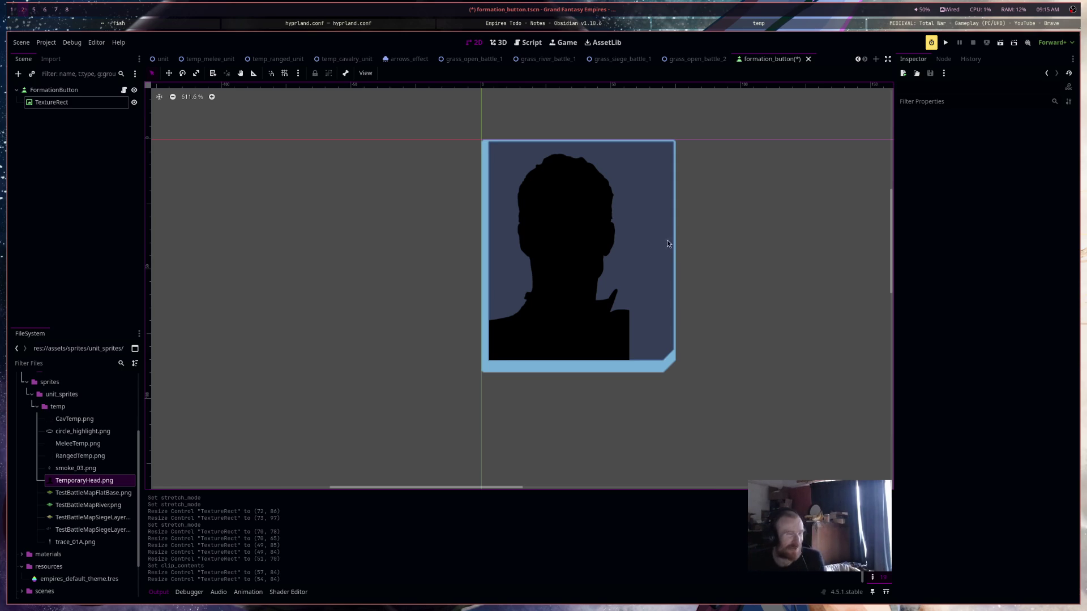
Check the TextureRect and FormationButton nodes, save formation_button.tscn, and switch to unit.tscn
{"action": "left_click", "coordinate": [593, 251]}
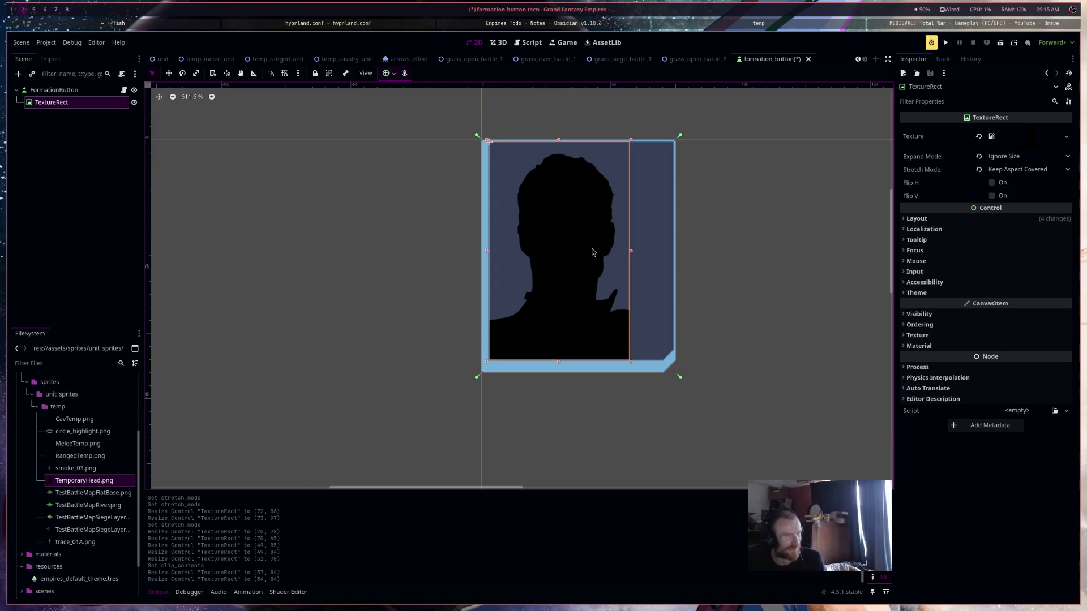
{"action": "left_click", "coordinate": [643, 257]}
{"action": "left_click", "coordinate": [604, 258]}
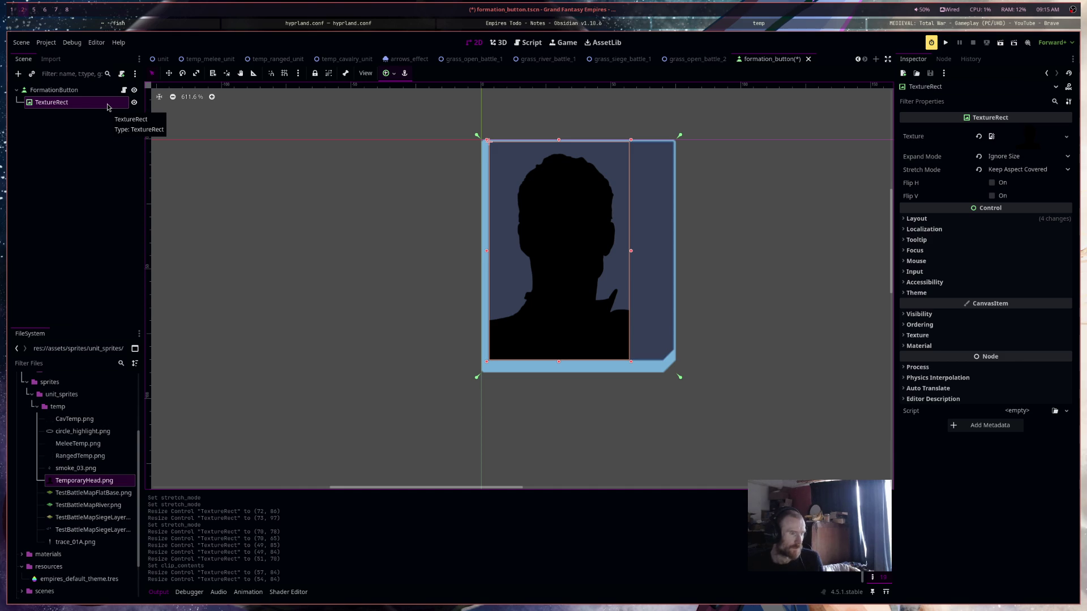
{"action": "key", "text": "ctrl+s"}
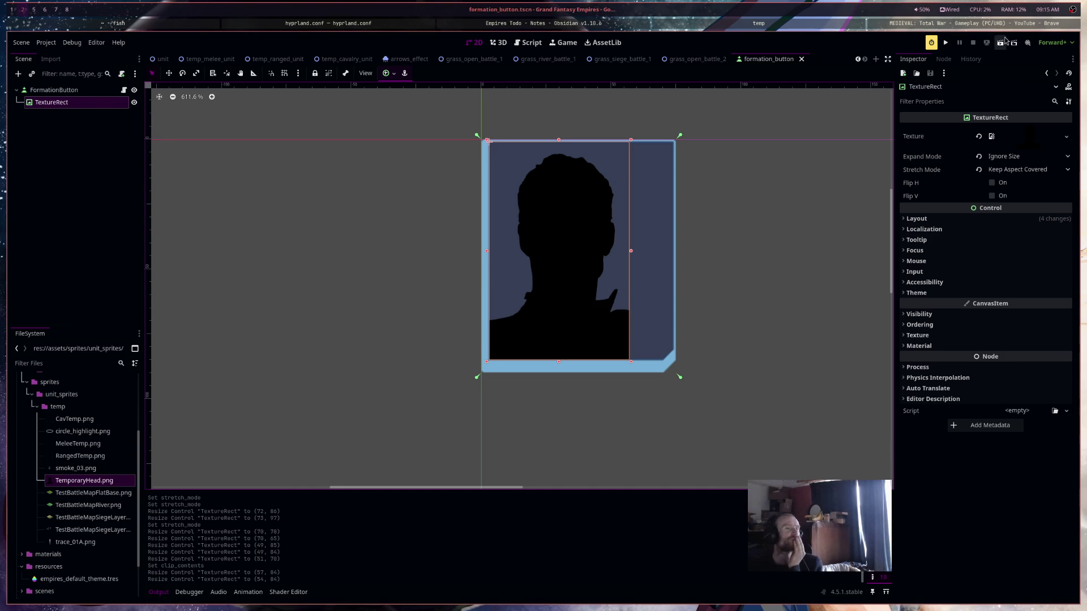
{"action": "left_click", "coordinate": [162, 59]}
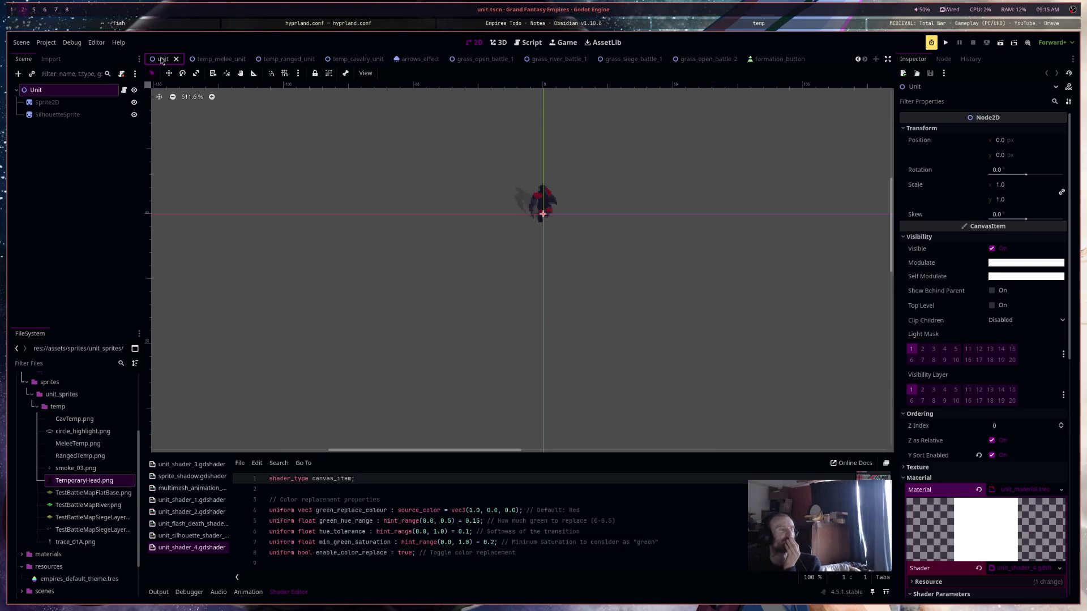
Close the arrows_effect and unit scene tabs
{"action": "left_click", "coordinate": [858, 60]}
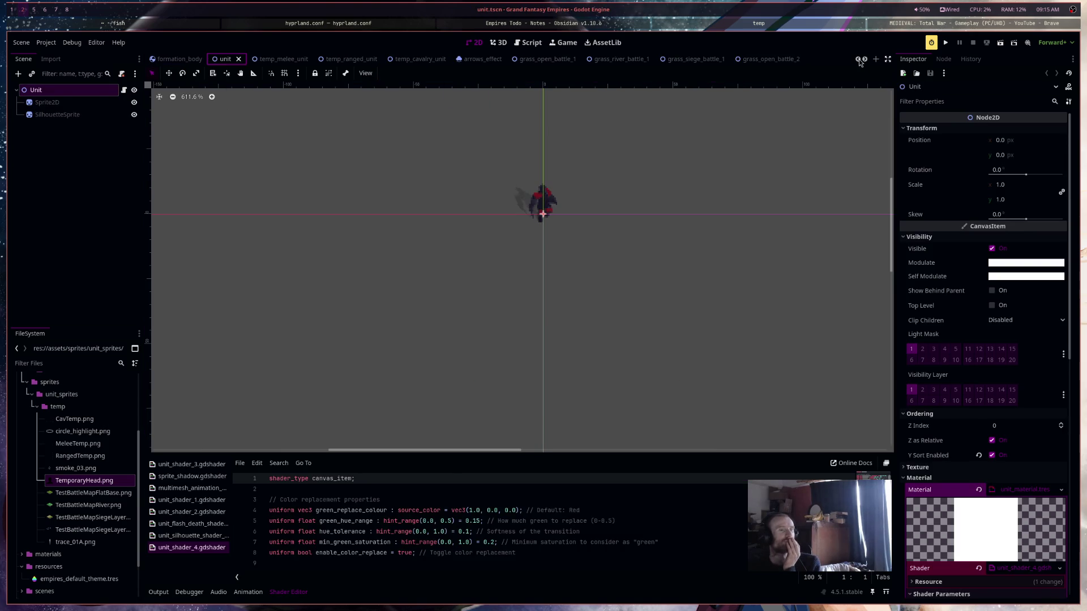
{"action": "left_click", "coordinate": [858, 60]}
{"action": "left_click", "coordinate": [516, 59]}
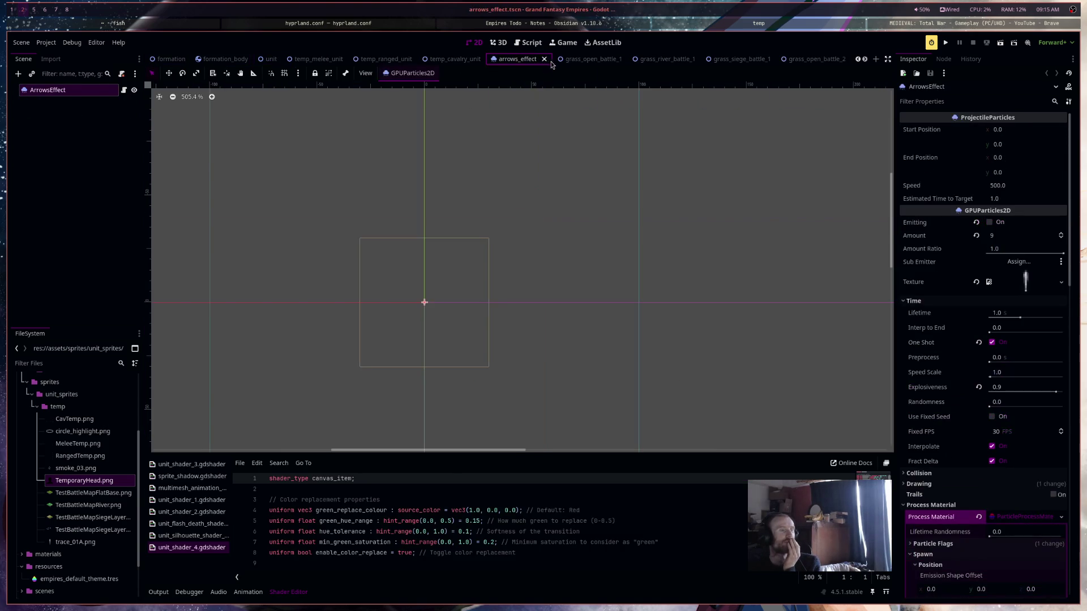
{"action": "left_click", "coordinate": [544, 60]}
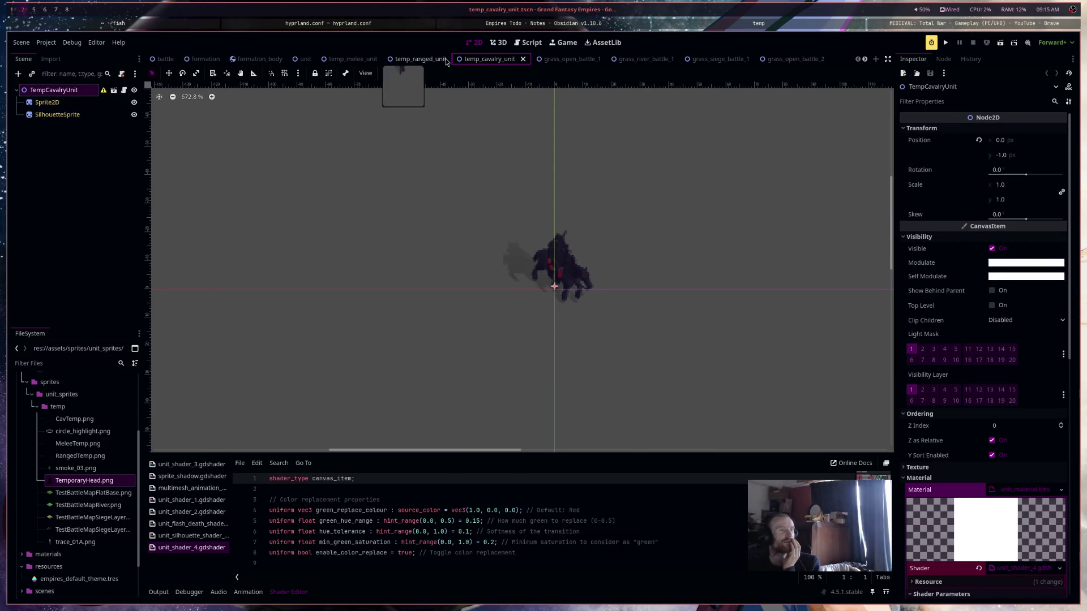
{"action": "left_click", "coordinate": [306, 61]}
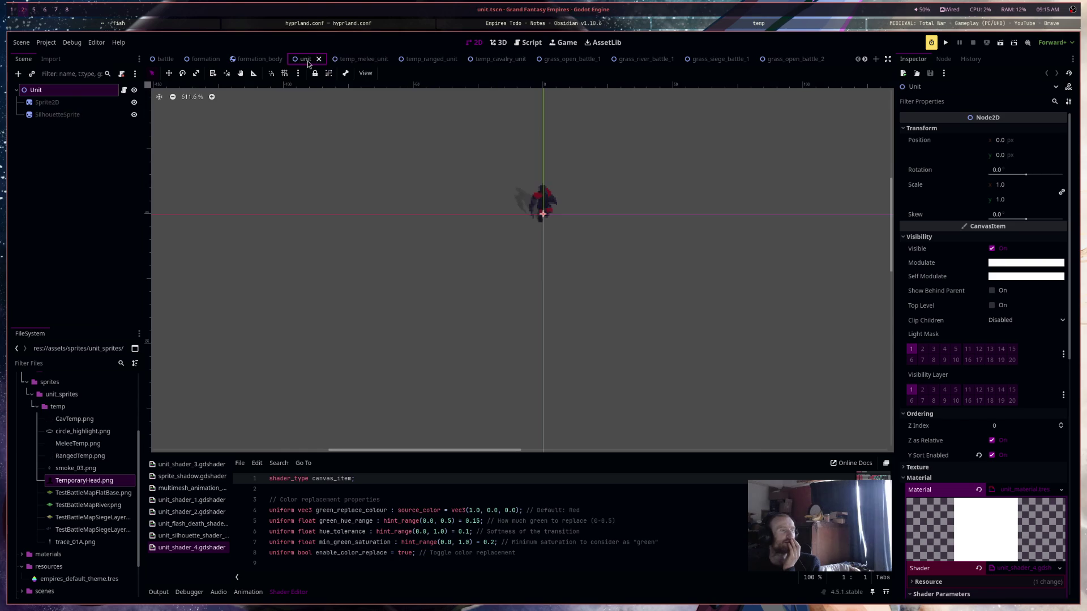
{"action": "left_click", "coordinate": [318, 59]}
Close the temp_melee_unit, temp_ranged_unit, temp_cavalry_unit, formation and formation_body scenes
{"action": "left_click", "coordinate": [359, 60]}
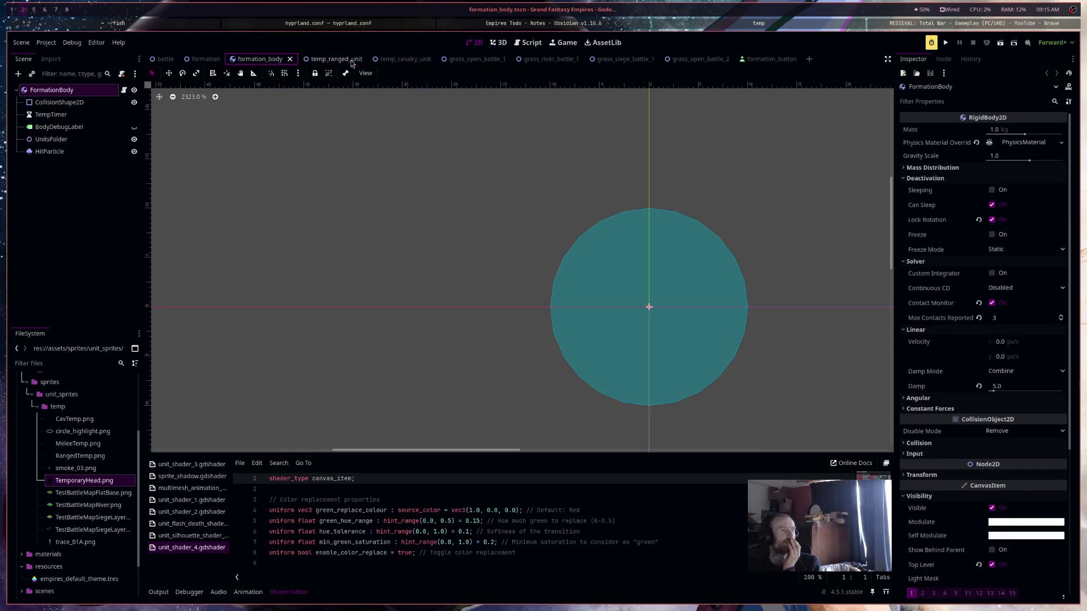
{"action": "left_click", "coordinate": [359, 59]}
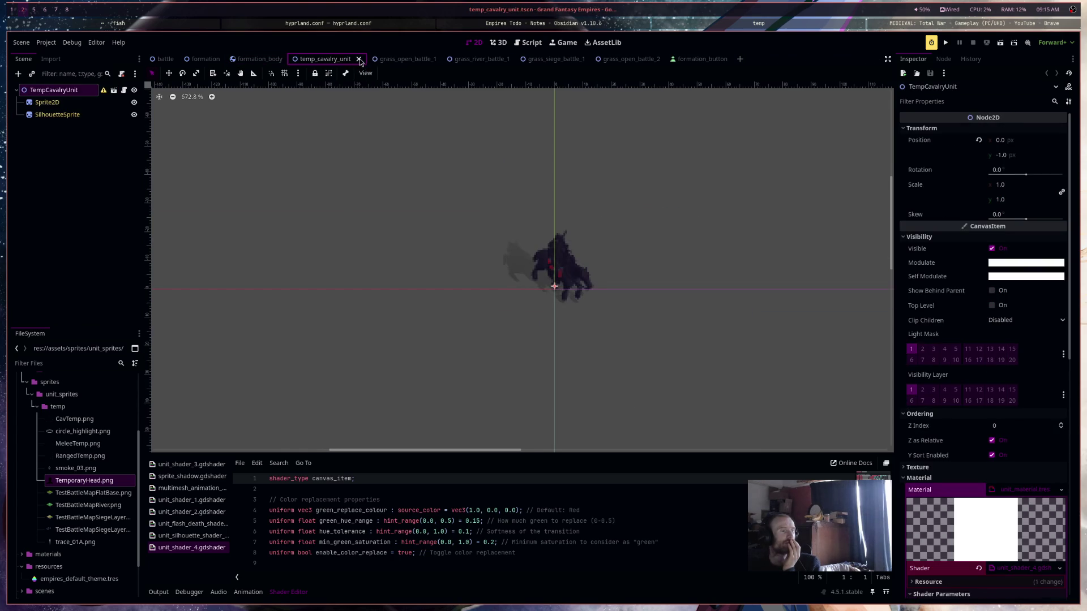
{"action": "left_click", "coordinate": [359, 59]}
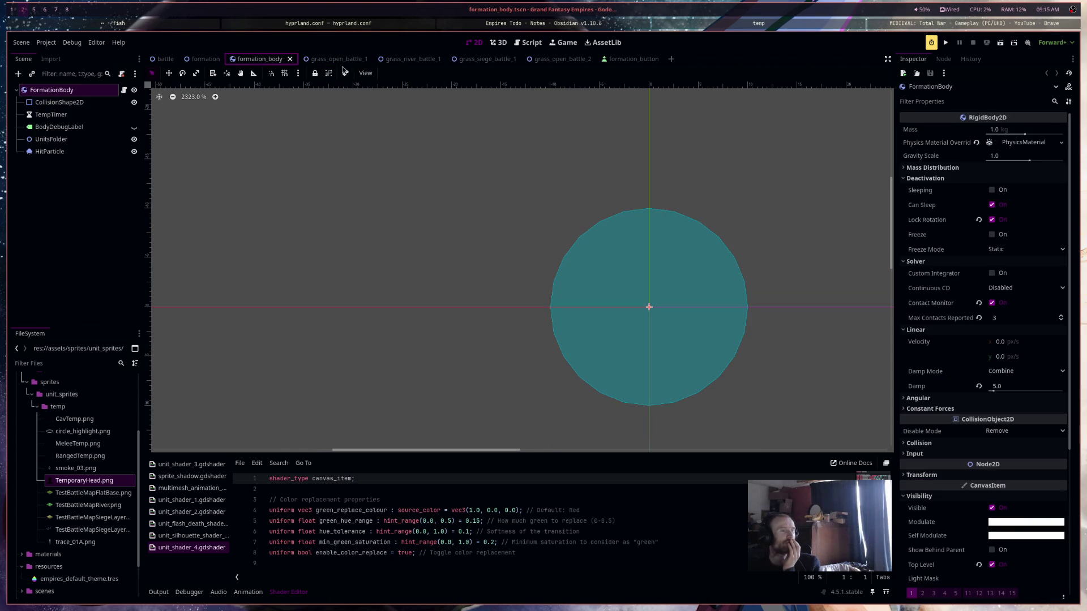
{"action": "left_click", "coordinate": [193, 61]}
{"action": "left_click", "coordinate": [226, 60]}
{"action": "left_click", "coordinate": [227, 60]}
{"action": "left_click", "coordinate": [248, 60]}
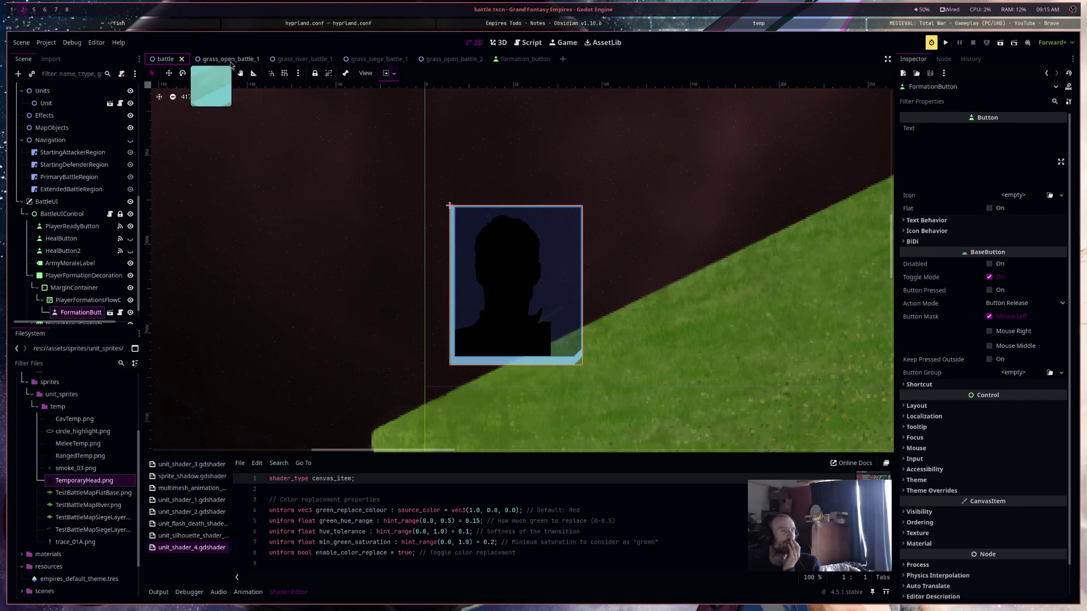
Test-run battle, press the formation portrait button, stop, and return to formation_button
{"action": "left_click", "coordinate": [1001, 44]}
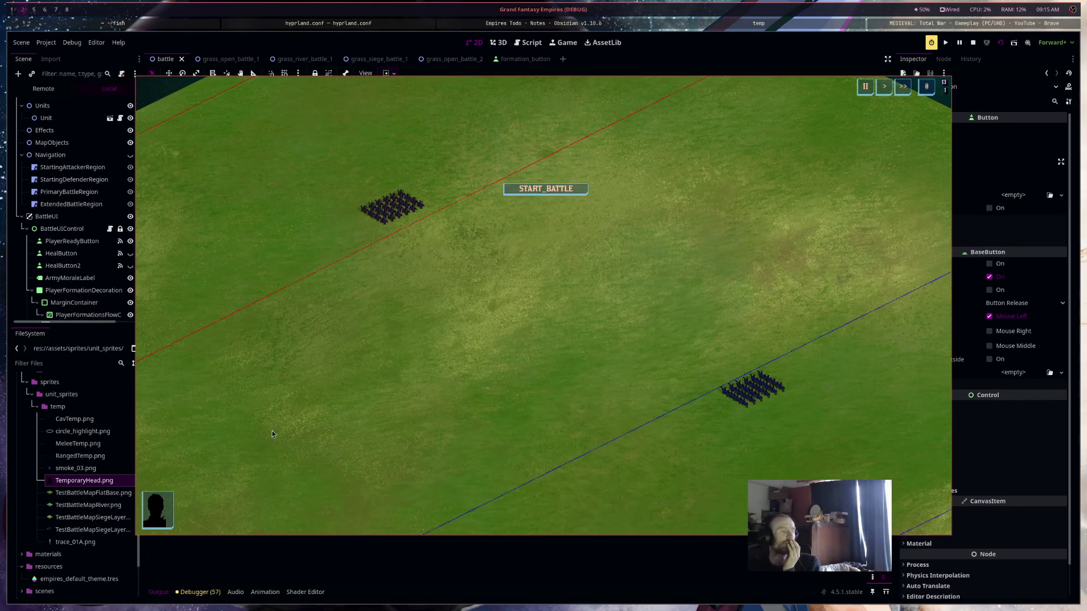
{"action": "left_click", "coordinate": [165, 519]}
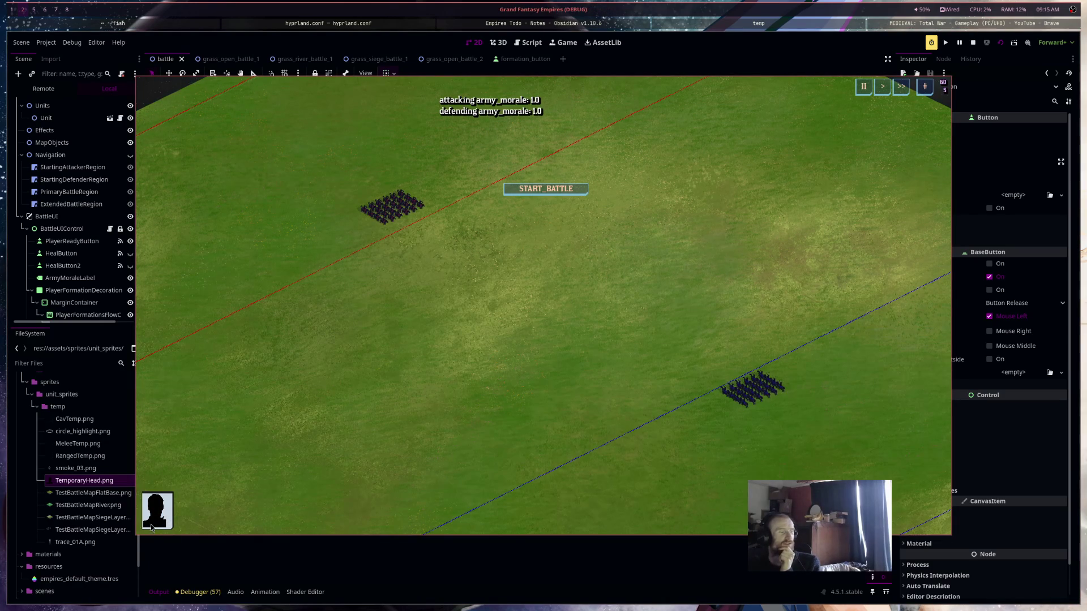
{"action": "left_click", "coordinate": [972, 43]}
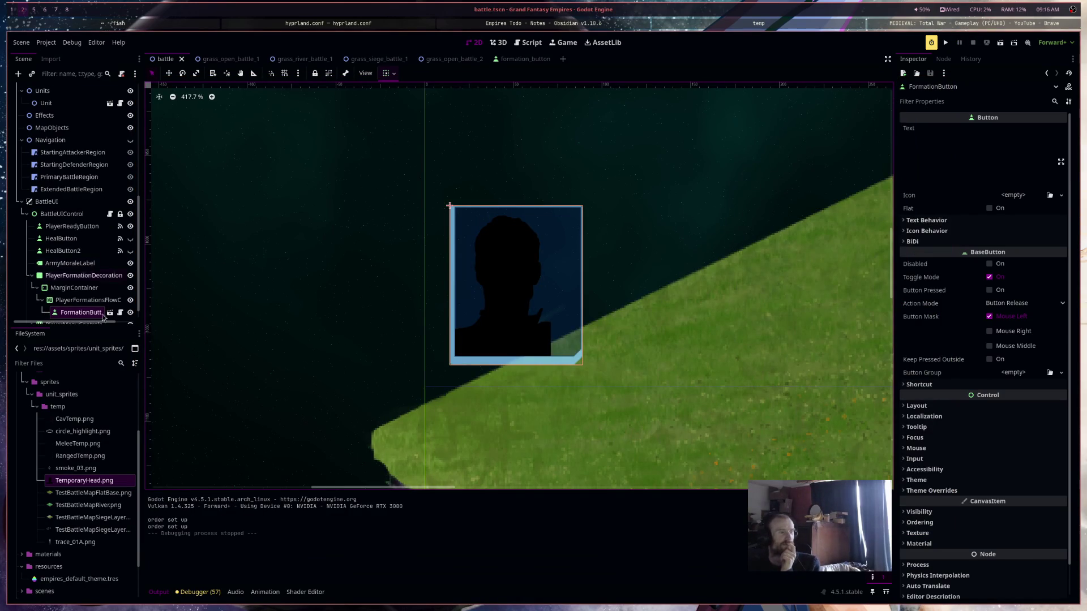
{"action": "left_click", "coordinate": [516, 59]}
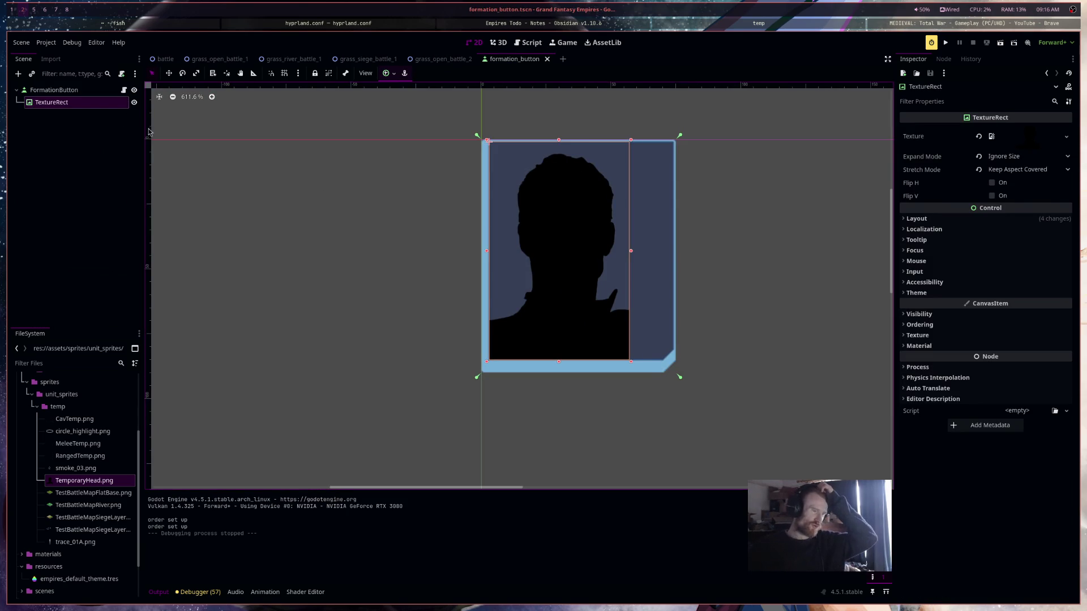
Add a Control child to FormationButton and anchor it with the Center preset
{"action": "right_click", "coordinate": [83, 91]}
{"action": "left_click", "coordinate": [114, 117]}
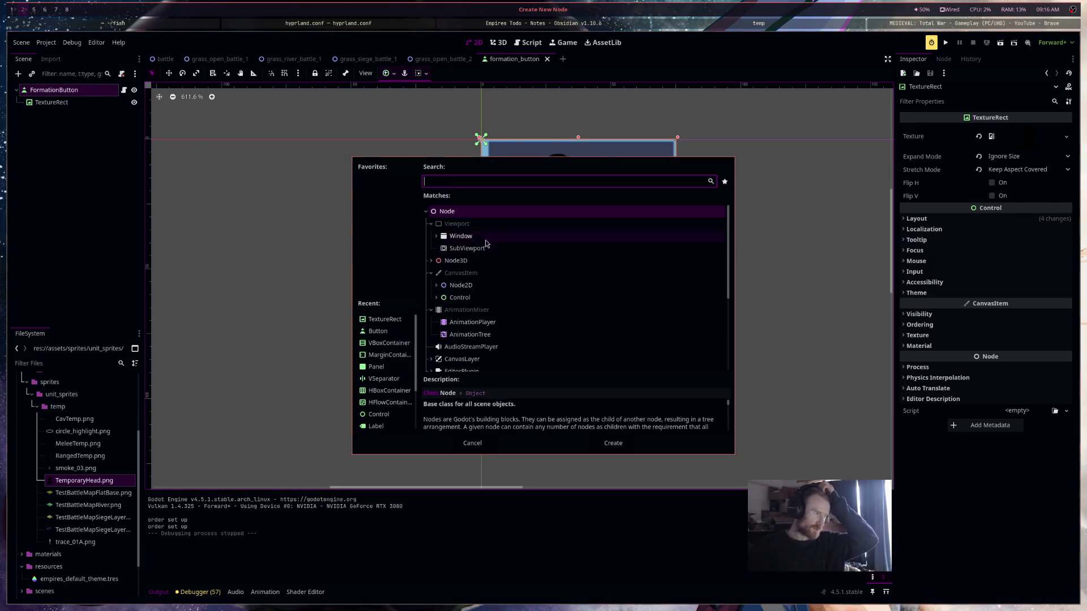
{"action": "double_click", "coordinate": [472, 300]}
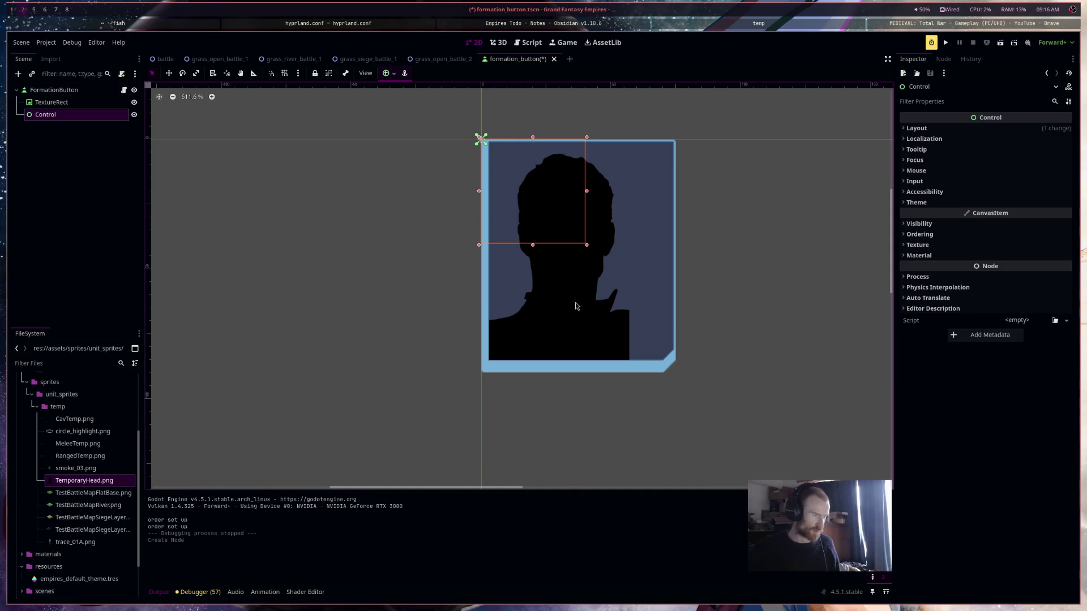
{"action": "left_click", "coordinate": [389, 73]}
{"action": "left_click", "coordinate": [407, 121]}
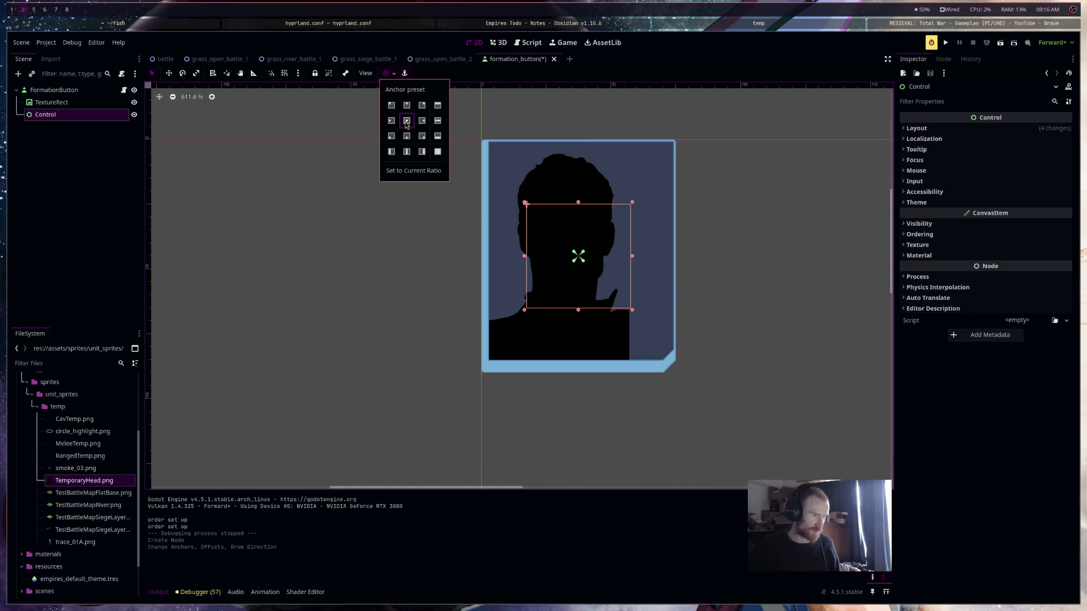
{"action": "left_click", "coordinate": [1036, 129]}
{"action": "left_click", "coordinate": [1036, 129]}
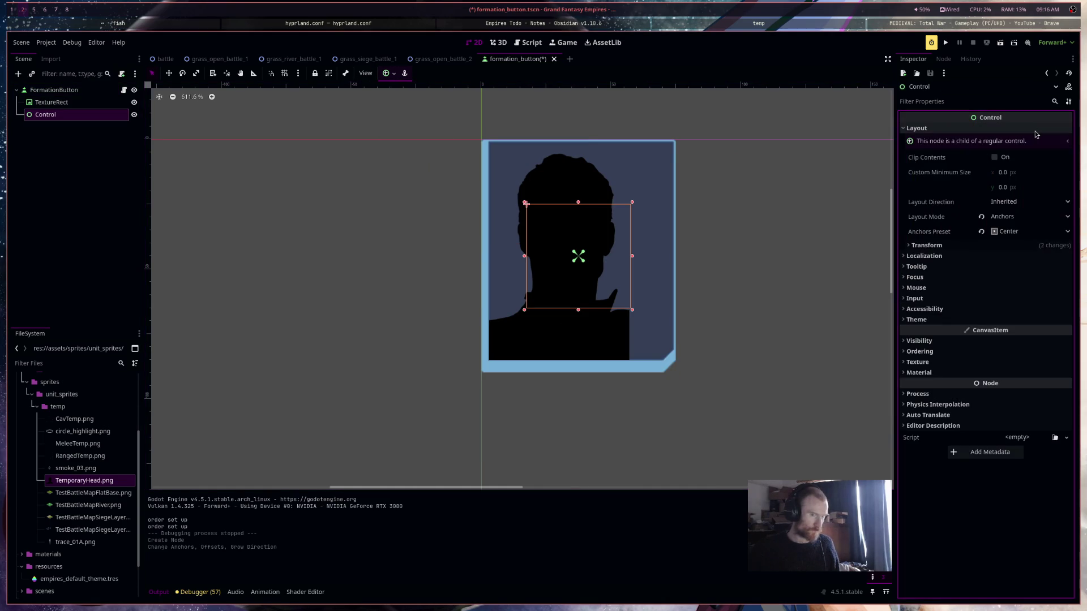
{"action": "left_click", "coordinate": [1036, 129]}
Move the Control above TextureRect and rename it InfoControl
{"action": "left_click_drag", "start_coordinate": [85, 116], "coordinate": [97, 102]}
{"action": "double_click", "coordinate": [88, 101]}
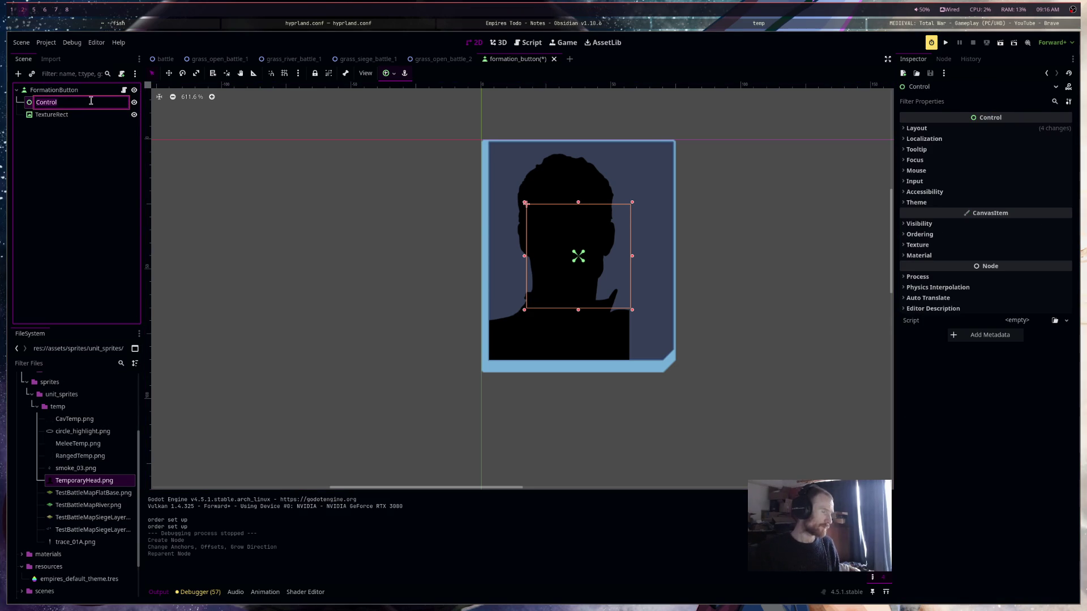
{"action": "key", "text": "BackSpace"}
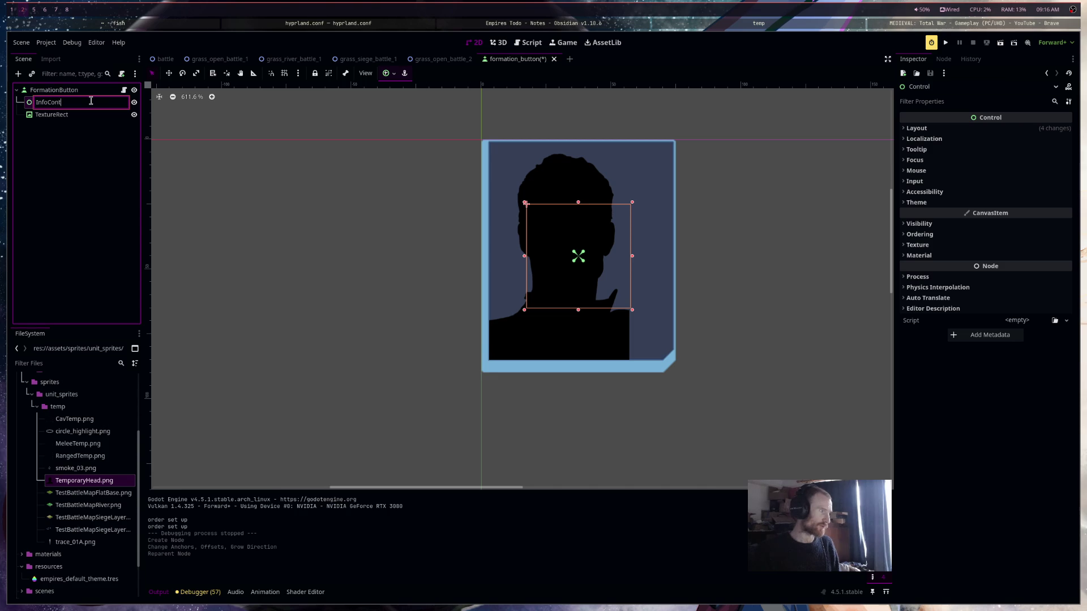
{"action": "type", "text": "trol"}
{"action": "key", "text": "Return"}
Put TextureRect inside InfoControl and resize it back to 54×84
{"action": "left_click", "coordinate": [69, 116]}
{"action": "left_click_drag", "start_coordinate": [68, 118], "coordinate": [57, 107]}
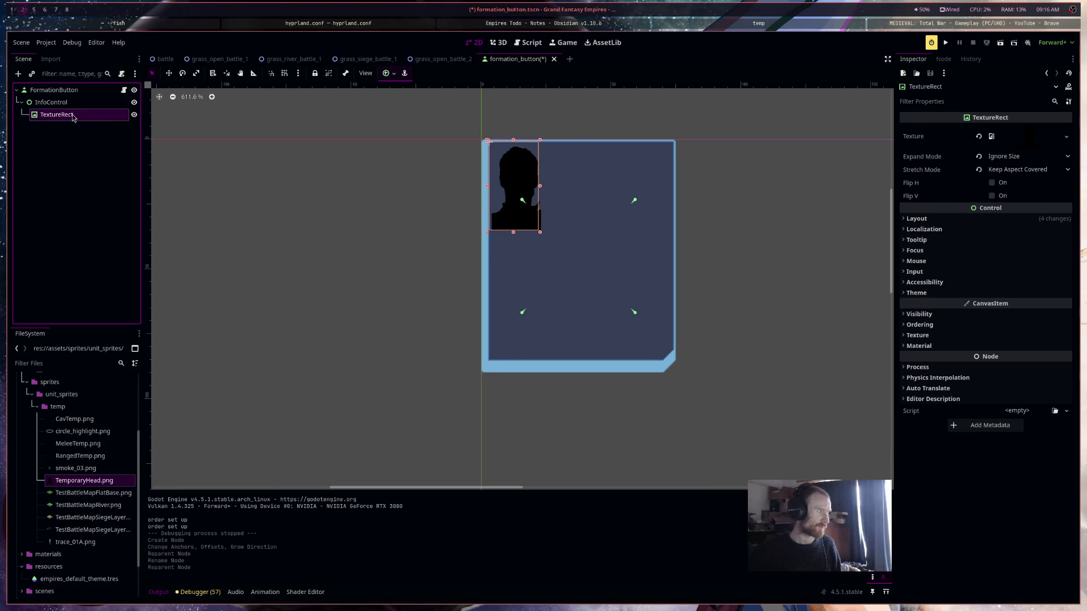
{"action": "left_click_drag", "start_coordinate": [538, 232], "coordinate": [620, 359]}
{"action": "left_click", "coordinate": [619, 358]}
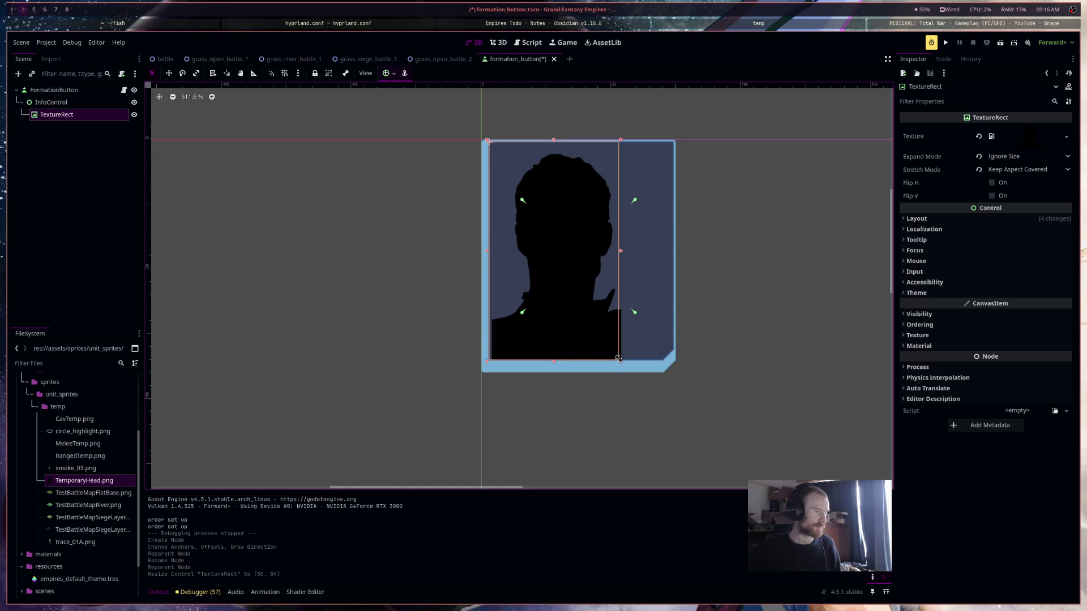
{"action": "left_click_drag", "start_coordinate": [487, 254], "coordinate": [484, 251]}
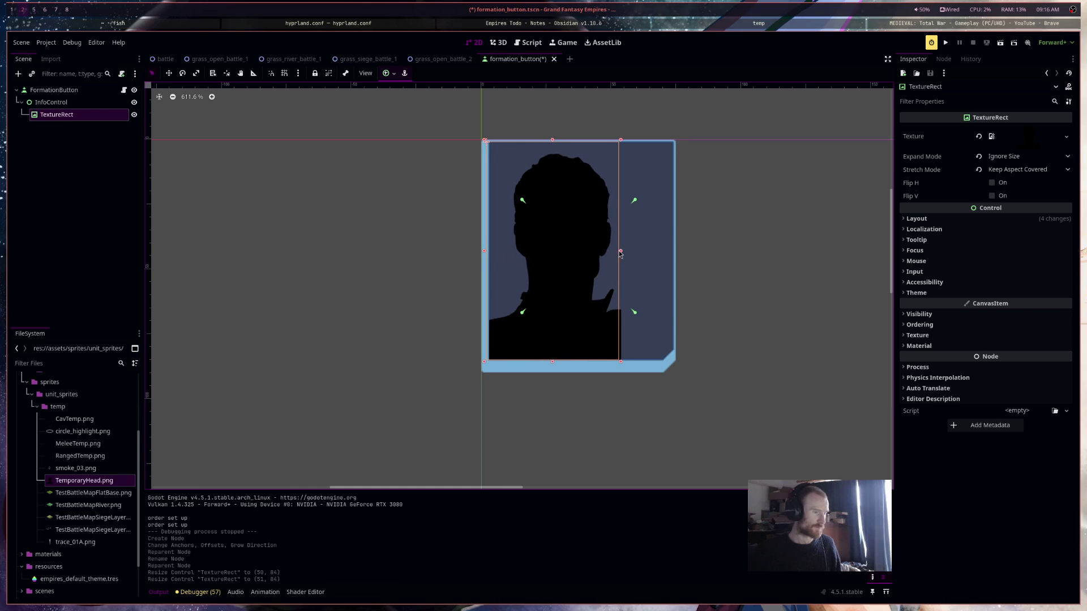
{"action": "left_click_drag", "start_coordinate": [620, 254], "coordinate": [630, 254]}
{"action": "left_click", "coordinate": [51, 102]}
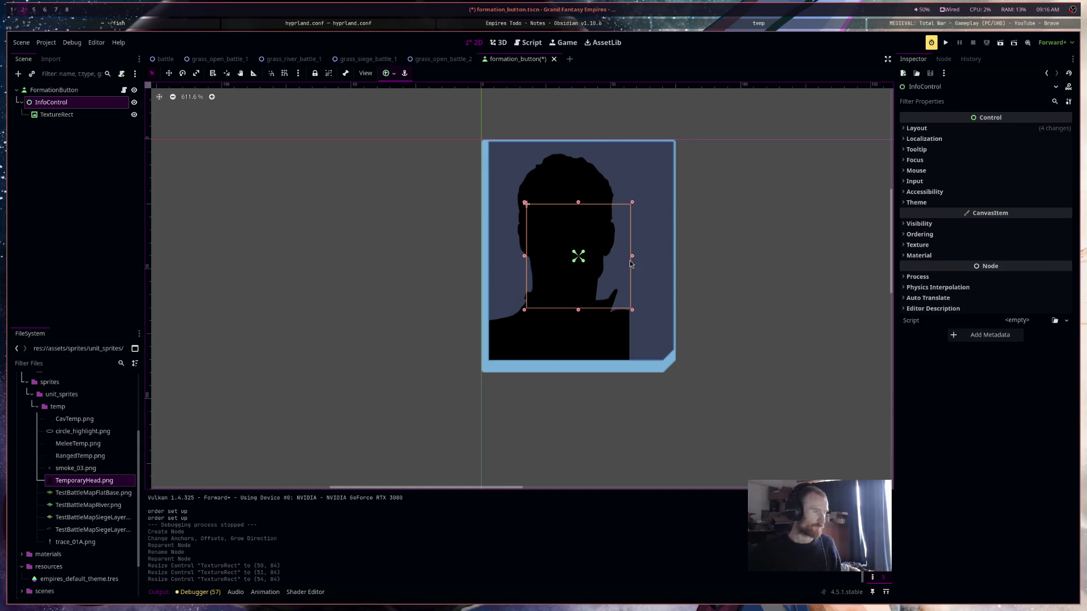
Nudge InfoControl with the arrow keys and save the formation_button scene
{"action": "key", "text": "Down"}
{"action": "key", "text": "Down"}
{"action": "key", "text": "Down"}
{"action": "key", "text": "Left"}
{"action": "key", "text": "Left"}
{"action": "key", "text": "Left"}
{"action": "key", "text": "Right"}
{"action": "key", "text": "Down"}
{"action": "key", "text": "Up"}
{"action": "key", "text": "Up"}
{"action": "key", "text": "Up"}
{"action": "key", "text": "Right"}
{"action": "key", "text": "Right"}
{"action": "key", "text": "ctrl+s"}
Set the Mouse Filter to Ignore on InfoControl and TextureRect, then save
{"action": "left_click", "coordinate": [915, 171]}
{"action": "left_click", "coordinate": [1030, 184]}
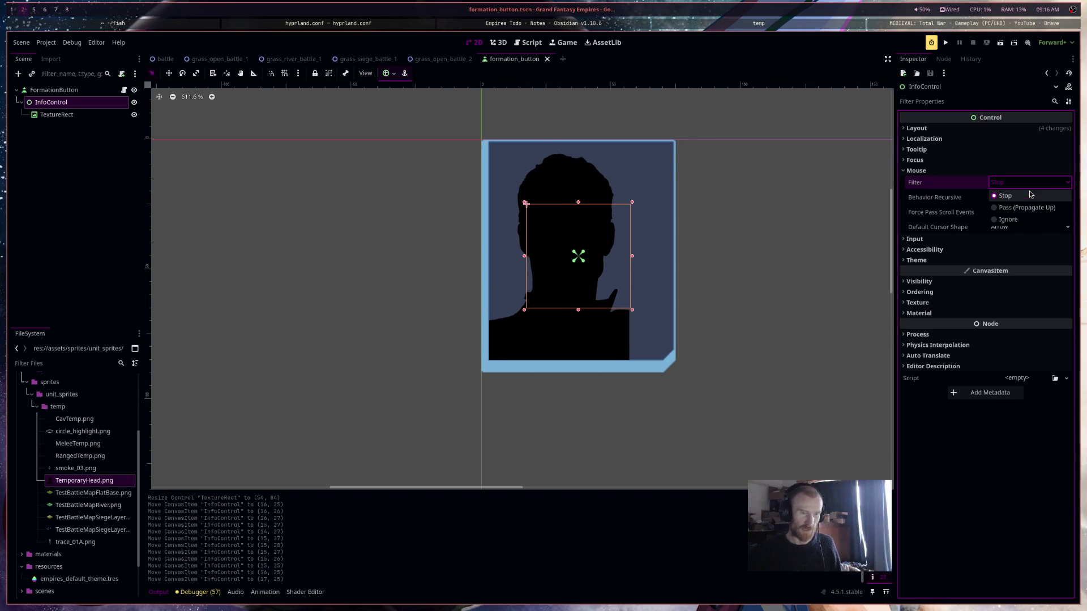
{"action": "left_click", "coordinate": [1008, 219]}
{"action": "left_click", "coordinate": [94, 116]}
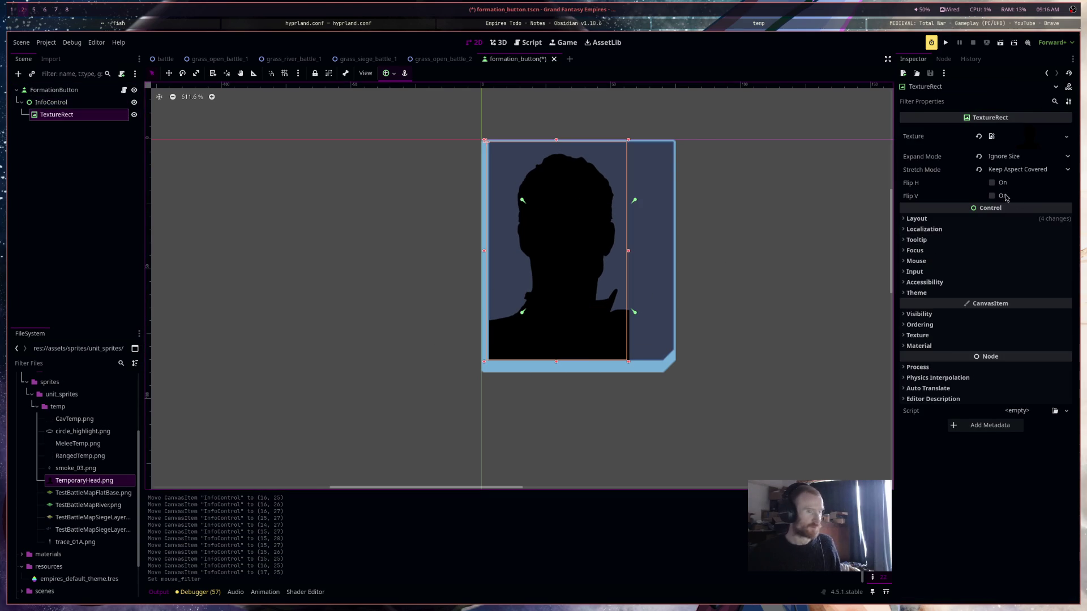
{"action": "left_click", "coordinate": [916, 261]}
{"action": "left_click", "coordinate": [1027, 272]}
{"action": "left_click", "coordinate": [1002, 308]}
{"action": "key", "text": "ctrl+s"}
Open the formation_button.gd script and select the placeholder pass in _ready
{"action": "left_click", "coordinate": [51, 102]}
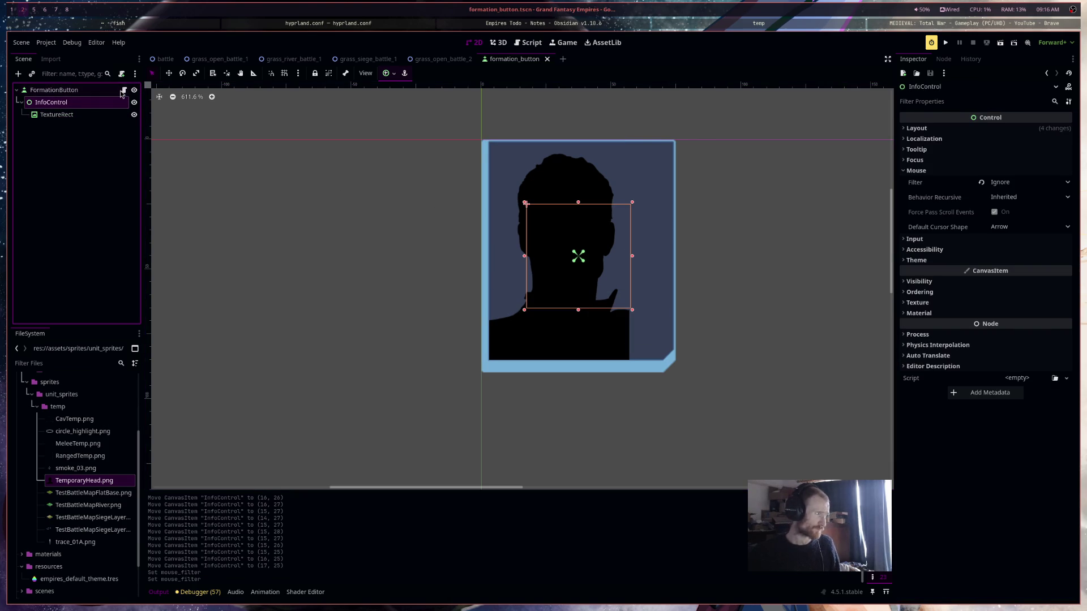
{"action": "left_click", "coordinate": [123, 90]}
{"action": "left_click_drag", "start_coordinate": [466, 152], "coordinate": [327, 152]}
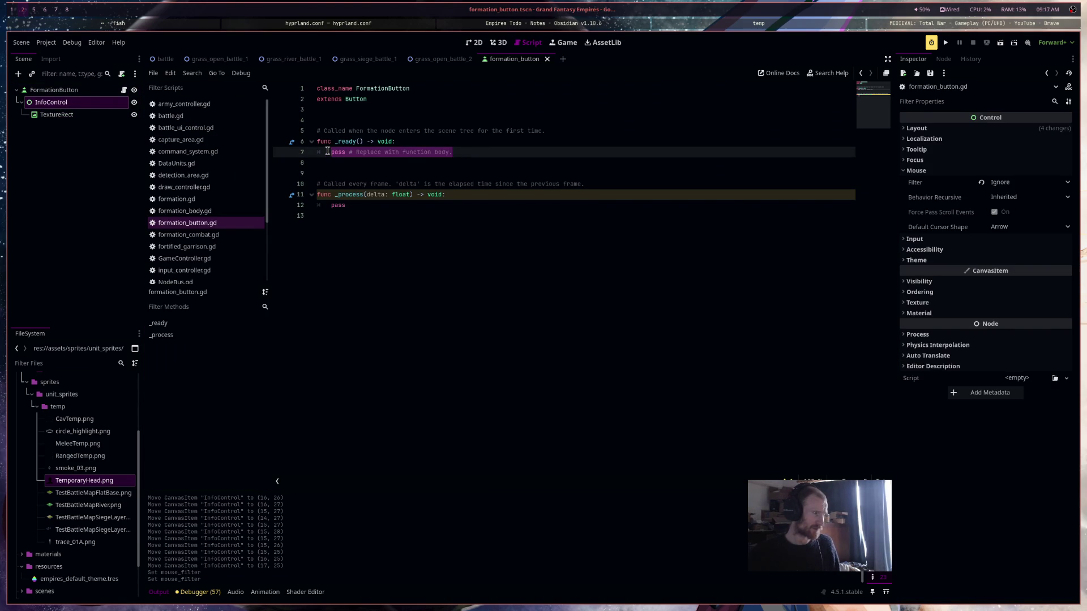
In _ready, loop over get_children() setting child.mouse_filter = MOUSE_FILTER_IGNORE
{"action": "type", "text": "for child: Node in get_children():"}
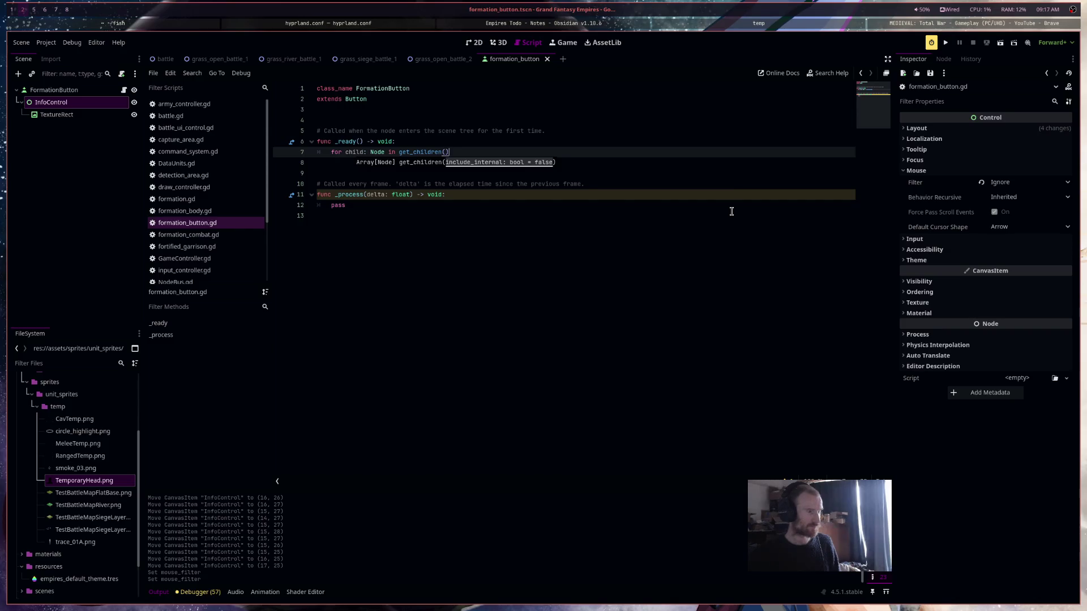
{"action": "key", "text": "Return"}
{"action": "type", "text": "ouse"}
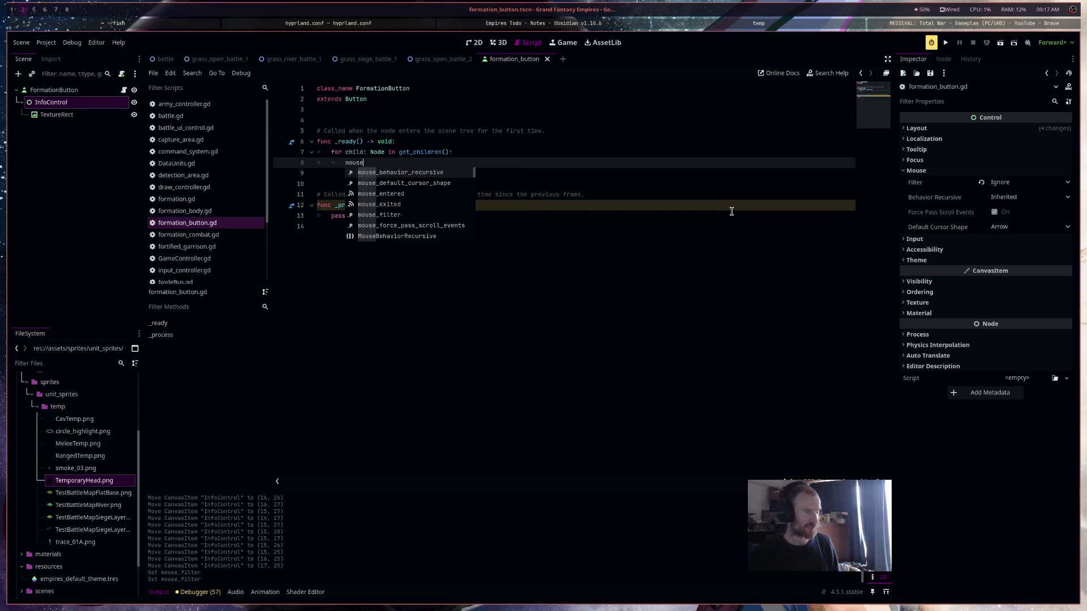
{"action": "type", "text": "_filter."}
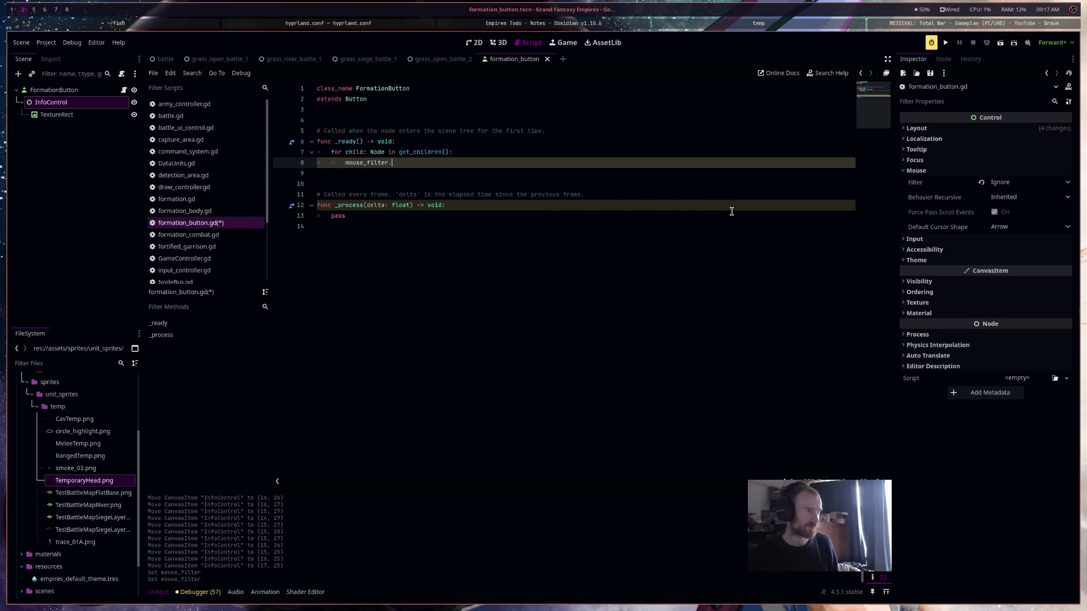
{"action": "key", "text": "BackSpace"}
{"action": "type", "text": "="}
{"action": "key", "text": "Return"}
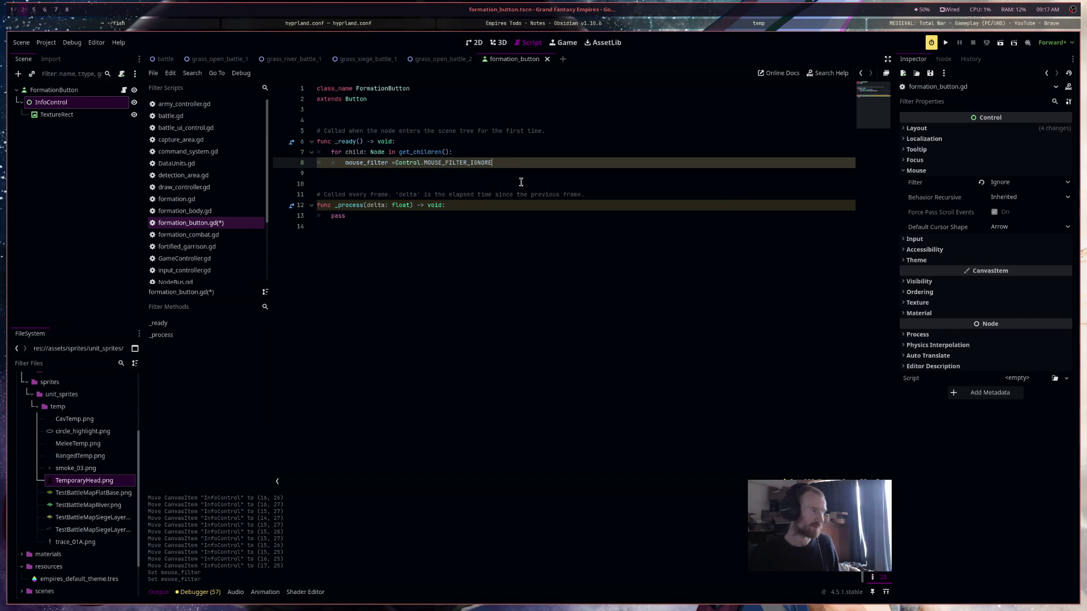
{"action": "double_click", "coordinate": [354, 153]}
{"action": "key", "text": "ctrl+c"}
{"action": "left_click", "coordinate": [345, 163]}
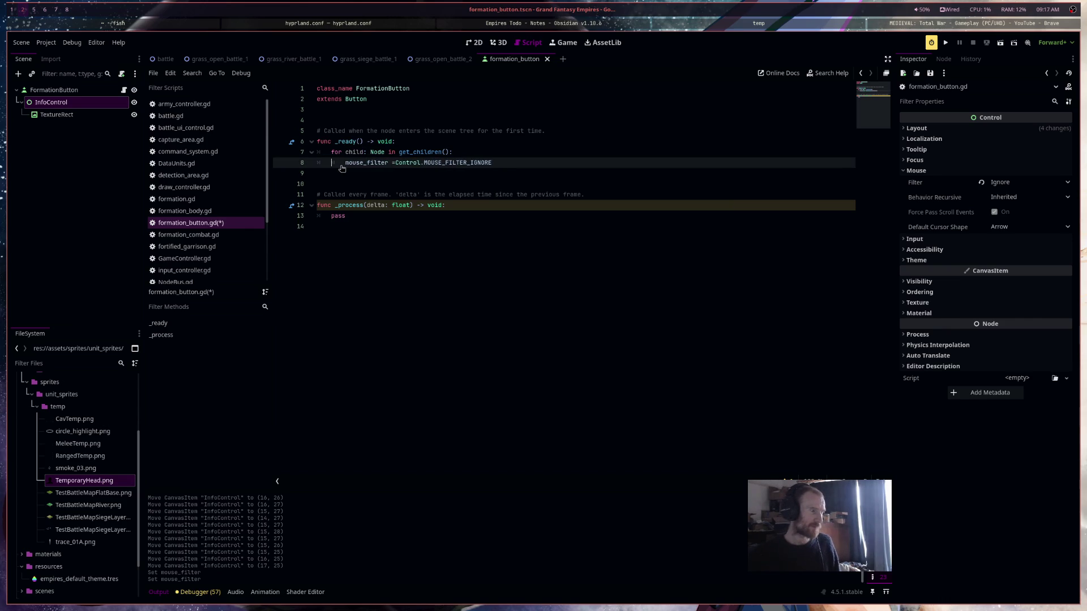
{"action": "key", "text": "ctrl+v"}
{"action": "type", "text": "."}
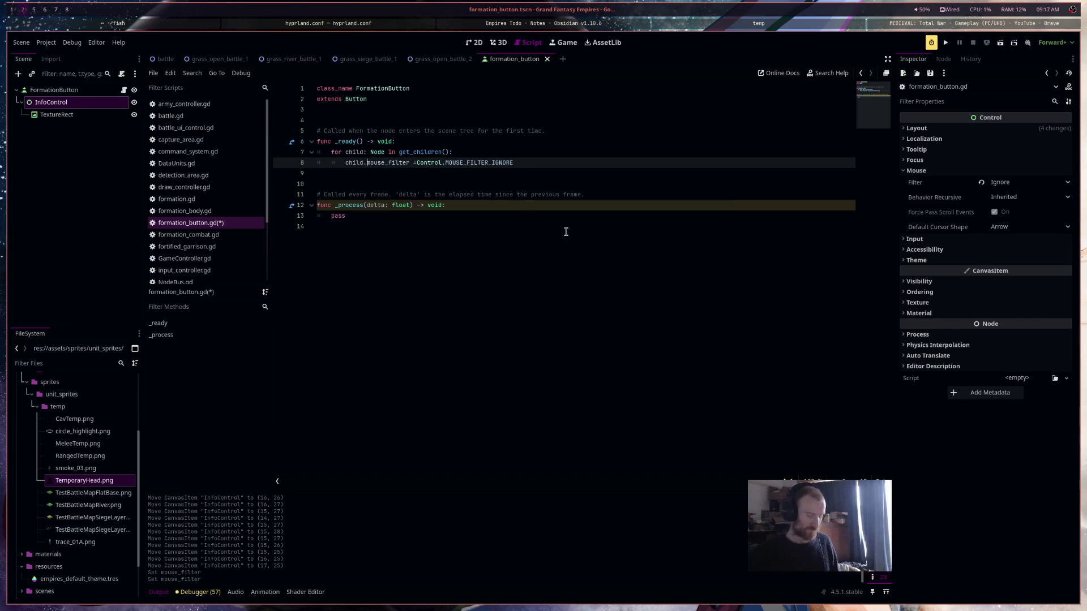
Limit the assignment to Control children with an if check, save, and select the _process stub
{"action": "left_click", "coordinate": [563, 153]}
{"action": "key", "text": "Return"}
{"action": "type", "text": "if "}
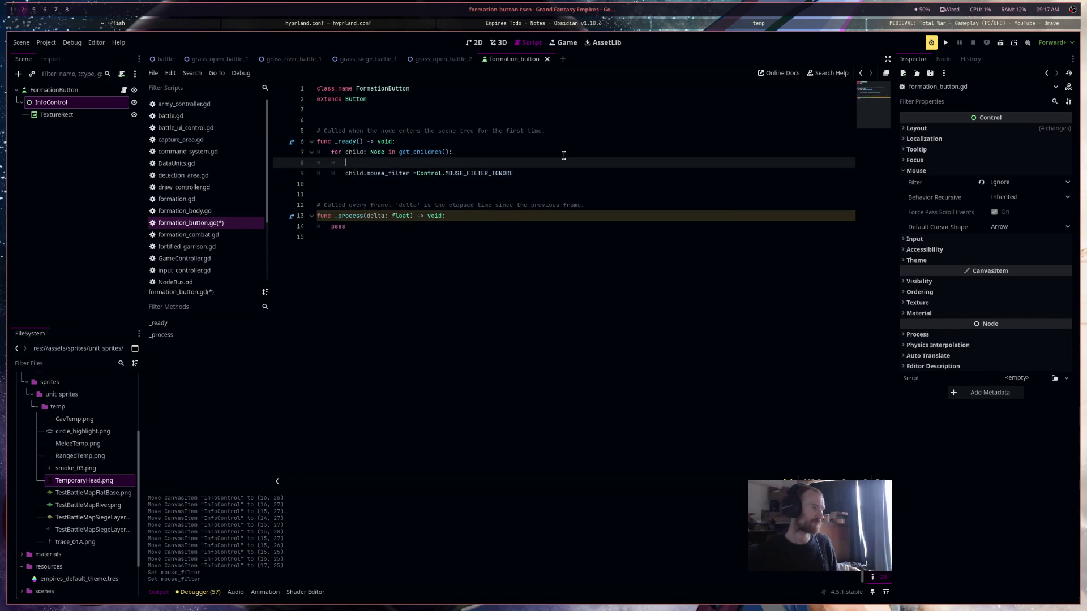
{"action": "type", "text": "trol"}
{"action": "key", "text": "Down"}
{"action": "key", "text": "Home"}
{"action": "key", "text": "Tab"}
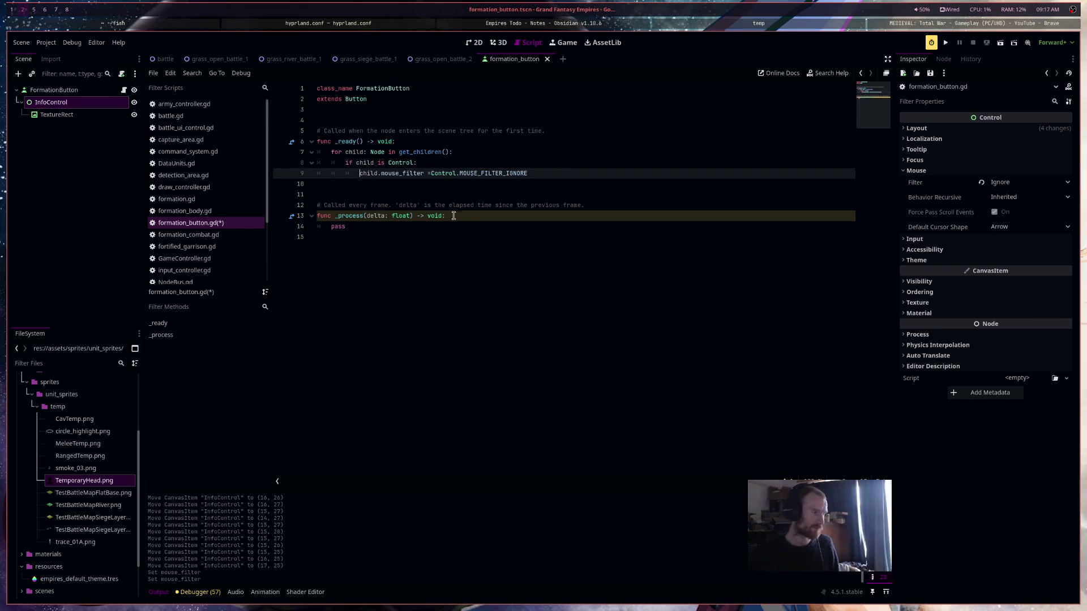
{"action": "left_click", "coordinate": [526, 238]}
{"action": "left_click", "coordinate": [429, 173]}
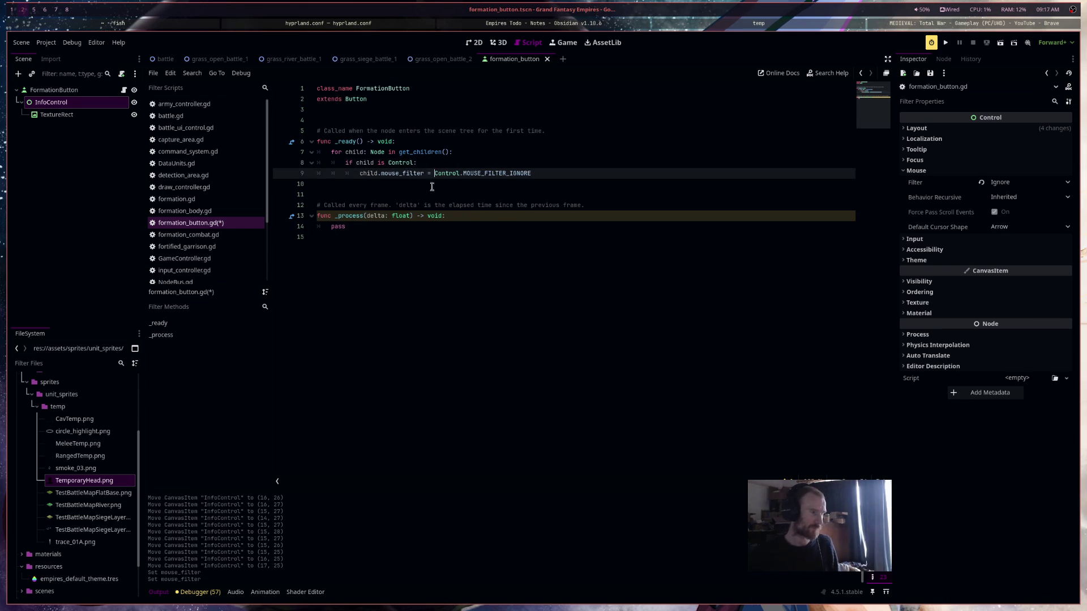
{"action": "left_click", "coordinate": [427, 236]}
{"action": "key", "text": "ctrl+s"}
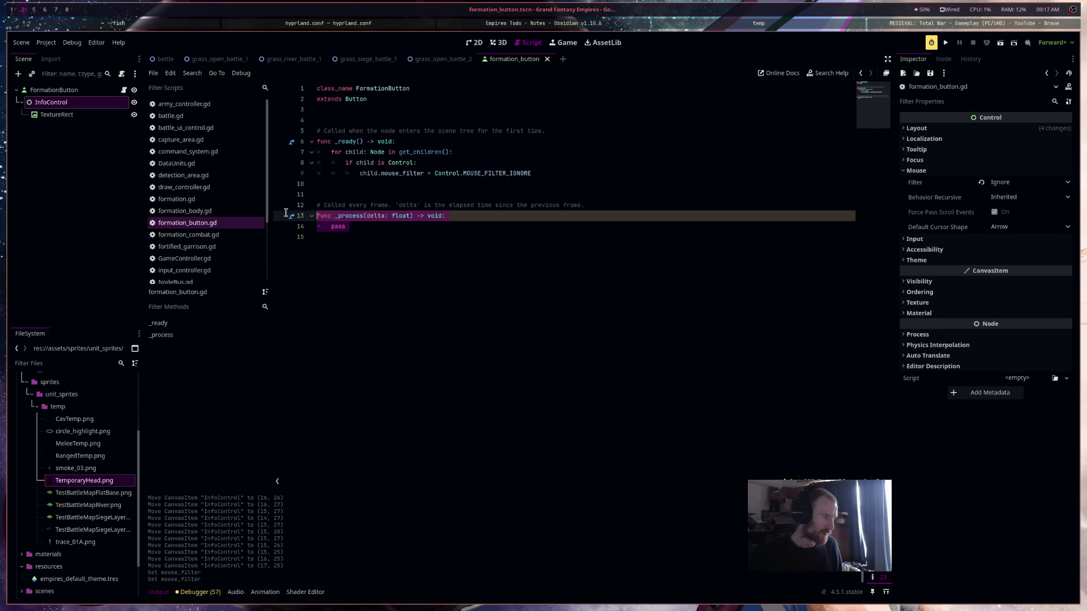
{"action": "left_click_drag", "start_coordinate": [400, 247], "coordinate": [314, 202]}
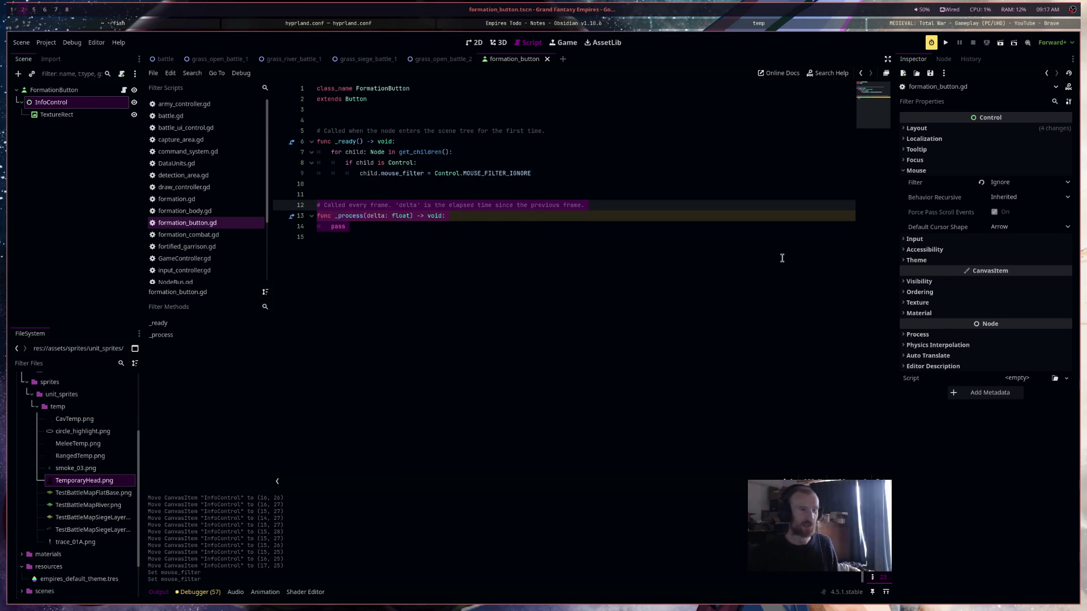
Connect FormationButton's toggled signal to a new _on_toggled handler
{"action": "left_click", "coordinate": [55, 90]}
{"action": "left_click", "coordinate": [943, 59]}
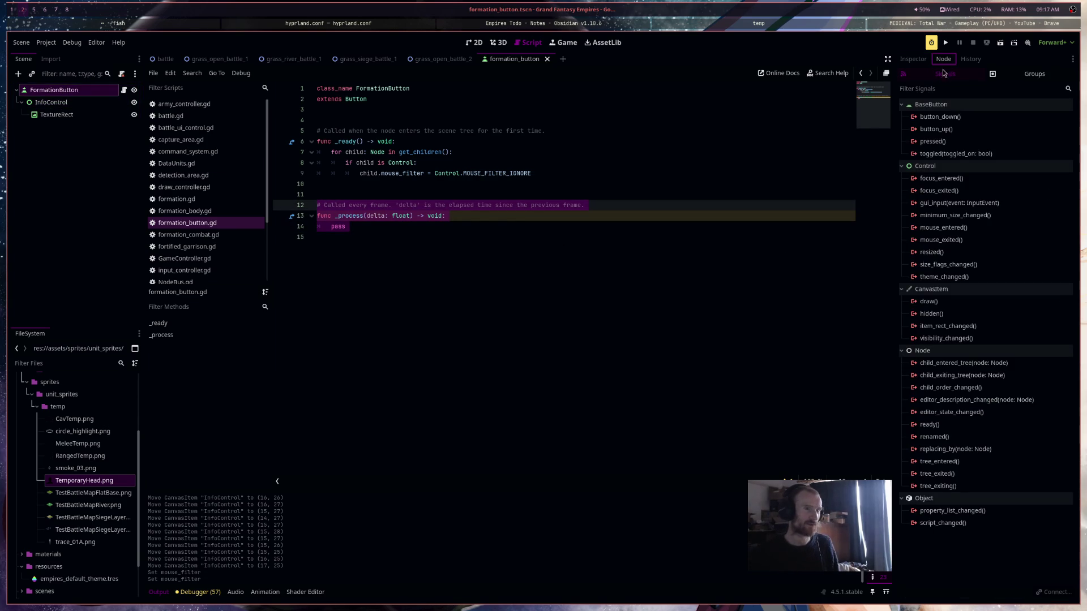
{"action": "double_click", "coordinate": [962, 155]}
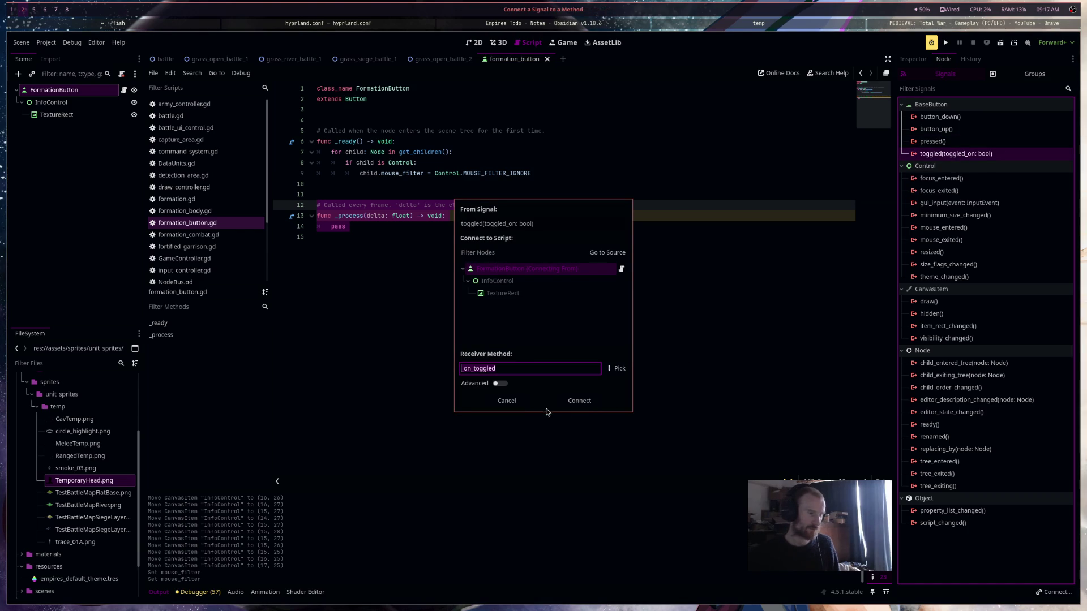
{"action": "left_click", "coordinate": [563, 406]}
Delete _process, make _on_toggled printt("does this work", toggled_on), save, and run the scene
{"action": "left_click_drag", "start_coordinate": [351, 227], "coordinate": [317, 205]}
{"action": "key", "text": "BackSpace"}
{"action": "left_click_drag", "start_coordinate": [452, 250], "coordinate": [329, 248]}
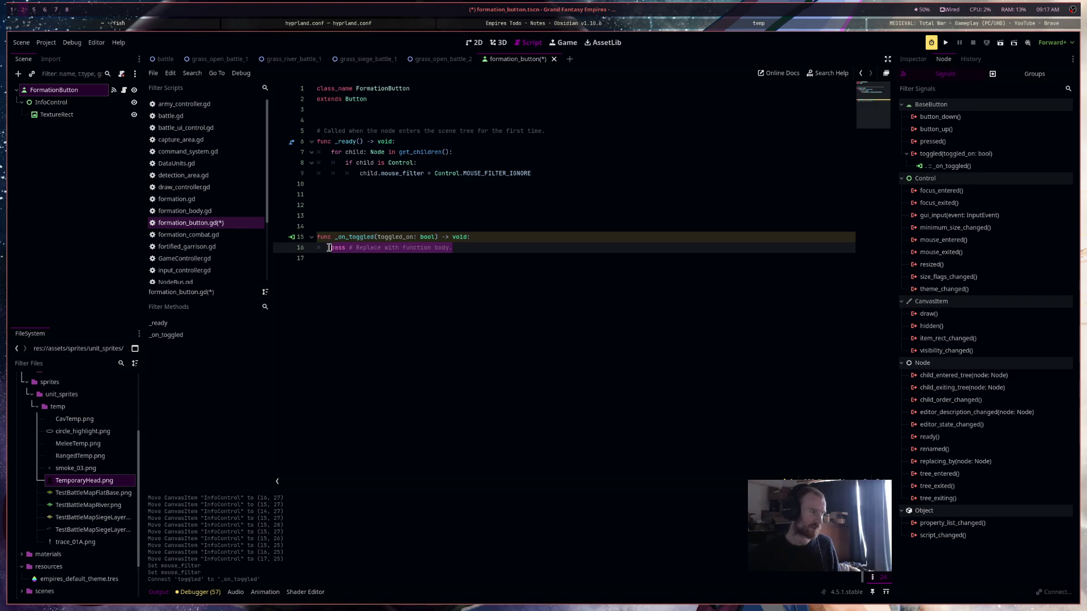
{"action": "type", "text": "print"}
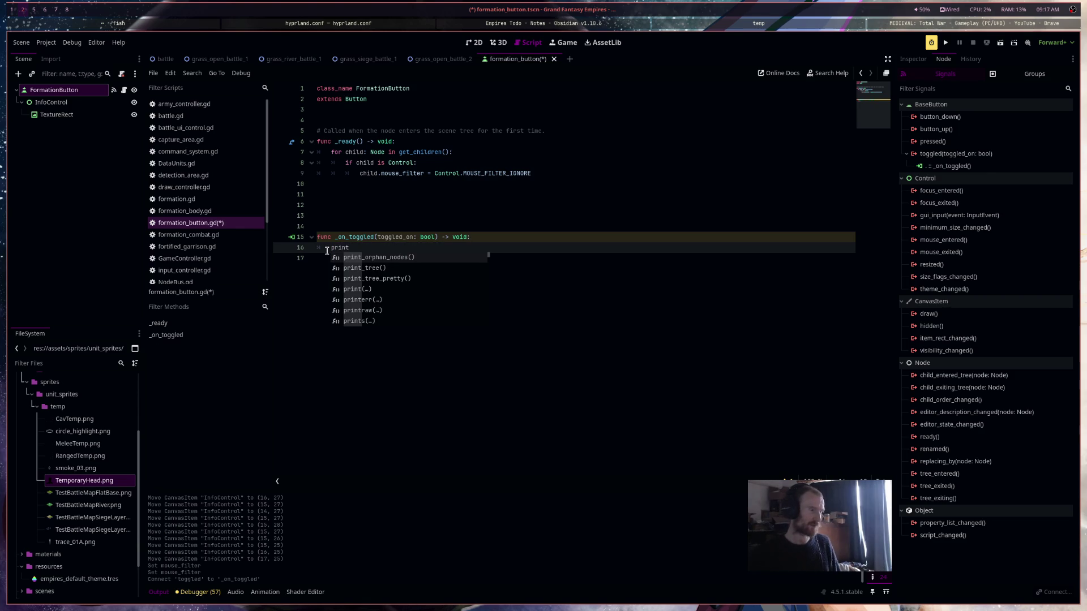
{"action": "type", "text": "t(\"does thi"}
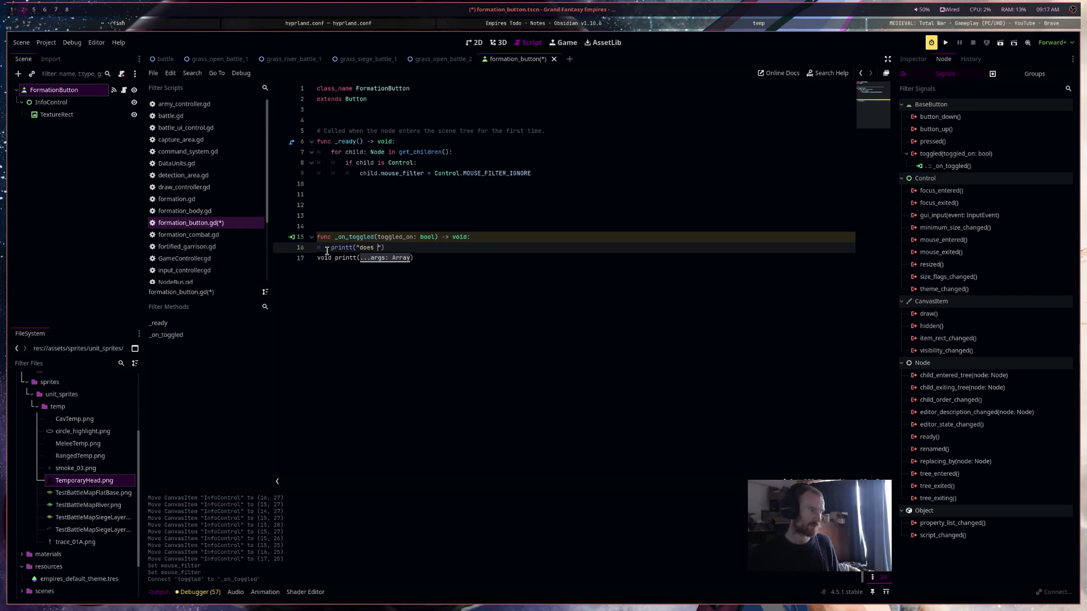
{"action": "type", "text": "s work\", "}
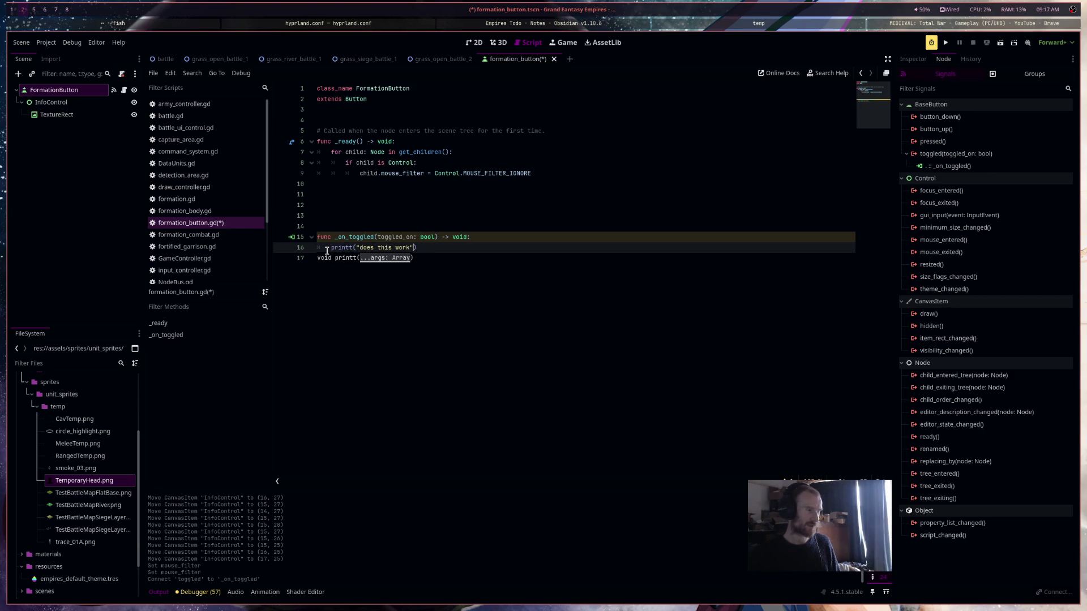
{"action": "type", "text": "to"}
{"action": "key", "text": "Return"}
{"action": "key", "text": "ctrl+s"}
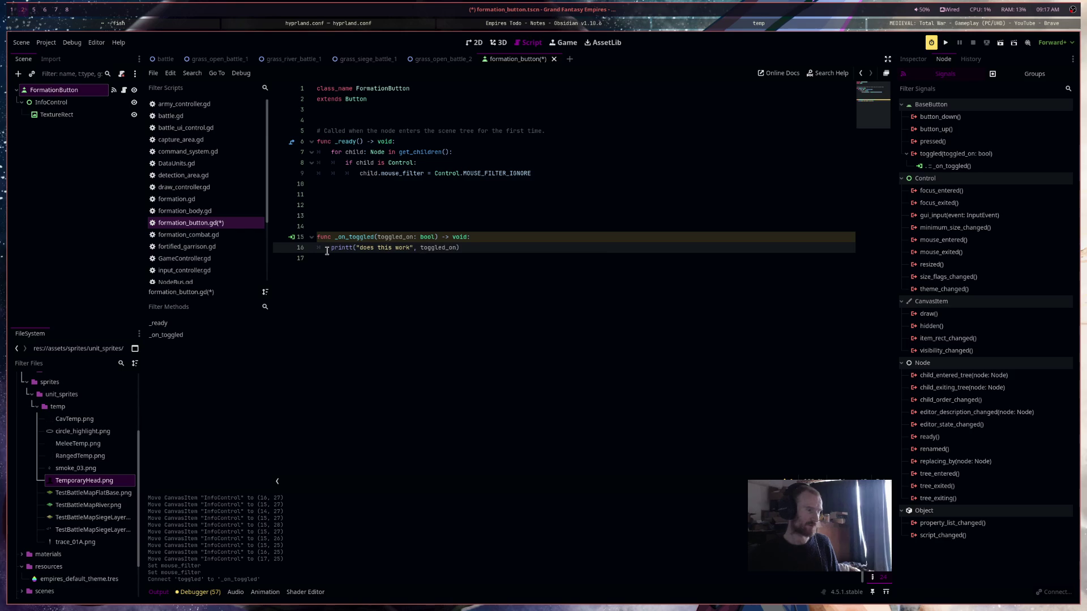
{"action": "left_click", "coordinate": [1000, 42]}
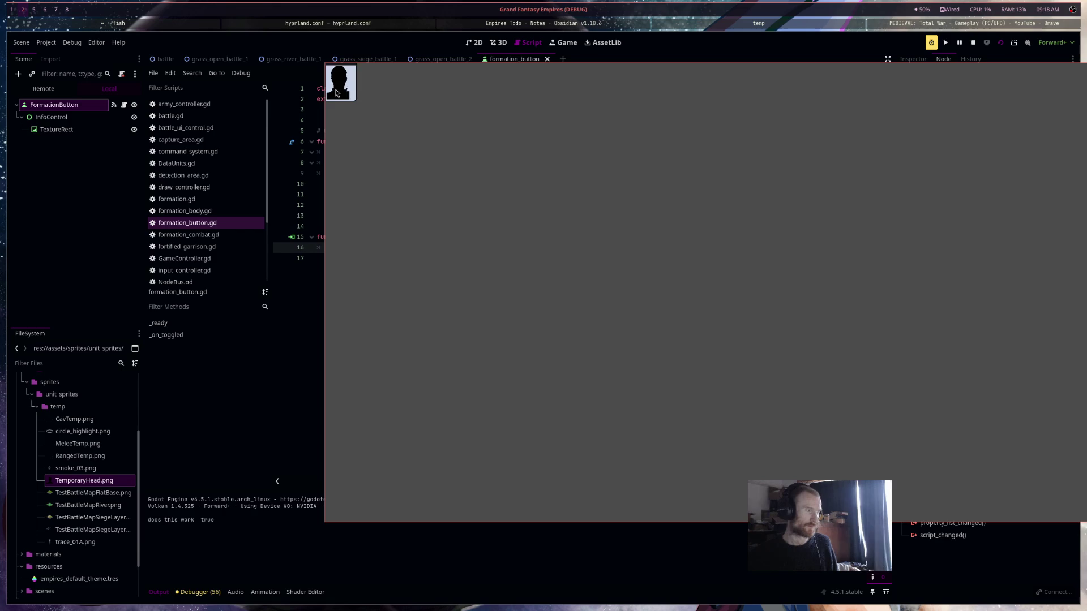
{"action": "left_click", "coordinate": [338, 89]}
Toggle the in-game button off again and stop the game with Super+Q
{"action": "left_click", "coordinate": [339, 89]}
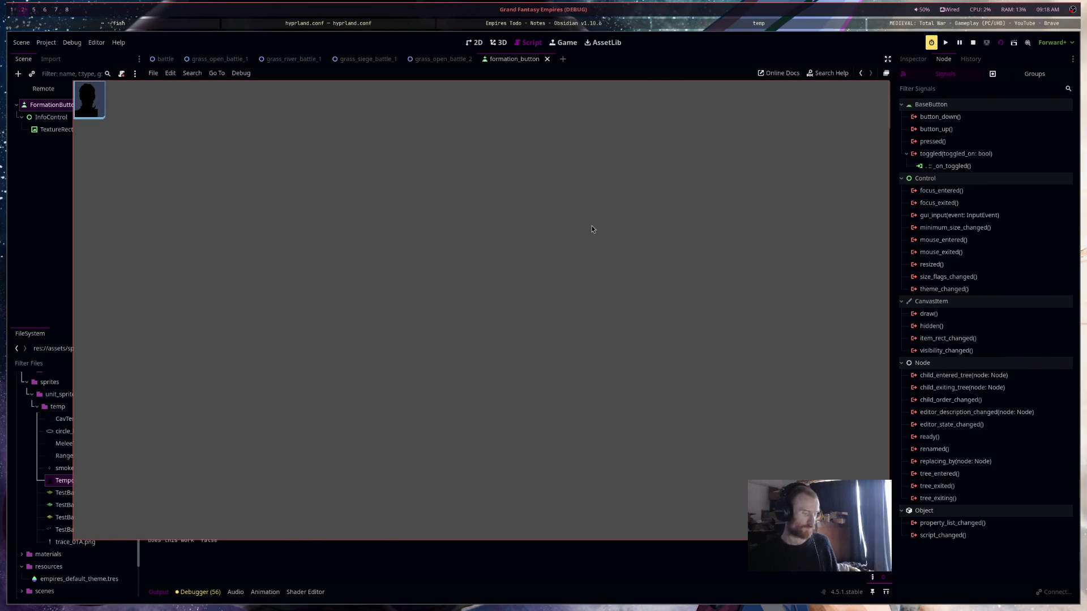
{"action": "key", "text": "super+q"}
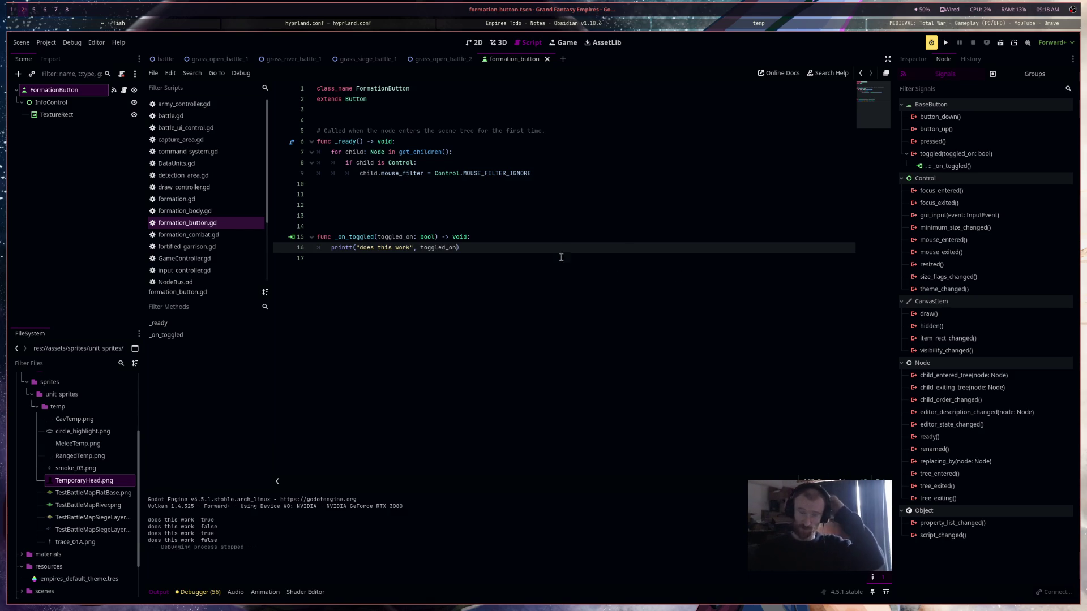
Add a line after the print and try dropping node references into the script, then undo
{"action": "key", "text": "Return"}
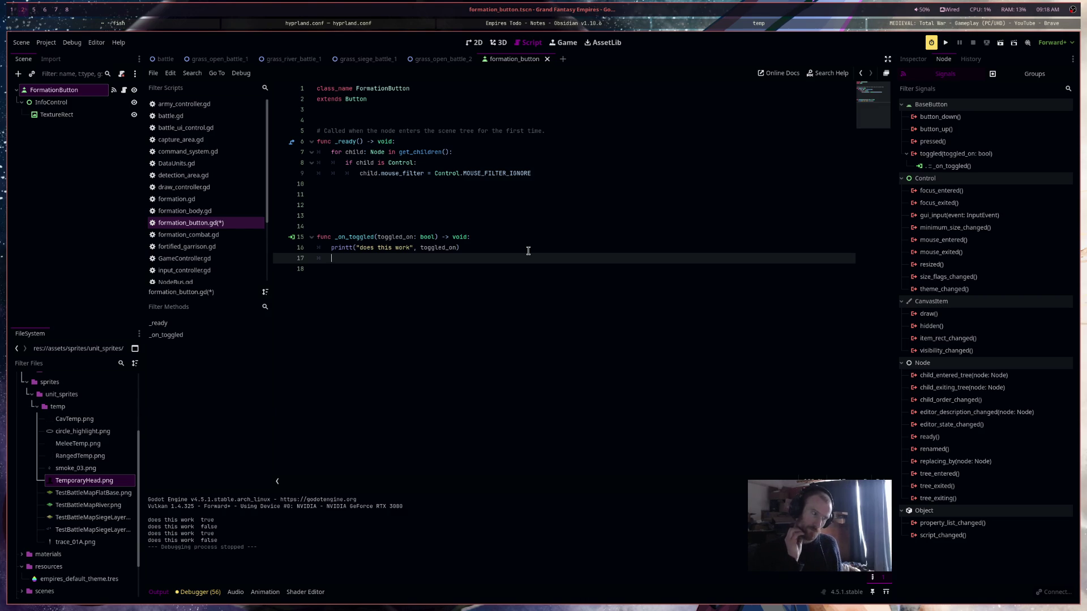
{"action": "left_click_drag", "start_coordinate": [528, 251], "coordinate": [335, 247]}
{"action": "left_click", "coordinate": [342, 260]}
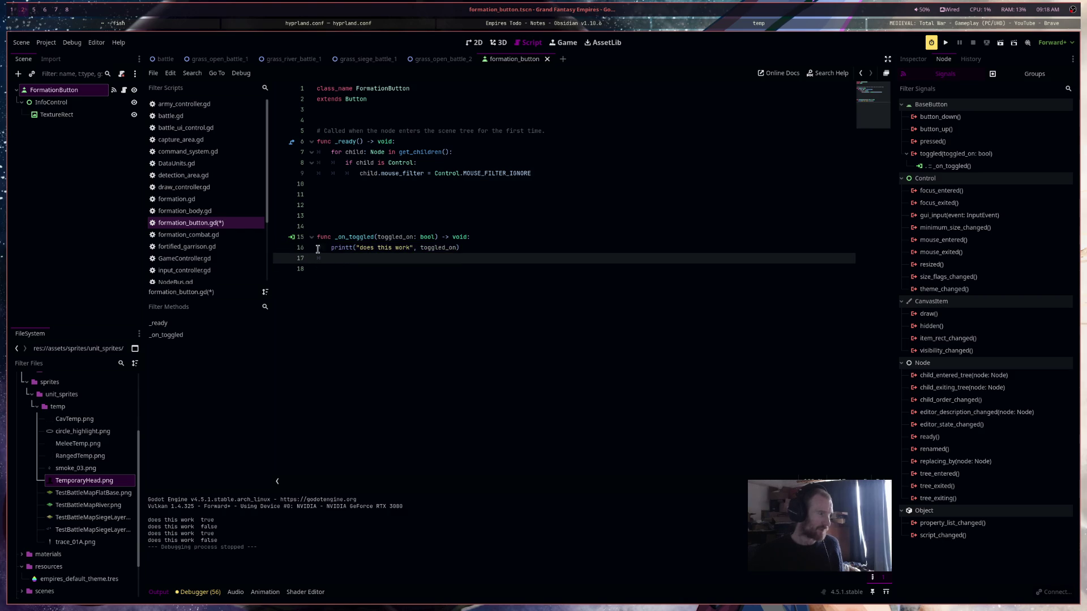
{"action": "left_click", "coordinate": [57, 102], "text": "ctrl"}
{"action": "left_click_drag", "start_coordinate": [57, 102], "coordinate": [339, 120]}
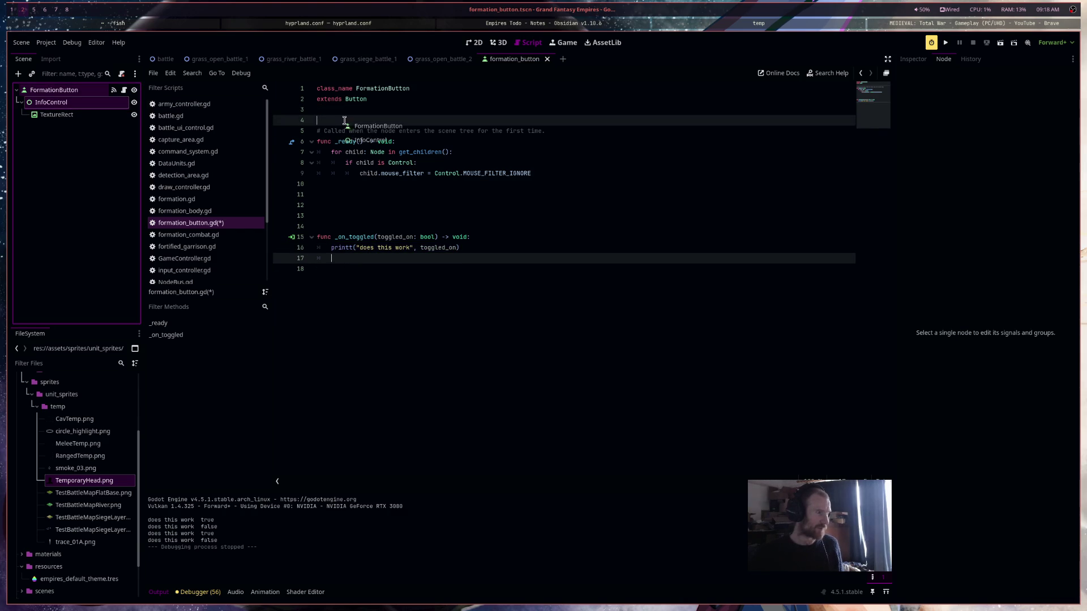
{"action": "key", "text": "ctrl+z"}
{"action": "left_click", "coordinate": [57, 103]}
{"action": "left_click", "coordinate": [57, 102], "text": "ctrl"}
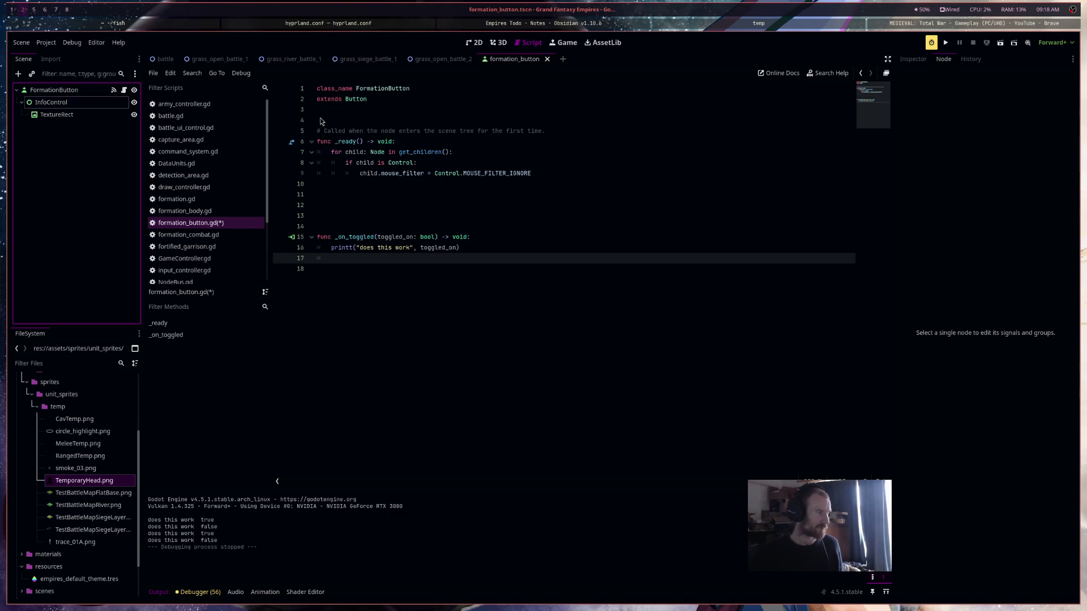
{"action": "left_click", "coordinate": [57, 103]}
{"action": "left_click", "coordinate": [56, 102], "text": "ctrl"}
{"action": "left_click", "coordinate": [51, 102]}
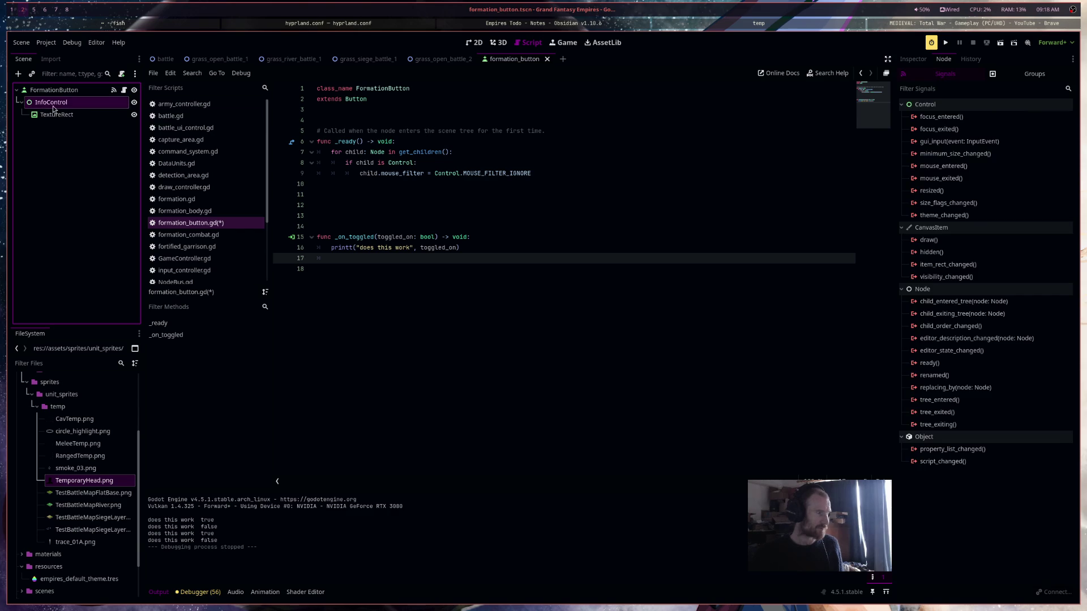
{"action": "left_click", "coordinate": [66, 102], "text": "ctrl"}
{"action": "mouse_move", "coordinate": [56, 102]}
{"action": "left_mouse_down"}
{"action": "mouse_move", "coordinate": [332, 110]}
{"action": "mouse_move", "coordinate": [334, 120]}
{"action": "left_mouse_up"}
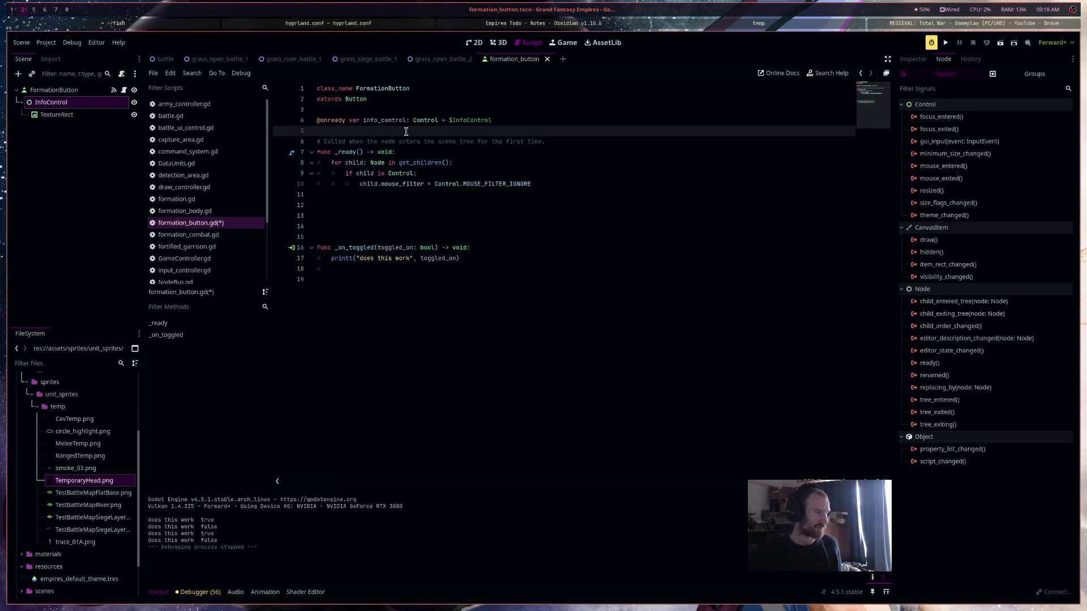
{"action": "left_click", "coordinate": [373, 276]}
{"action": "left_click", "coordinate": [376, 270]}
{"action": "key", "text": "ctrl+s"}
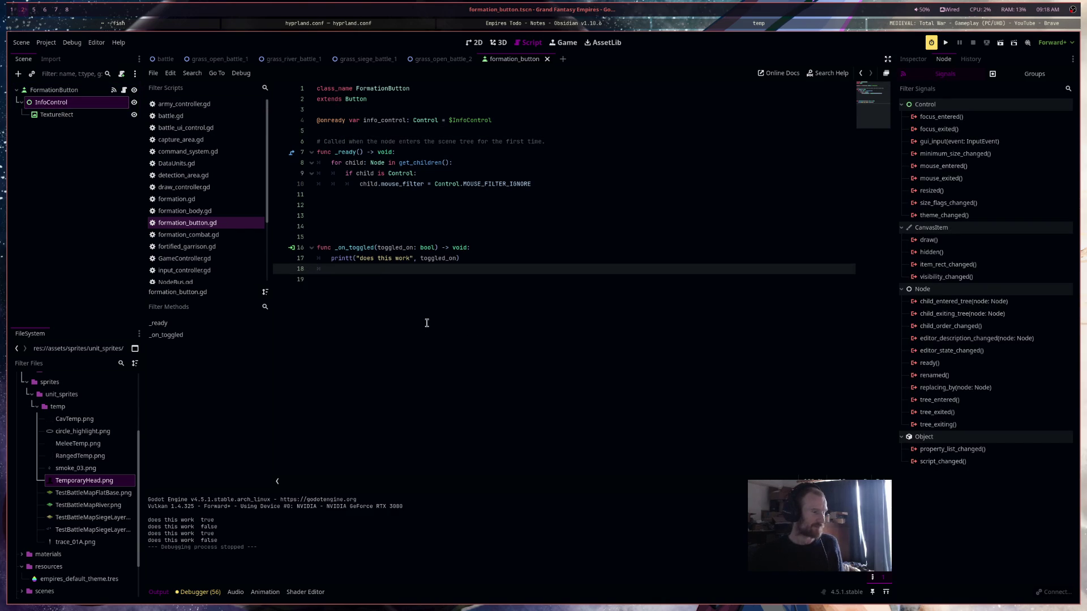
Add blank lines inside _on_toggled and save the script
{"action": "key", "text": "Return"}
{"action": "key", "text": "Return"}
{"action": "key", "text": "Return"}
{"action": "left_click", "coordinate": [388, 280]}
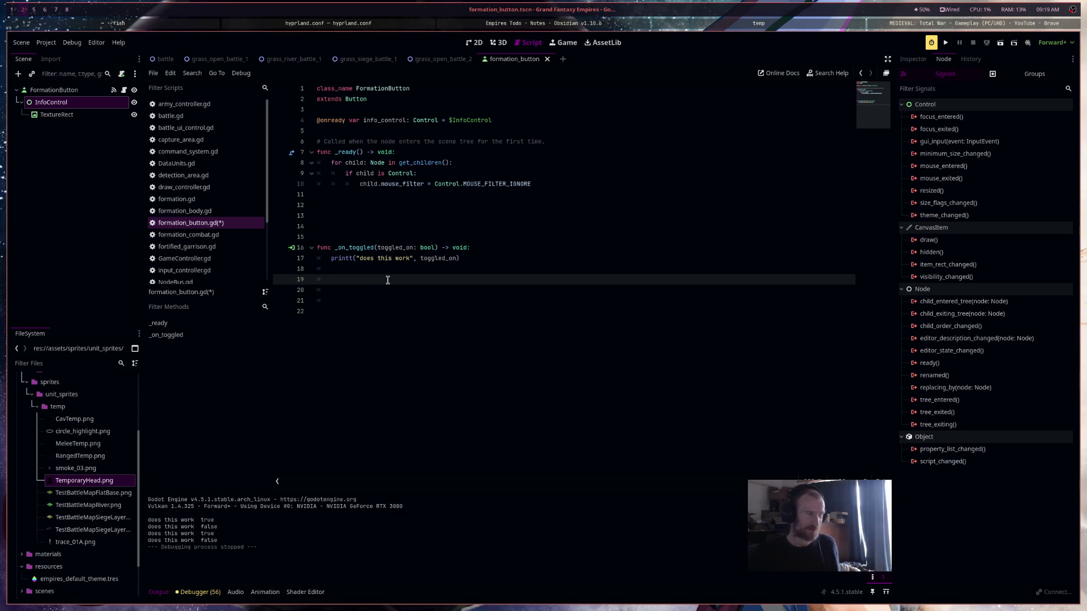
{"action": "left_click", "coordinate": [382, 268]}
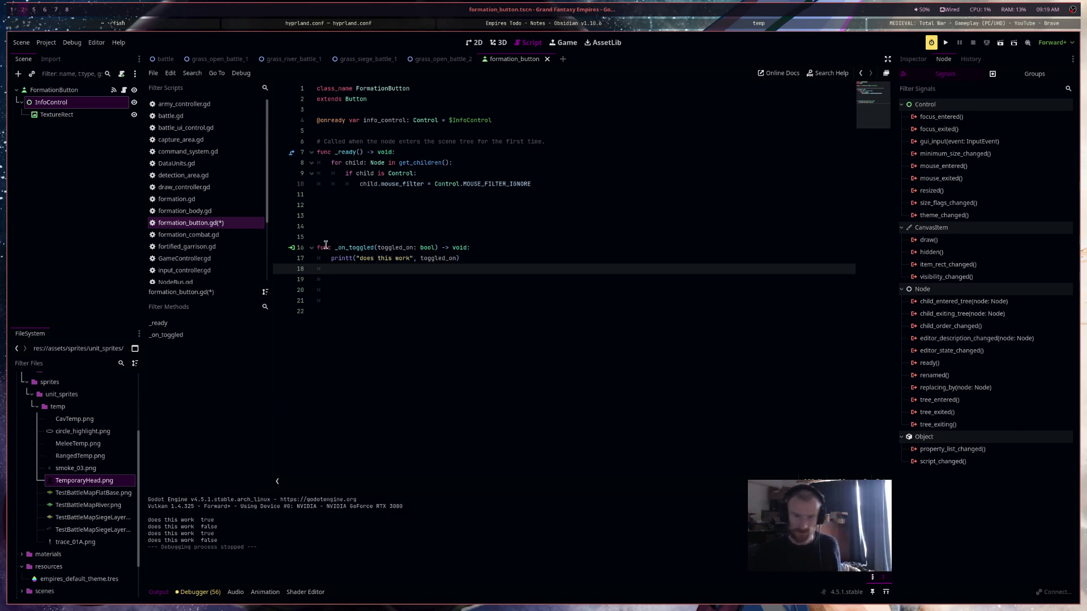
{"action": "key", "text": "ctrl+s"}
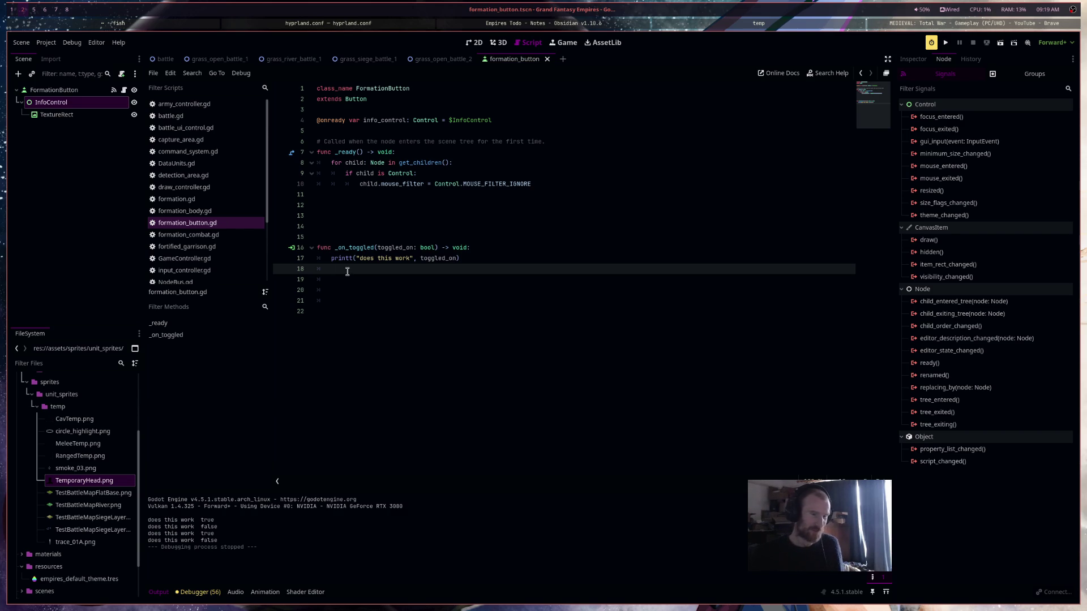
Start an 'if toggled_on:' branch with 'info_control.', then expand InfoControl's Layout in the Inspector
{"action": "left_click", "coordinate": [348, 284]}
{"action": "left_click", "coordinate": [351, 300]}
{"action": "left_click", "coordinate": [353, 279]}
{"action": "type", "text": "if t"}
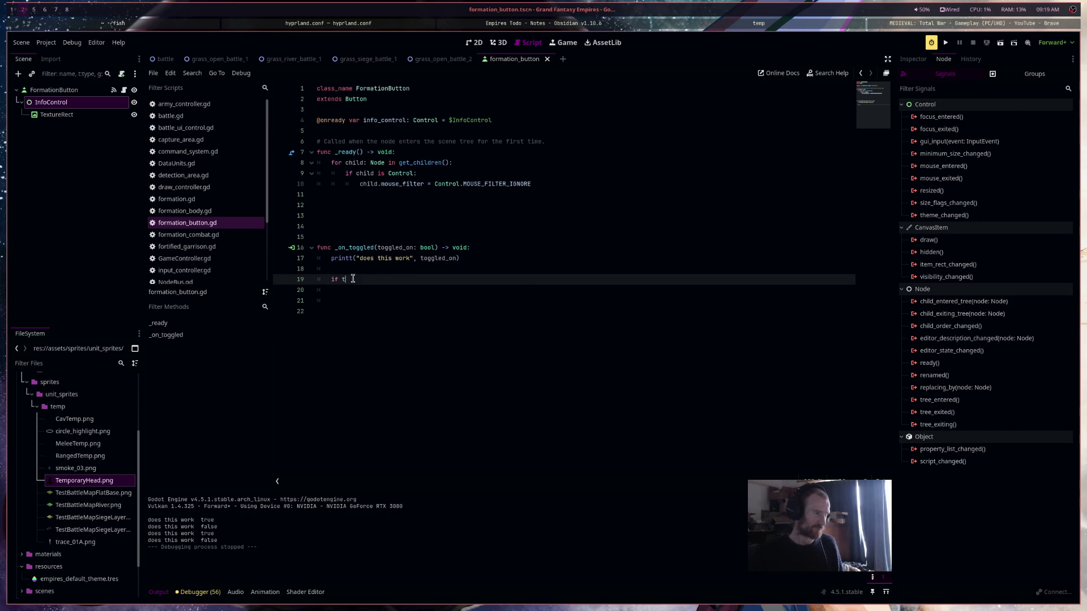
{"action": "type", "text": "o"}
{"action": "key", "text": "Return"}
{"action": "key", "text": "Return"}
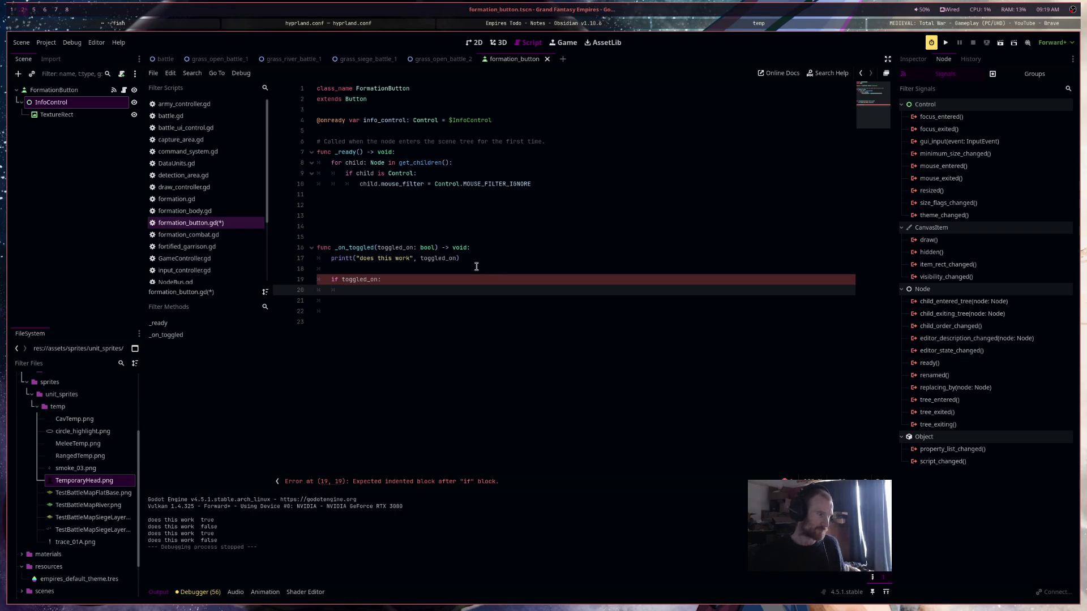
{"action": "type", "text": "info_control"}
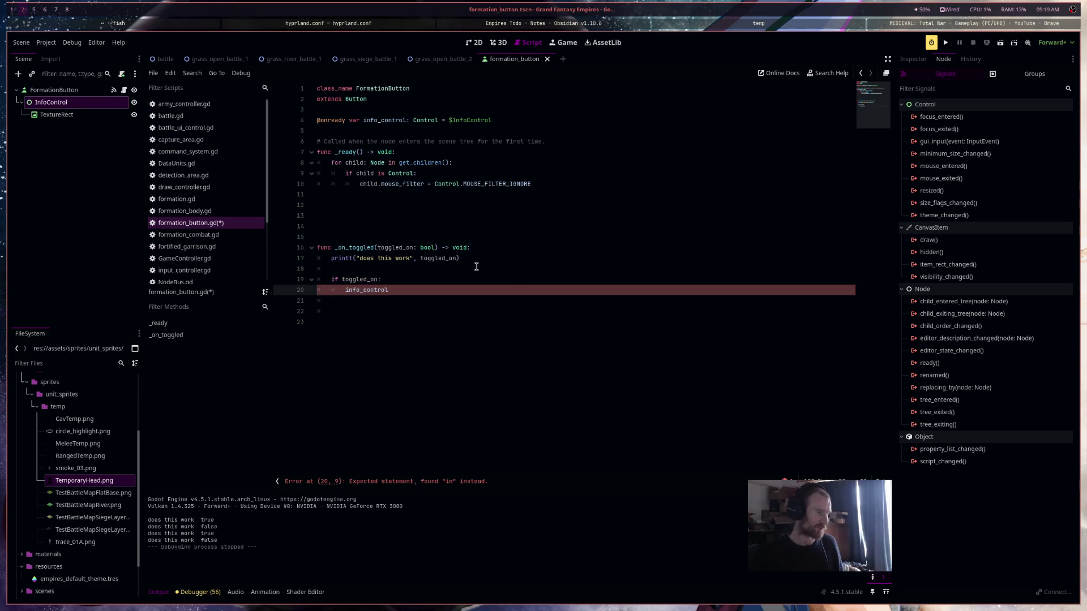
{"action": "type", "text": "."}
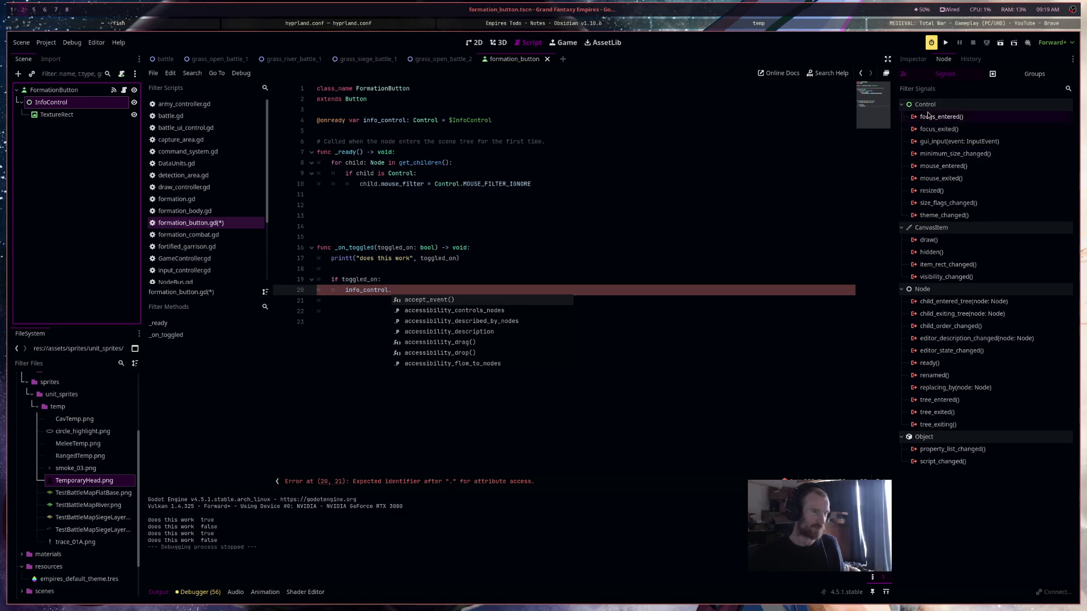
{"action": "left_click", "coordinate": [921, 61]}
{"action": "left_click", "coordinate": [944, 129]}
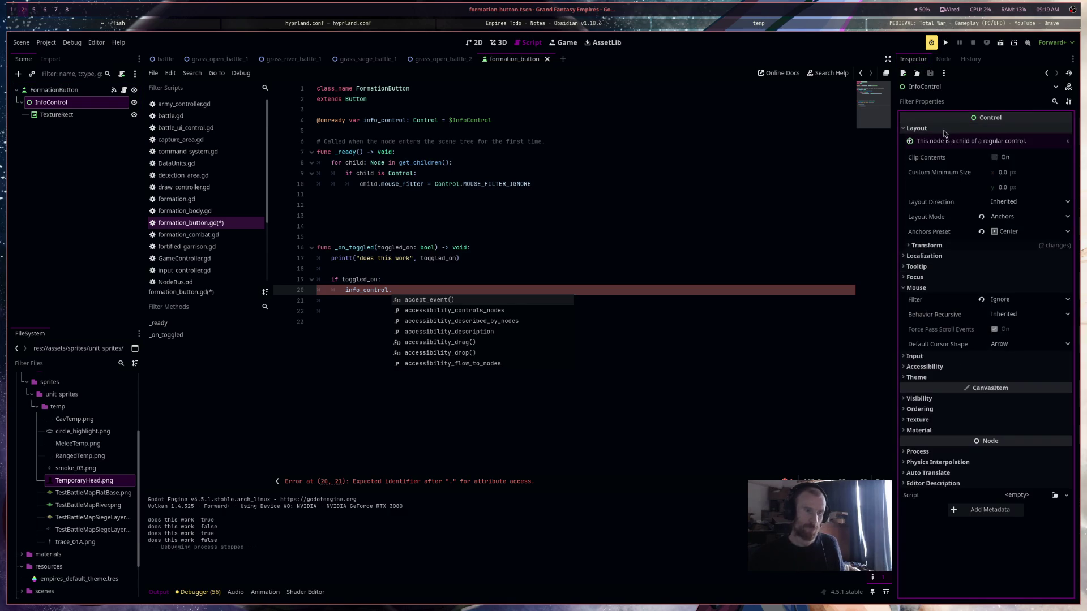
Reveal InfoControl's Transform (size 40 × 40, position 17.5, 25), then return to the 2D view
{"action": "left_click", "coordinate": [945, 245]}
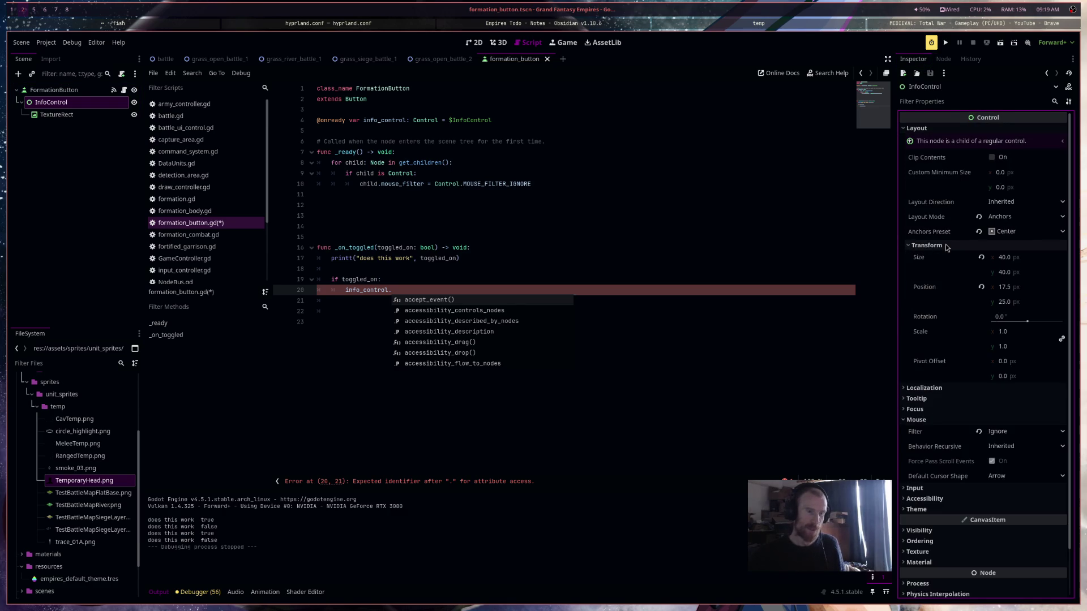
{"action": "left_click", "coordinate": [474, 291]}
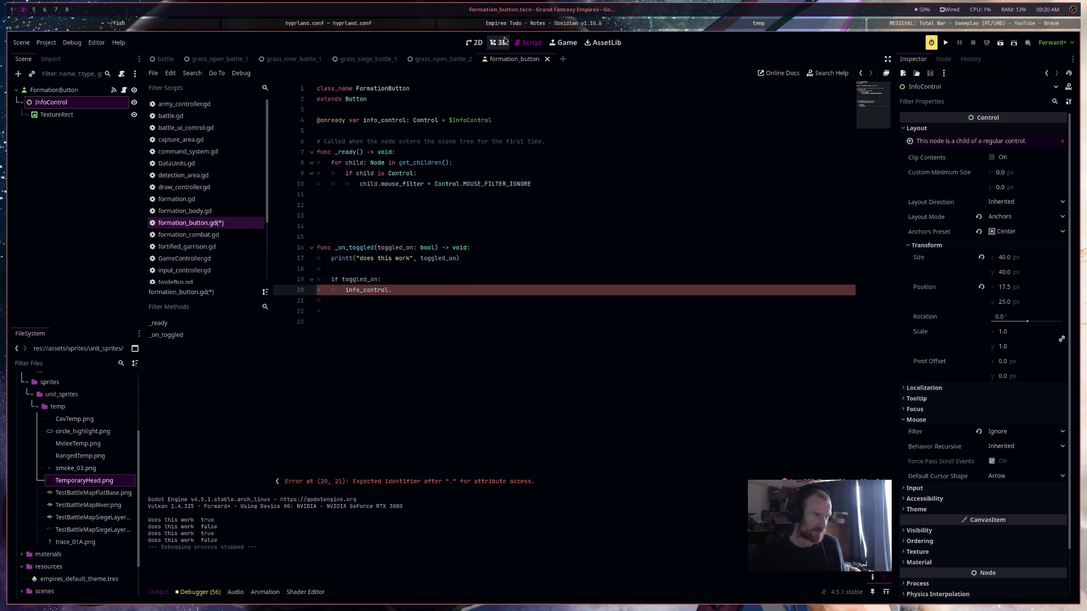
{"action": "mouse_move", "coordinate": [463, 59]}
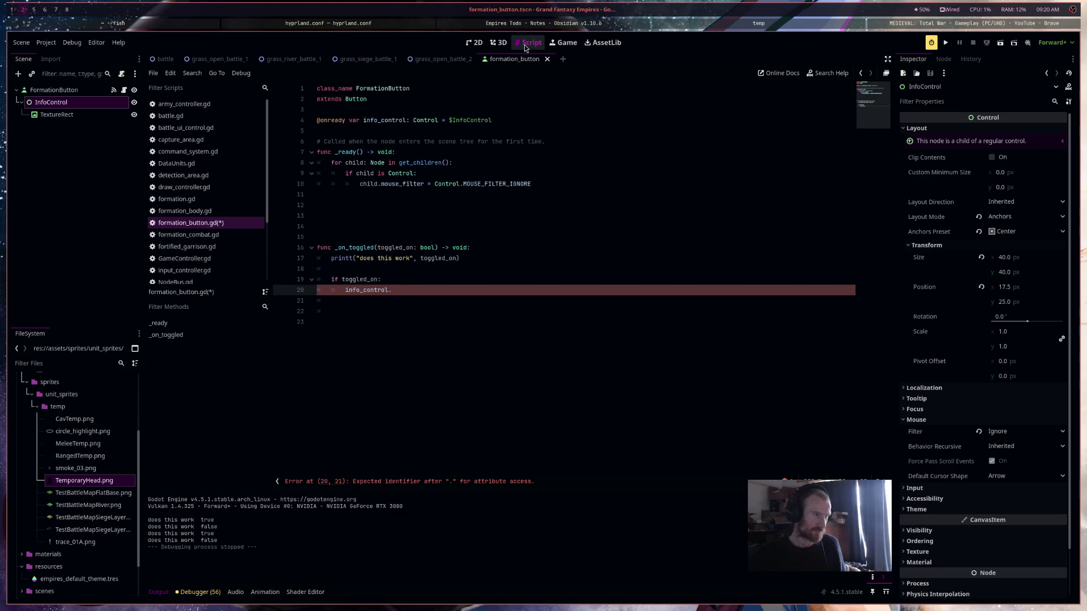
{"action": "left_click", "coordinate": [474, 42]}
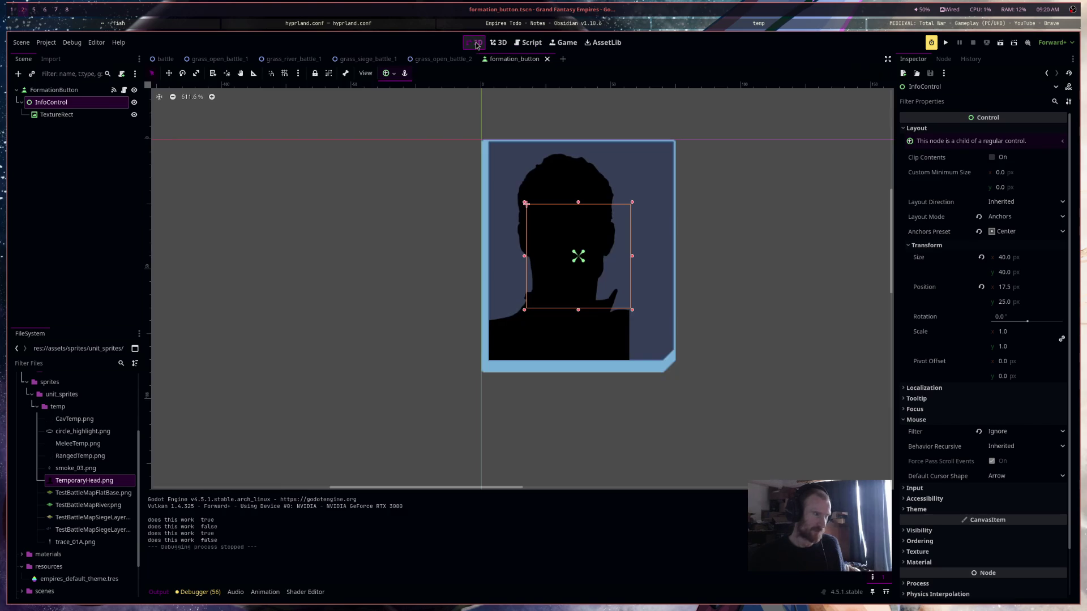
Anchor InfoControl with the Center preset as a 0 × 0 point at 37.5, 45, discarding a pivot offset edit
{"action": "left_click", "coordinate": [606, 239]}
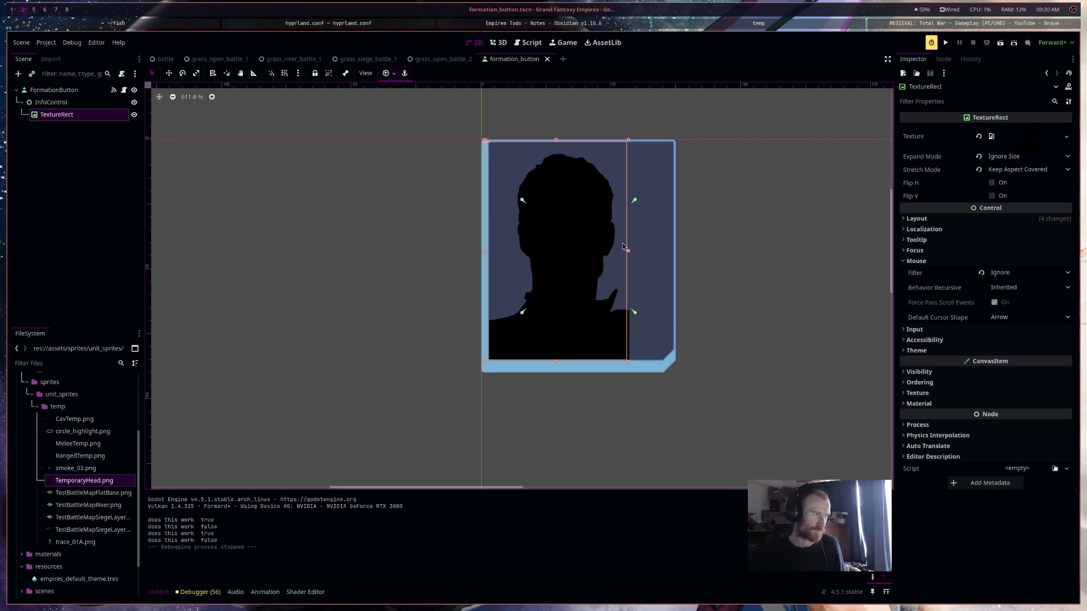
{"action": "left_click", "coordinate": [80, 102]}
{"action": "left_click", "coordinate": [389, 73]}
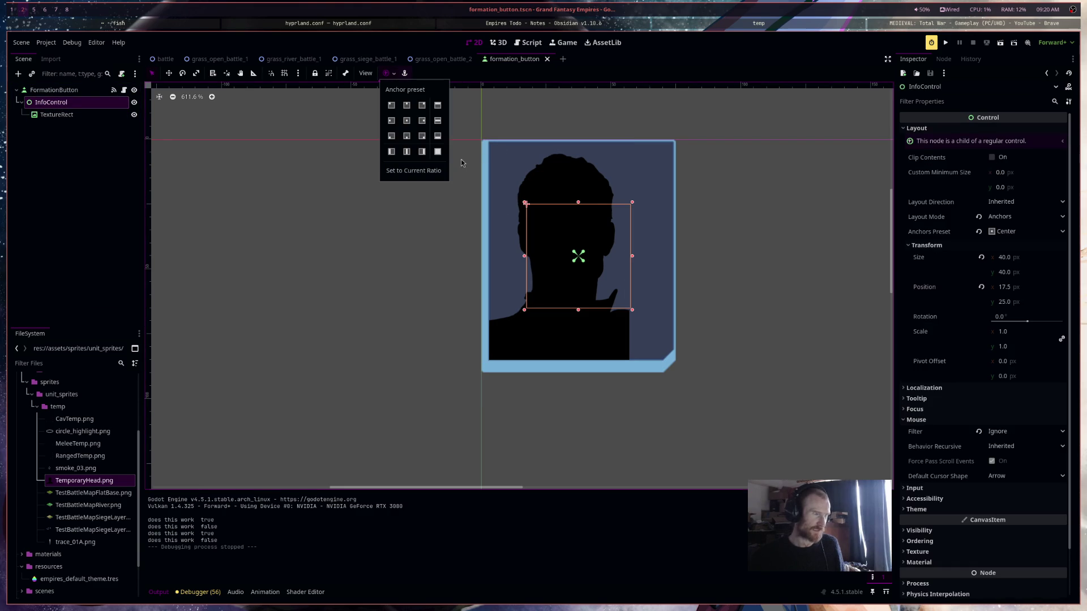
{"action": "left_click", "coordinate": [437, 152]}
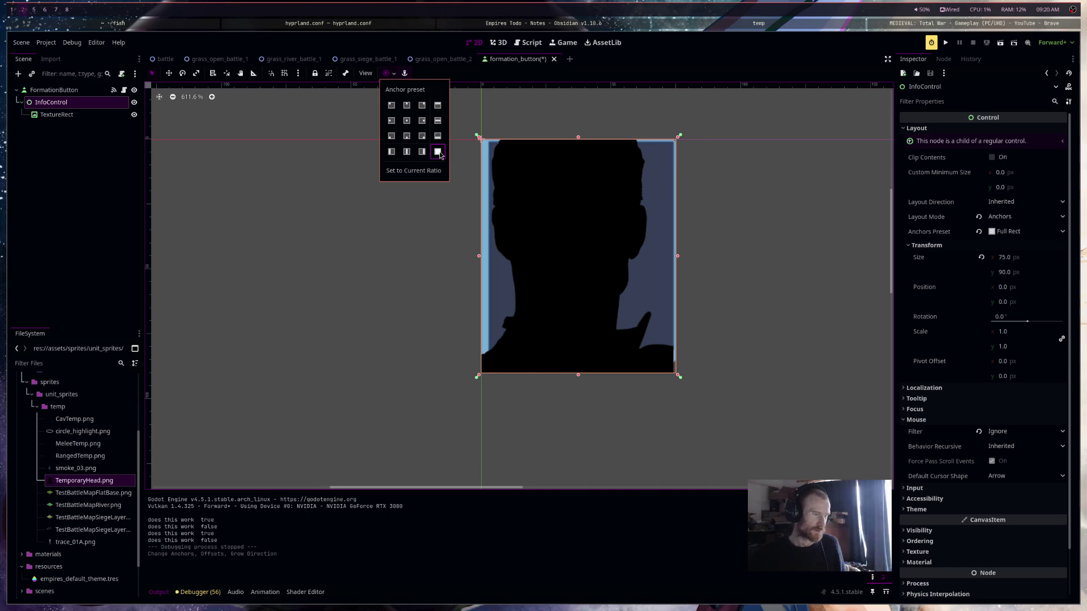
{"action": "left_click", "coordinate": [407, 121]}
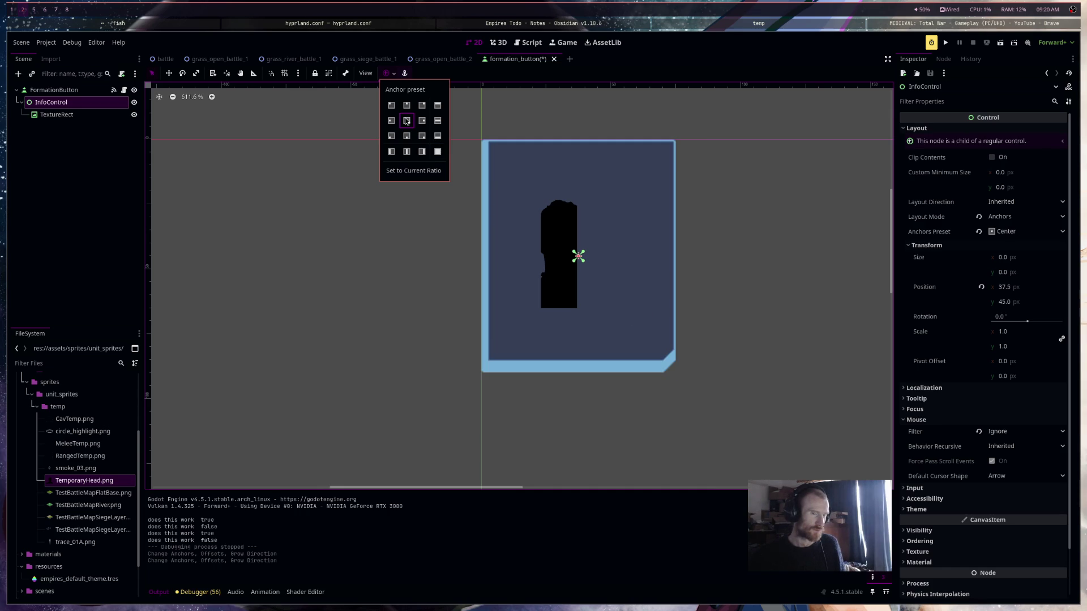
{"action": "left_click", "coordinate": [1012, 363]}
{"action": "left_click", "coordinate": [1027, 364]}
{"action": "key", "text": "Return"}
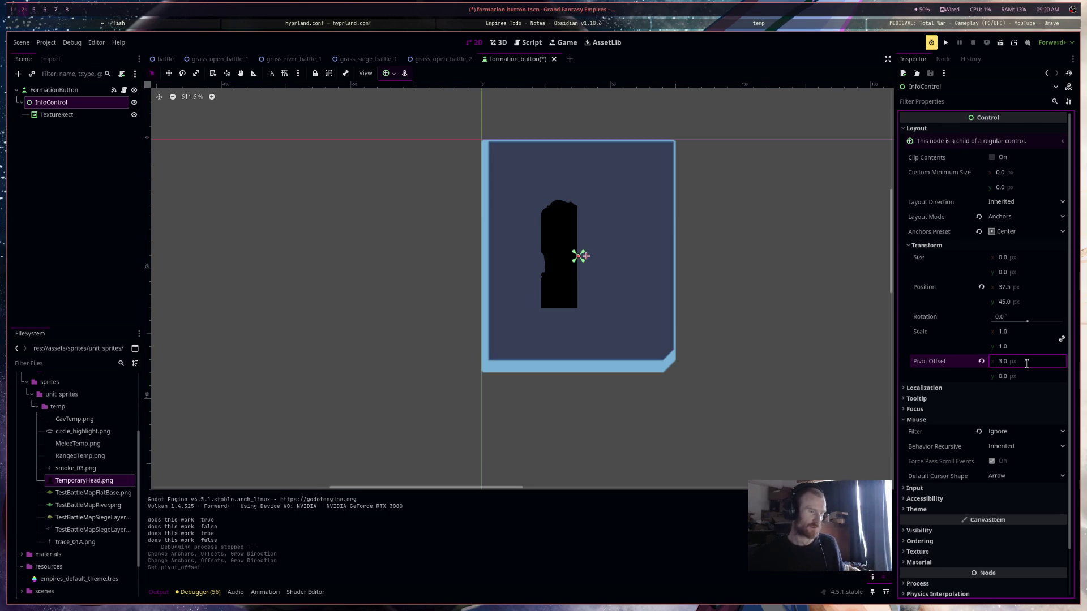
{"action": "key", "text": "ctrl+z"}
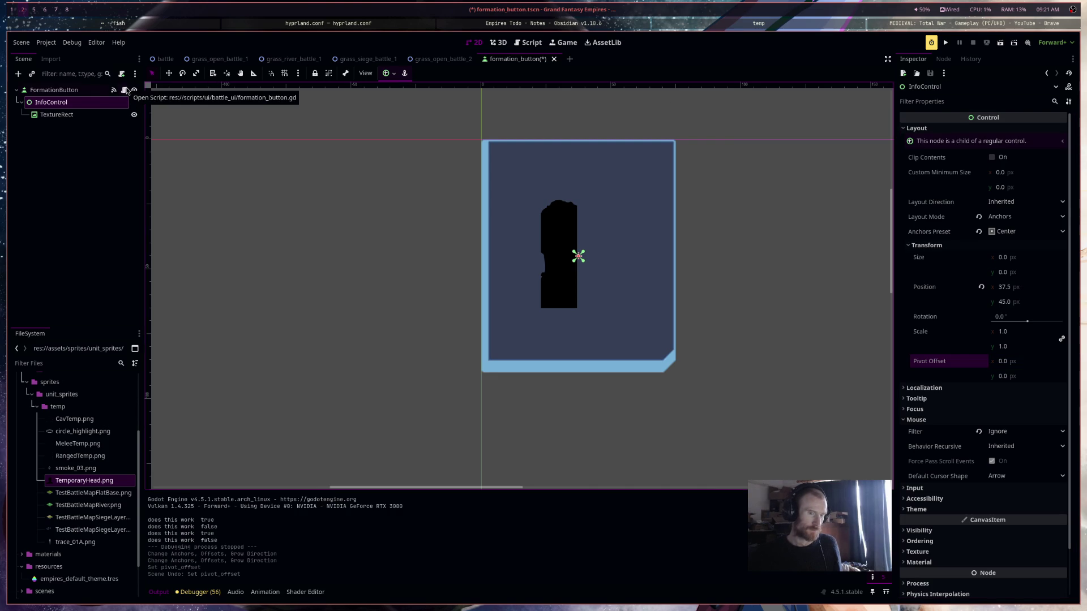
In the toggled-on branch, write info_control.position = self.size / 2
{"action": "left_click", "coordinate": [57, 90]}
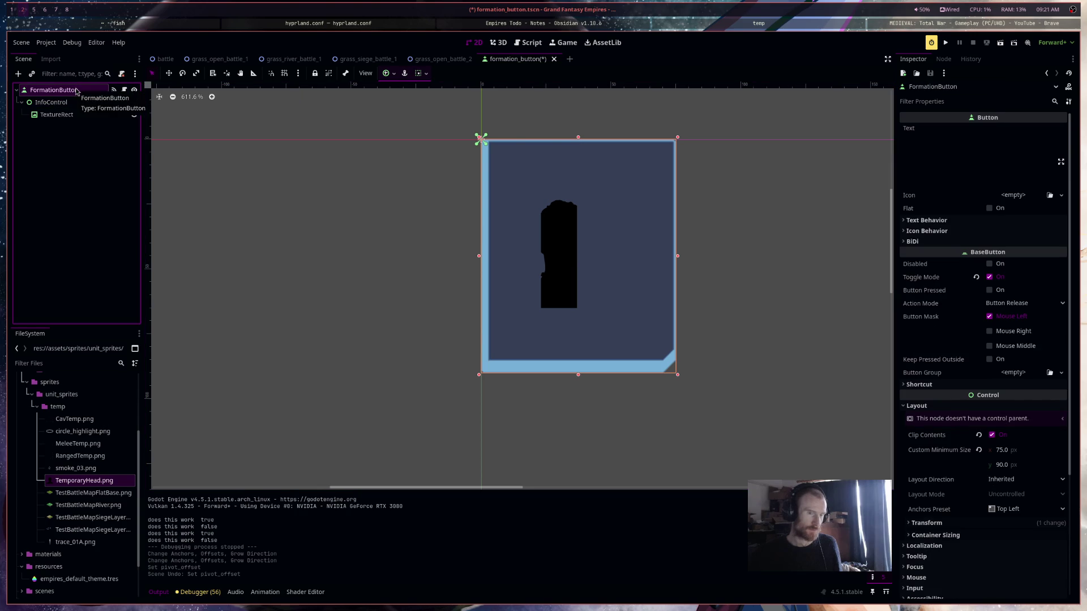
{"action": "left_click", "coordinate": [967, 407]}
{"action": "left_click", "coordinate": [968, 411]}
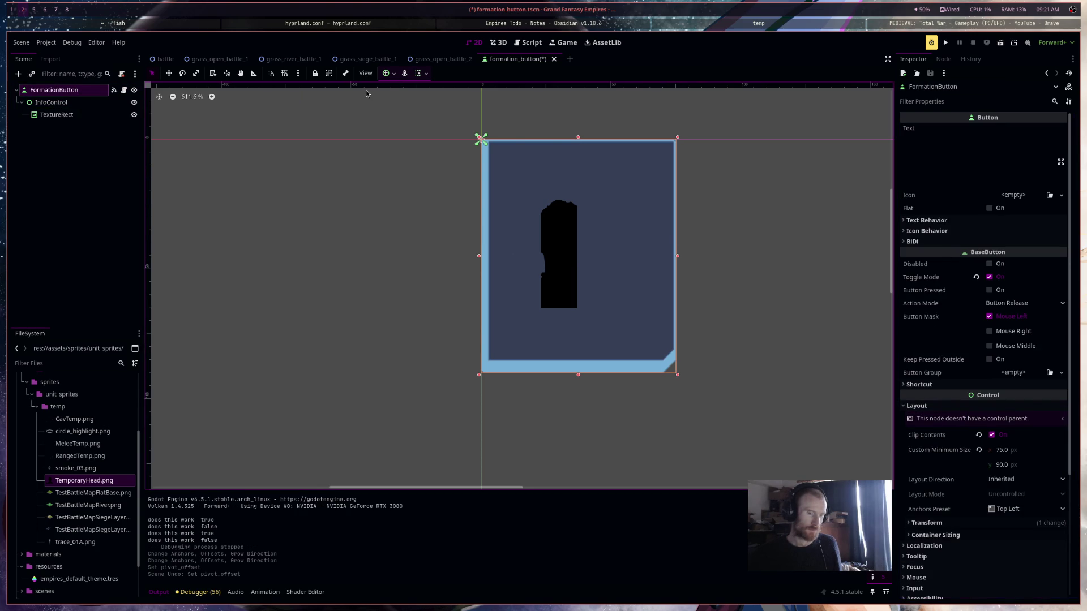
{"action": "left_click", "coordinate": [109, 102]}
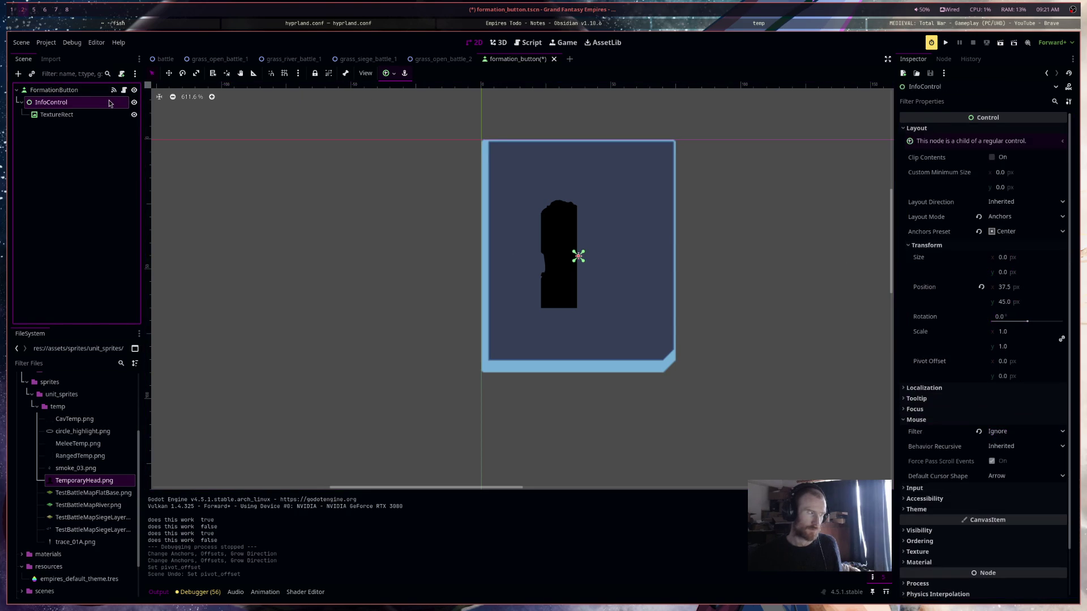
{"action": "left_click", "coordinate": [529, 43]}
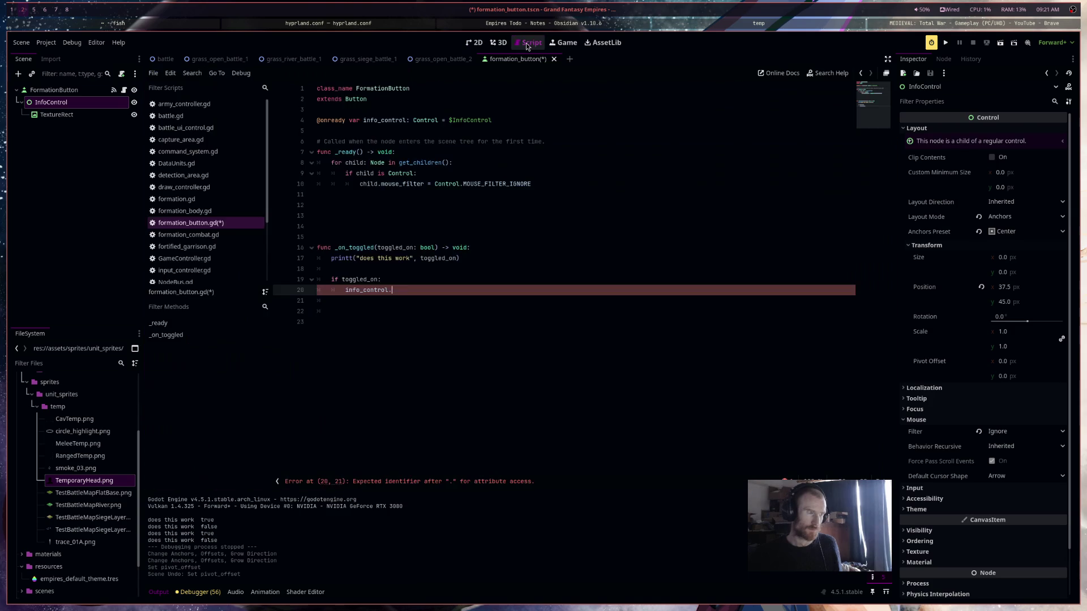
{"action": "type", "text": "po"}
{"action": "key", "text": "Return"}
{"action": "type", "text": "="}
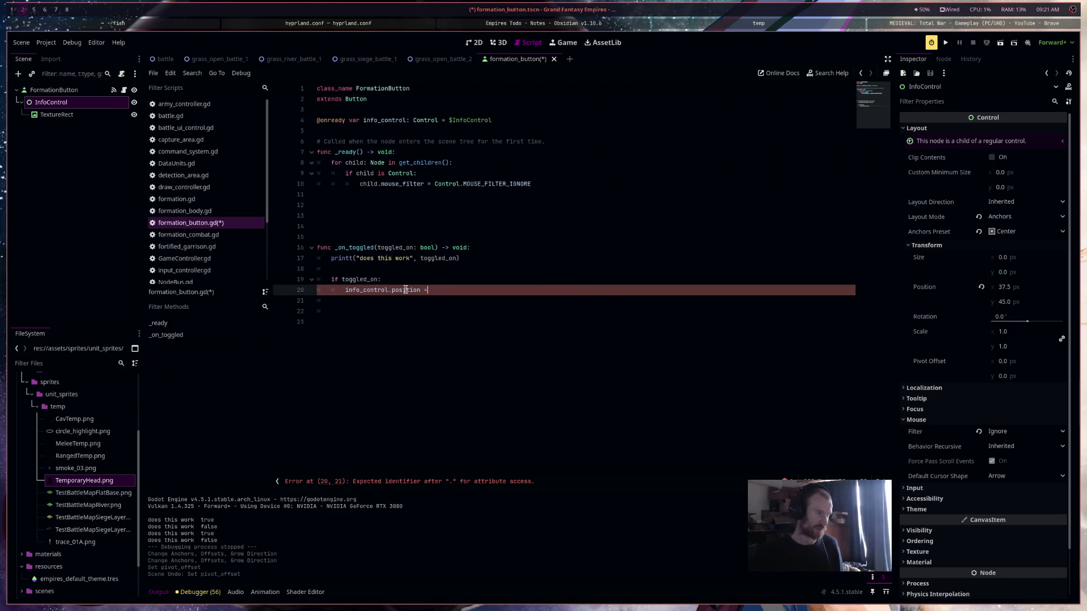
{"action": "type", "text": " self."}
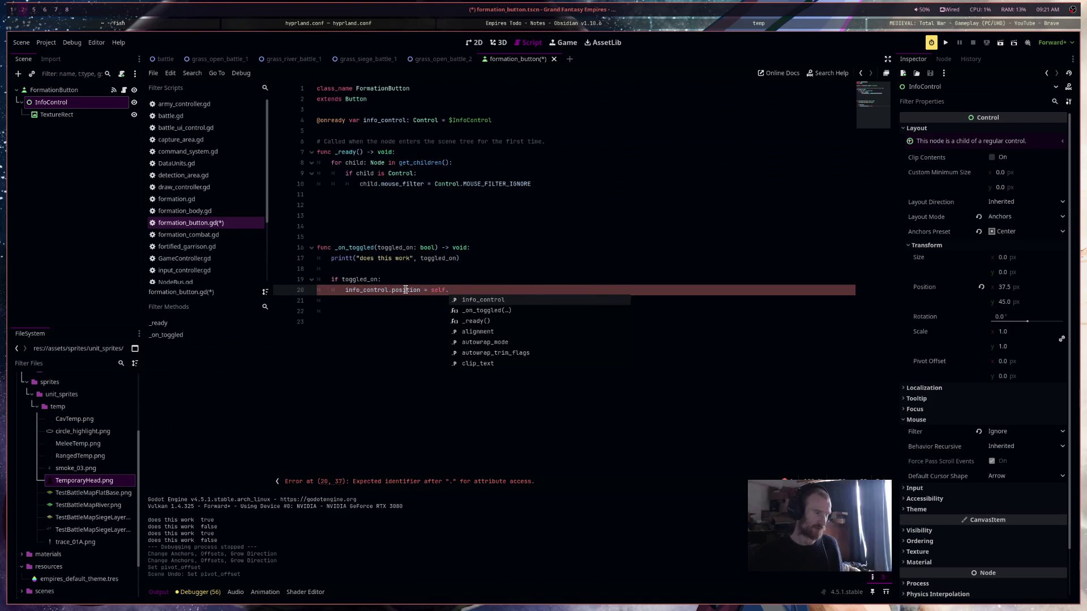
{"action": "type", "text": "size /"}
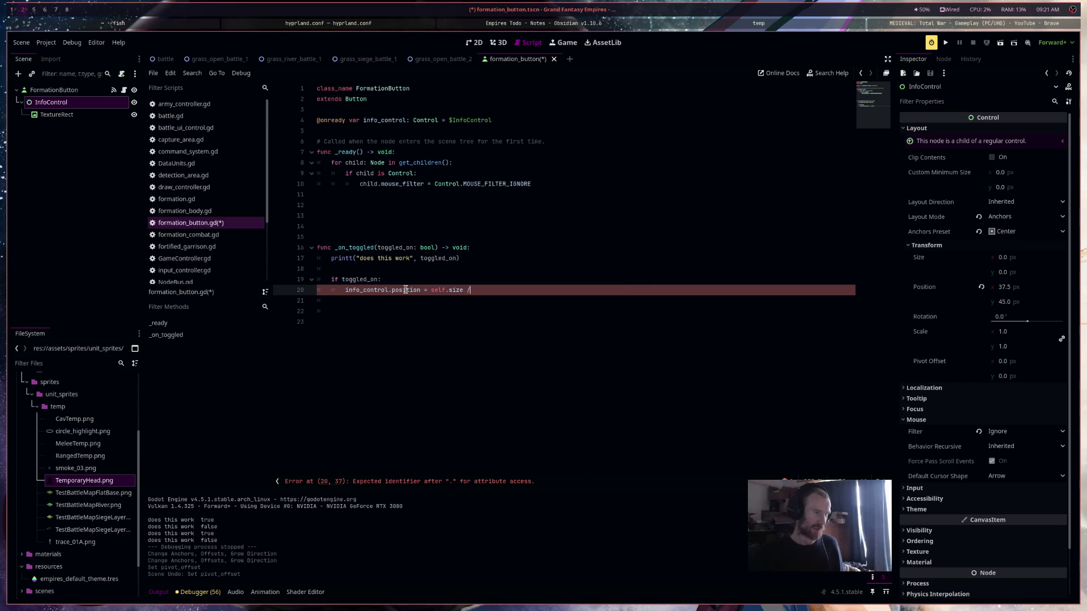
{"action": "key", "text": "Return"}
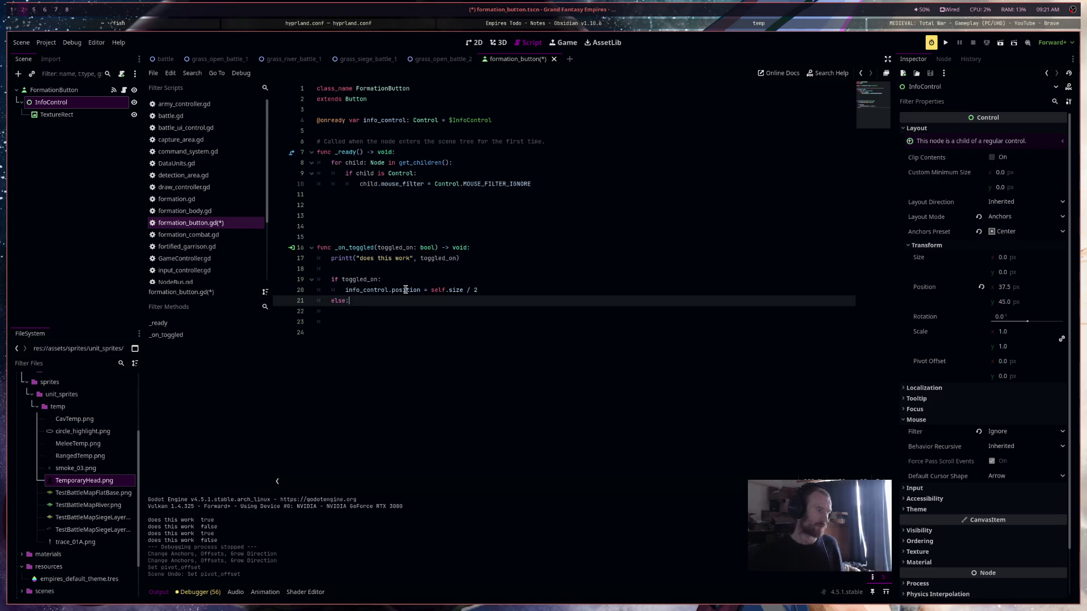
Add an else branch that repeats the info_control.position = self.size / 2 assignment
{"action": "key", "text": "BackSpace"}
{"action": "type", "text": "else:"}
{"action": "key", "text": "Return"}
{"action": "key", "text": "Up"}
{"action": "key", "text": "Up"}
{"action": "key", "text": "shift+End"}
{"action": "key", "text": "ctrl+c"}
{"action": "key", "text": "Down"}
{"action": "key", "text": "Down"}
{"action": "key", "text": "ctrl+v"}
Change the toggled-on assignment to (self.size / 2) + Vector2() and save the script
{"action": "left_click", "coordinate": [505, 286]}
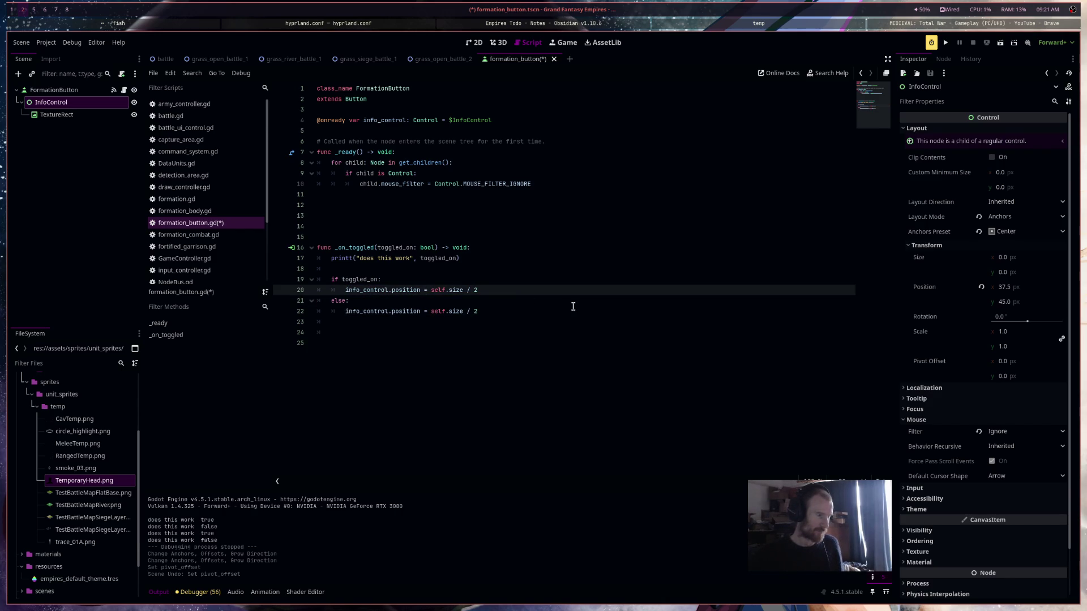
{"action": "type", "text": " +"}
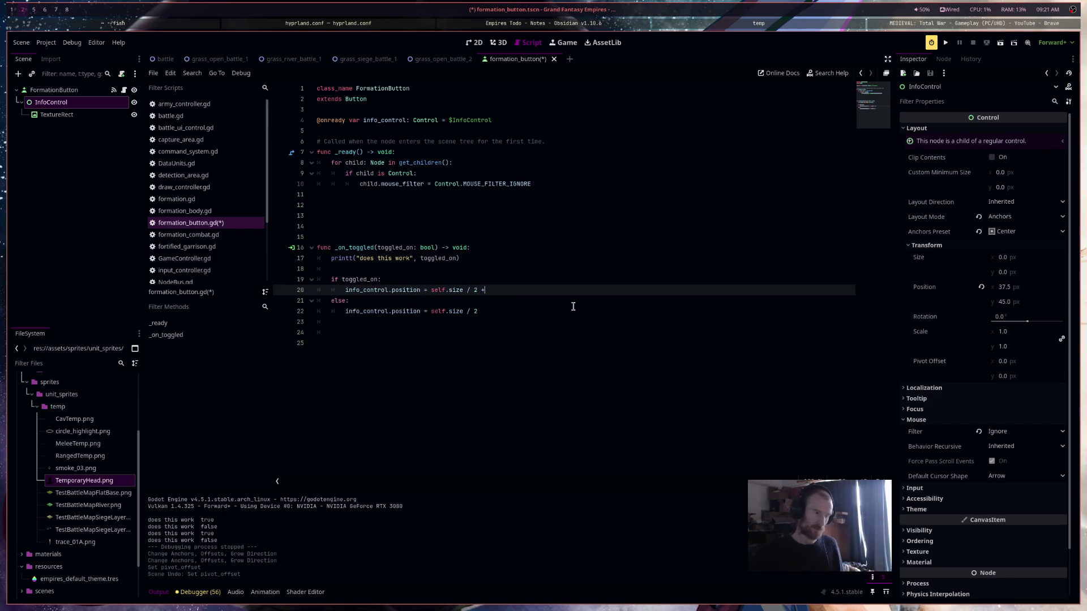
{"action": "type", "text": " Vec"}
{"action": "key", "text": "Return"}
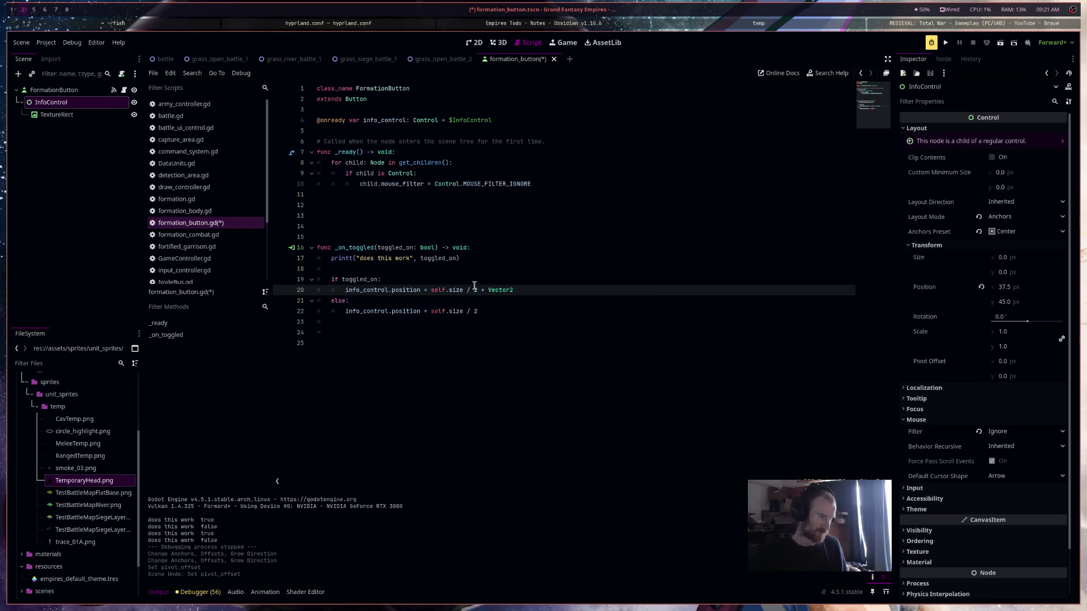
{"action": "left_click_drag", "start_coordinate": [477, 290], "coordinate": [432, 291]}
{"action": "type", "text": "("}
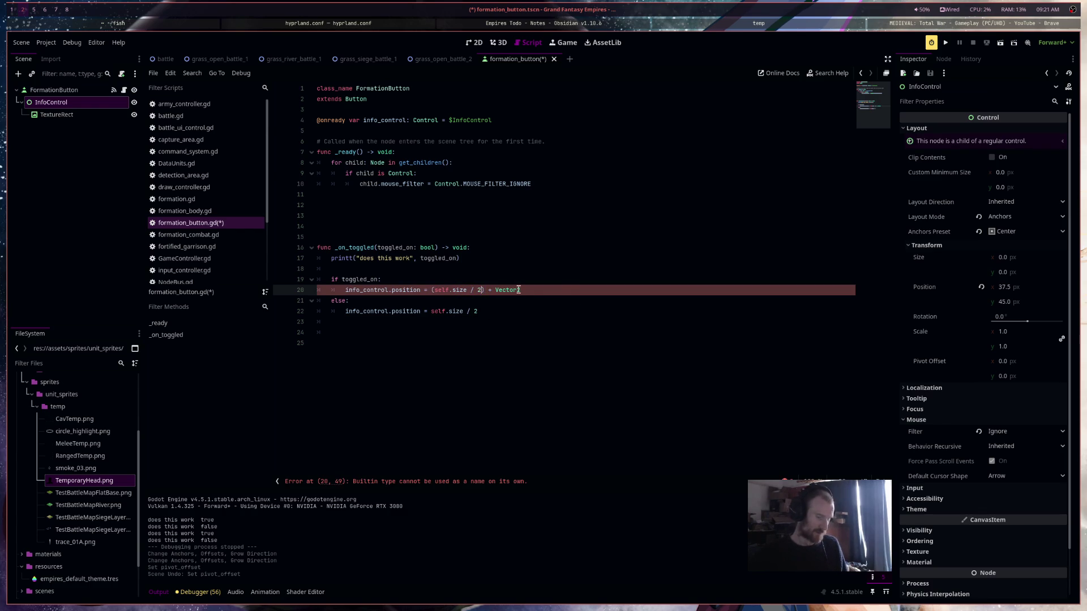
{"action": "type", "text": "("}
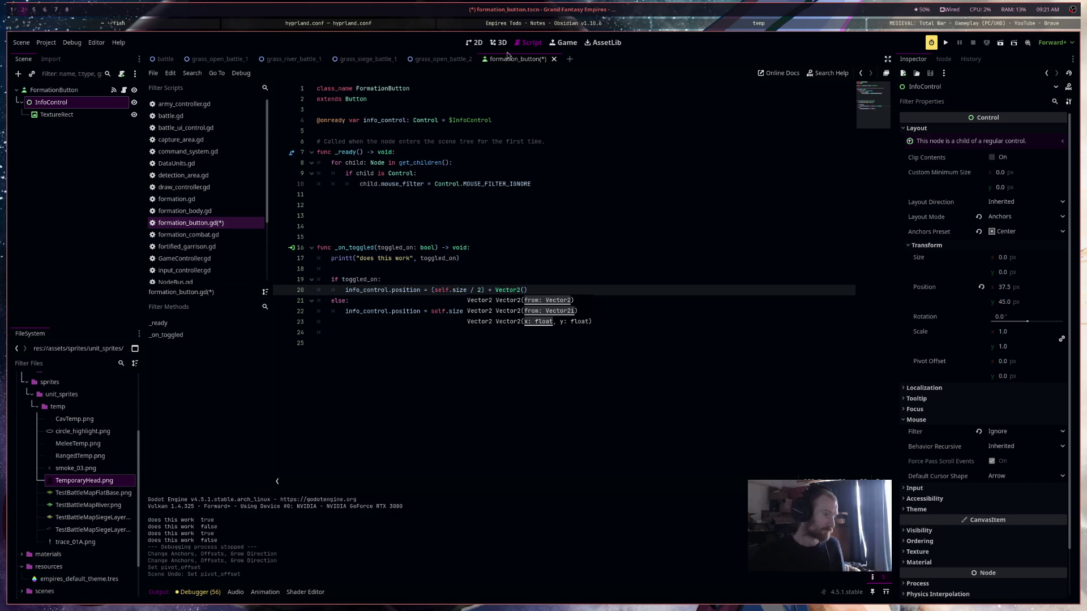
{"action": "key", "text": "ctrl+s"}
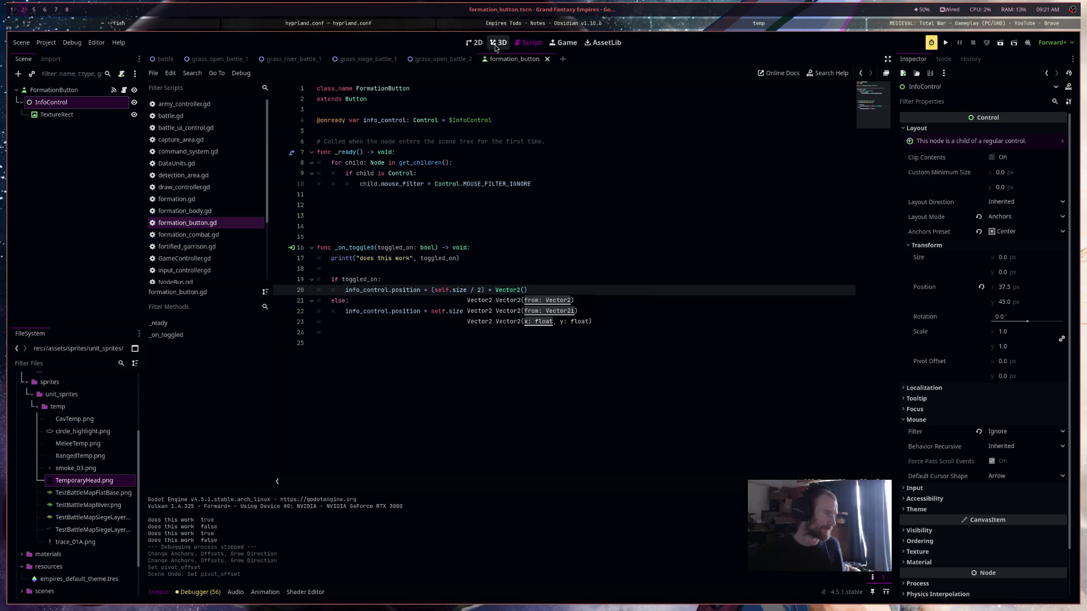
Resize the TextureRect on the canvas to about 54 × 84 so the head fills the panel
{"action": "left_click", "coordinate": [474, 42]}
{"action": "left_click", "coordinate": [573, 256]}
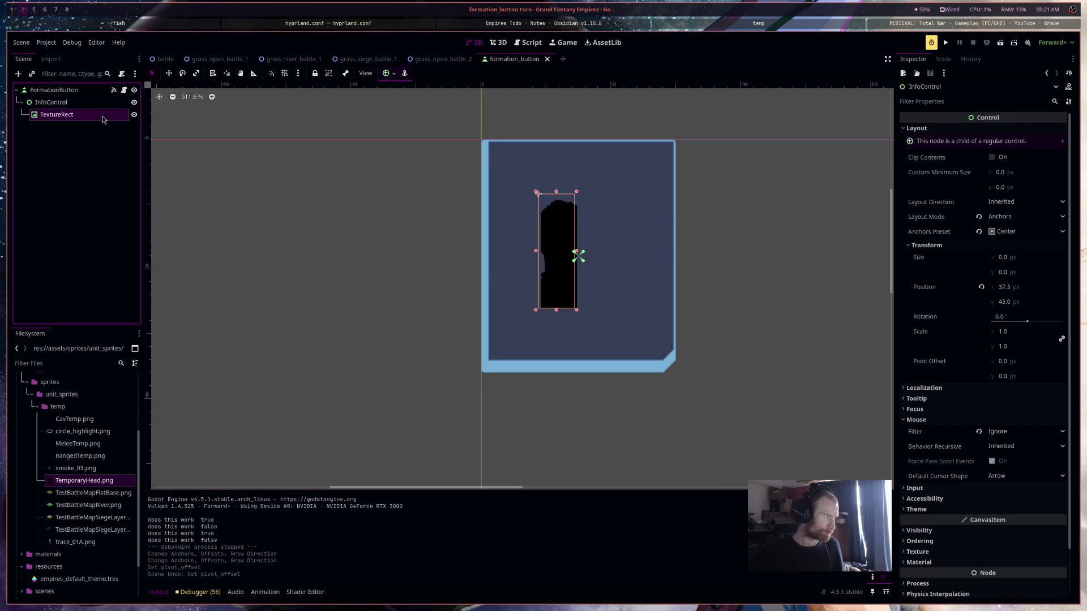
{"action": "left_click_drag", "start_coordinate": [537, 193], "coordinate": [486, 139]}
{"action": "left_click_drag", "start_coordinate": [578, 314], "coordinate": [618, 361]}
{"action": "left_click_drag", "start_coordinate": [487, 251], "coordinate": [484, 249]}
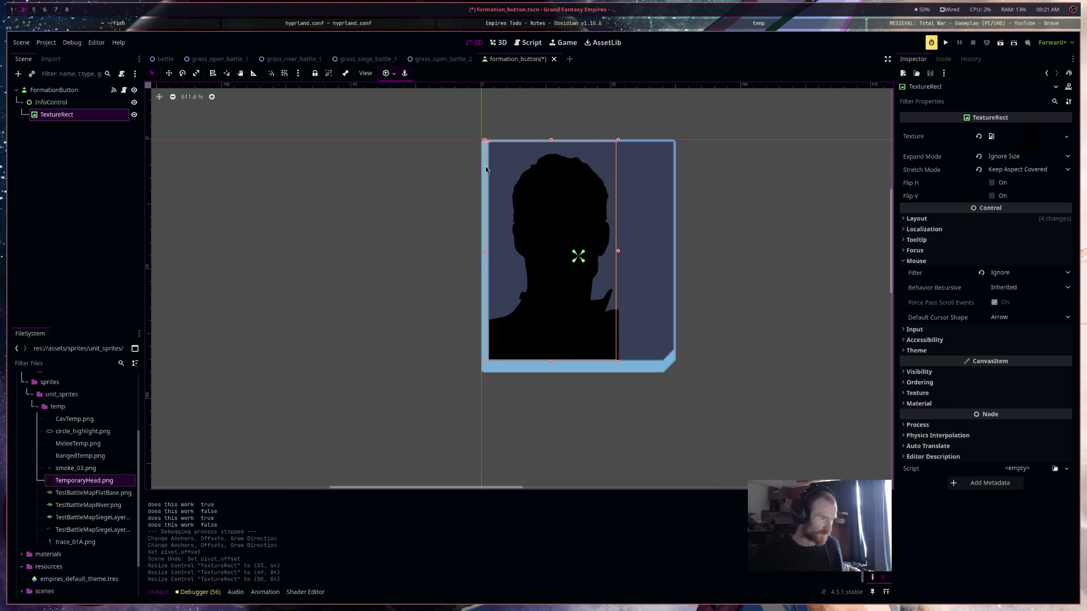
{"action": "left_click_drag", "start_coordinate": [618, 251], "coordinate": [626, 251]}
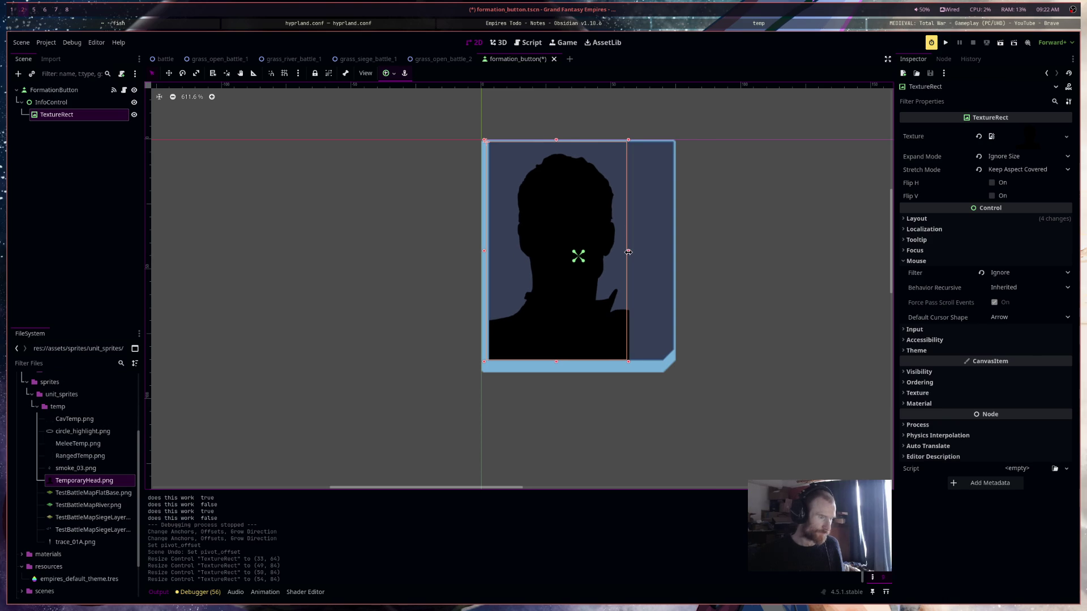
{"action": "left_click", "coordinate": [94, 103]}
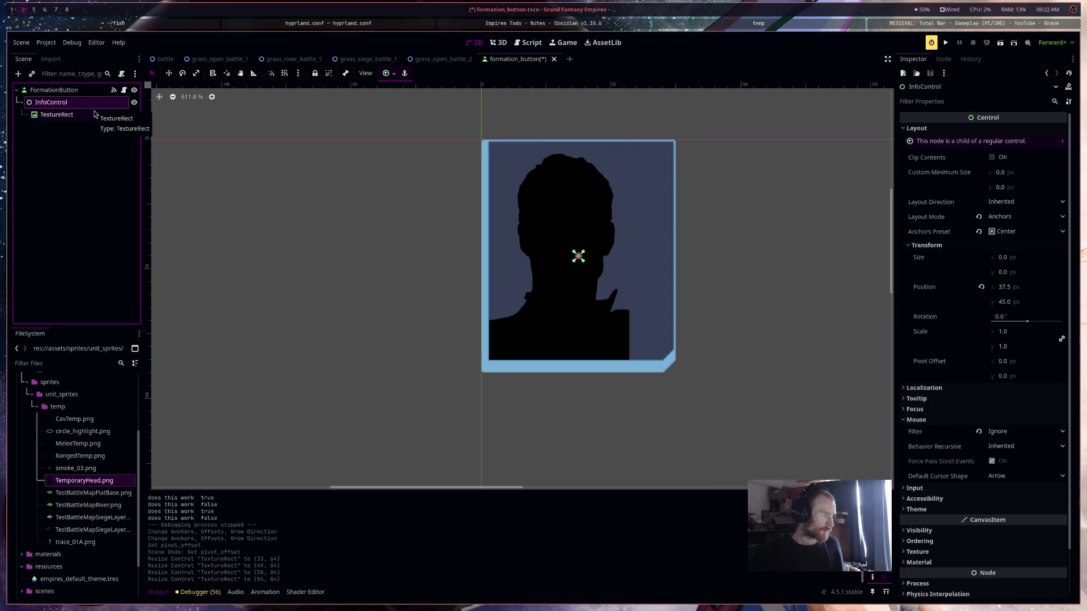
{"action": "left_click", "coordinate": [94, 115]}
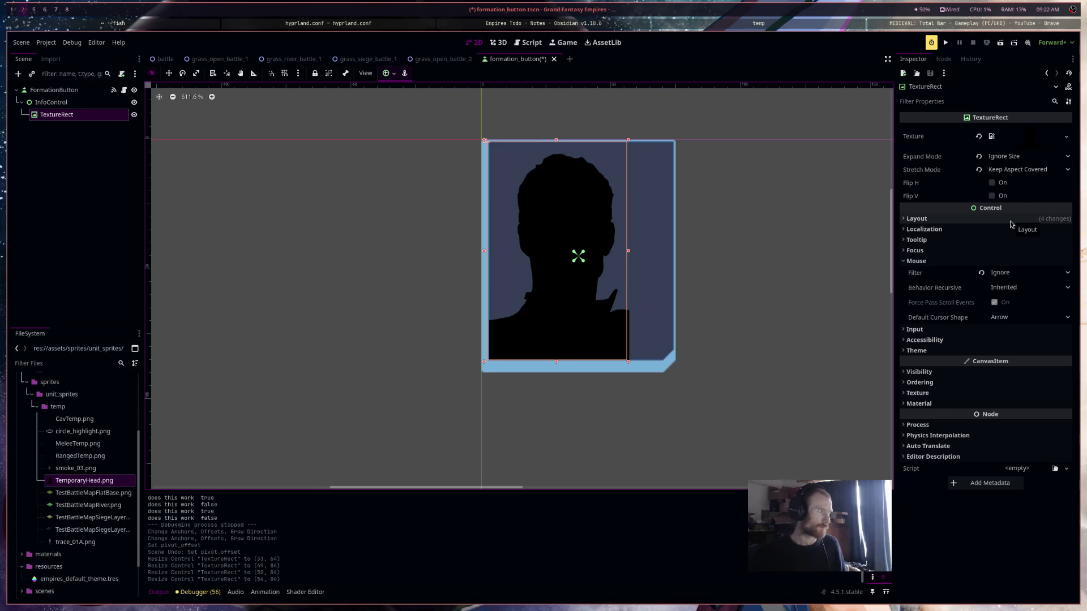
{"action": "left_click", "coordinate": [81, 105]}
Enable toggle mode on FormationButton and preview it in the pressed state
{"action": "left_click", "coordinate": [54, 90]}
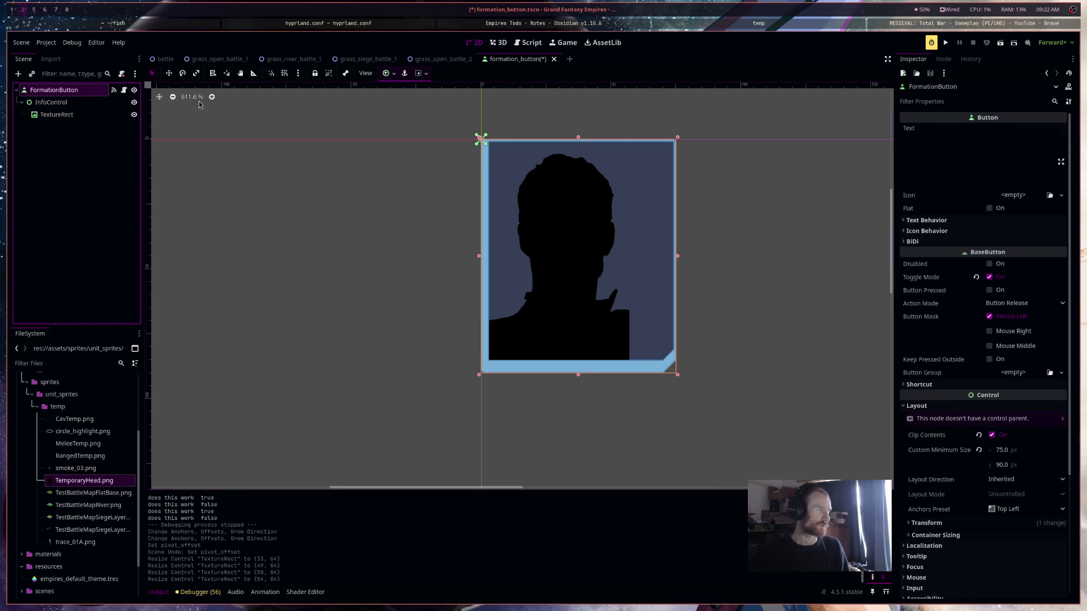
{"action": "left_click", "coordinate": [990, 277]}
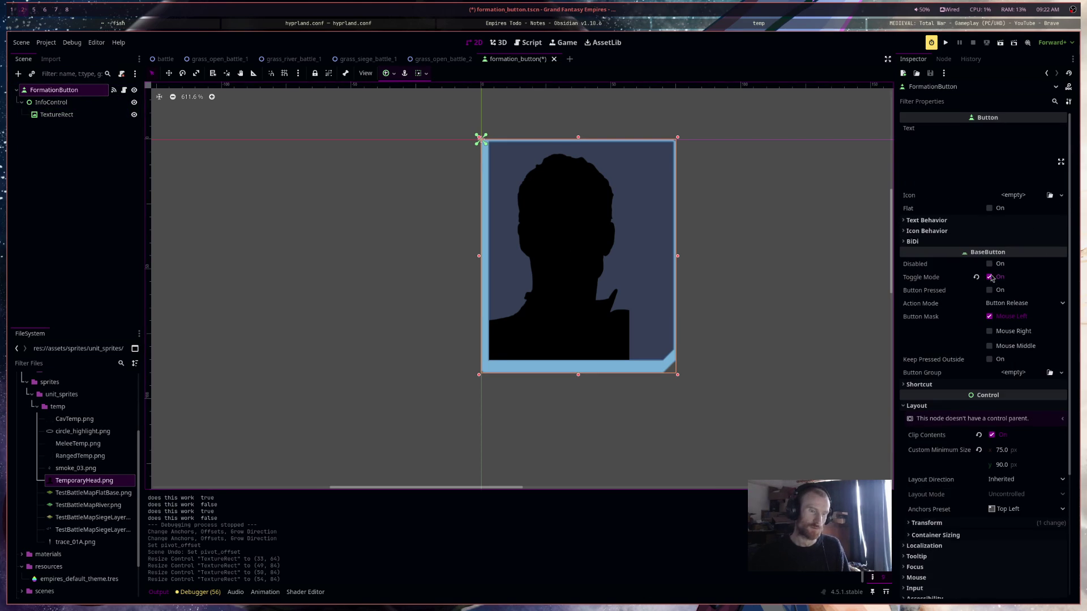
{"action": "left_click", "coordinate": [990, 290]}
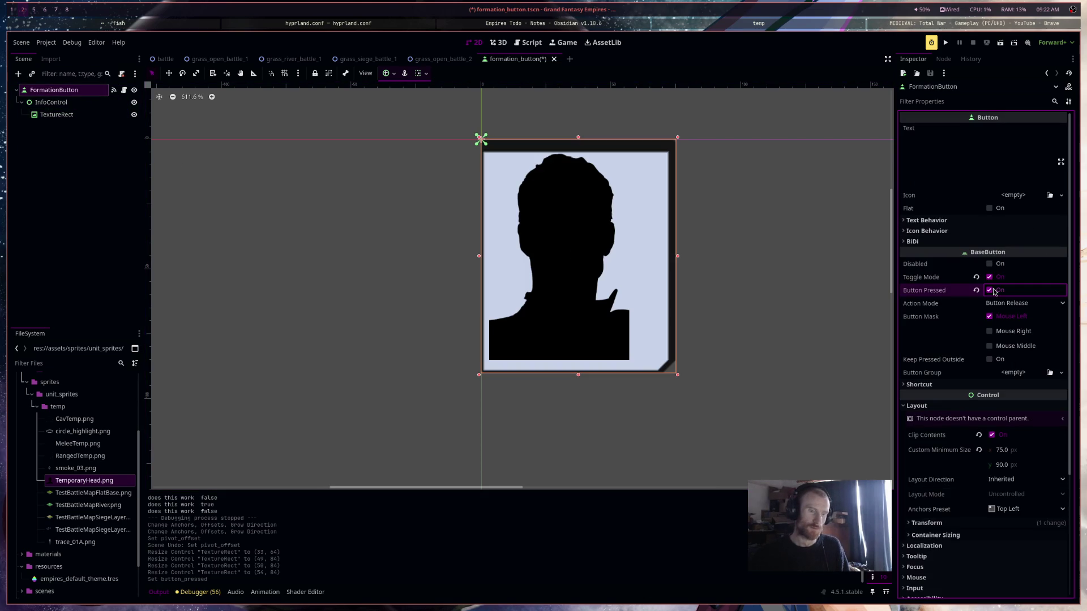
Nudge InfoControl with the arrow keys until its position reads 35.5, 45
{"action": "left_click", "coordinate": [103, 103]}
{"action": "key", "text": "Left"}
{"action": "key", "text": "Left"}
{"action": "key", "text": "Down"}
{"action": "key", "text": "Down"}
{"action": "key", "text": "Down"}
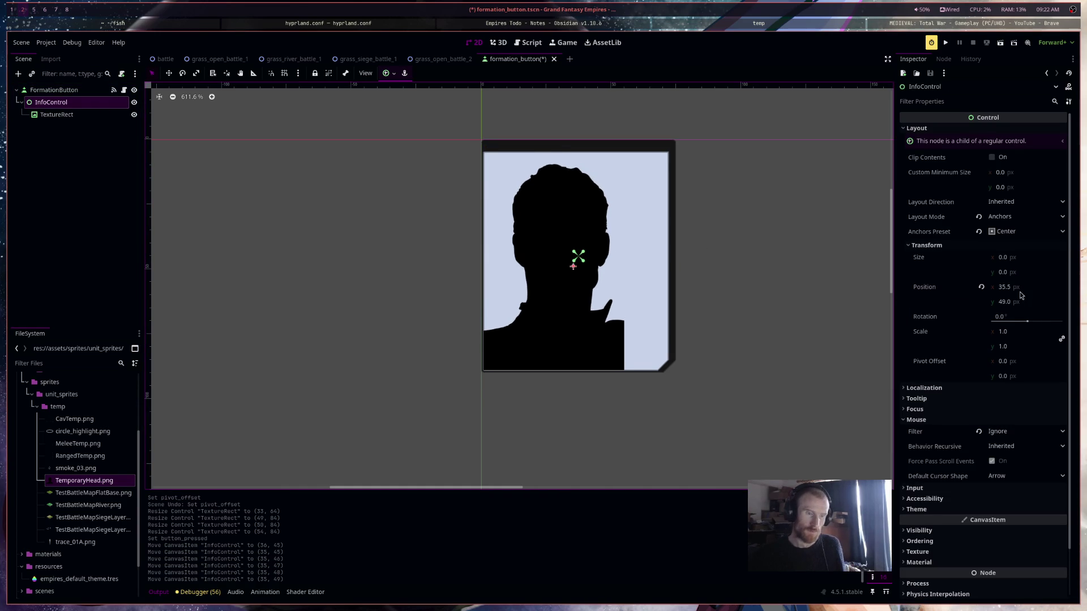
{"action": "key", "text": "Up"}
{"action": "key", "text": "Up"}
{"action": "key", "text": "Up"}
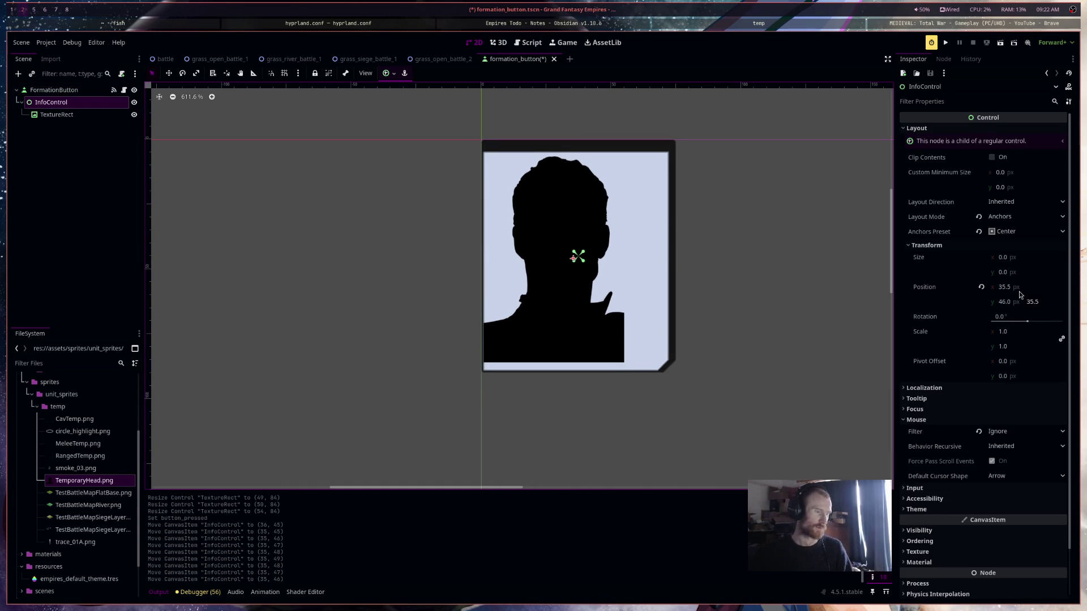
{"action": "key", "text": "Right"}
{"action": "key", "text": "Right"}
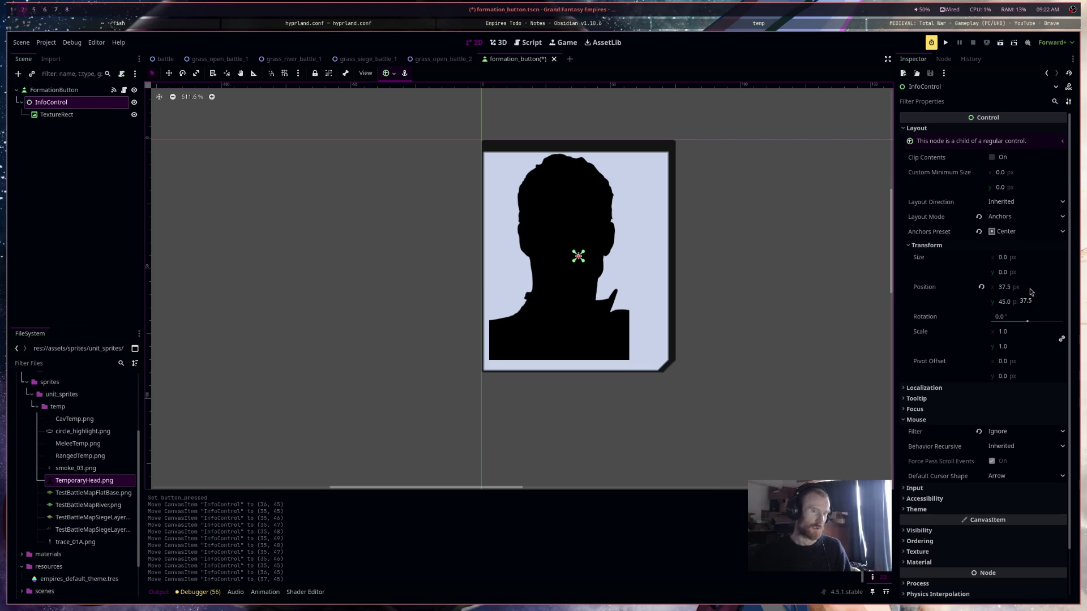
{"action": "key", "text": "Left"}
{"action": "key", "text": "Left"}
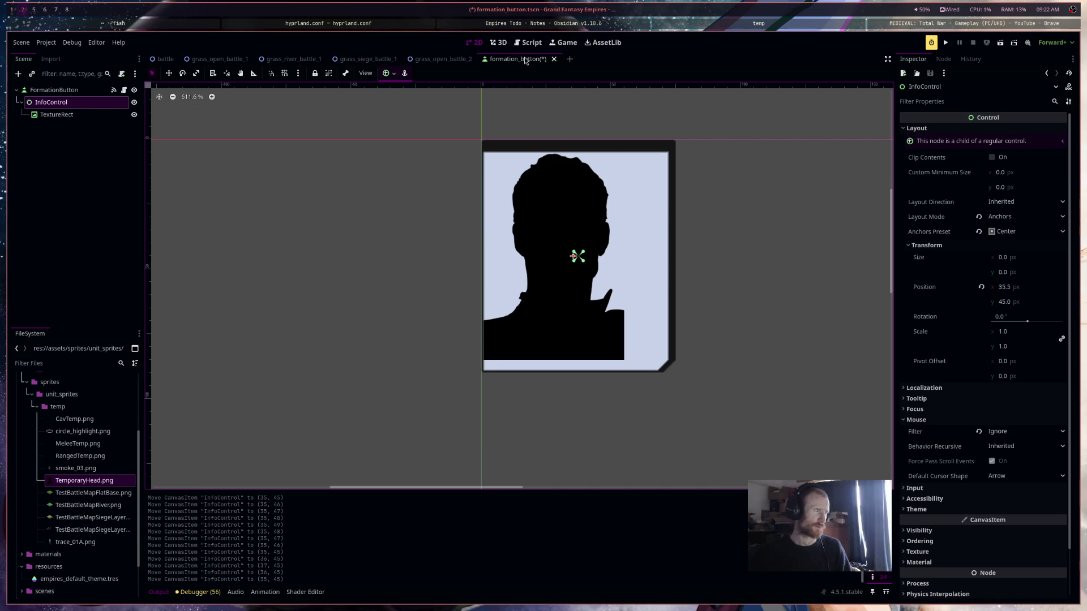
{"action": "left_click", "coordinate": [527, 42]}
Set the toggled-on offset to Vector2(-2.0,4.0) and save the script
{"action": "type", "text": "-2.0"}
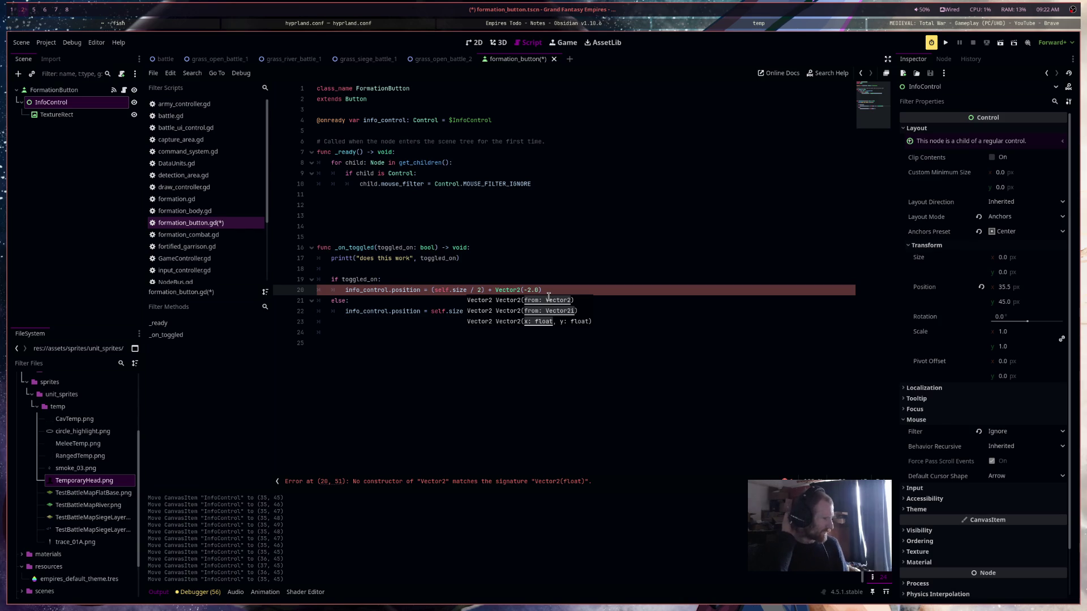
{"action": "type", "text": ","}
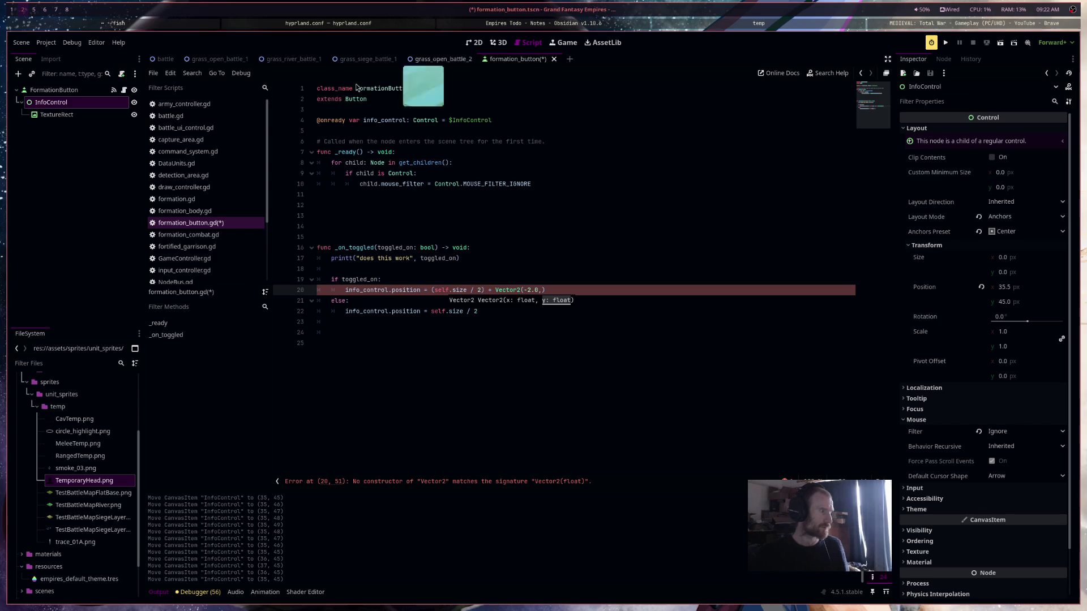
{"action": "left_click", "coordinate": [66, 91]}
{"action": "left_click", "coordinate": [69, 103]}
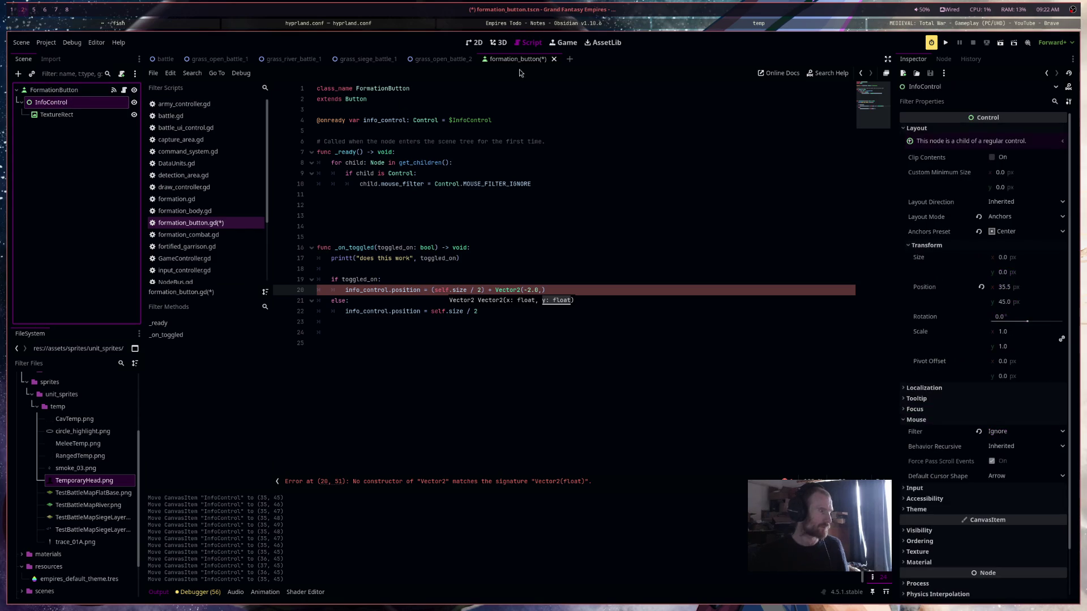
{"action": "left_click", "coordinate": [475, 43]}
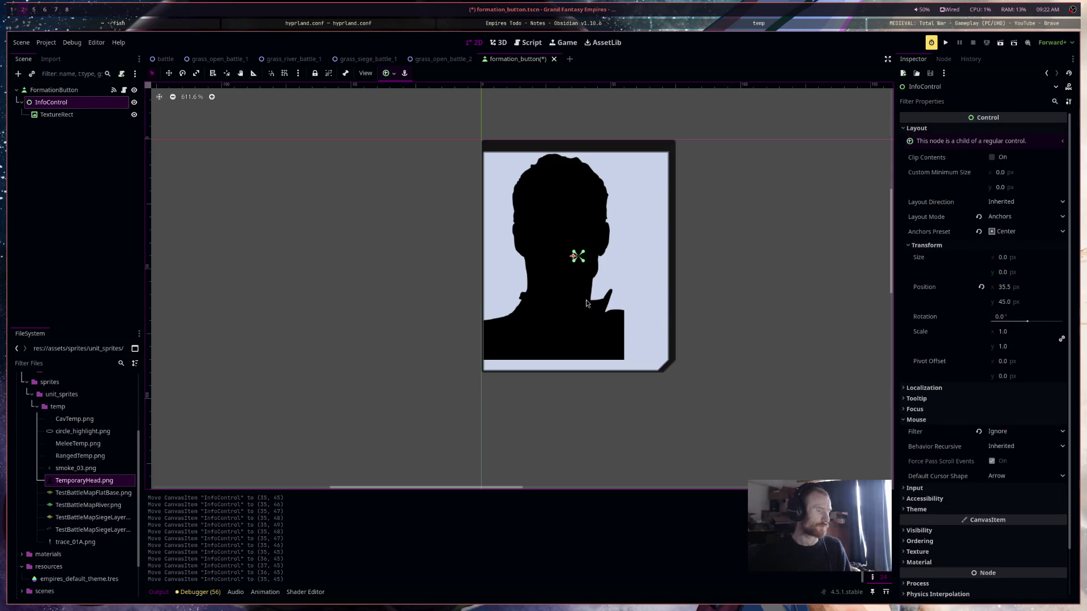
{"action": "key", "text": "Down"}
{"action": "key", "text": "Down"}
{"action": "key", "text": "Up"}
{"action": "key", "text": "Up"}
{"action": "key", "text": "Down"}
{"action": "key", "text": "Down"}
{"action": "key", "text": "Down"}
{"action": "key", "text": "Down"}
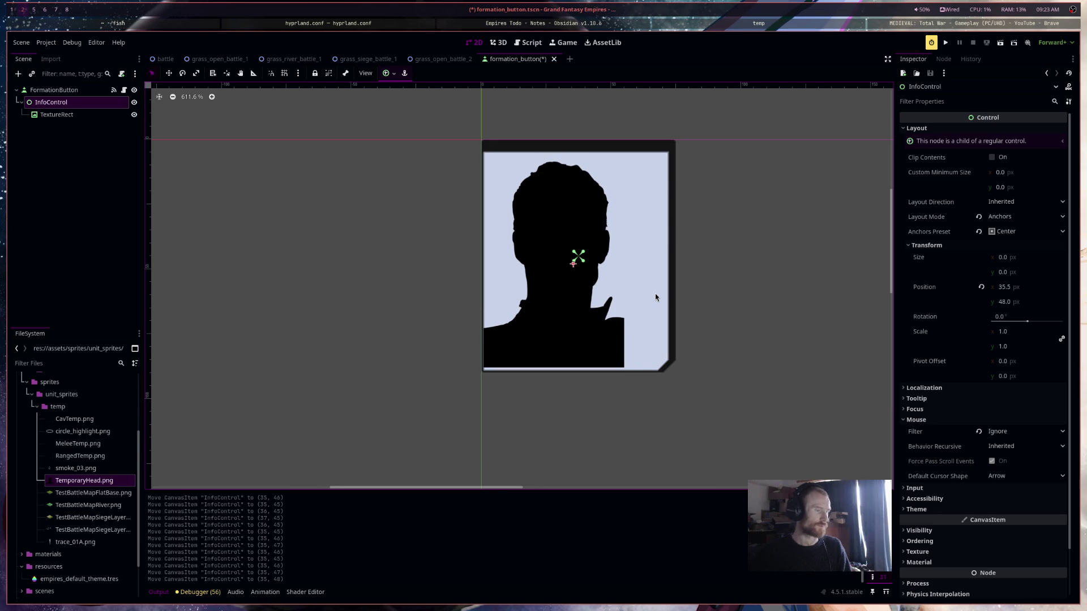
{"action": "left_click", "coordinate": [532, 43]}
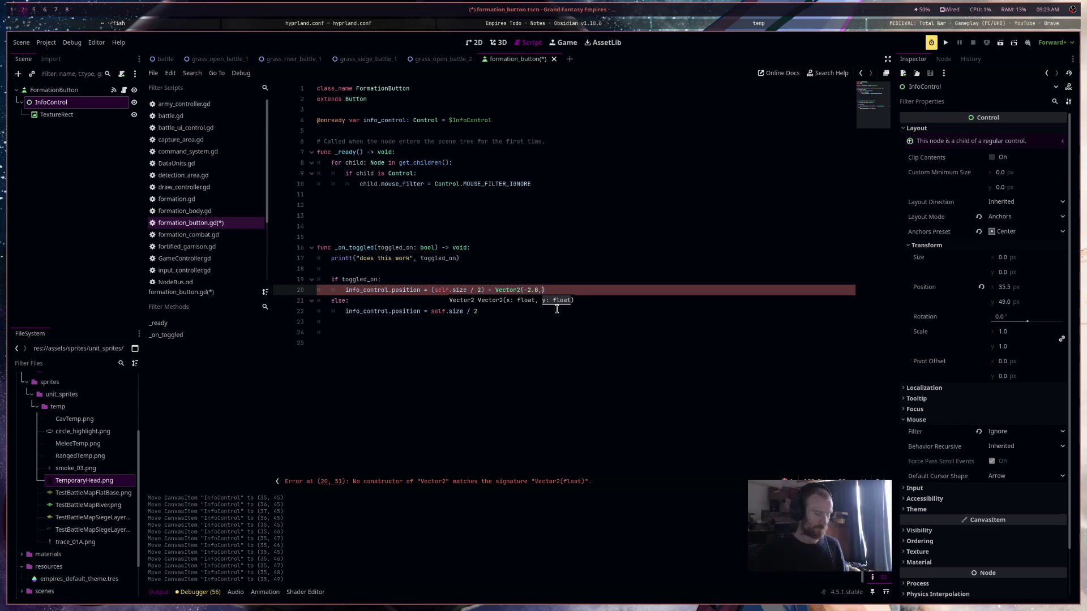
{"action": "type", "text": "4.0"}
{"action": "key", "text": "ctrl+s"}
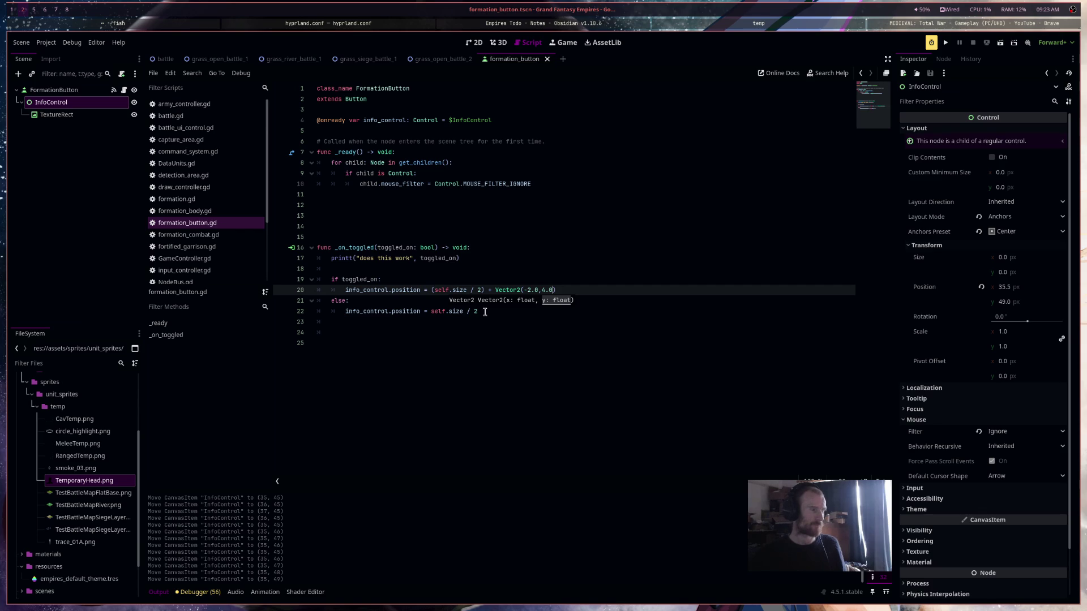
Copy the self.size / 2 centring line into _ready so InfoControl starts centred
{"action": "left_click_drag", "start_coordinate": [484, 312], "coordinate": [345, 311]}
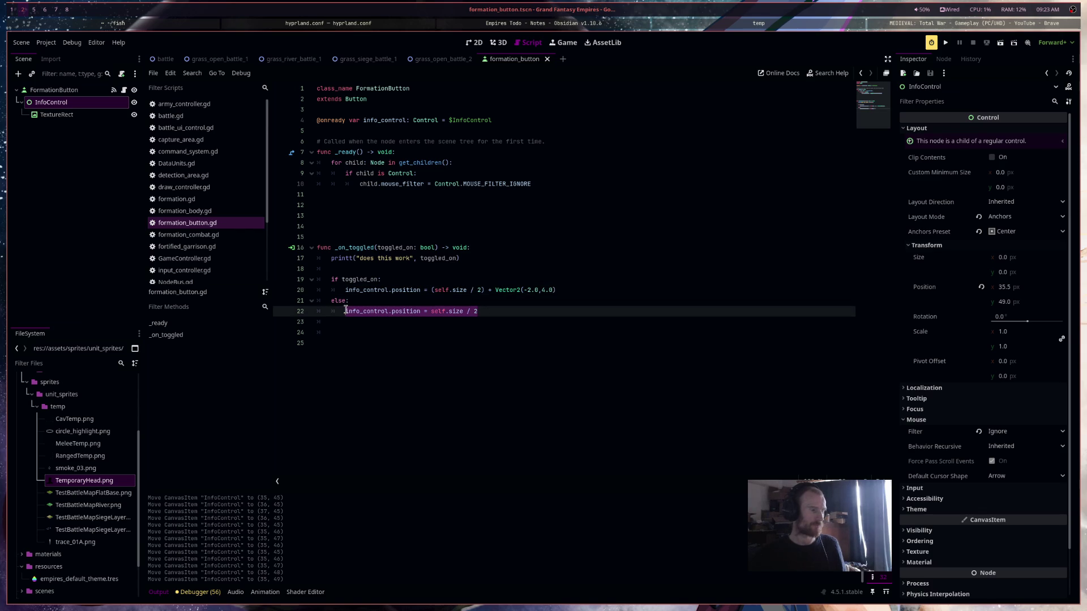
{"action": "key", "text": "ctrl+c"}
{"action": "left_click", "coordinate": [378, 195]}
{"action": "key", "text": "ctrl+v"}
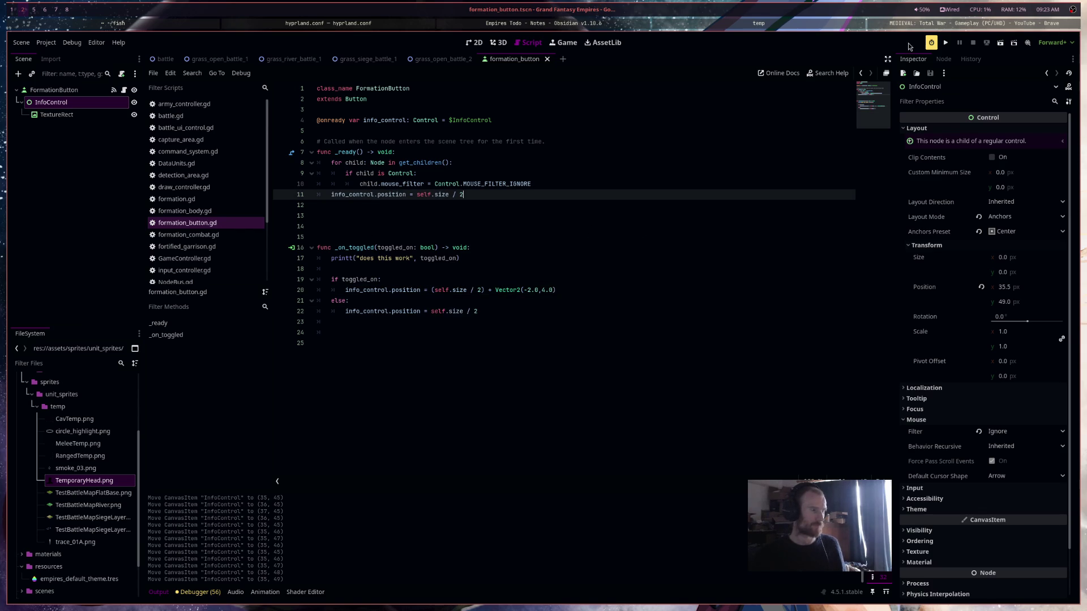
{"action": "left_click", "coordinate": [1003, 48]}
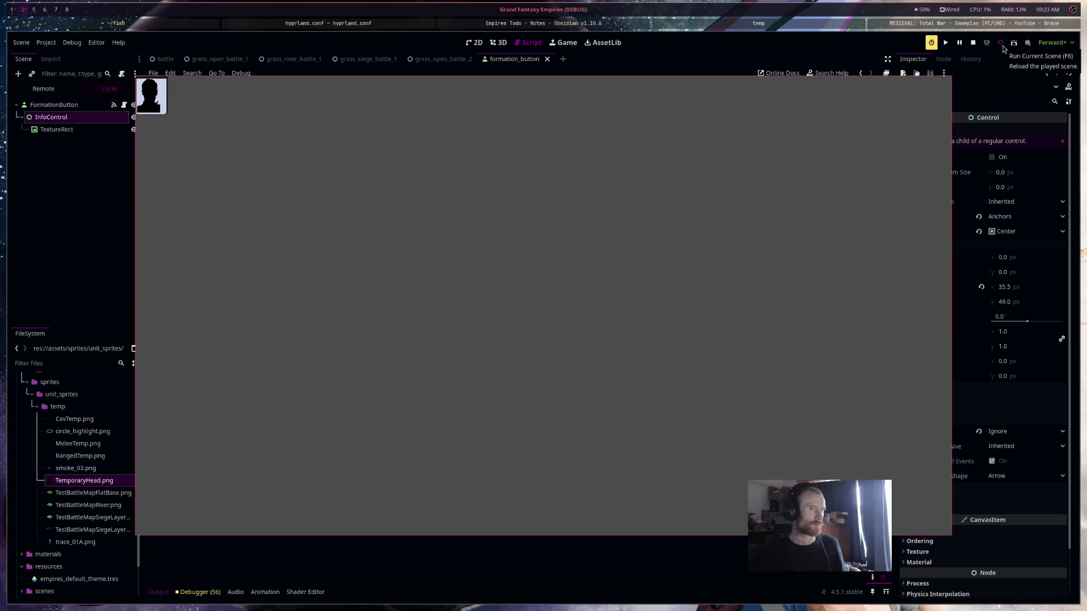
Click the running portrait button thirteen times, logging alternating true/false, then stop the scene
{"action": "left_click", "coordinate": [163, 103]}
{"action": "left_click", "coordinate": [160, 101]}
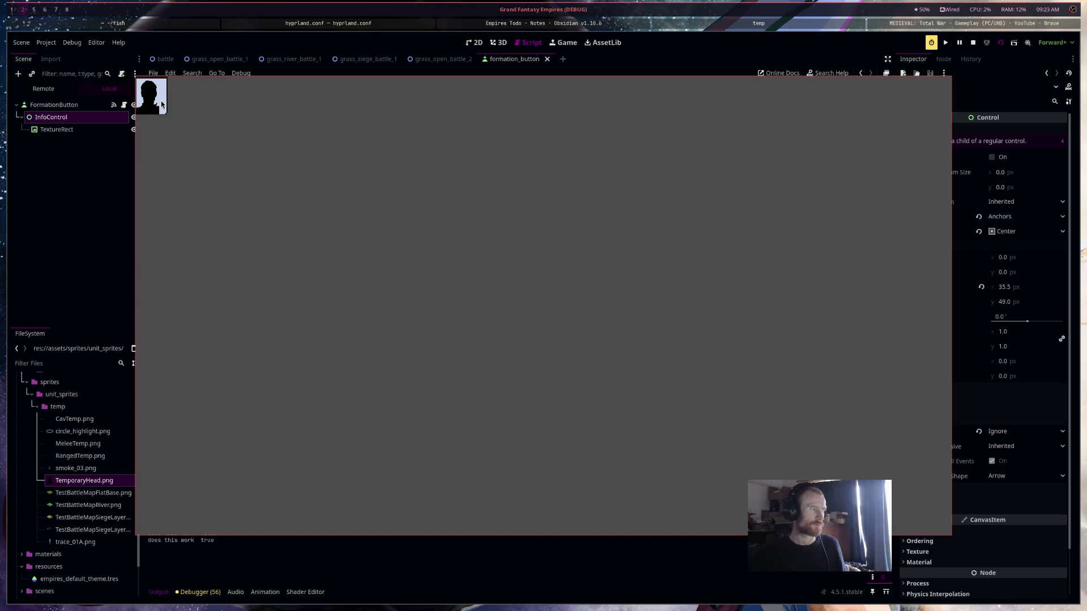
{"action": "left_click", "coordinate": [161, 101]}
{"action": "left_click", "coordinate": [161, 101]}
{"action": "left_click", "coordinate": [161, 101]}
{"action": "left_click", "coordinate": [161, 101]}
{"action": "left_click", "coordinate": [160, 100]}
{"action": "left_click", "coordinate": [161, 101]}
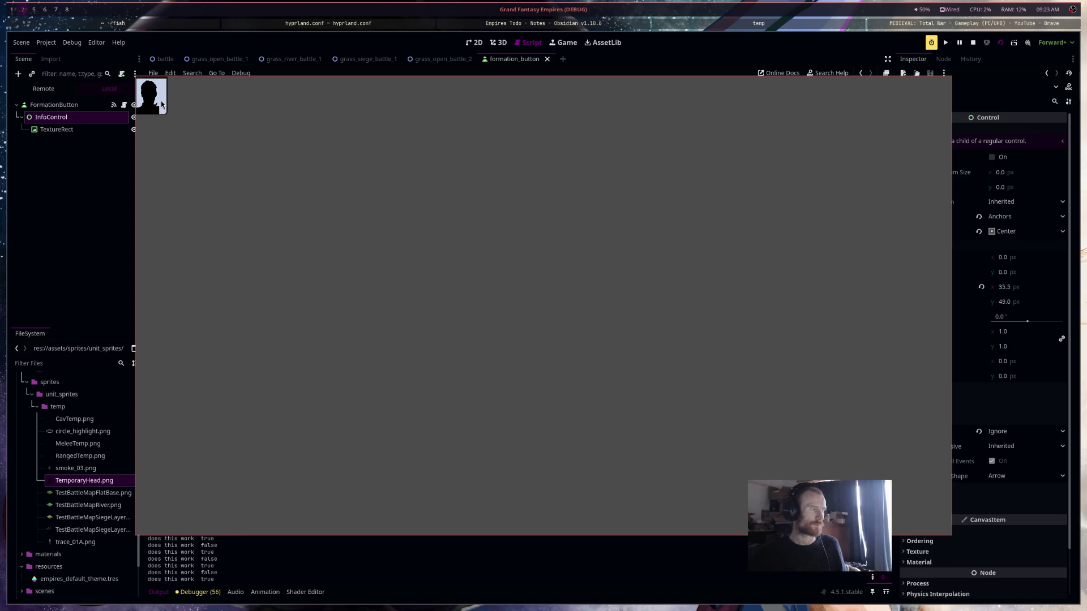
{"action": "left_click", "coordinate": [161, 101]}
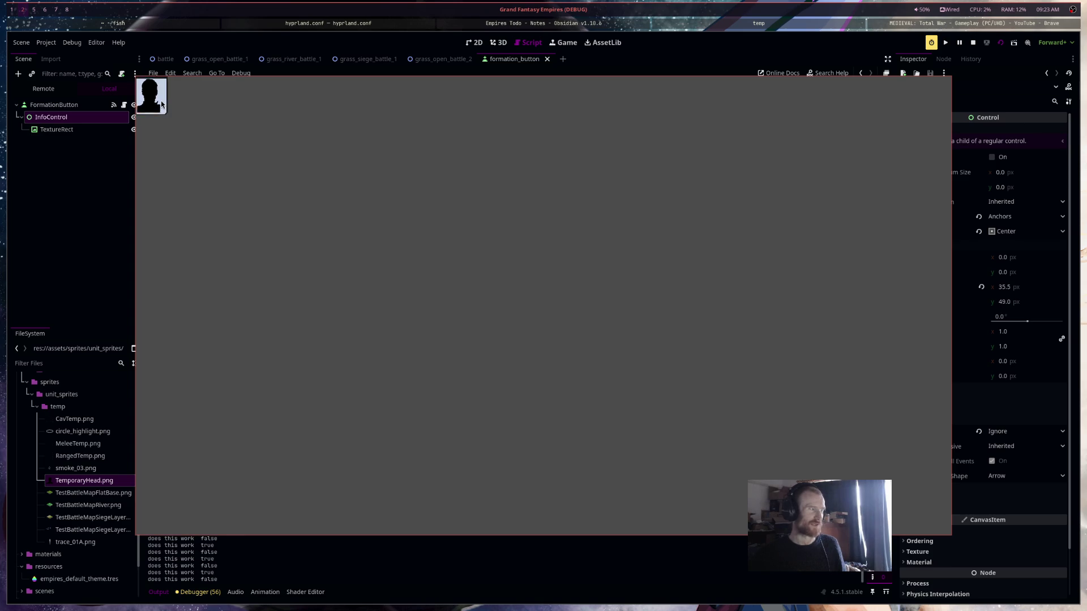
{"action": "left_click", "coordinate": [161, 101]}
{"action": "left_click", "coordinate": [161, 101]}
{"action": "left_click", "coordinate": [161, 101]}
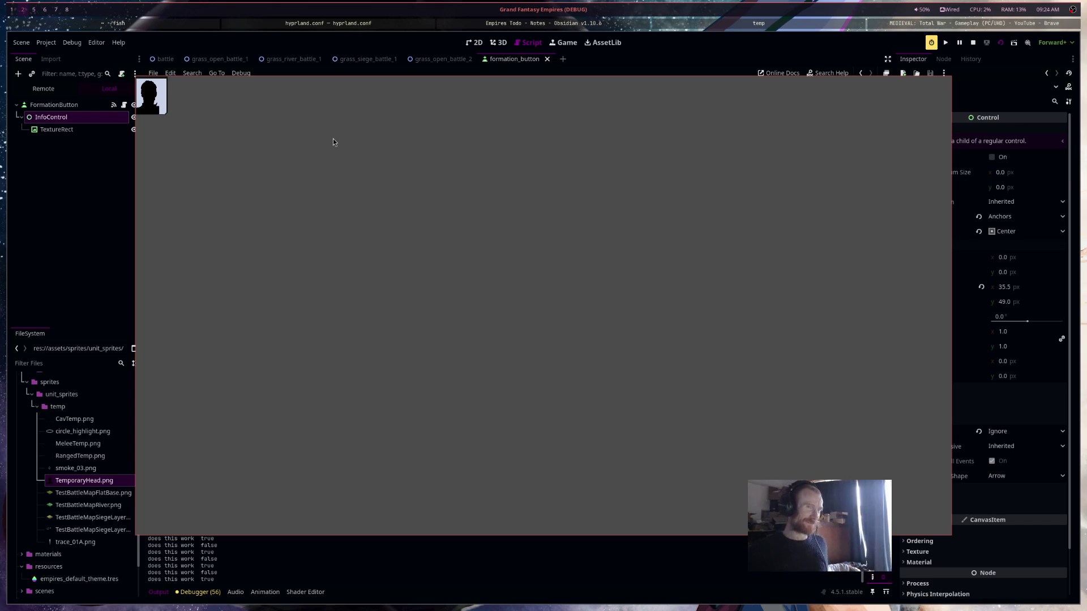
{"action": "left_click", "coordinate": [159, 108]}
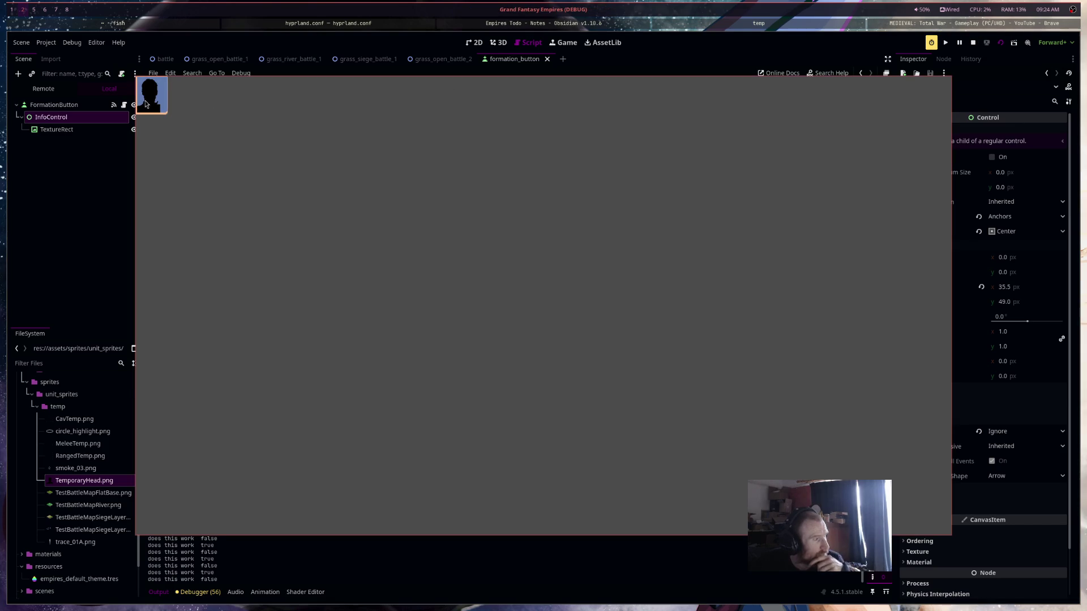
{"action": "left_click", "coordinate": [972, 43]}
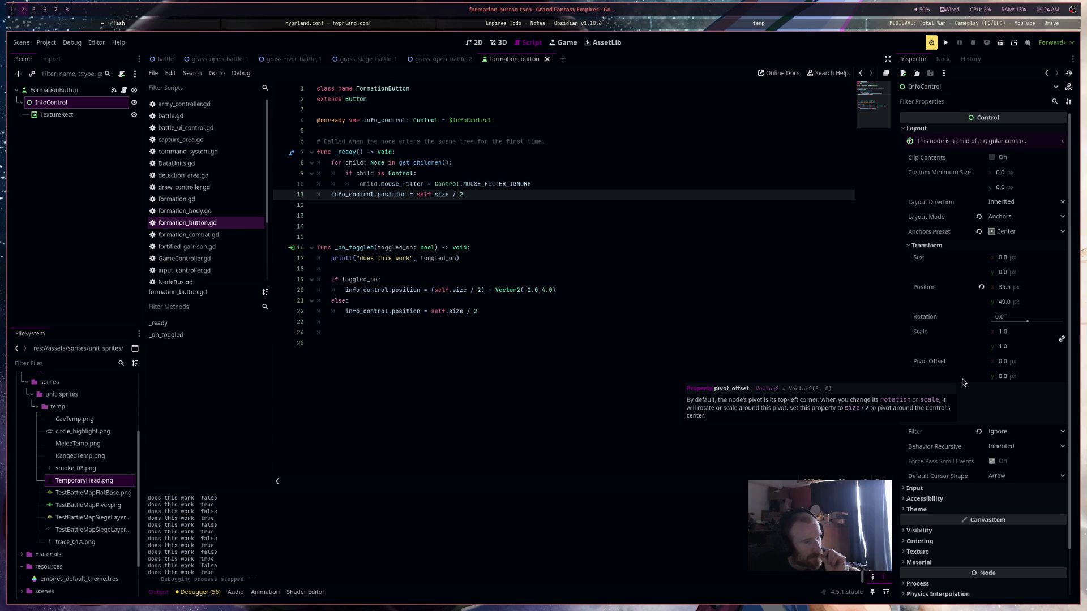
Change the FormationButton root node's type to Panel
{"action": "left_click", "coordinate": [479, 42]}
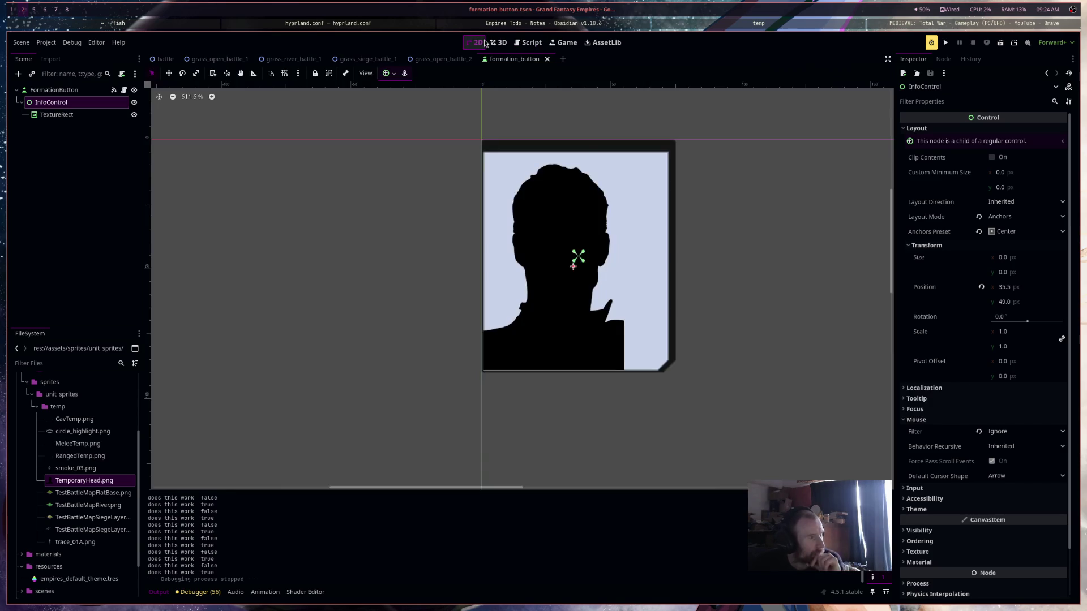
{"action": "left_click", "coordinate": [62, 90]}
{"action": "right_click", "coordinate": [63, 91]}
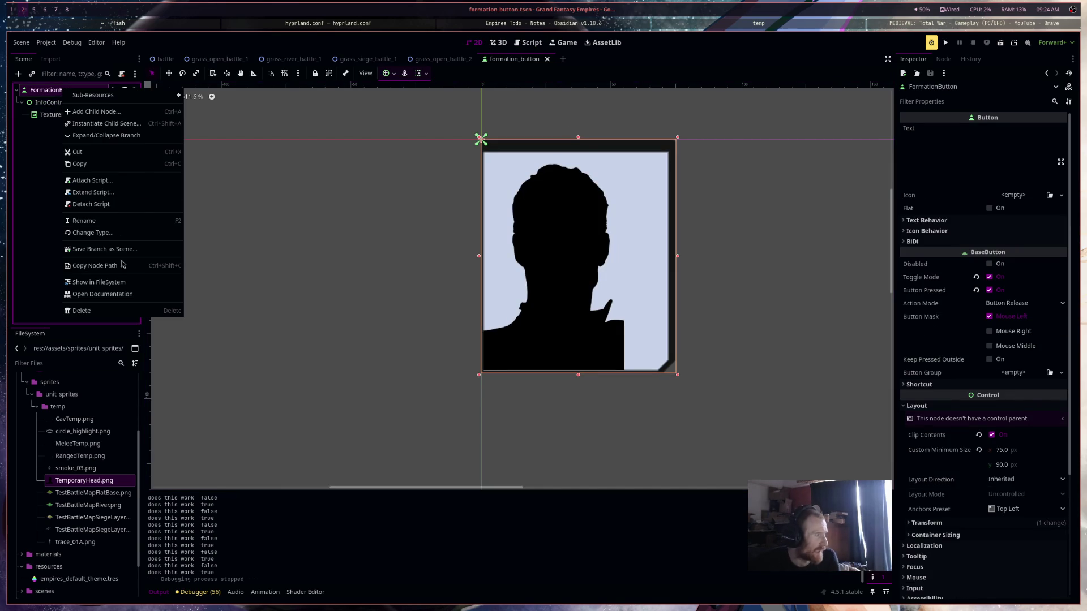
{"action": "left_click", "coordinate": [135, 232]}
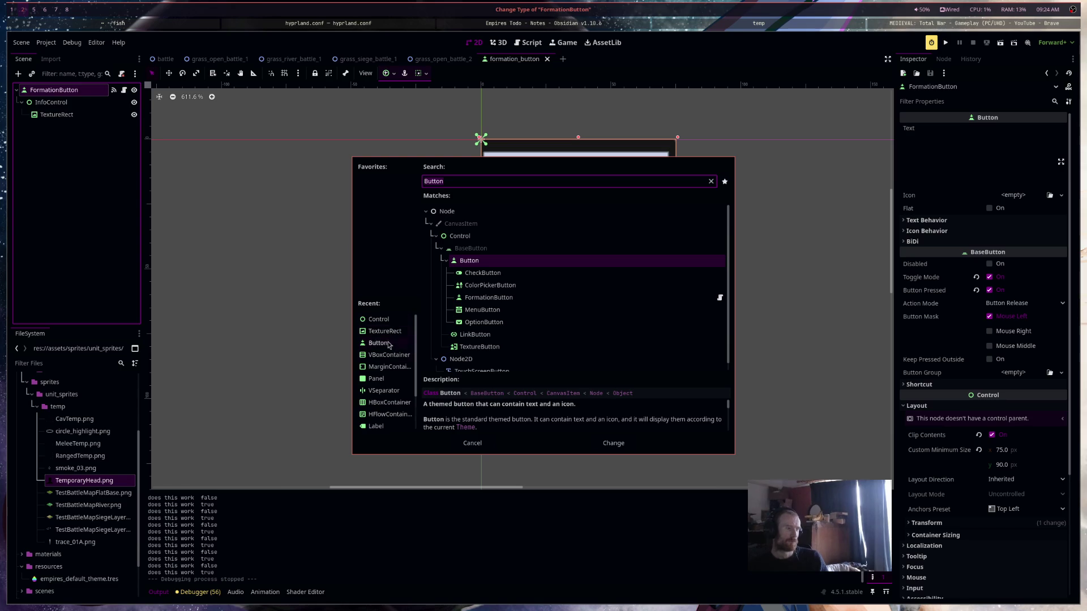
{"action": "double_click", "coordinate": [376, 379]}
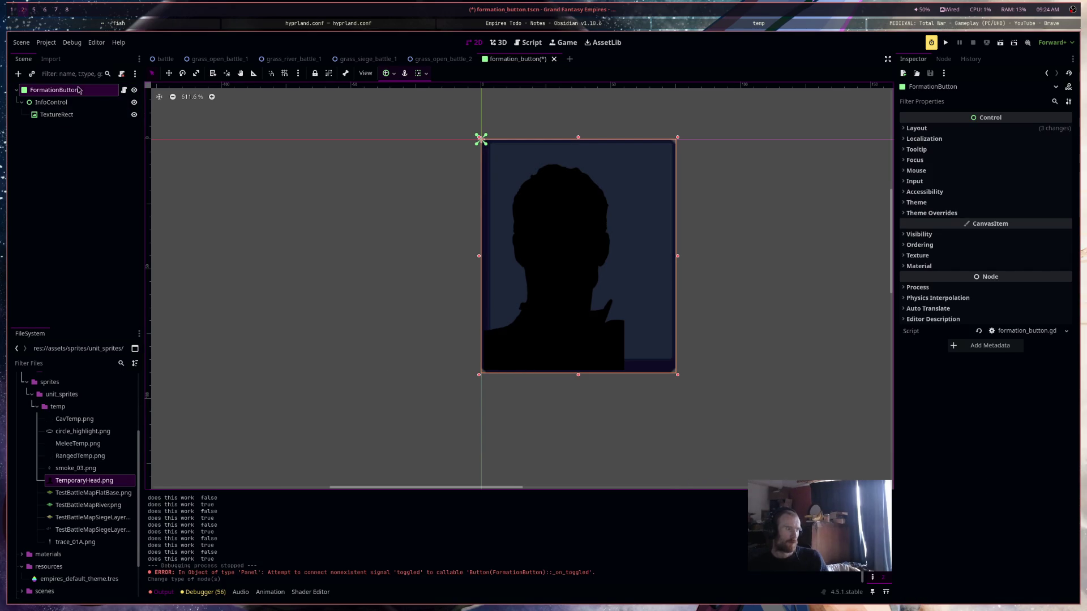
Edit formation_button.gd to 'extends Panel' and save it
{"action": "left_click", "coordinate": [126, 91]}
{"action": "double_click", "coordinate": [367, 98]}
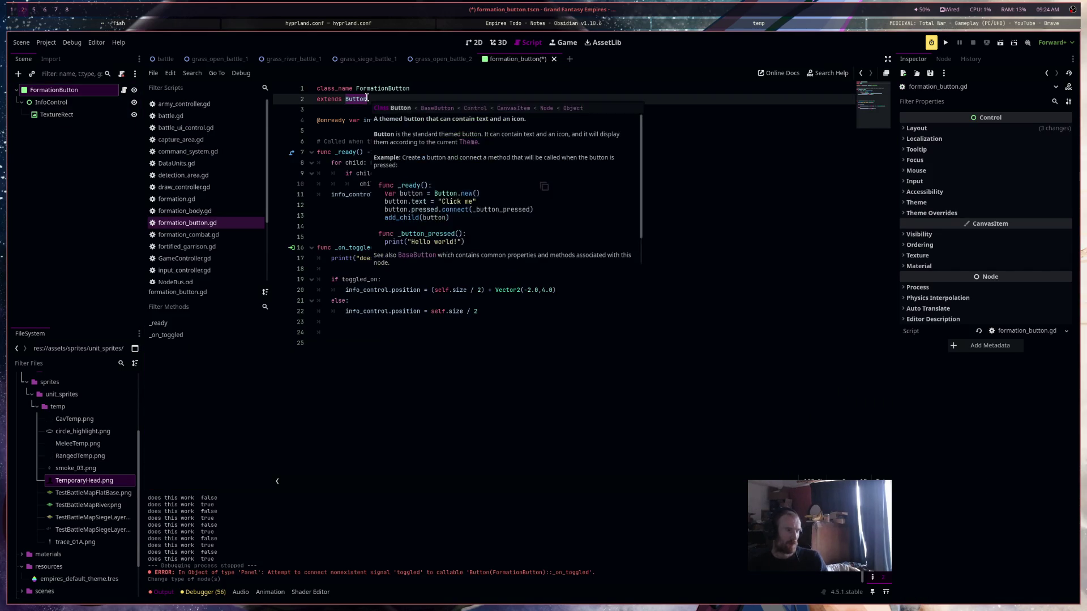
{"action": "type", "text": "B"}
{"action": "key", "text": "BackSpace"}
{"action": "type", "text": "Panel"}
{"action": "key", "text": "ctrl+s"}
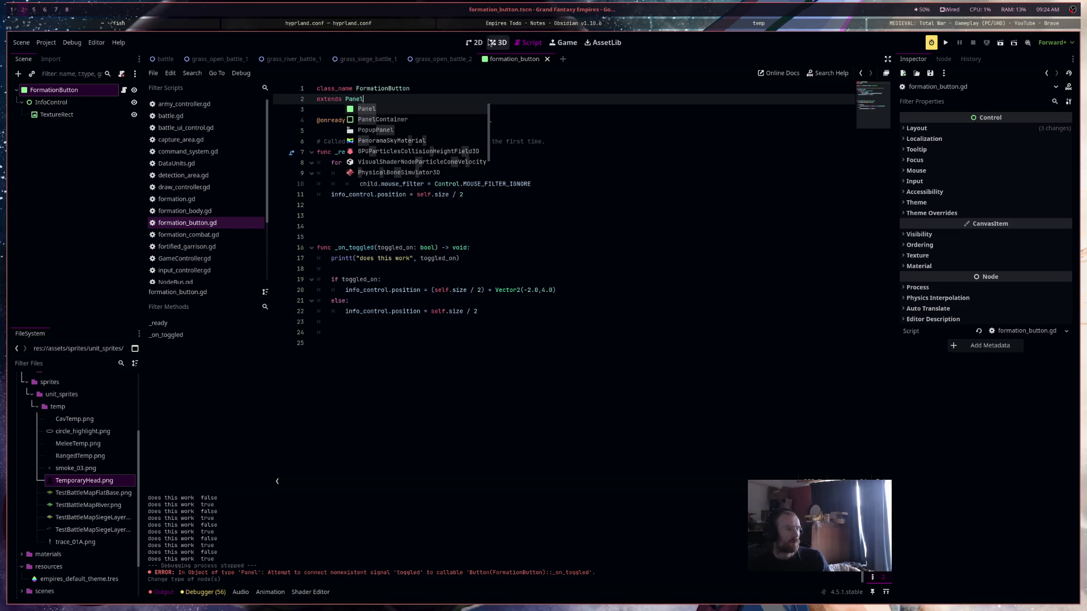
Nudge InfoControl back to 37.5, 45 and save the scene
{"action": "left_click", "coordinate": [477, 44]}
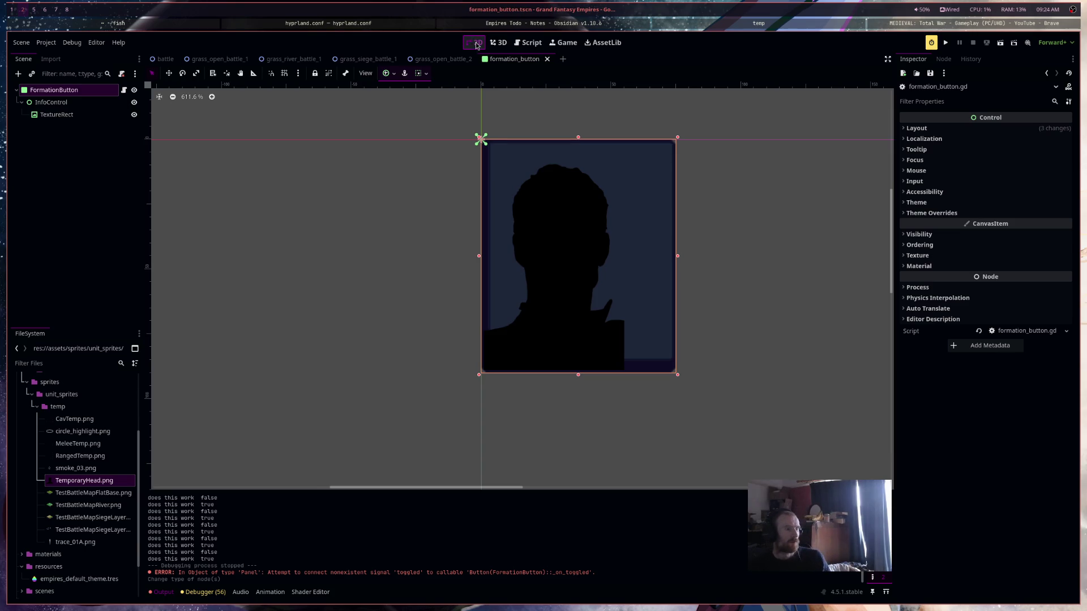
{"action": "left_click", "coordinate": [96, 103]}
{"action": "key", "text": "Up"}
{"action": "key", "text": "Up"}
{"action": "key", "text": "Right"}
{"action": "key", "text": "Up"}
{"action": "key", "text": "Up"}
{"action": "key", "text": "Right"}
{"action": "key", "text": "Right"}
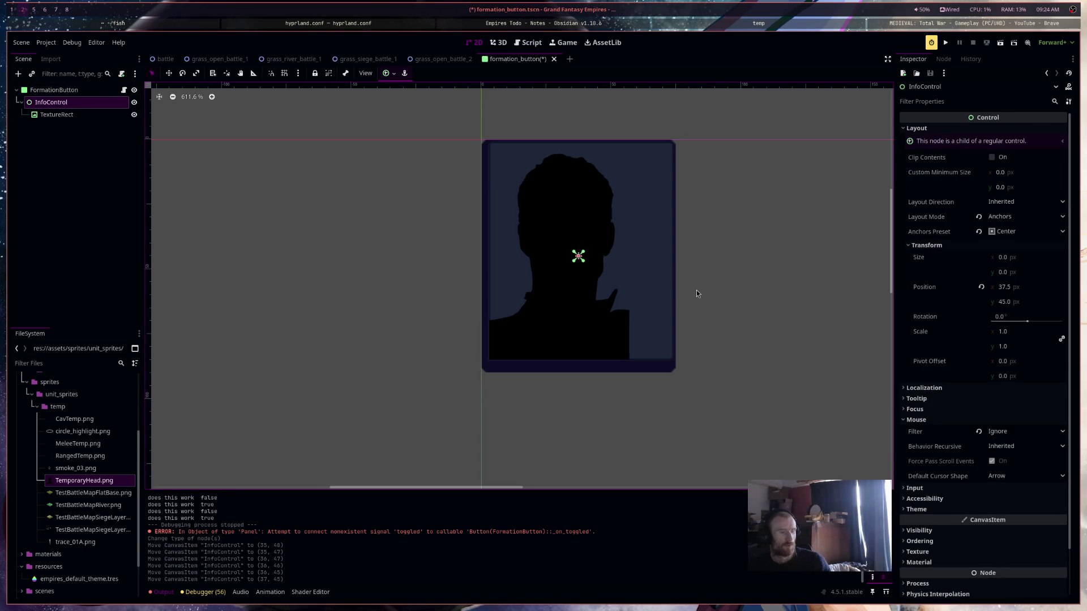
{"action": "key", "text": "Left"}
{"action": "key", "text": "ctrl+s"}
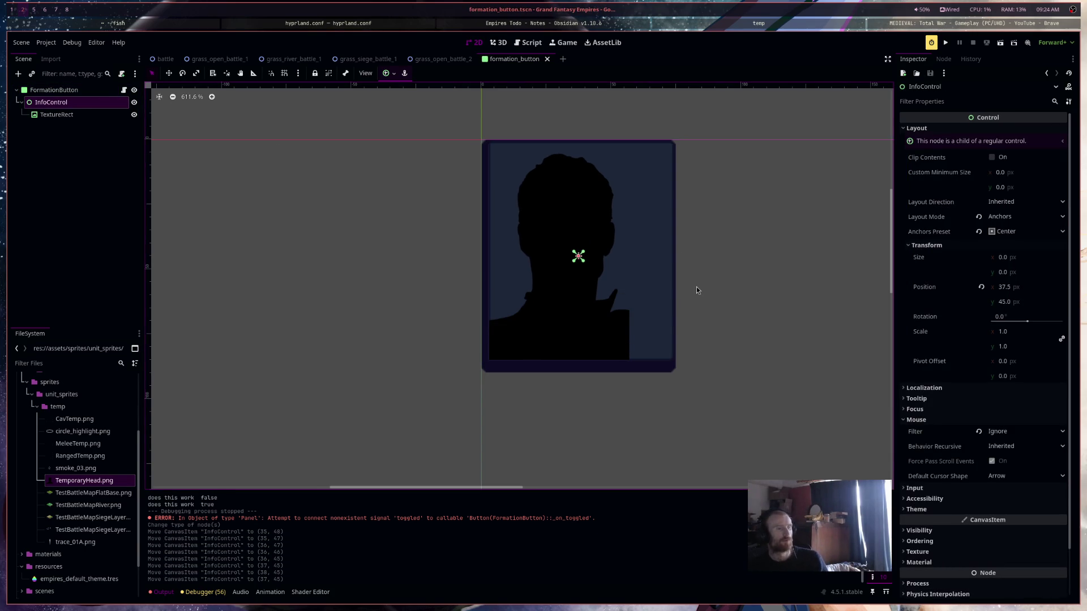
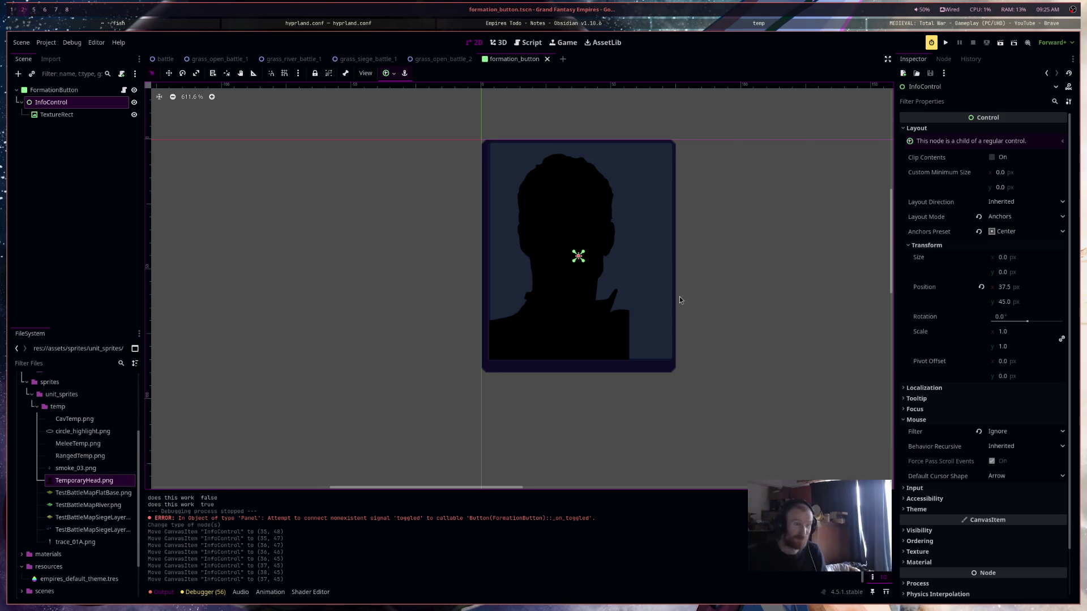
Open the FormationButton script, then return to the 2D scene view
{"action": "left_click", "coordinate": [124, 91]}
{"action": "left_click", "coordinate": [582, 271]}
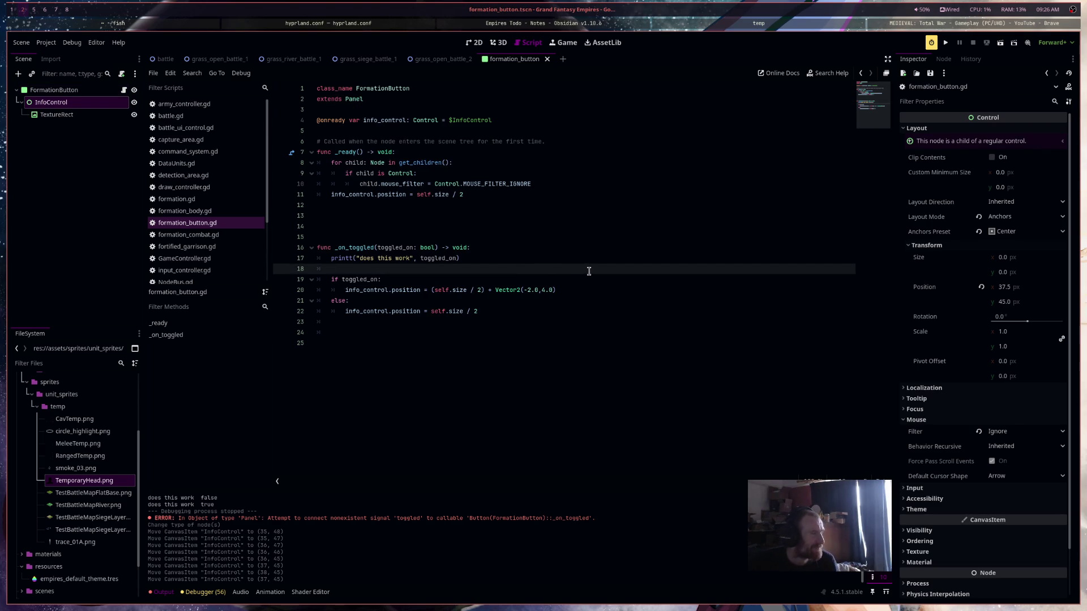
{"action": "left_click", "coordinate": [477, 43]}
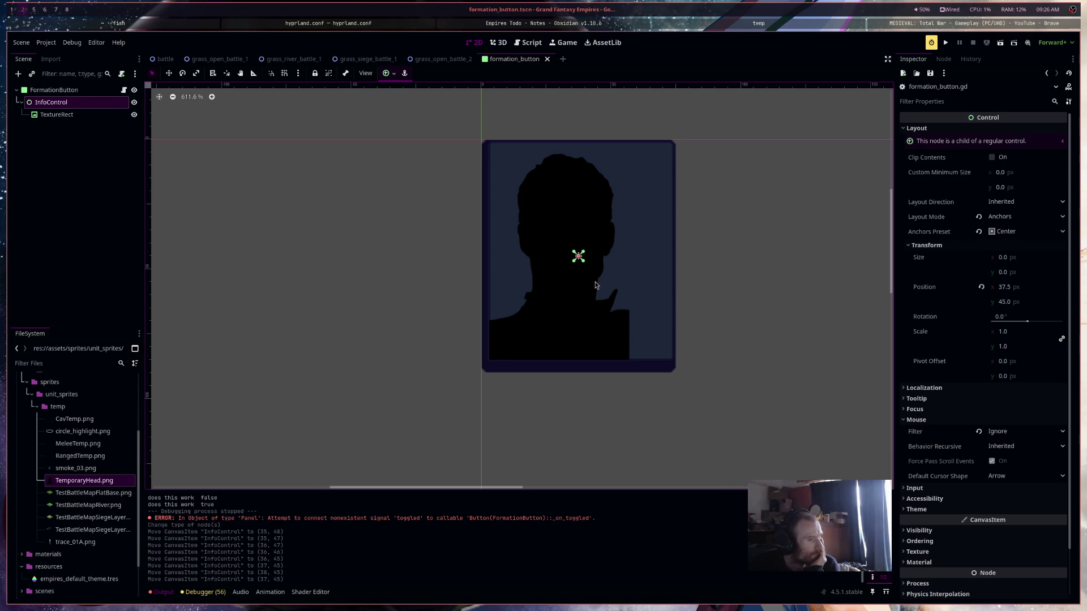
Nudge InfoControl left and right, leaving it at x 37.5
{"action": "key", "text": "Left"}
{"action": "key", "text": "Right"}
{"action": "key", "text": "Left"}
{"action": "key", "text": "Right"}
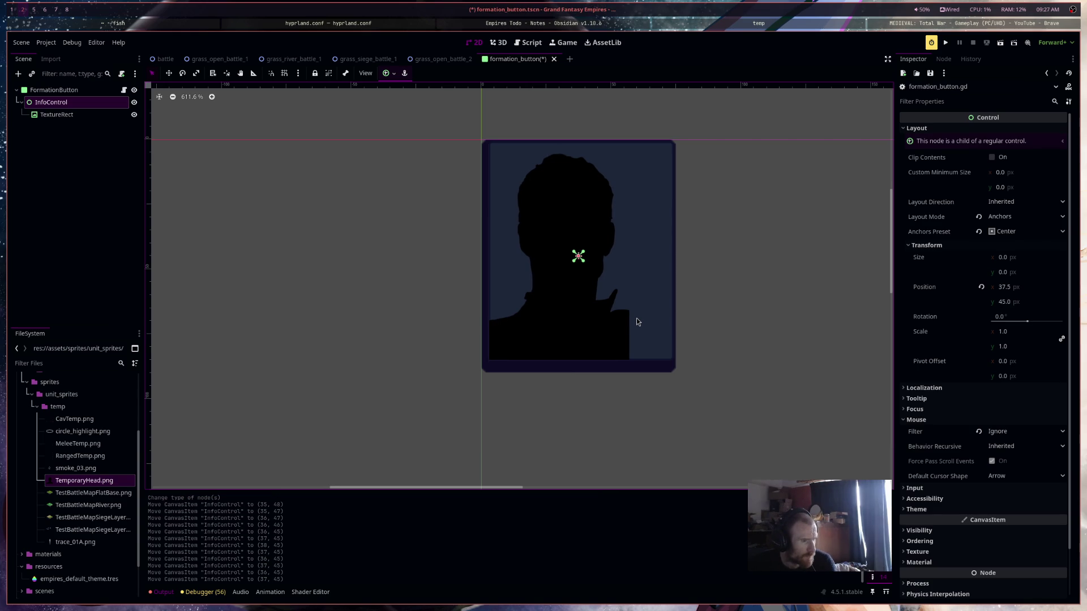
Connect FormationButton's gui_input signal to a new _on_gui_input function
{"action": "left_click", "coordinate": [120, 90]}
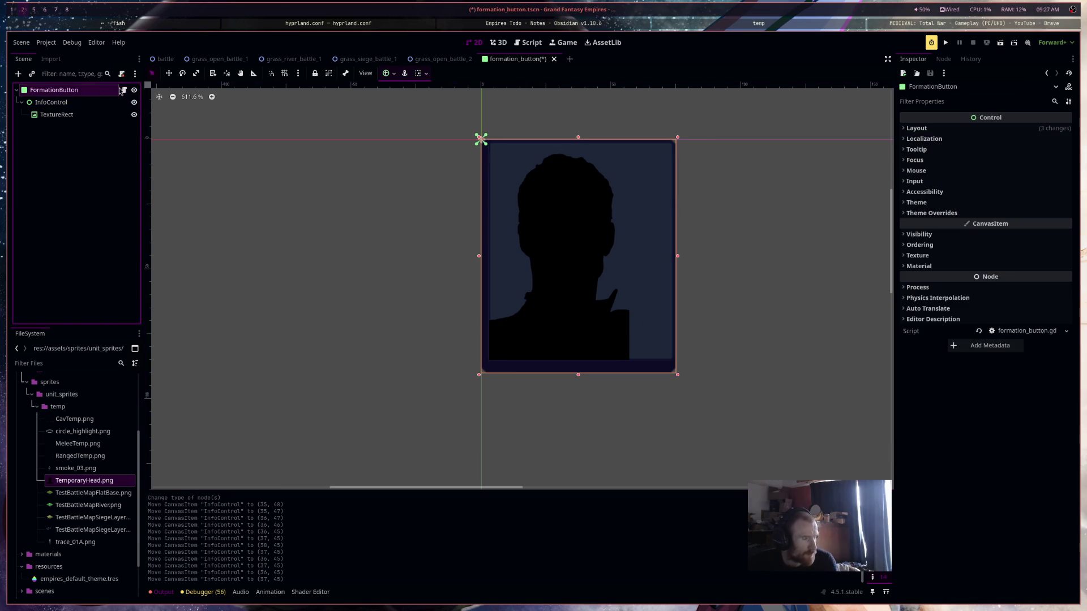
{"action": "left_click", "coordinate": [944, 60]}
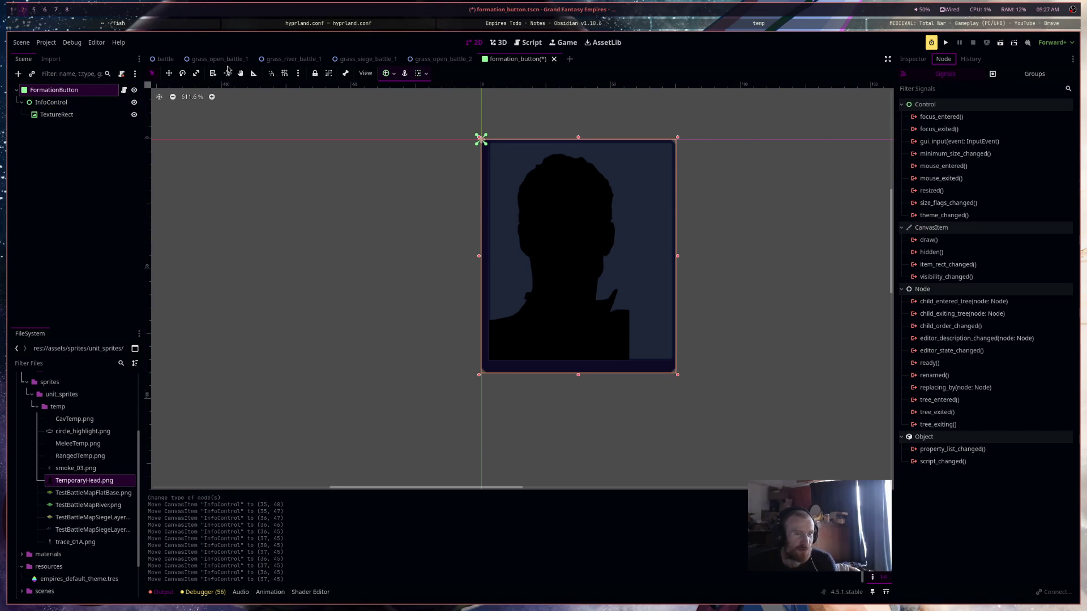
{"action": "double_click", "coordinate": [997, 144]}
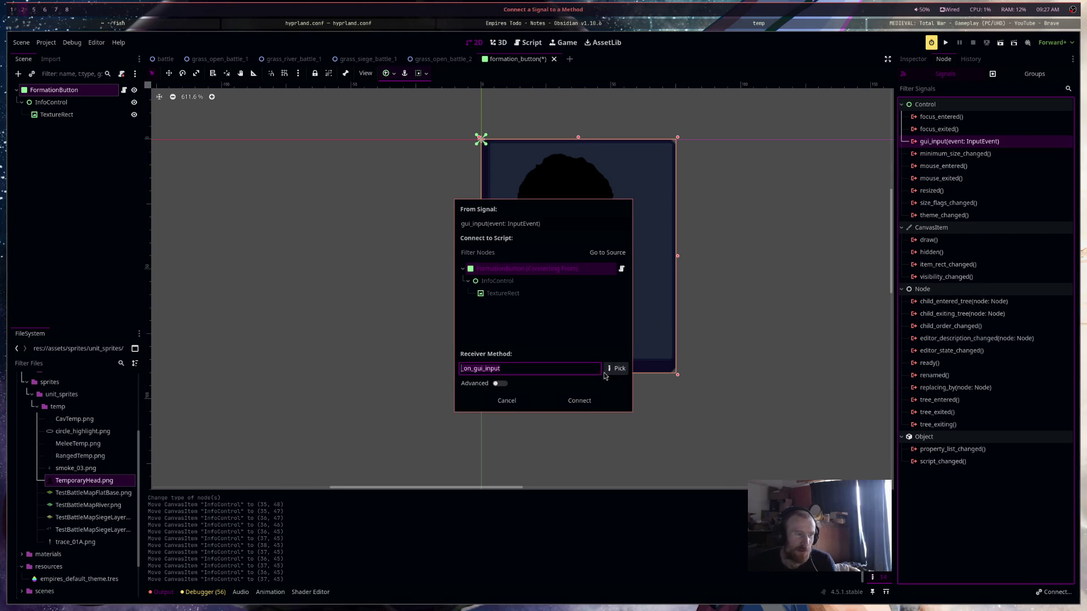
{"action": "left_click", "coordinate": [576, 401]}
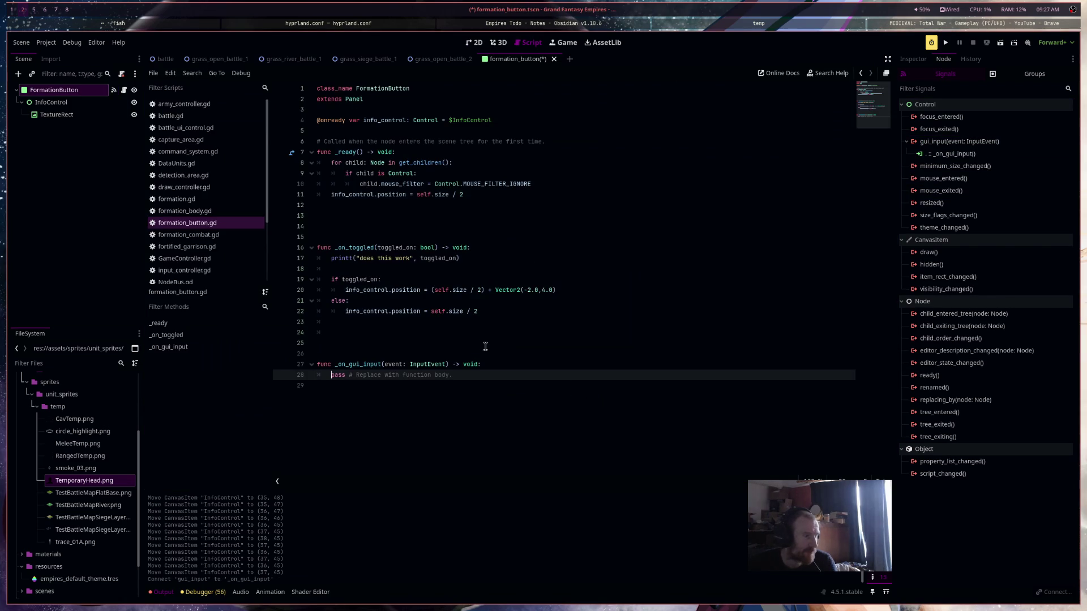
Declare 'var button_selected: bool = false' with setter set_button_selected on line 6
{"action": "left_click", "coordinate": [394, 133]}
{"action": "key", "text": "Return"}
{"action": "key", "text": "Return"}
{"action": "left_click", "coordinate": [399, 142]}
{"action": "type", "text": "var"}
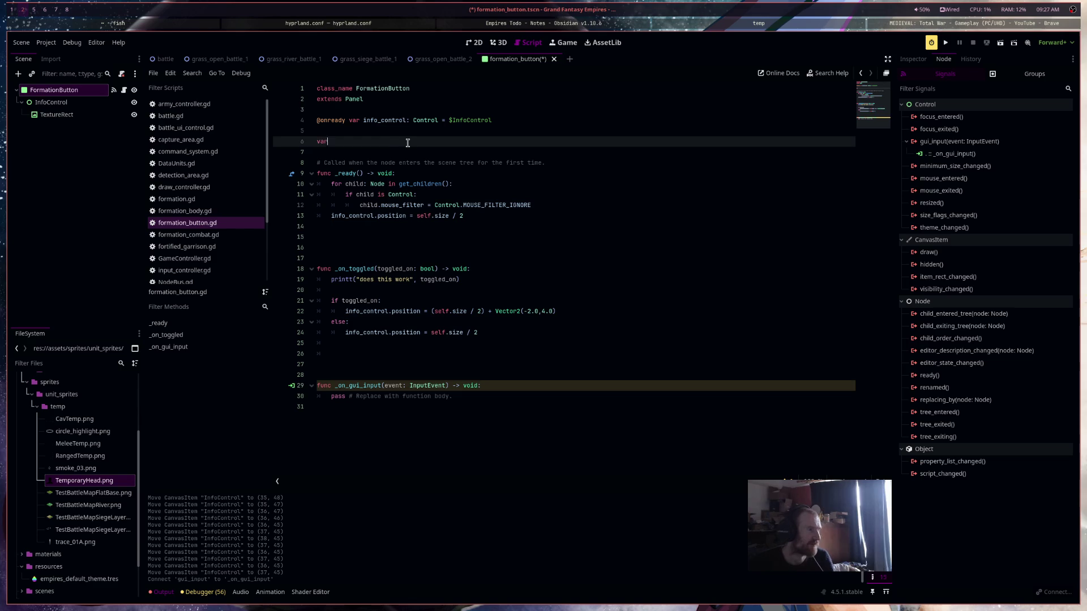
{"action": "type", "text": " toggle_"}
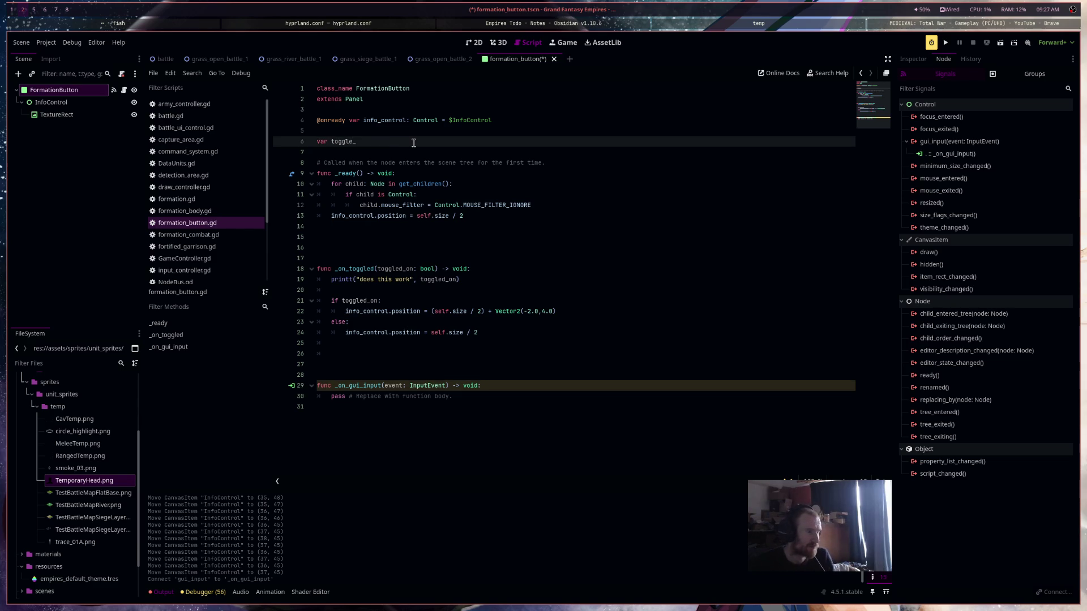
{"action": "key", "text": "BackSpace"}
{"action": "key", "text": "BackSpace"}
{"action": "key", "text": "BackSpace"}
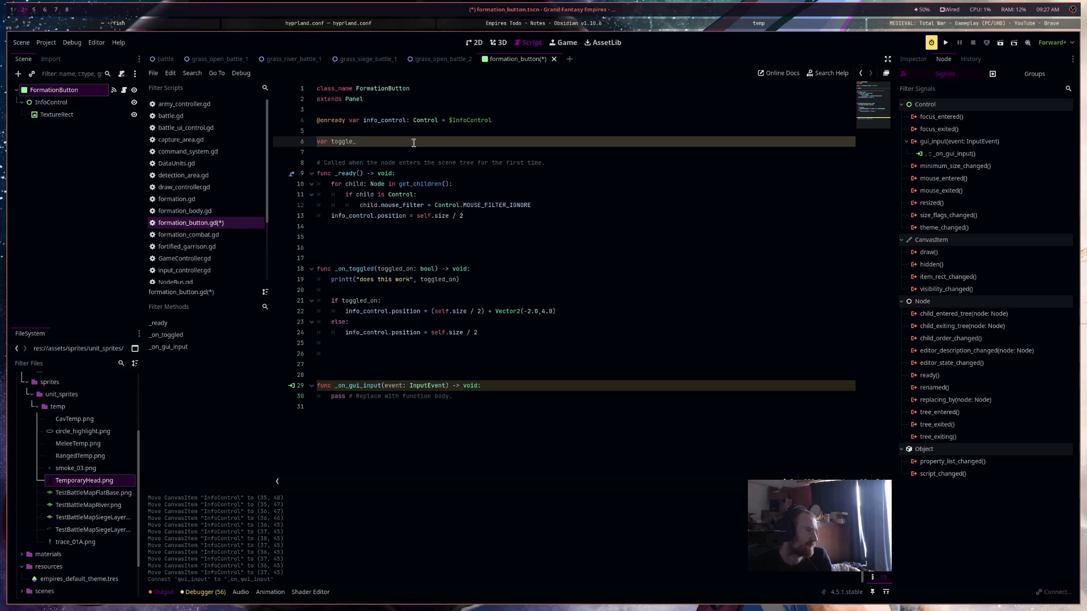
{"action": "key", "text": "BackSpace"}
{"action": "key", "text": "BackSpace"}
{"action": "key", "text": "BackSpace"}
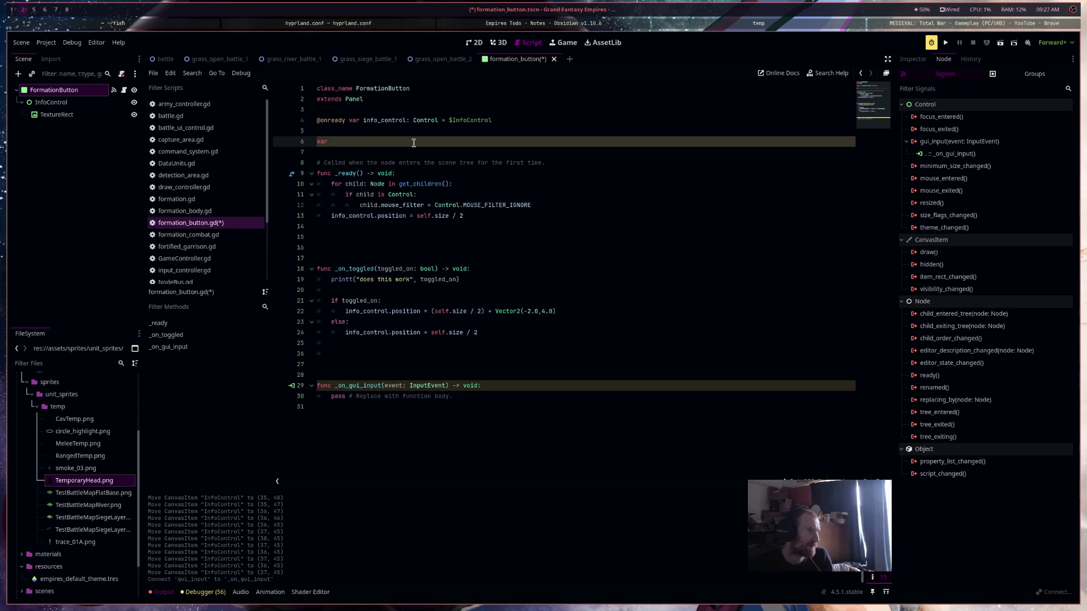
{"action": "type", "text": "ut"}
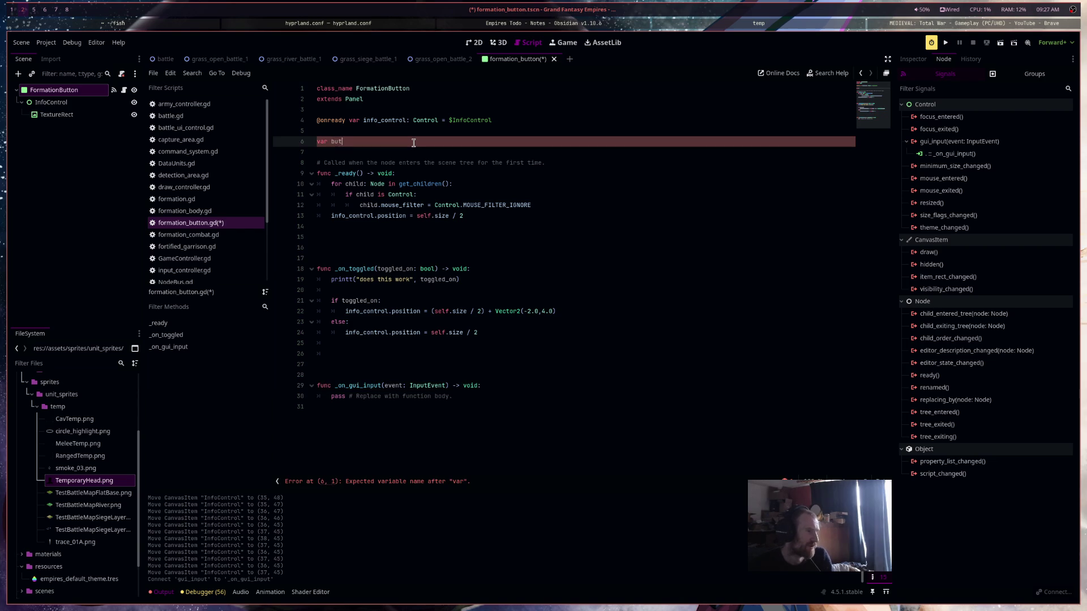
{"action": "type", "text": "ton_selected:"}
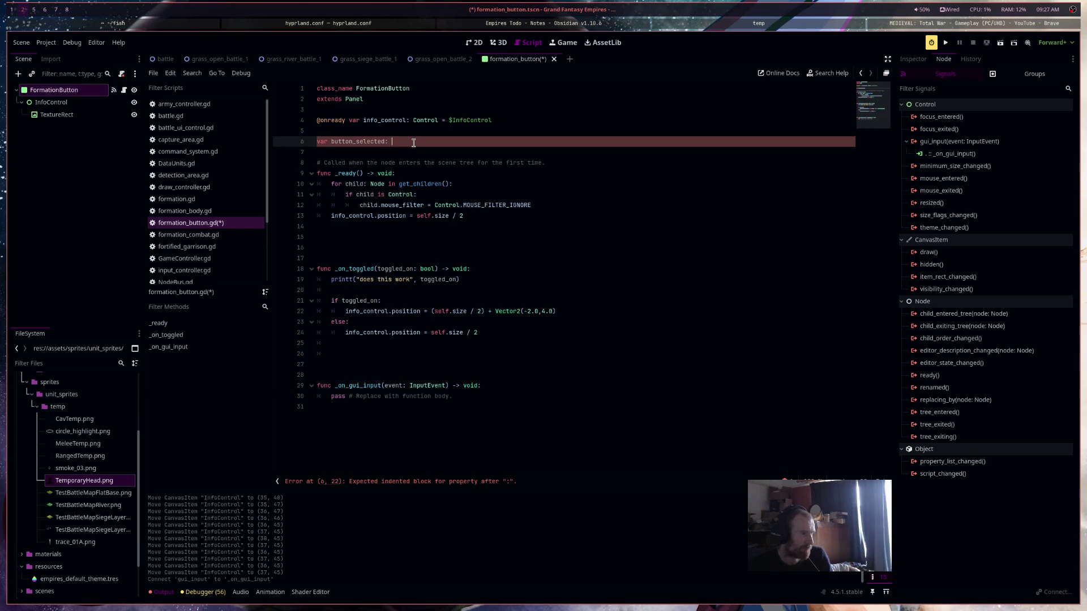
{"action": "type", "text": "bool ="}
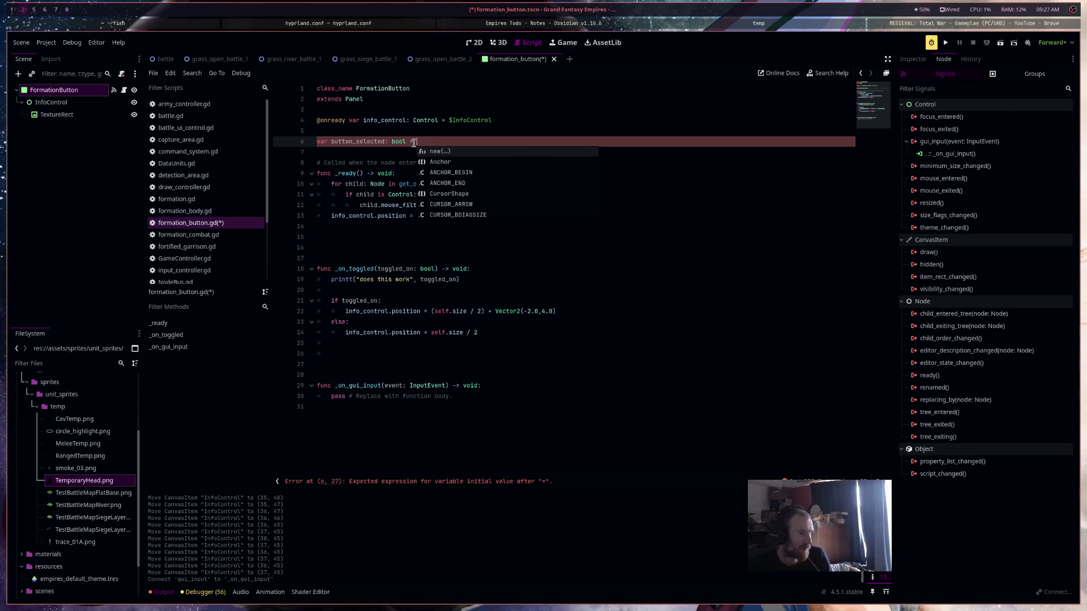
{"action": "type", "text": " false"}
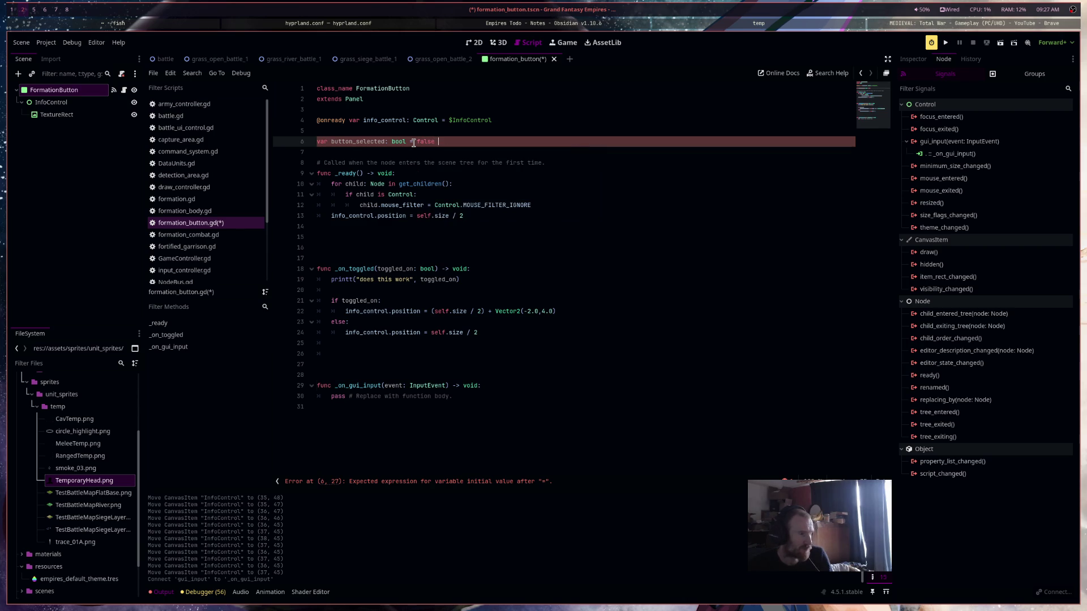
{"action": "type", "text": "; set ="}
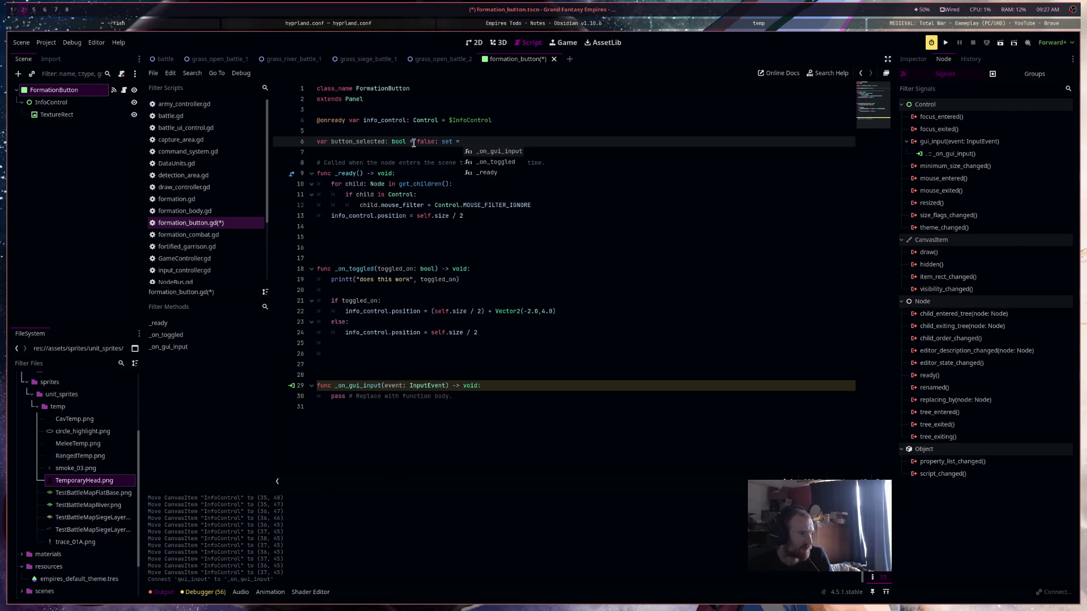
{"action": "type", "text": "set_button_"}
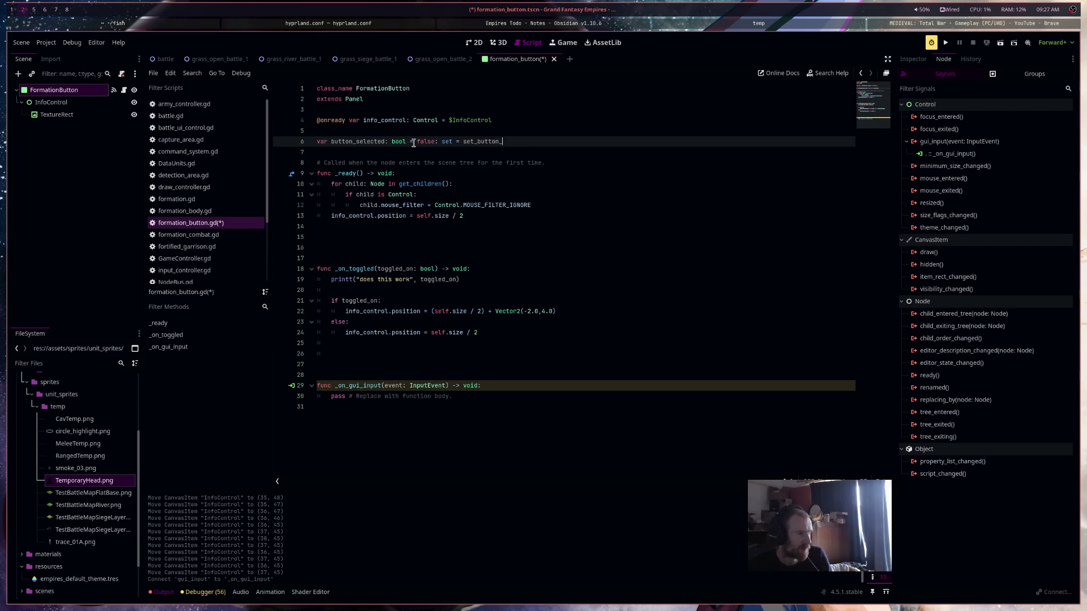
{"action": "type", "text": "selected"}
Write func set_button_selected(new_selection: bool) -> void: assigning button_selected = new_selection
{"action": "key", "text": "Down"}
{"action": "key", "text": "Down"}
{"action": "key", "text": "Down"}
{"action": "key", "text": "Down"}
{"action": "type", "text": "func set_"}
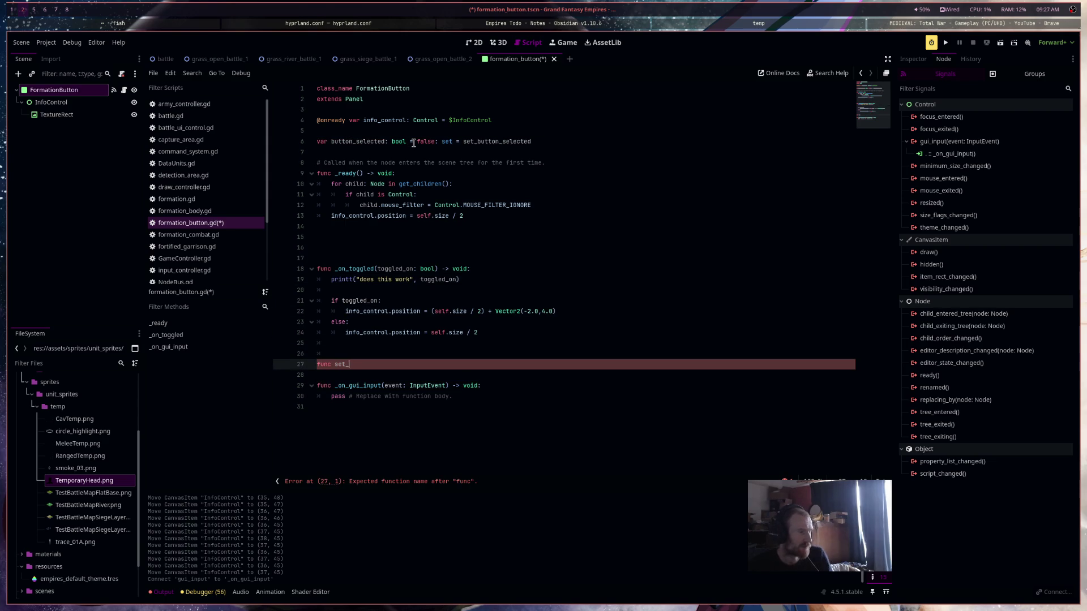
{"action": "type", "text": "button_selected"}
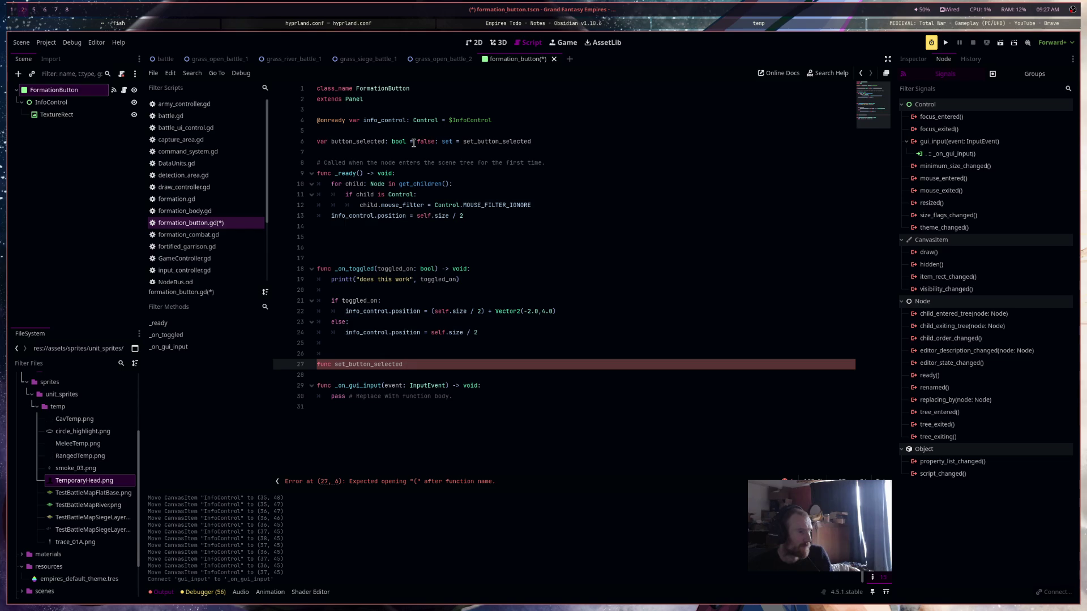
{"action": "type", "text": "(new_selec"}
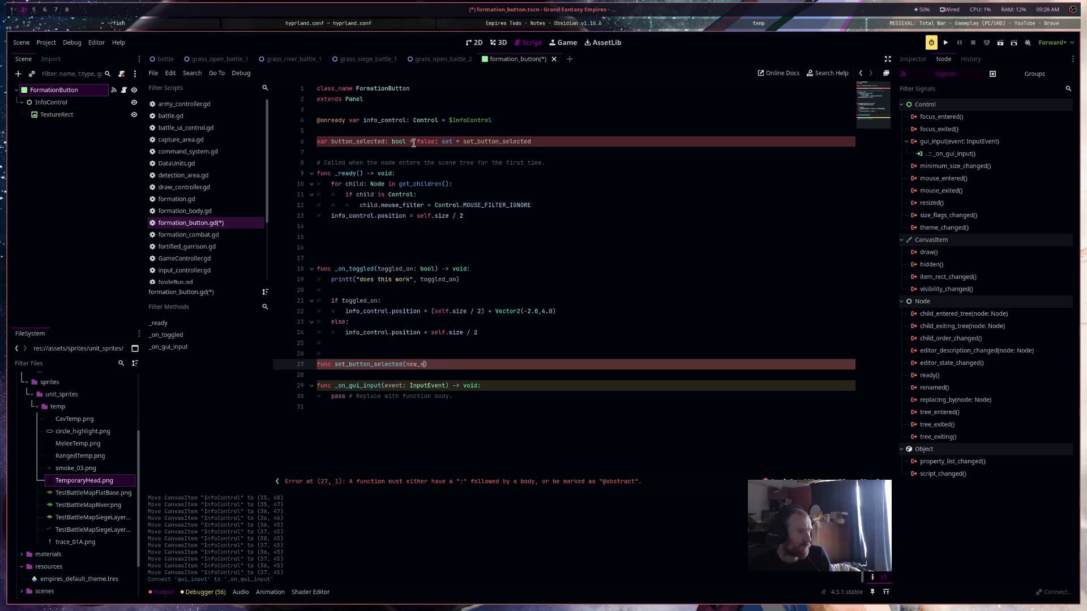
{"action": "type", "text": "tion: bool"}
{"action": "type", "text": ") -> void:"}
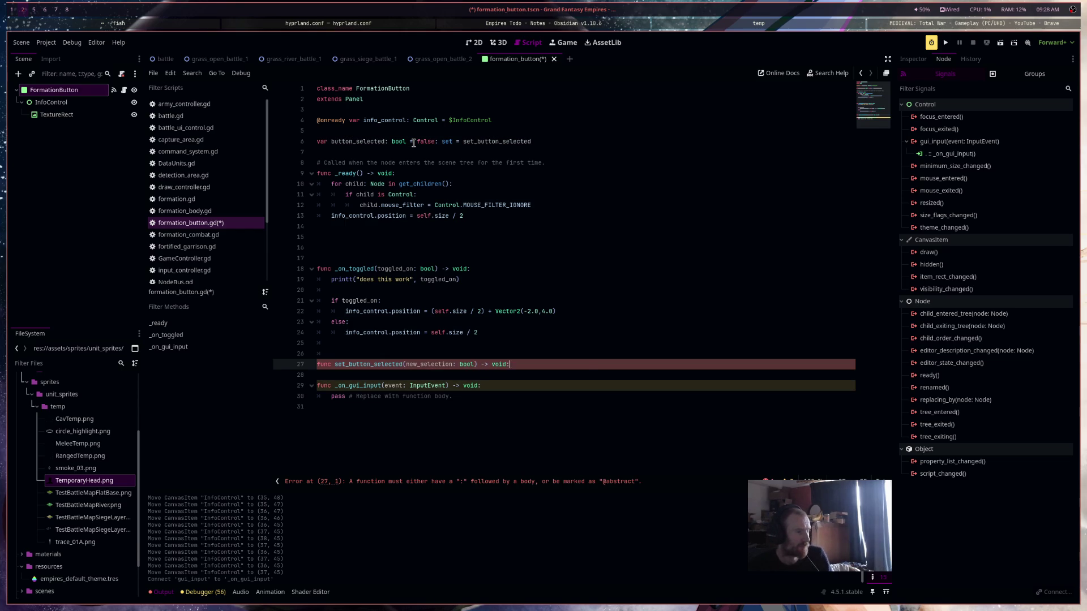
{"action": "key", "text": "Return"}
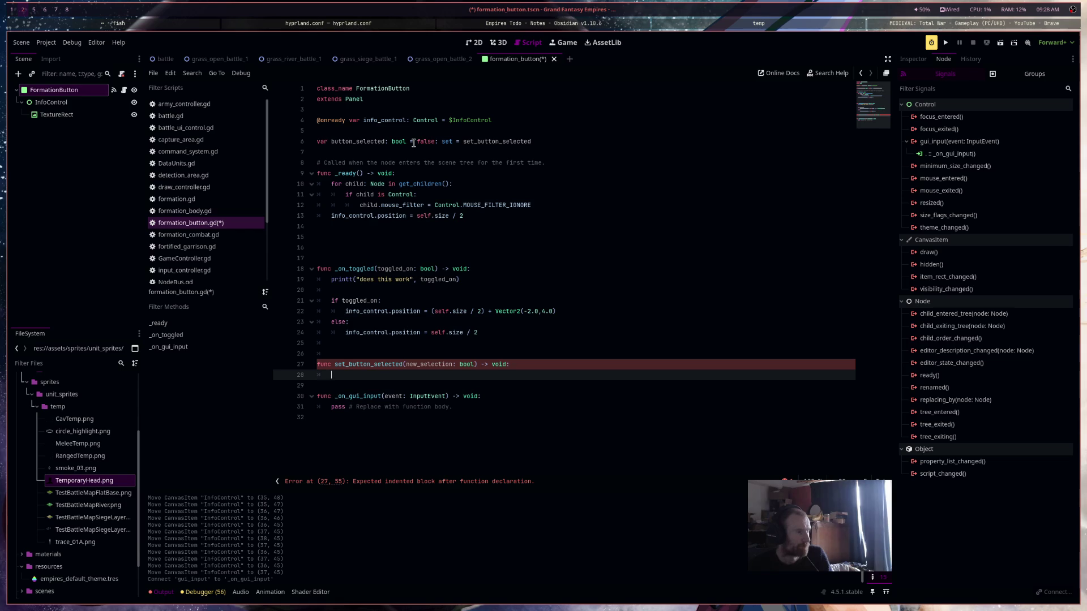
{"action": "type", "text": "but"}
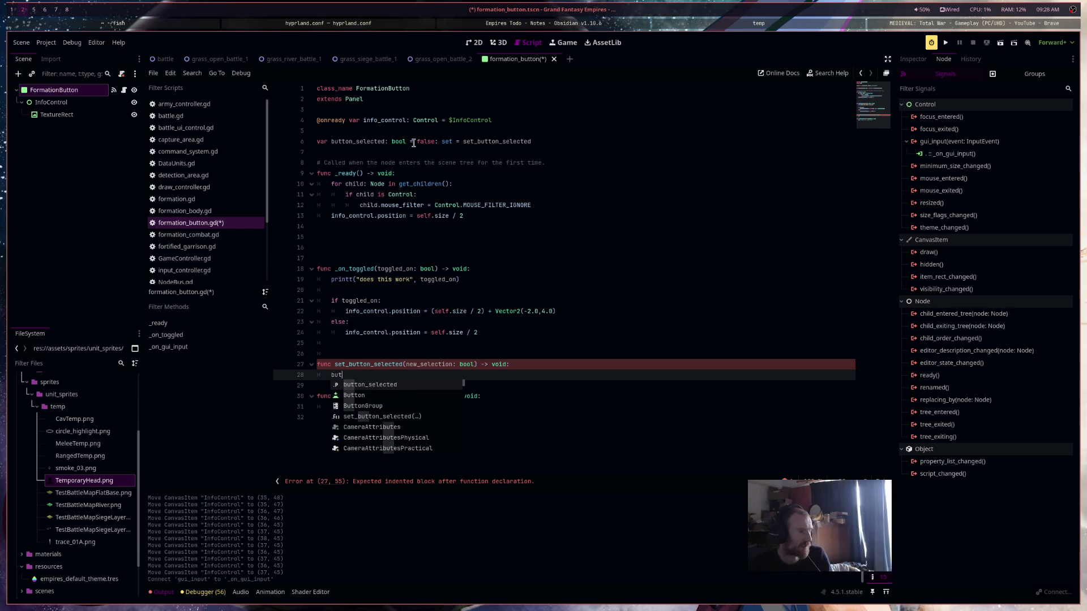
{"action": "type", "text": "ton_selected = new_selection"}
{"action": "key", "text": "Return"}
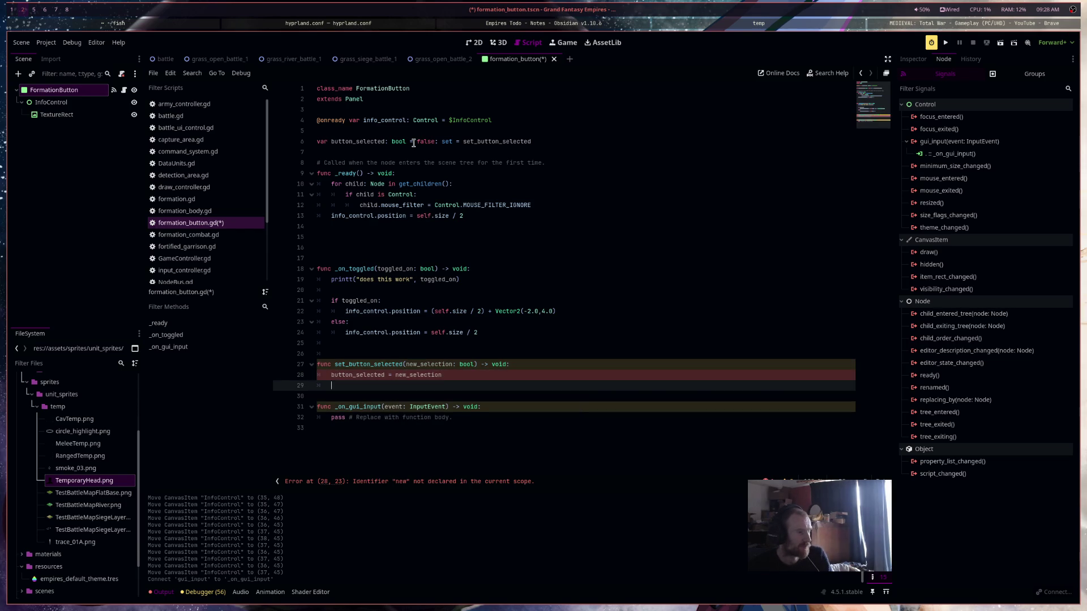
Save formation_button.gd and add blank lines below the setter
{"action": "key", "text": "ctrl+s"}
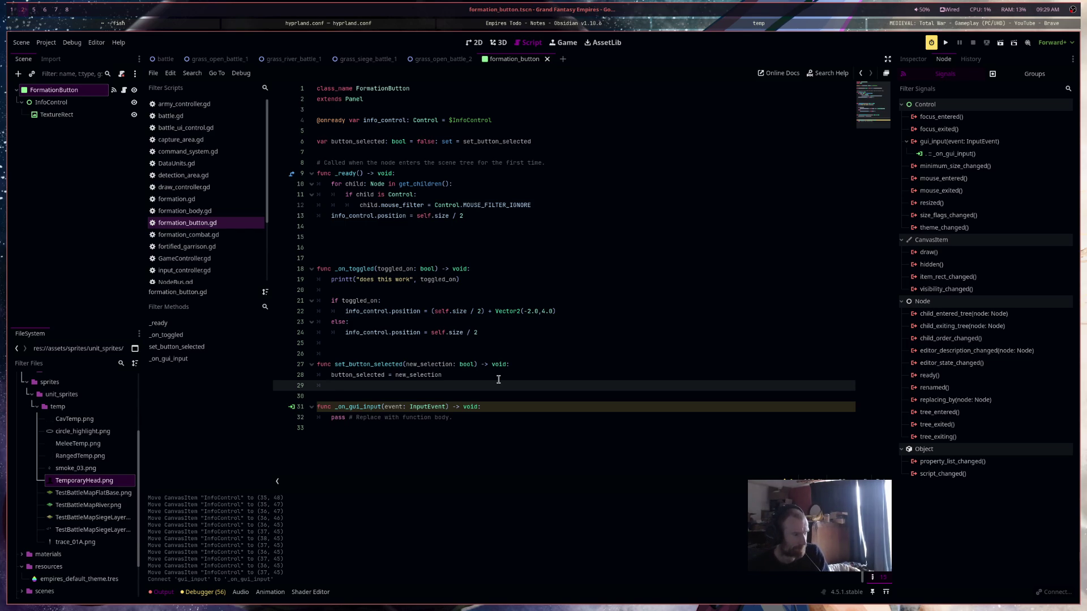
{"action": "key", "text": "Return"}
{"action": "key", "text": "Return"}
{"action": "key", "text": "Up"}
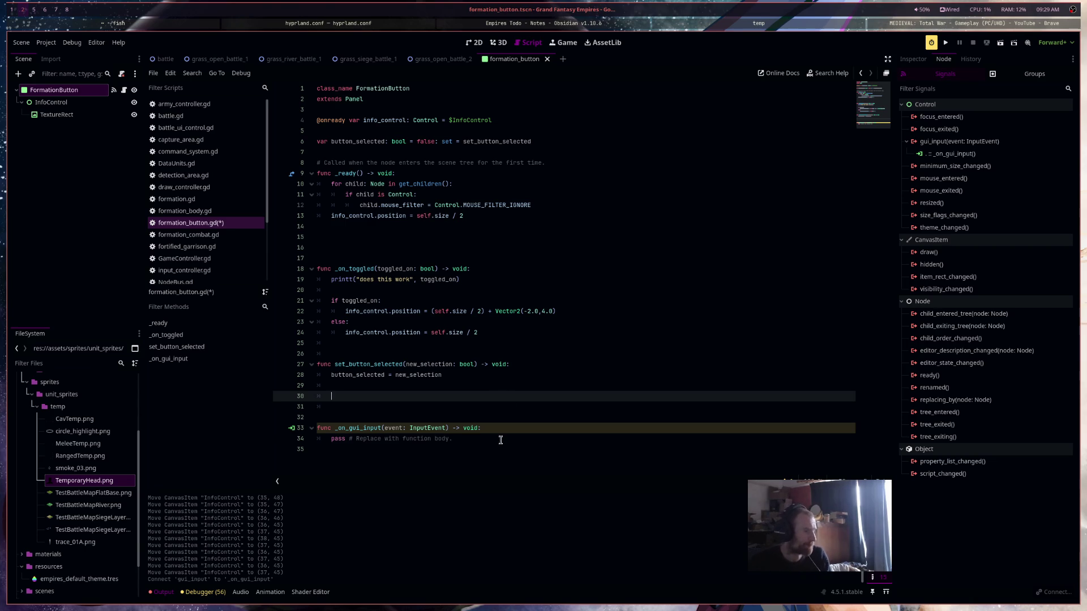
Select the placeholder pass line in _on_gui_input
{"action": "left_click", "coordinate": [358, 439]}
{"action": "key", "text": "Home"}
{"action": "key", "text": "shift+End"}
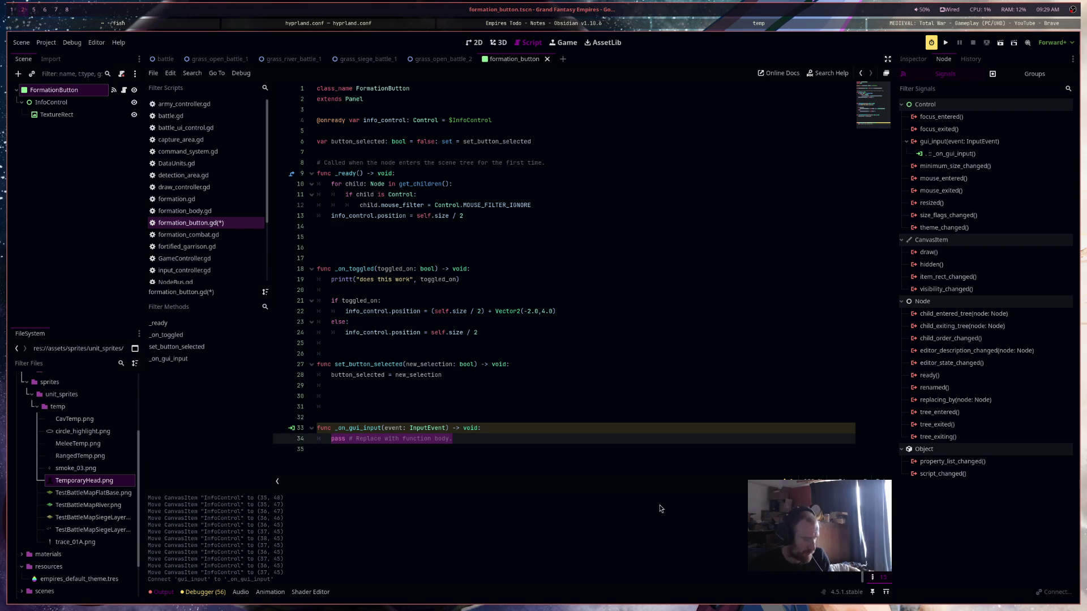
{"action": "left_click", "coordinate": [42, 44]}
{"action": "left_click", "coordinate": [44, 54]}
{"action": "left_click", "coordinate": [347, 167]}
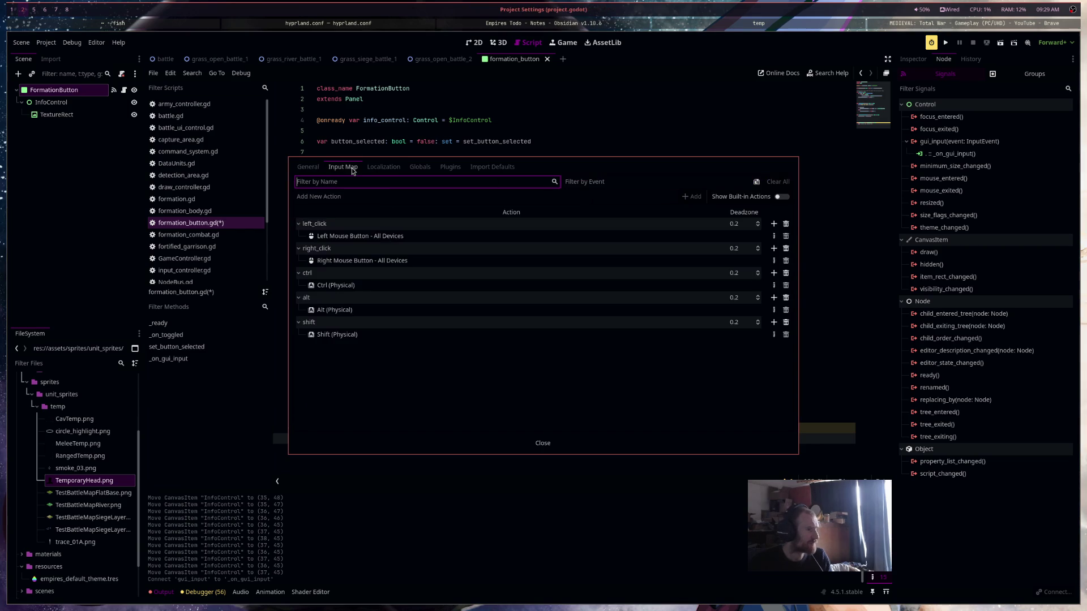
{"action": "left_click", "coordinate": [541, 444]}
{"action": "left_click_drag", "start_coordinate": [476, 440], "coordinate": [334, 440]}
{"action": "type", "text": "if "}
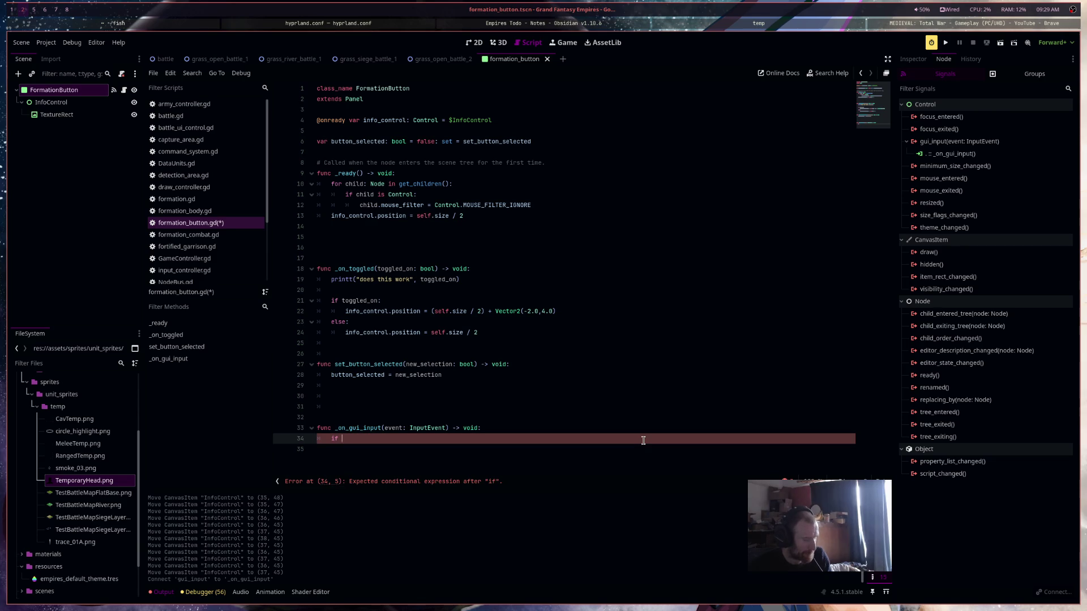
{"action": "type", "text": "event.is"}
Complete the condition as is_action_pressed("left_click"): and open an indented body
{"action": "key", "text": "Down"}
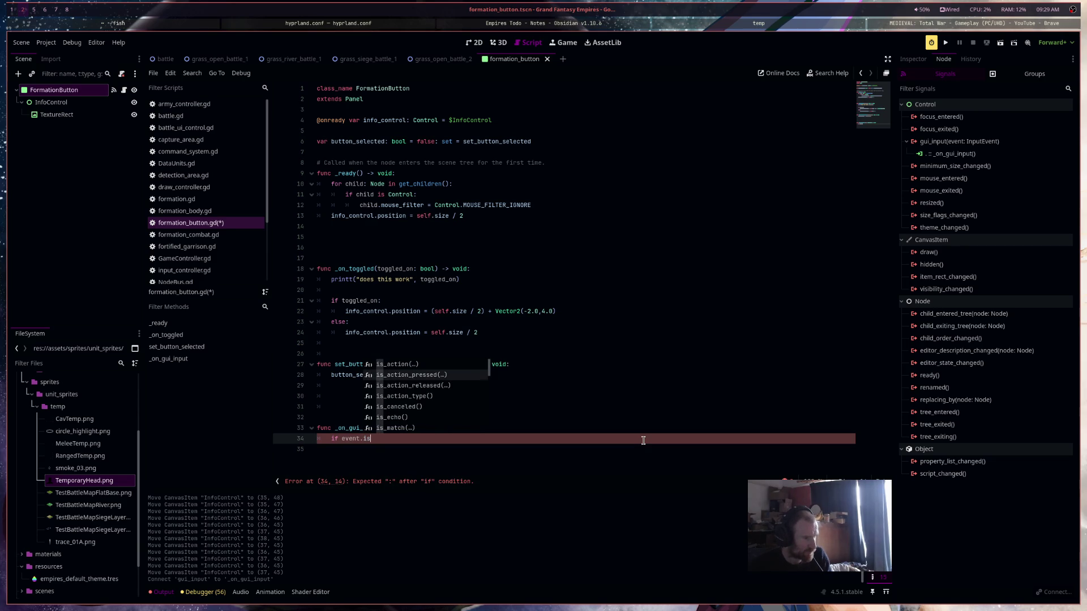
{"action": "key", "text": "Return"}
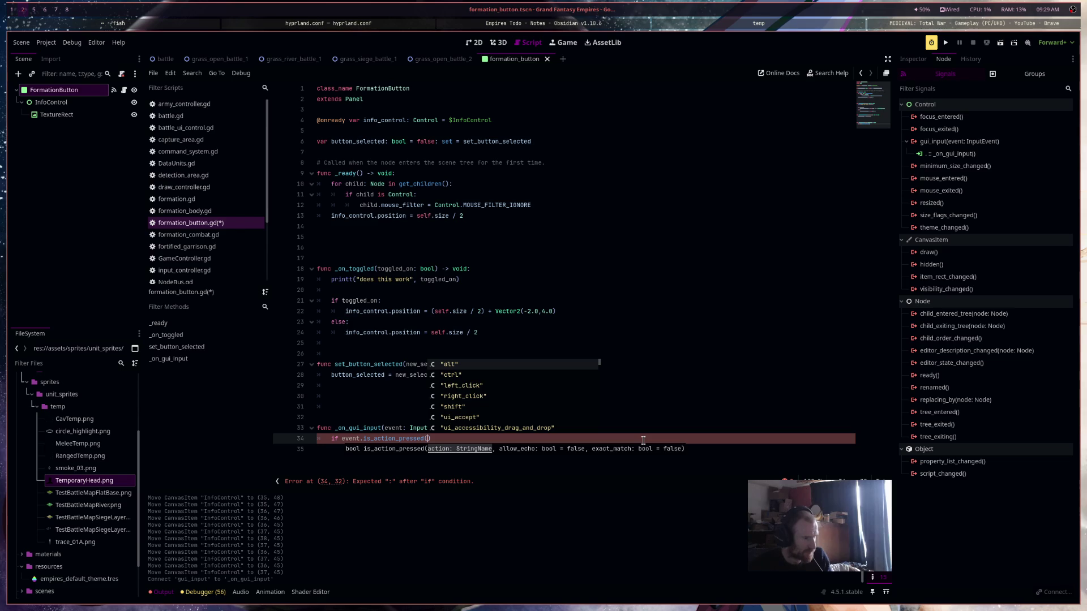
{"action": "key", "text": "Down"}
{"action": "key", "text": "Return"}
{"action": "type", "text": ":"}
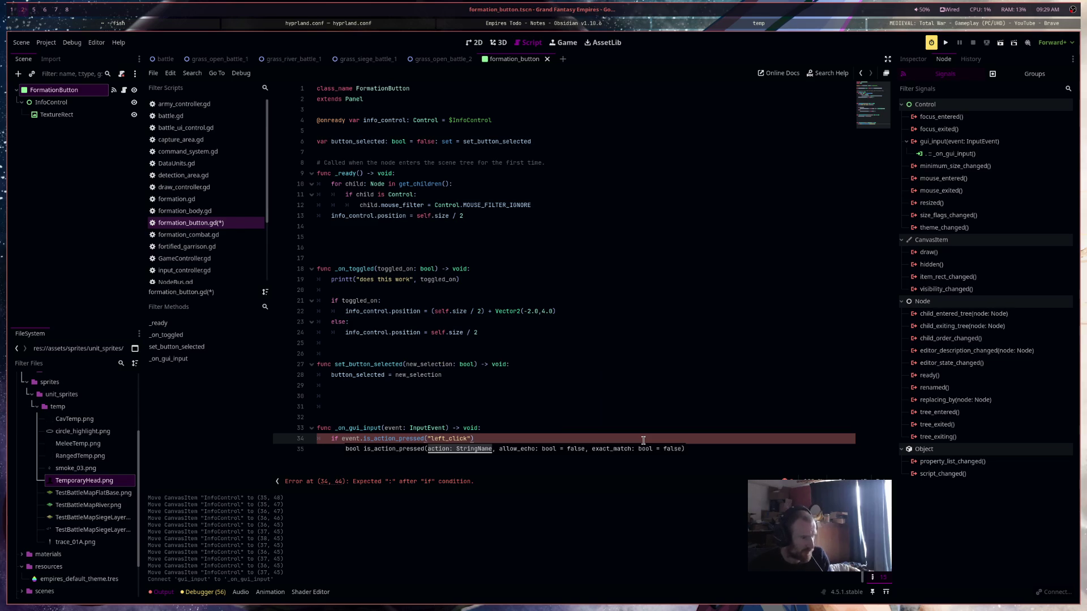
{"action": "key", "text": "Return"}
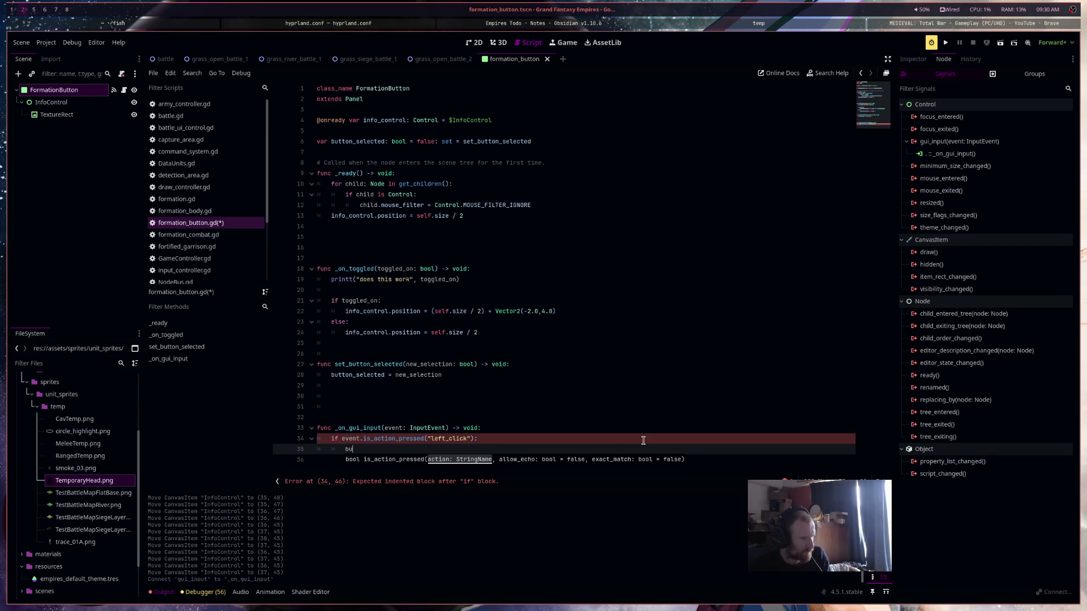
Make the if body 'button_selected = not button_selected', then run the current scene
{"action": "type", "text": "button_selected"}
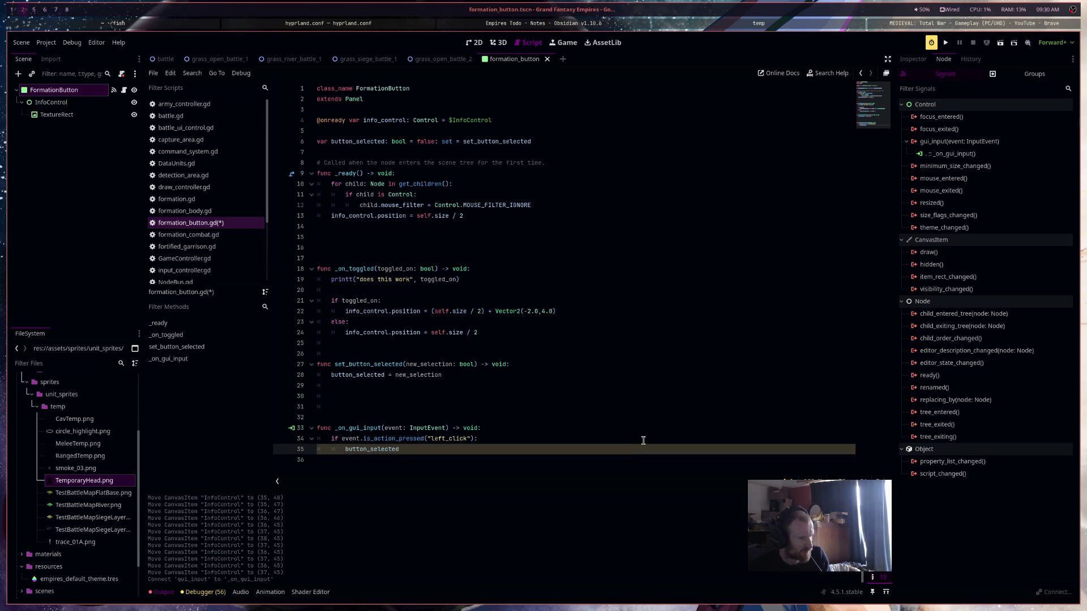
{"action": "type", "text": " = t"}
{"action": "type", "text": "rue"}
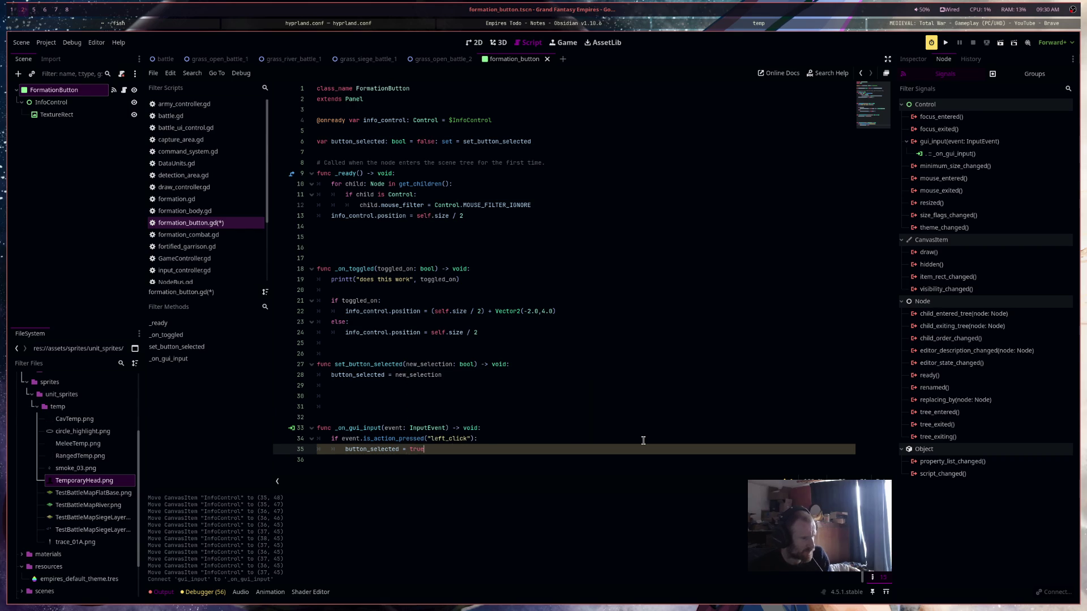
{"action": "key", "text": "Return"}
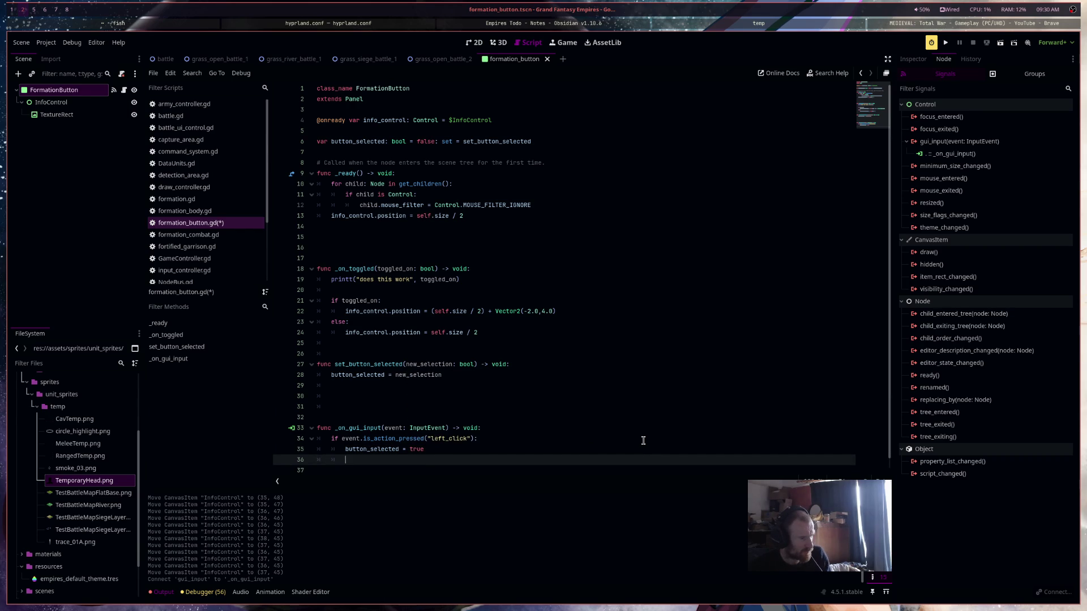
{"action": "key", "text": "Up"}
{"action": "key", "text": "Up"}
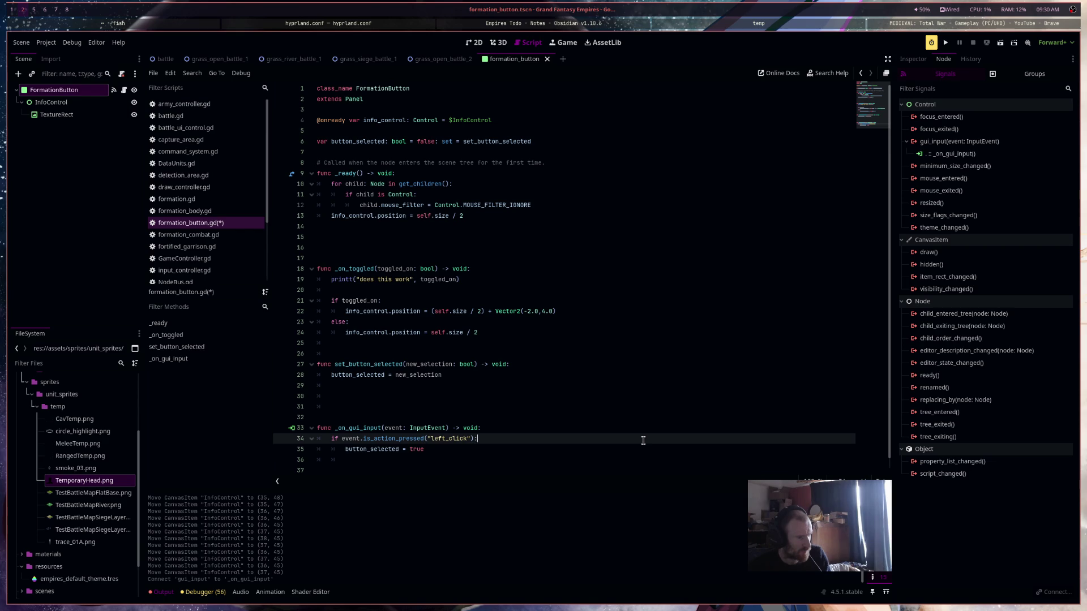
{"action": "key", "text": "Return"}
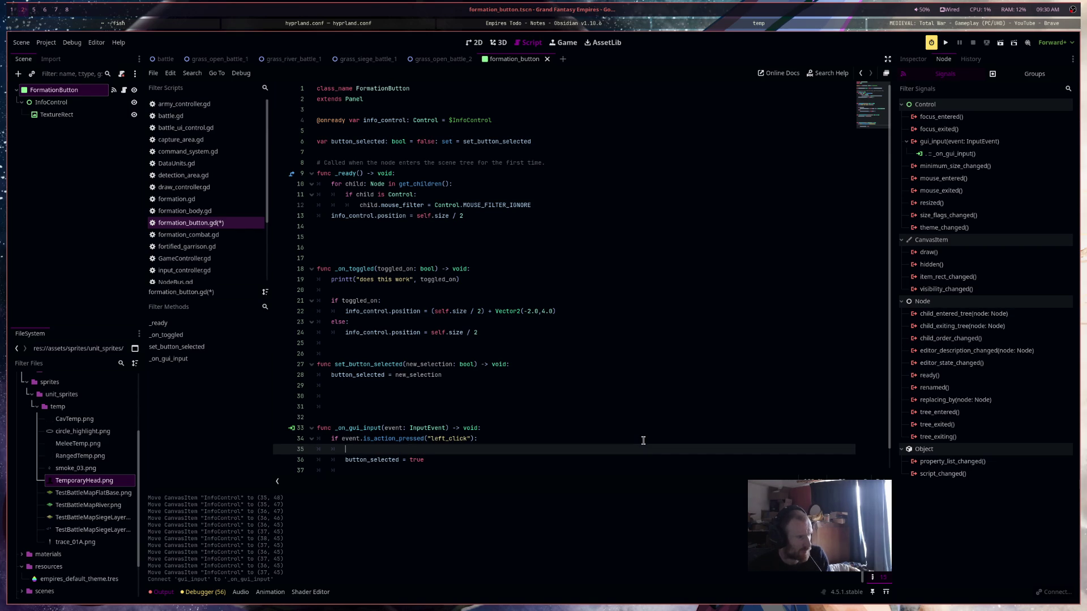
{"action": "key", "text": "Down"}
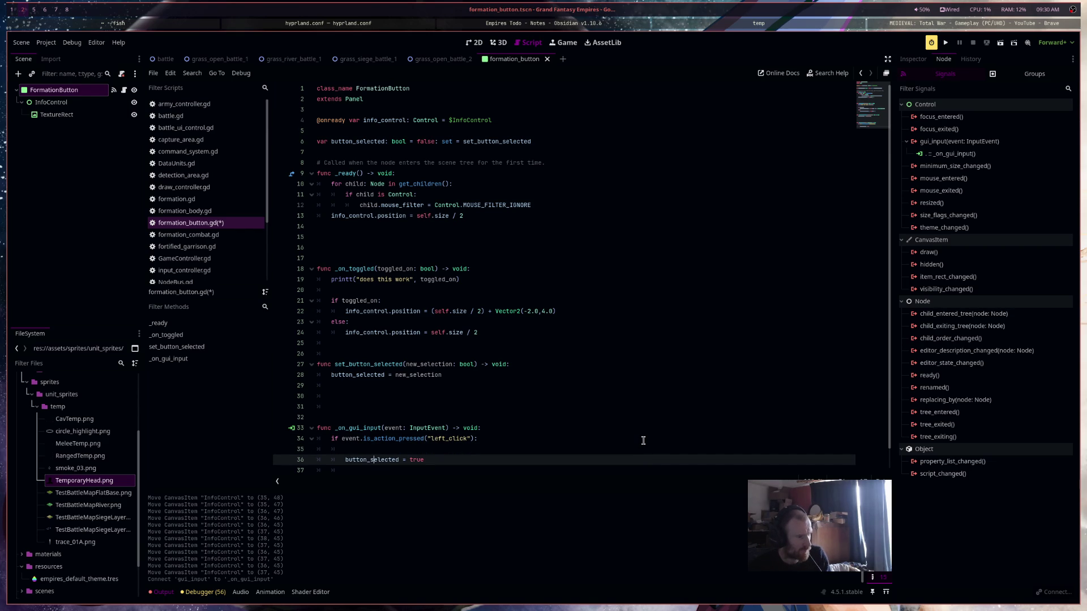
{"action": "key", "text": "Delete"}
{"action": "key", "text": "Delete"}
{"action": "key", "text": "BackSpace"}
{"action": "key", "text": "BackSpace"}
{"action": "type", "text": "no"}
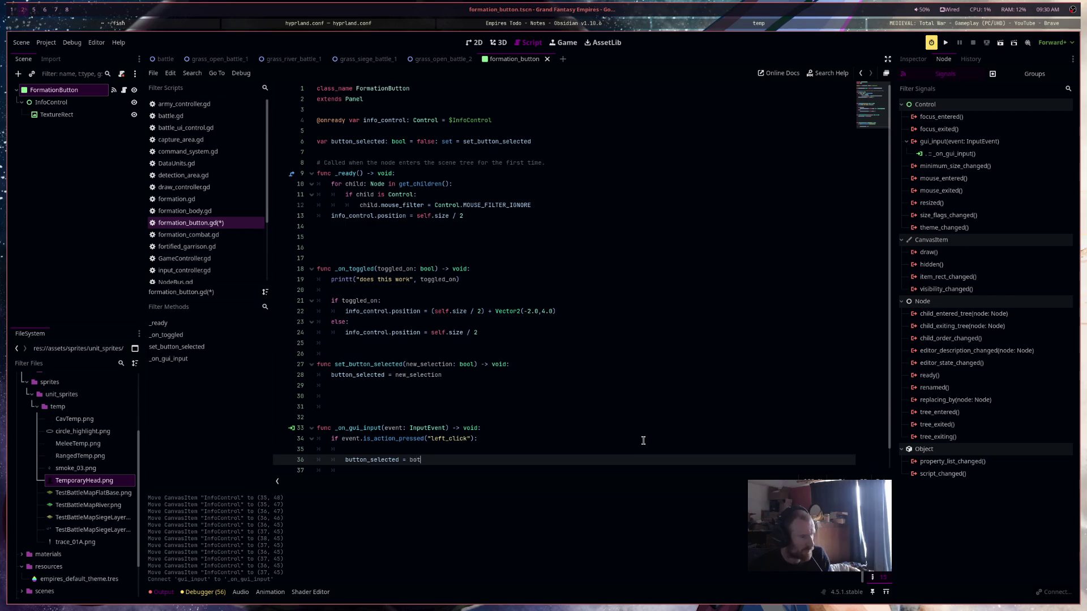
{"action": "key", "text": "BackSpace"}
{"action": "key", "text": "BackSpace"}
{"action": "key", "text": "BackSpace"}
{"action": "key", "text": "BackSpace"}
{"action": "key", "text": "BackSpace"}
{"action": "key", "text": "BackSpace"}
{"action": "type", "text": "not bu"}
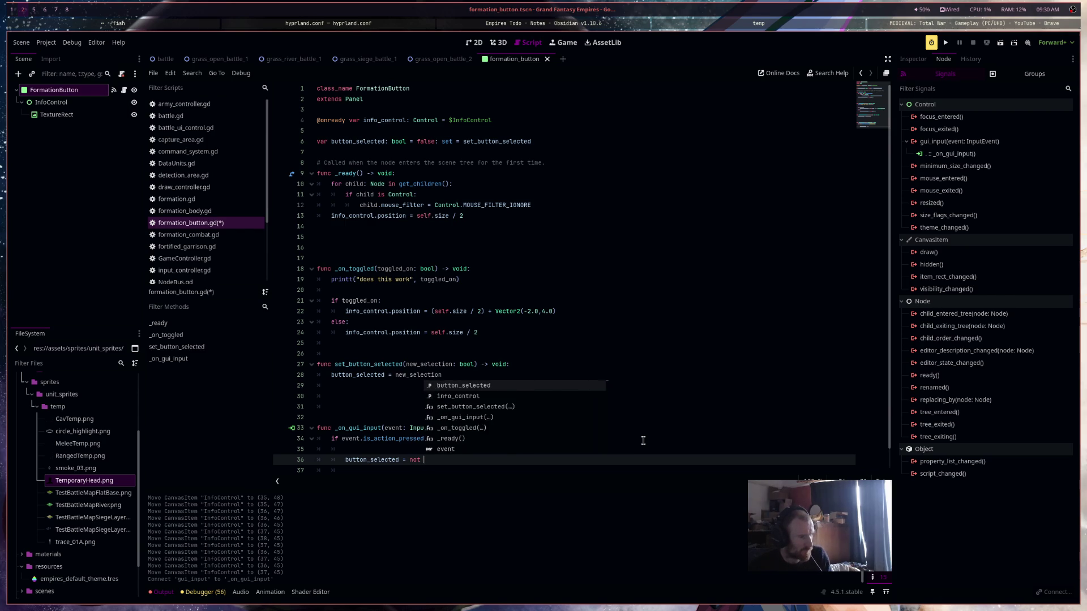
{"action": "key", "text": "Return"}
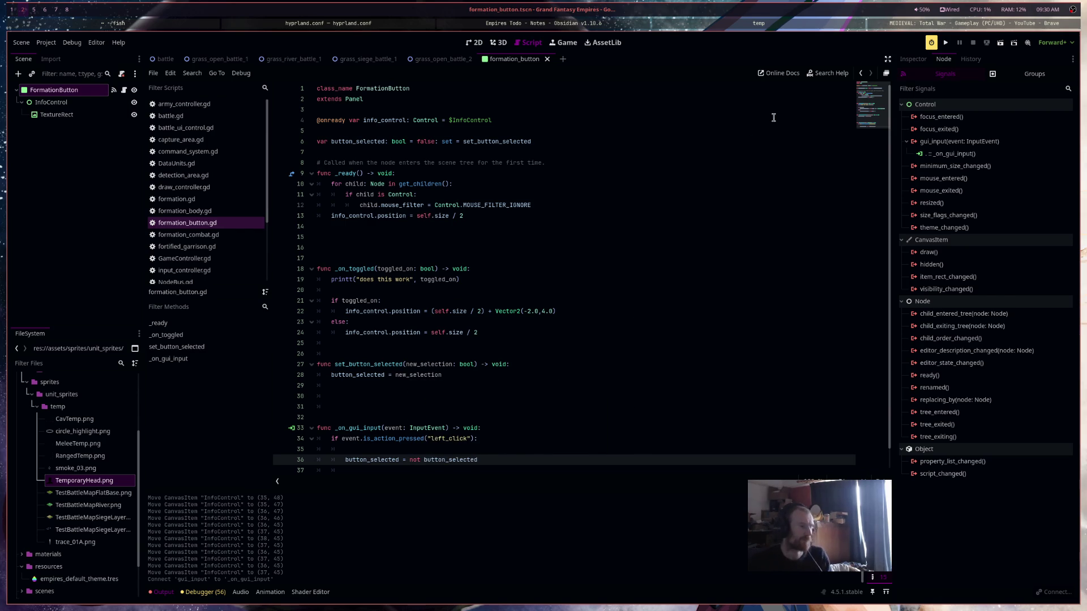
{"action": "left_click", "coordinate": [1001, 43]}
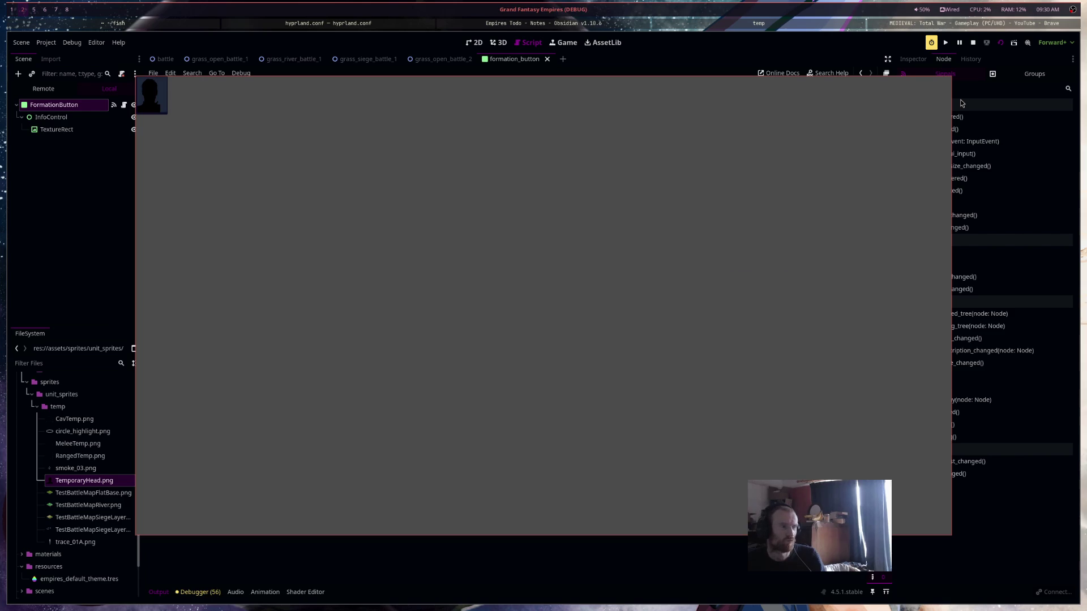
Stop the scene and cut the info_control if/else block out of _on_toggled
{"action": "key", "text": "F8"}
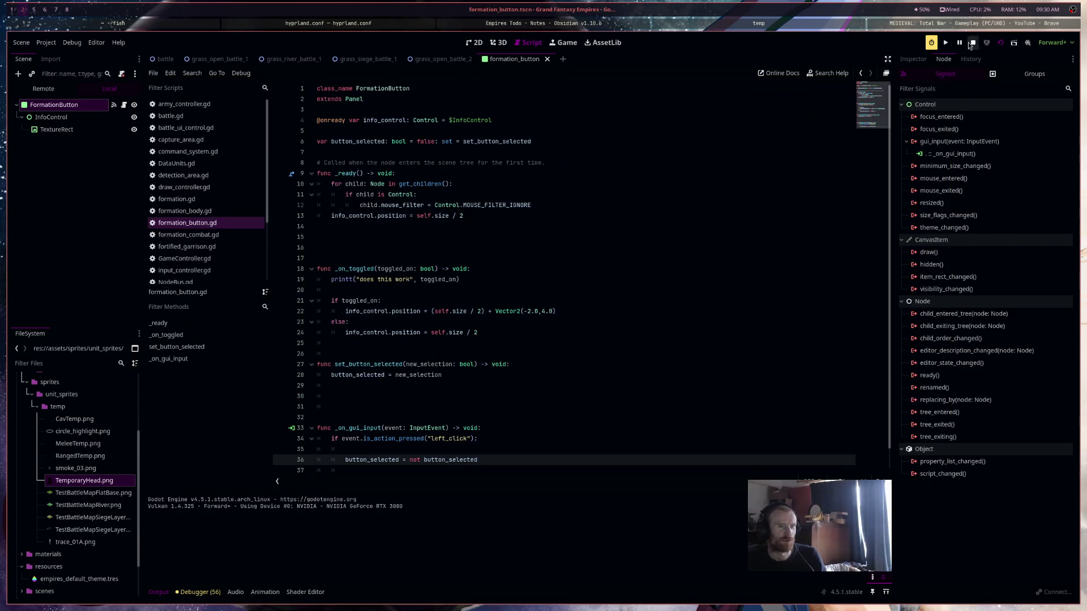
{"action": "key", "text": "Return"}
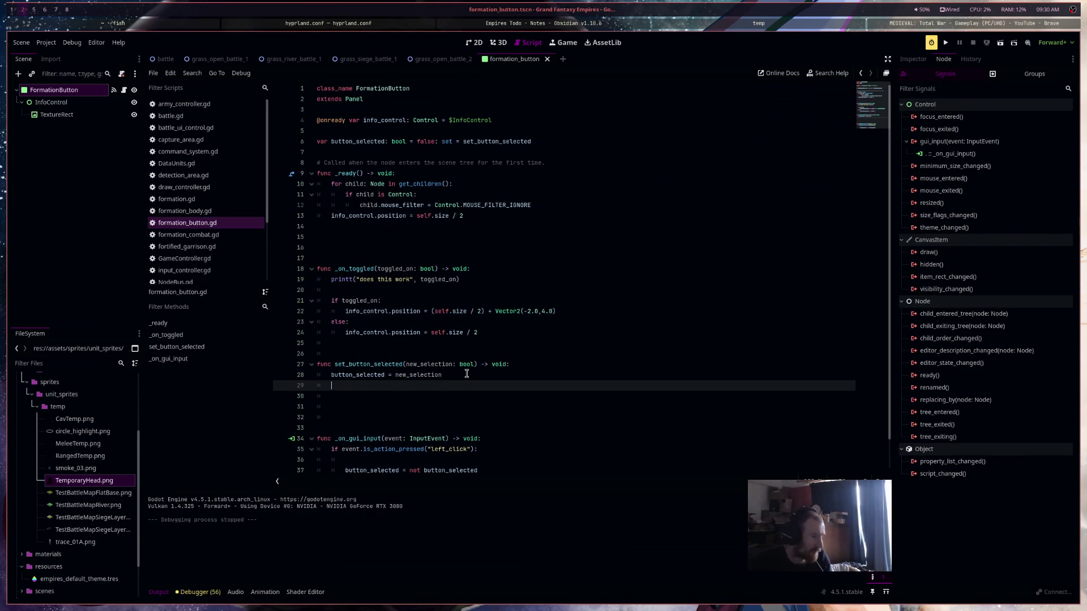
{"action": "mouse_move", "coordinate": [479, 333]}
{"action": "left_mouse_down"}
{"action": "mouse_move", "coordinate": [293, 299]}
{"action": "mouse_move", "coordinate": [276, 269]}
{"action": "left_mouse_up"}
{"action": "key", "text": "ctrl+x"}
{"action": "left_click", "coordinate": [372, 364]}
Paste the if/else into set_button_selected, remove _on_toggled, and test button_selected instead of toggled_on
{"action": "key", "text": "ctrl+v"}
{"action": "key", "text": "BackSpace"}
{"action": "key", "text": "BackSpace"}
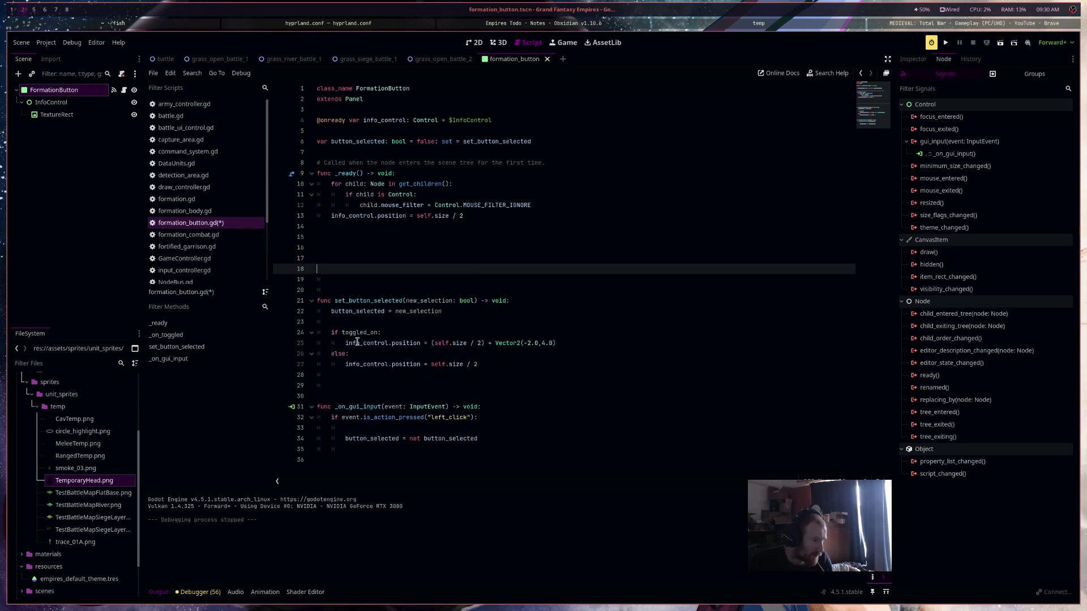
{"action": "double_click", "coordinate": [361, 311]}
{"action": "key", "text": "ctrl+c"}
{"action": "double_click", "coordinate": [363, 332]}
{"action": "key", "text": "ctrl+v"}
Save the script, run the scene to test it, then stop it
{"action": "key", "text": "ctrl+s"}
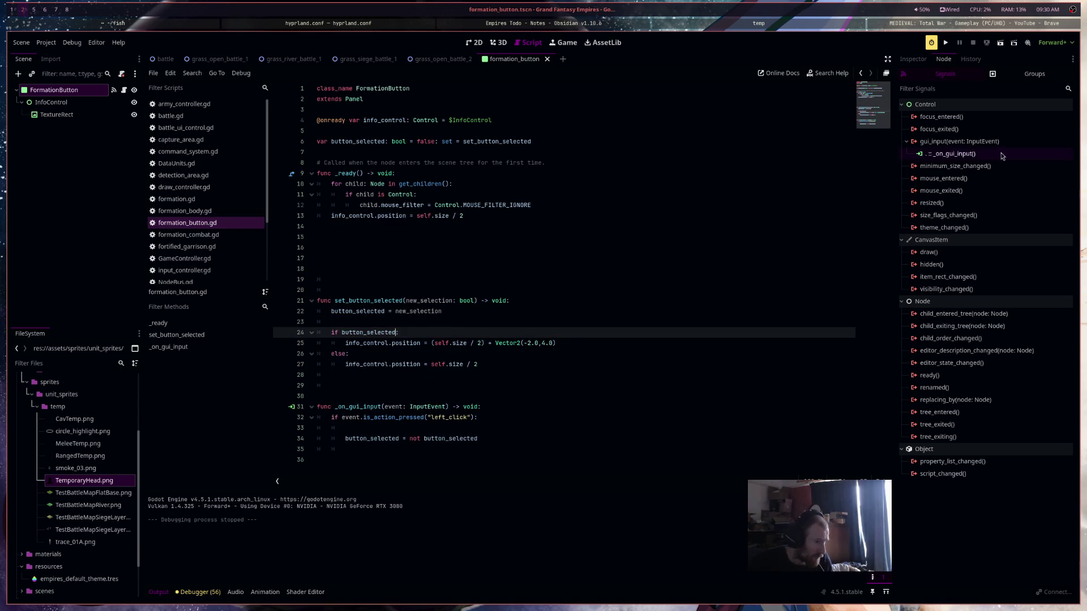
{"action": "left_click", "coordinate": [1001, 43]}
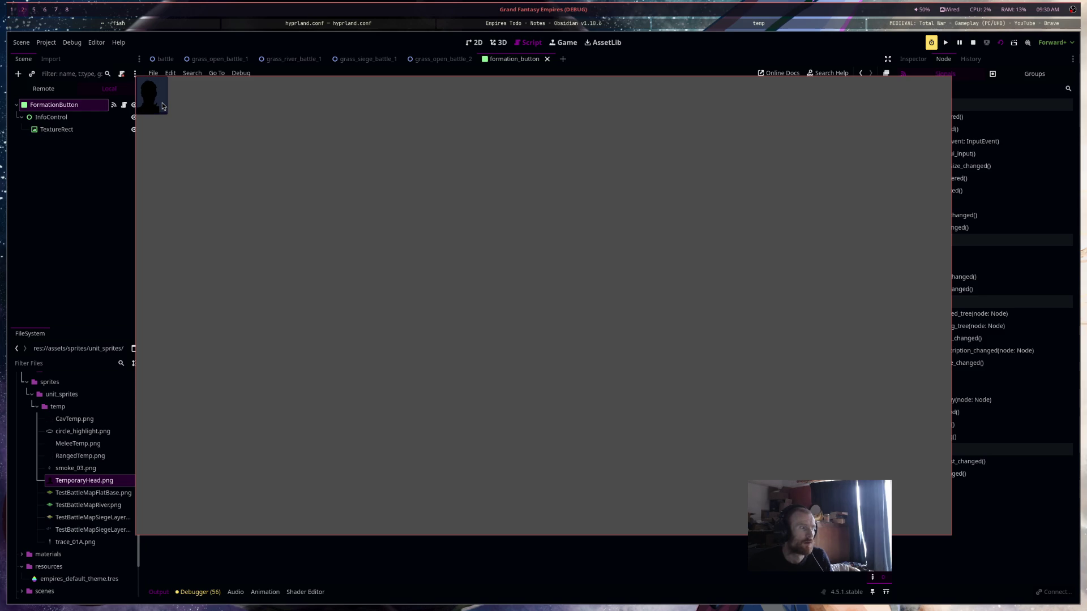
{"action": "key", "text": "F8"}
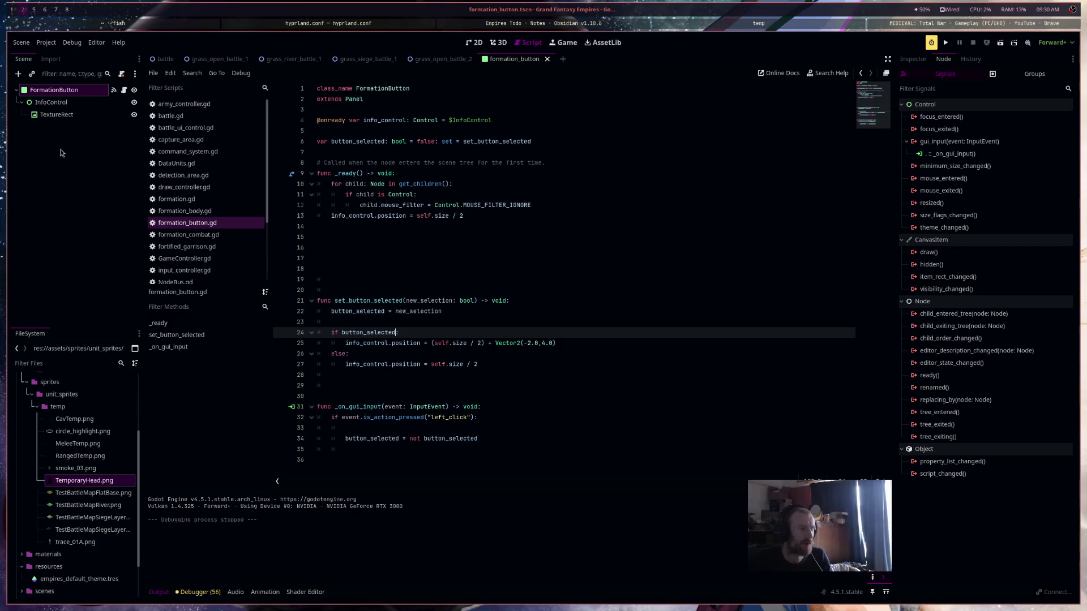
Show the FormationButton in the 2D view, deselect it, and move the editor beside the Obsidian notes
{"action": "left_click", "coordinate": [475, 43]}
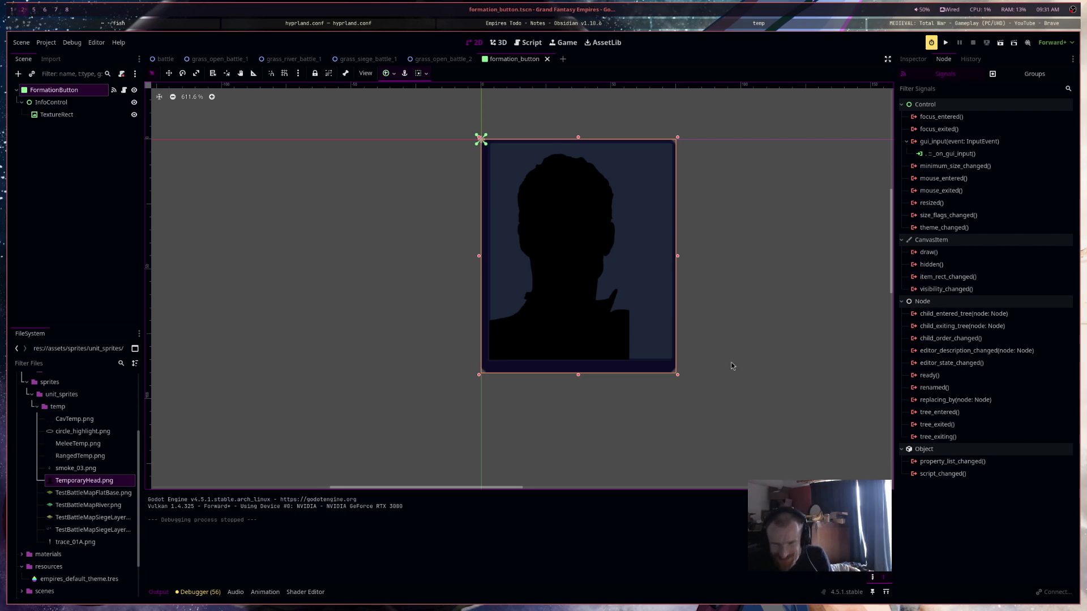
{"action": "left_click_drag", "start_coordinate": [742, 305], "coordinate": [690, 316]}
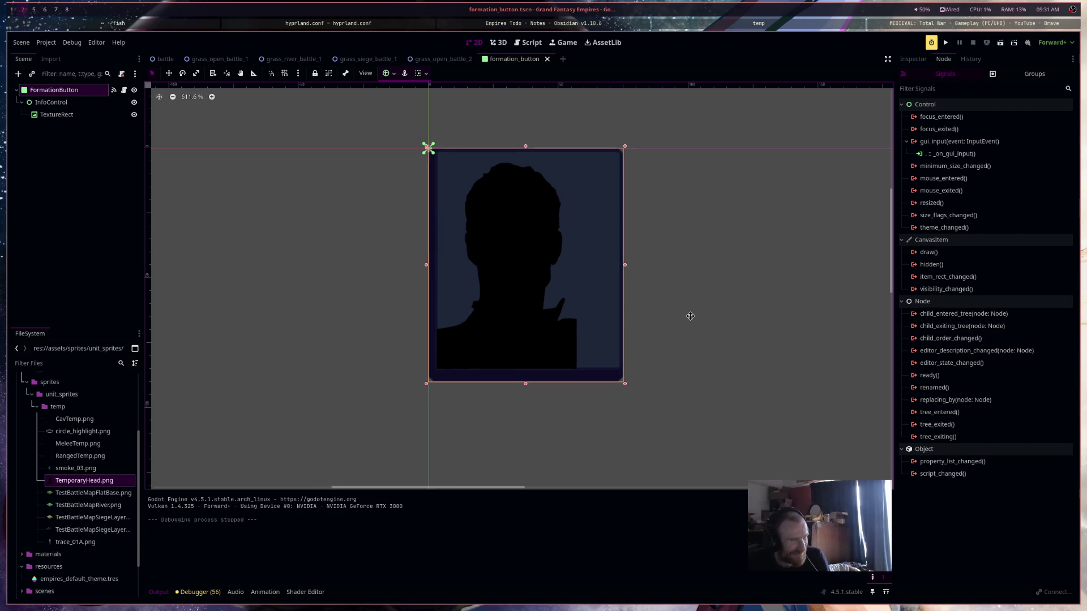
{"action": "scroll", "coordinate": [690, 316], "scroll_direction": "down", "scroll_amount": 4}
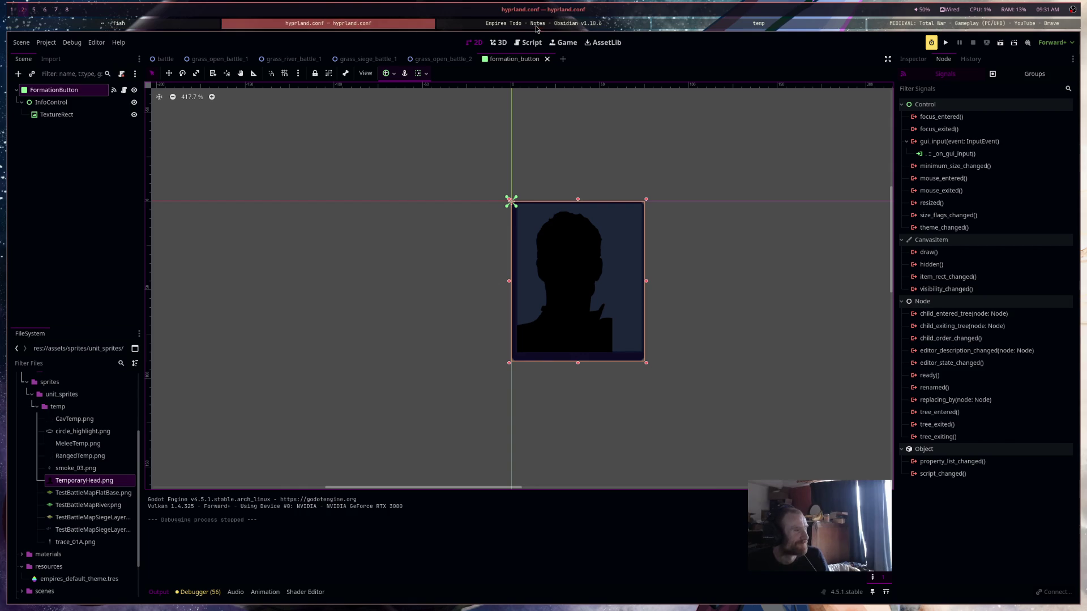
{"action": "left_click", "coordinate": [449, 174]}
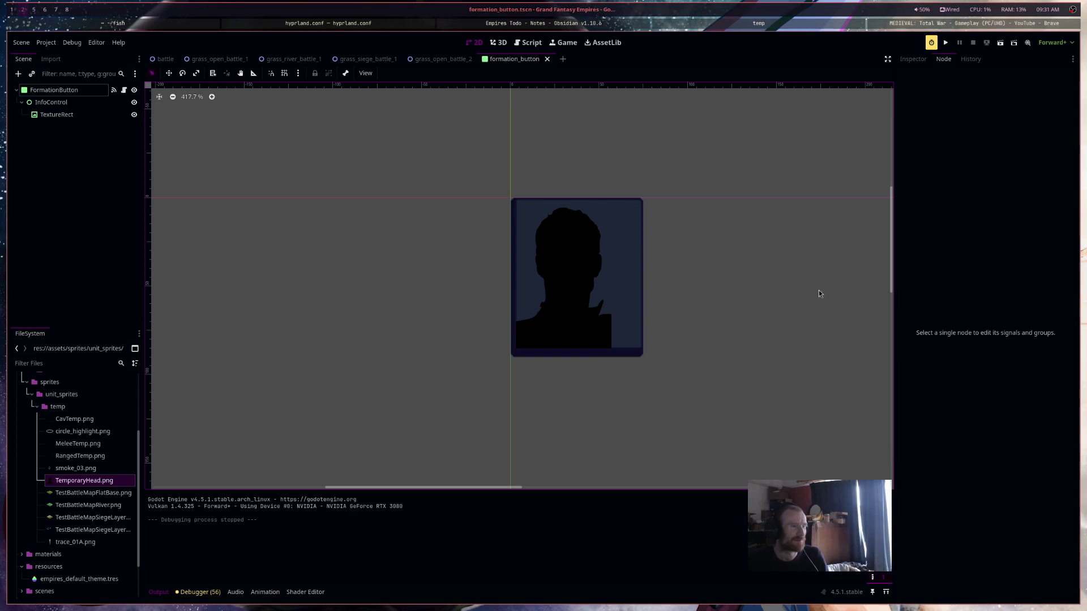
{"action": "mouse_move", "coordinate": [689, 60]}
{"action": "left_mouse_down"}
{"action": "mouse_move", "coordinate": [824, 256]}
{"action": "mouse_move", "coordinate": [675, 92]}
{"action": "left_mouse_up"}
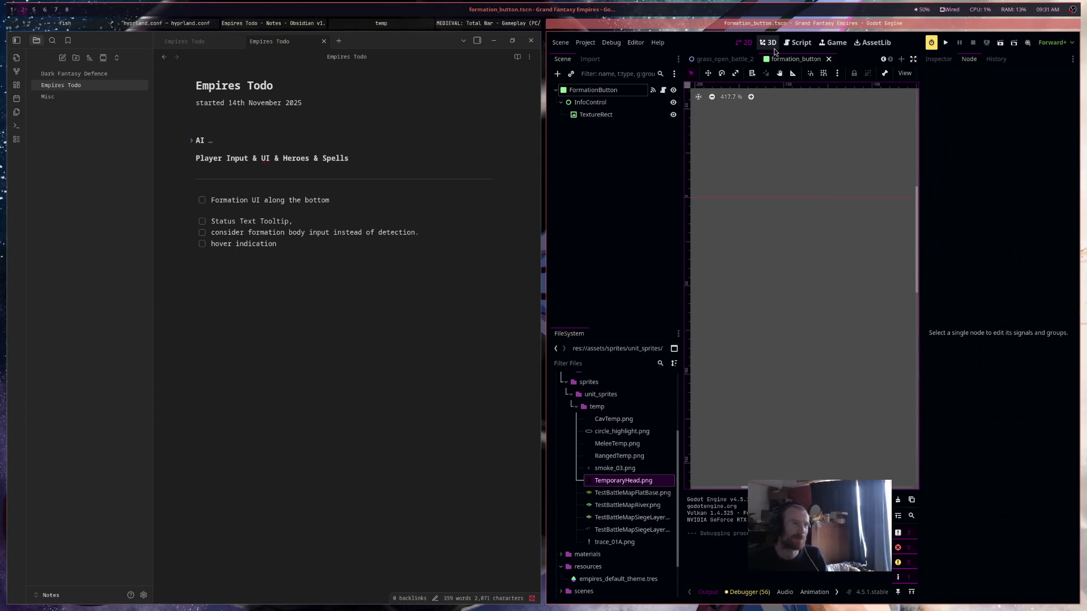
Return the Godot editor to fullscreen and select the TextureRect node
{"action": "key", "text": "super+f"}
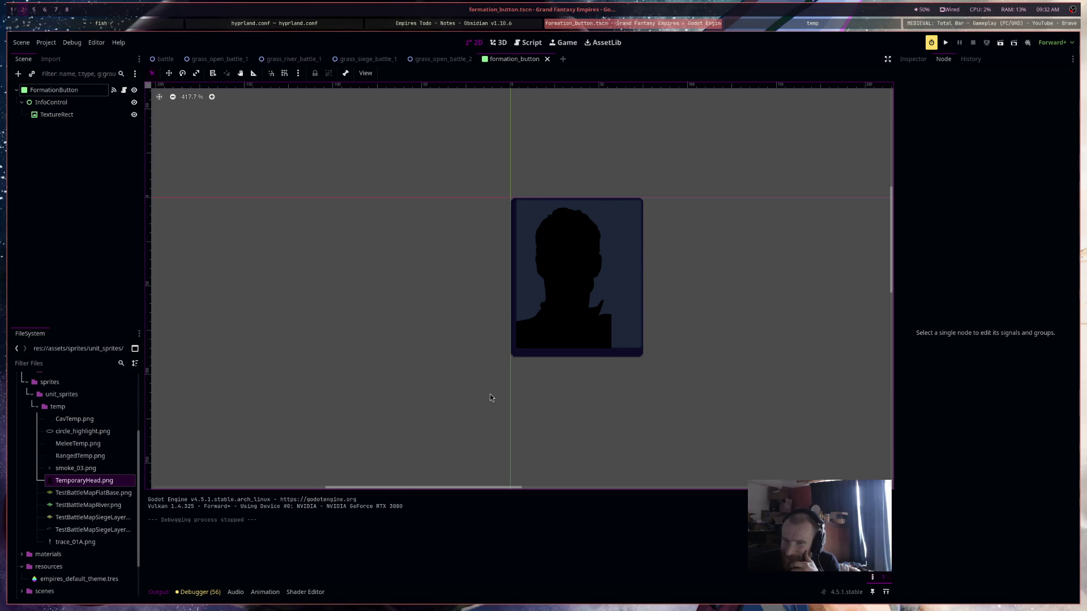
{"action": "left_click", "coordinate": [584, 346]}
Reselect the FormationButton root node and show its Inspector properties
{"action": "left_click", "coordinate": [647, 298]}
{"action": "left_click", "coordinate": [628, 299]}
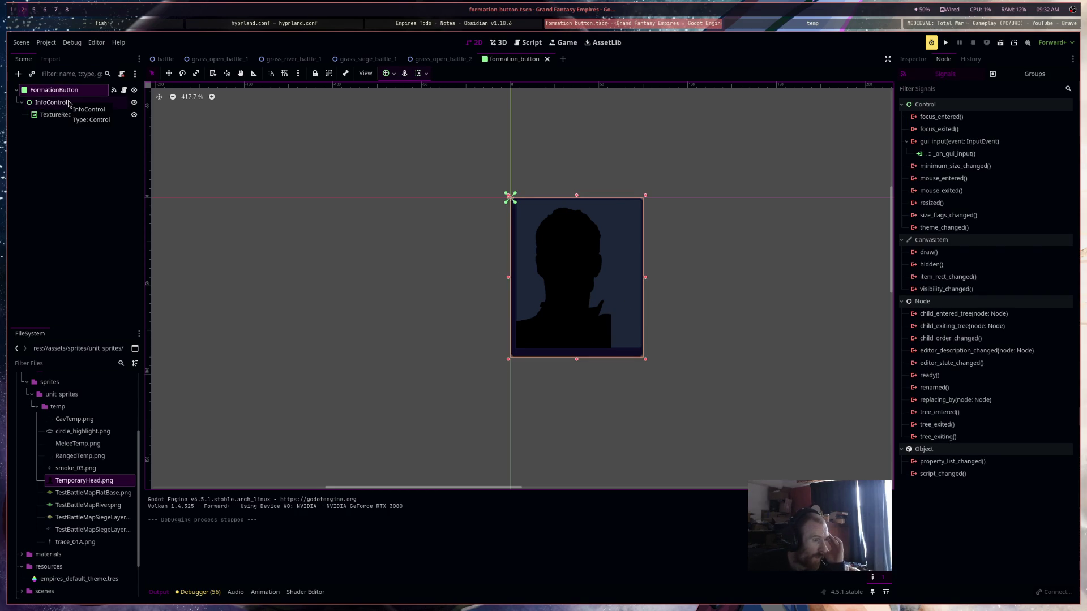
{"action": "left_click", "coordinate": [69, 103]}
{"action": "left_click", "coordinate": [76, 92]}
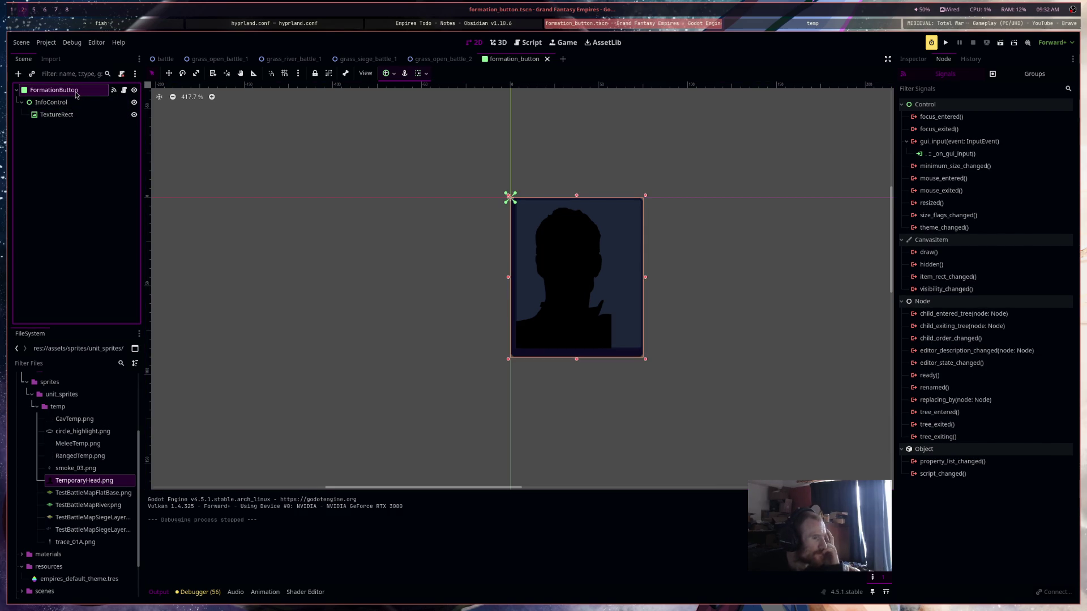
{"action": "left_click", "coordinate": [913, 59]}
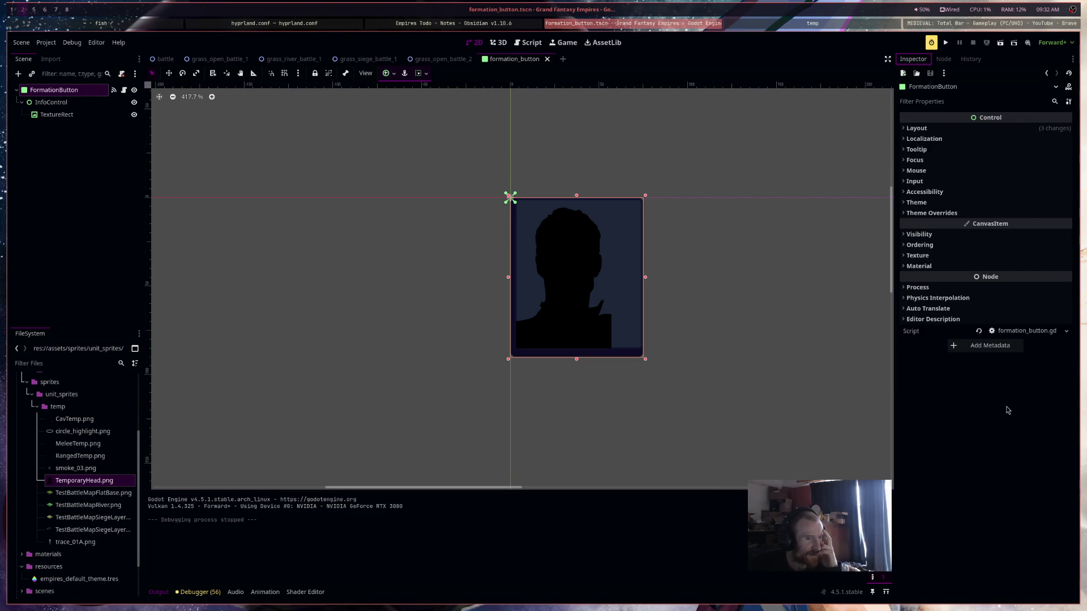
Expand Theme Overrides > Styles > Panel and make its StyleBoxFlat unique
{"action": "left_click", "coordinate": [951, 213]}
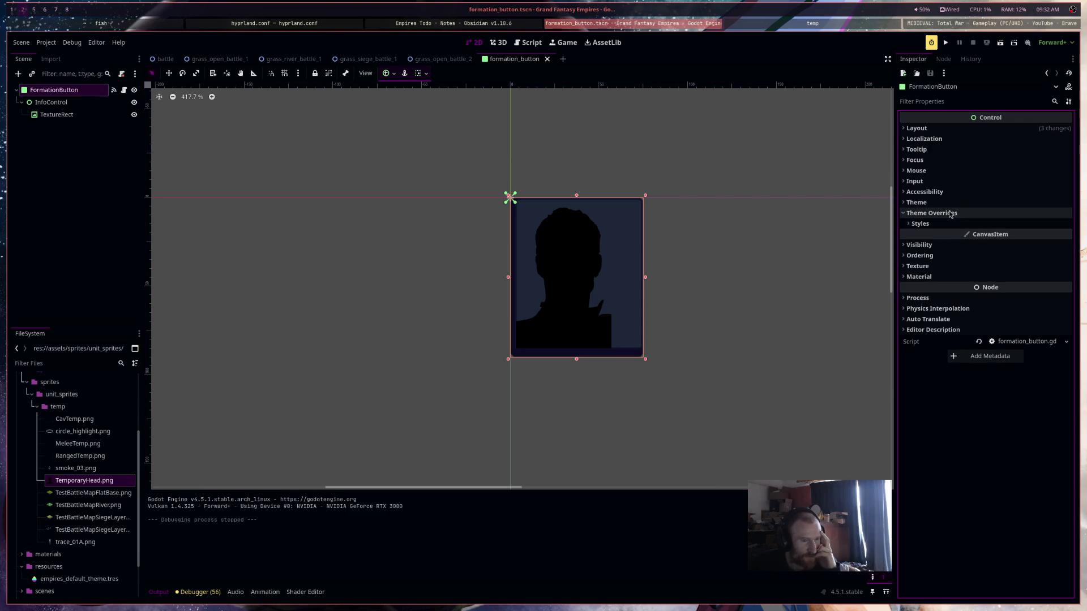
{"action": "left_click", "coordinate": [951, 223]}
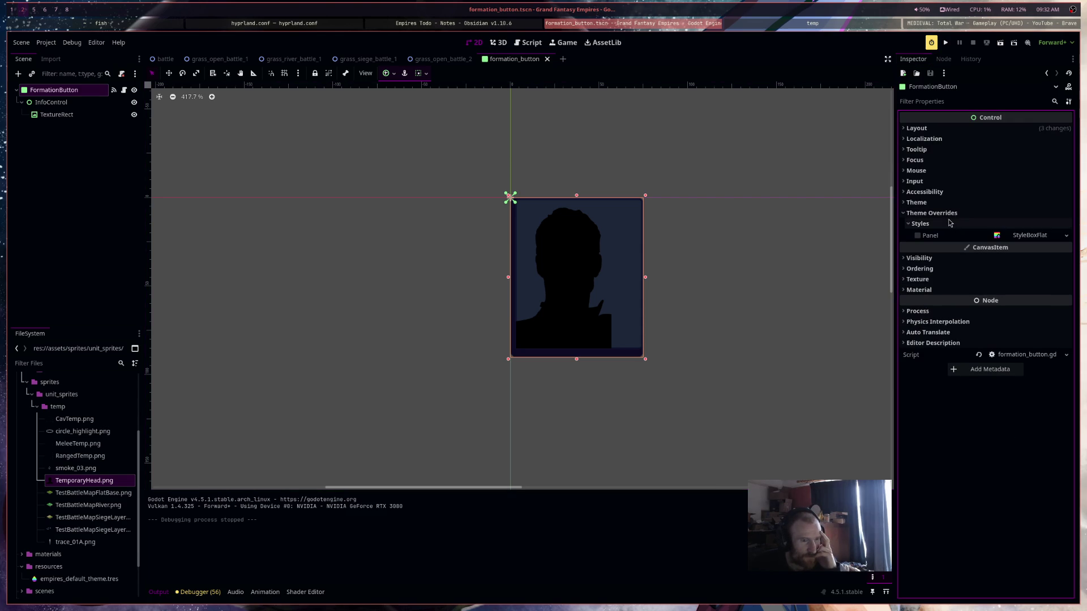
{"action": "right_click", "coordinate": [1044, 242]}
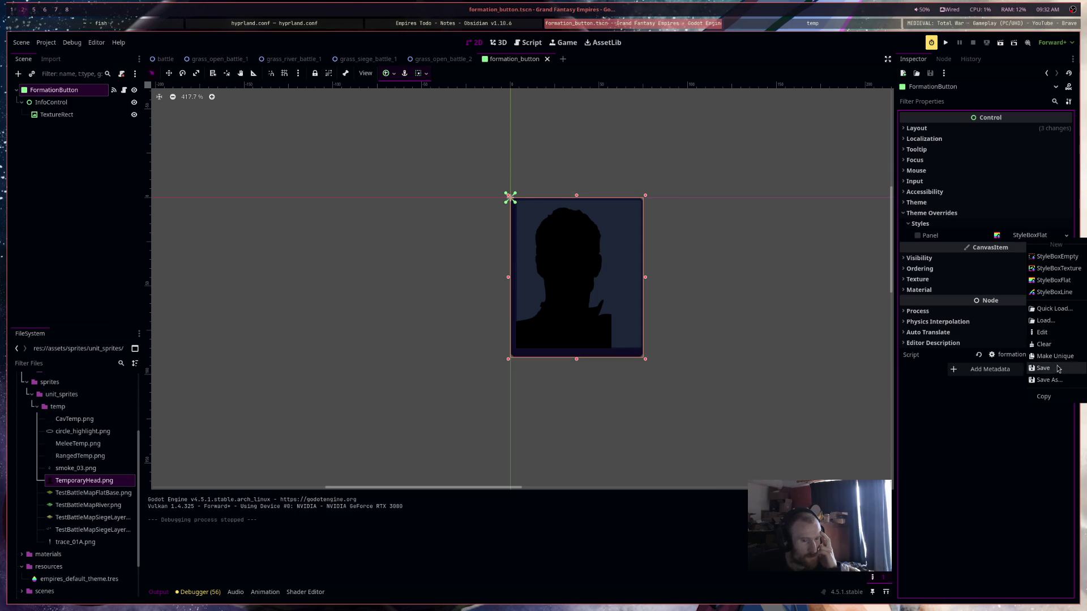
{"action": "left_click", "coordinate": [1056, 398]}
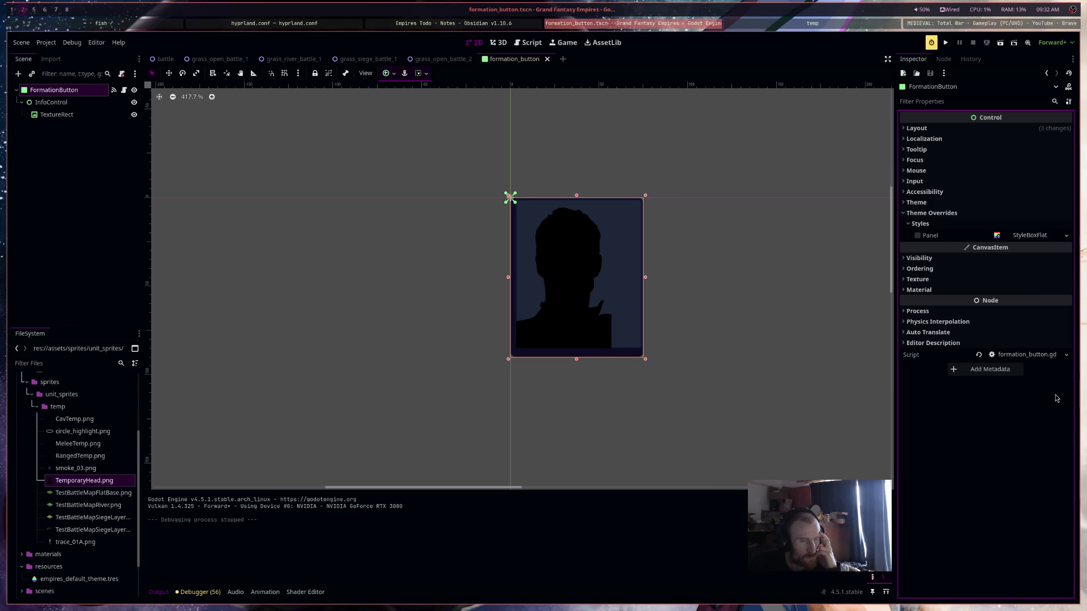
{"action": "left_click", "coordinate": [1031, 235]}
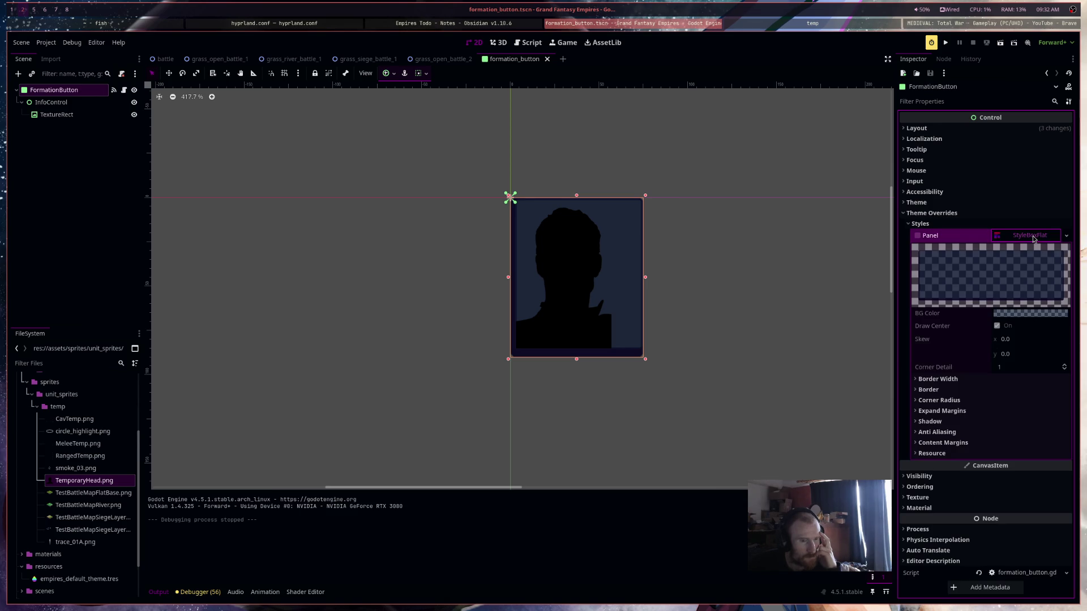
{"action": "right_click", "coordinate": [1032, 238]}
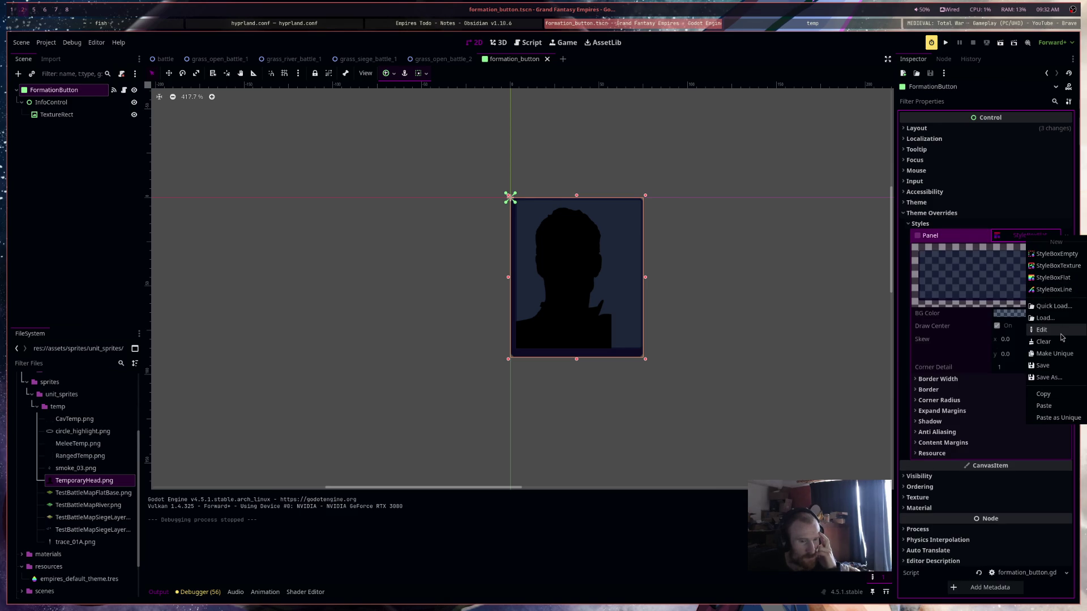
{"action": "left_click", "coordinate": [1062, 352]}
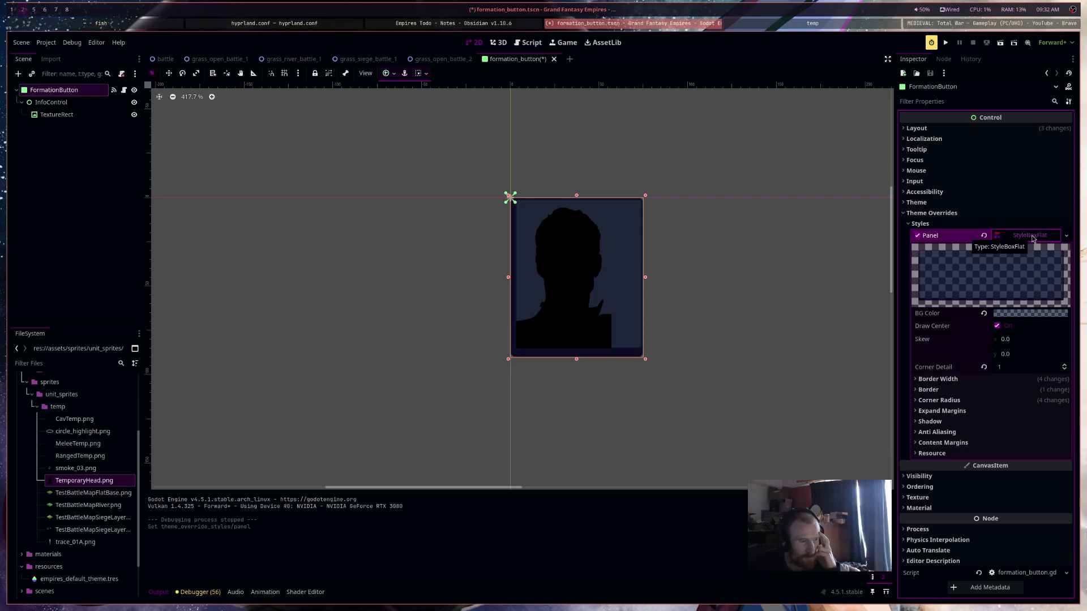
Set the Panel background colour to light blue c1d5f9a9
{"action": "left_click", "coordinate": [1032, 315]}
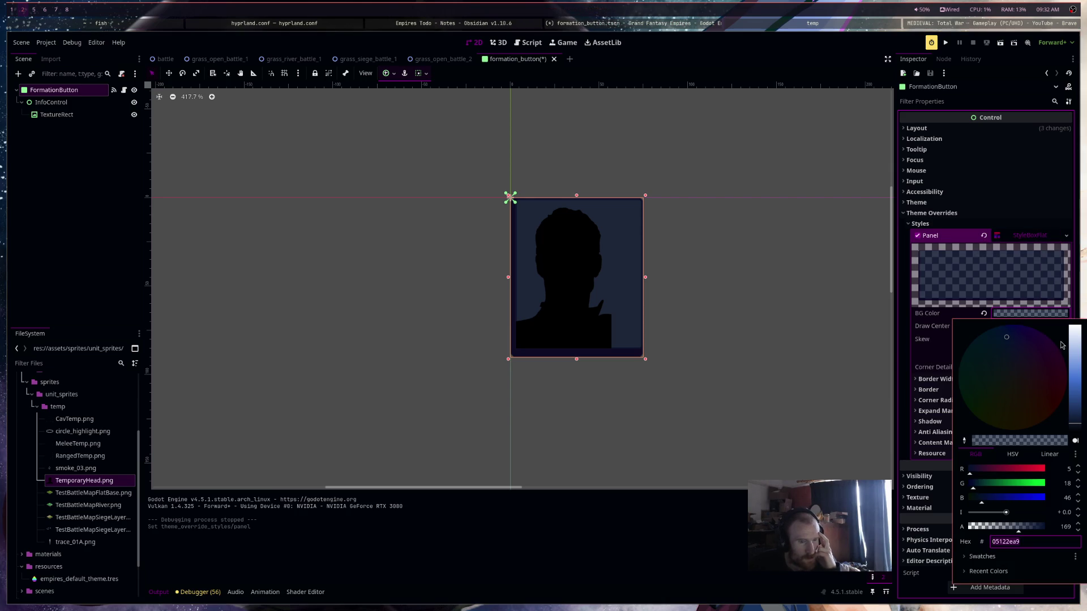
{"action": "left_click", "coordinate": [1077, 347]}
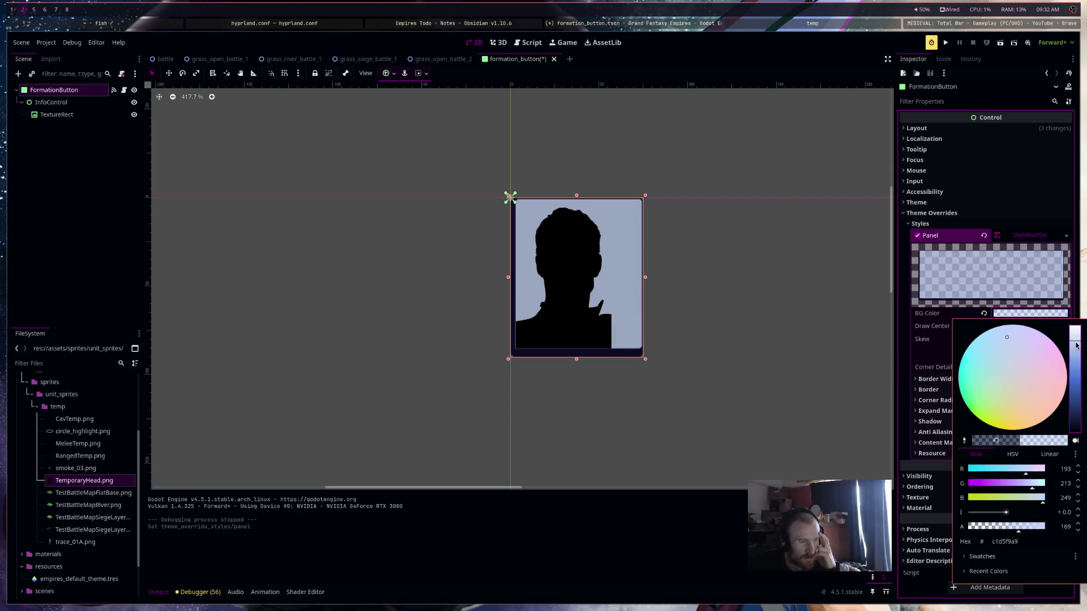
{"action": "key", "text": "Escape"}
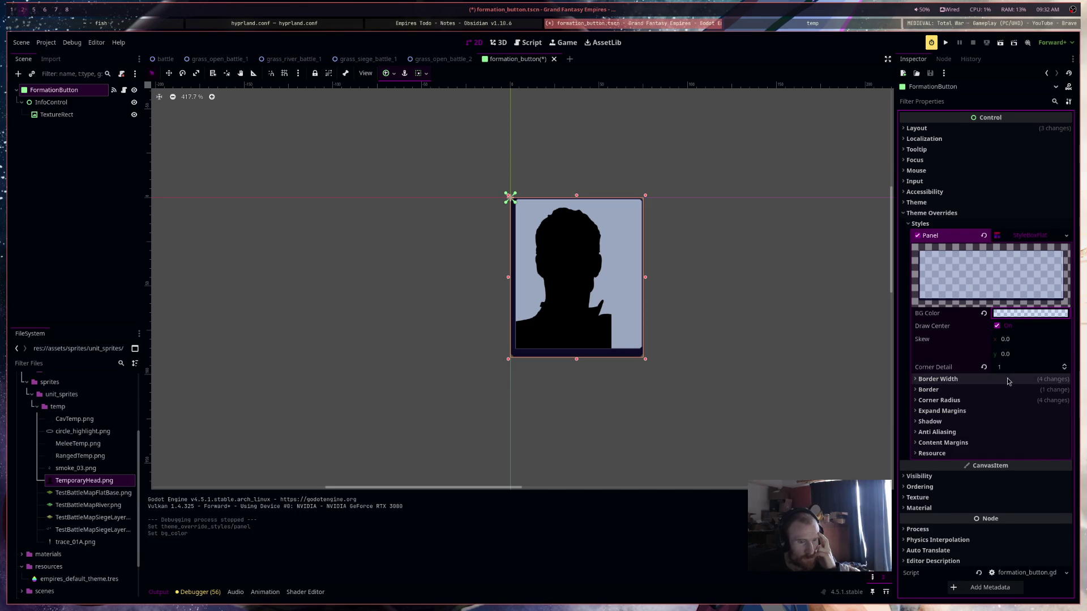
Expand Border Width and try first values: right 3, left 5, bottom 5
{"action": "left_click", "coordinate": [1009, 382]}
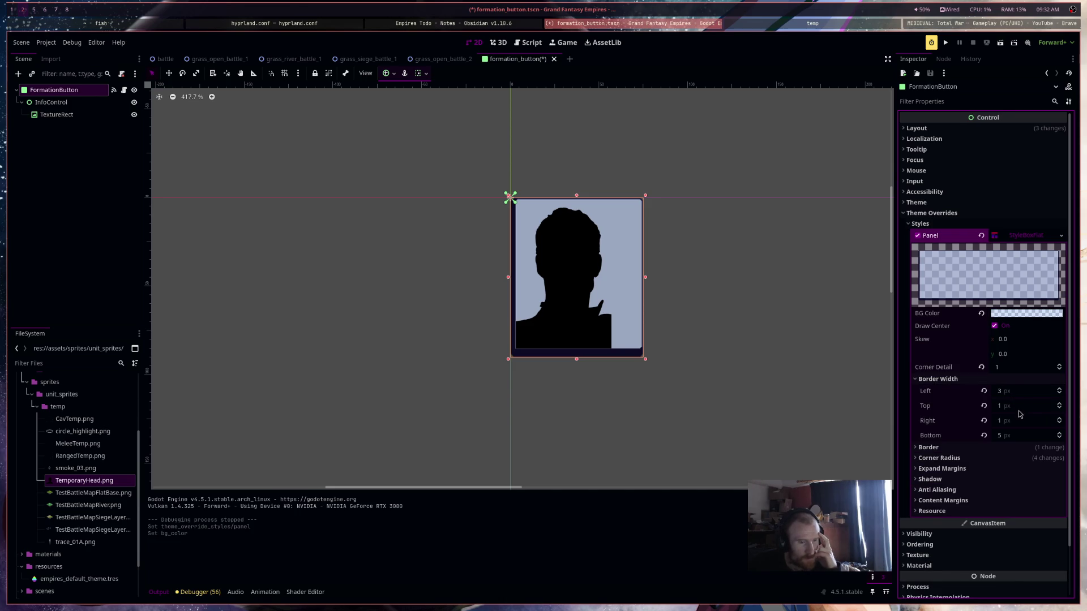
{"action": "left_click", "coordinate": [1021, 406]}
{"action": "left_click", "coordinate": [1021, 419]}
{"action": "type", "text": "3"}
{"action": "left_click", "coordinate": [1019, 391]}
{"action": "type", "text": "5"}
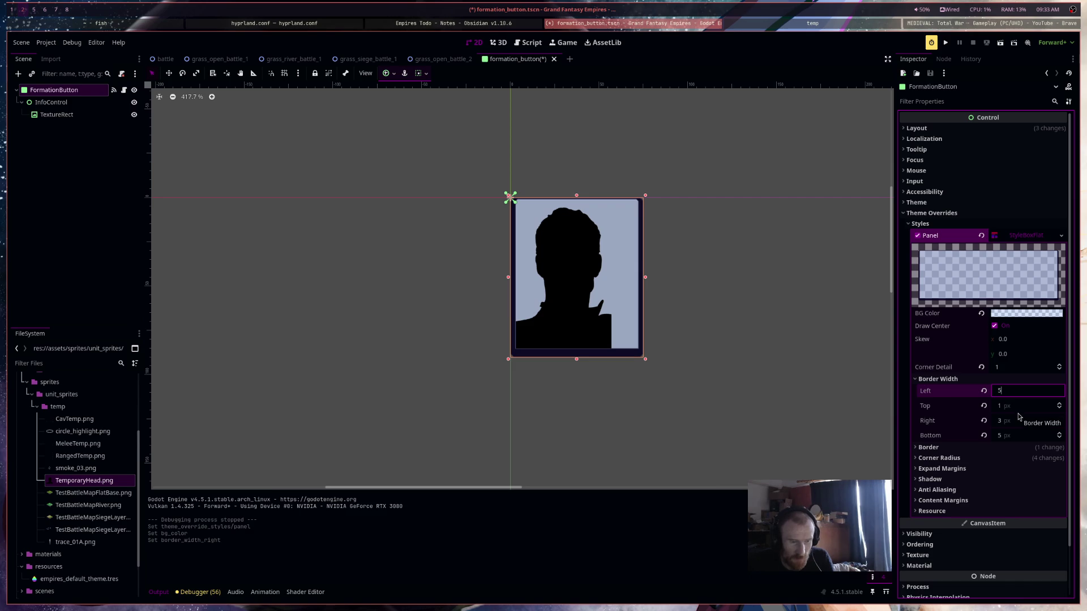
{"action": "left_click", "coordinate": [1015, 435]}
{"action": "type", "text": "1"}
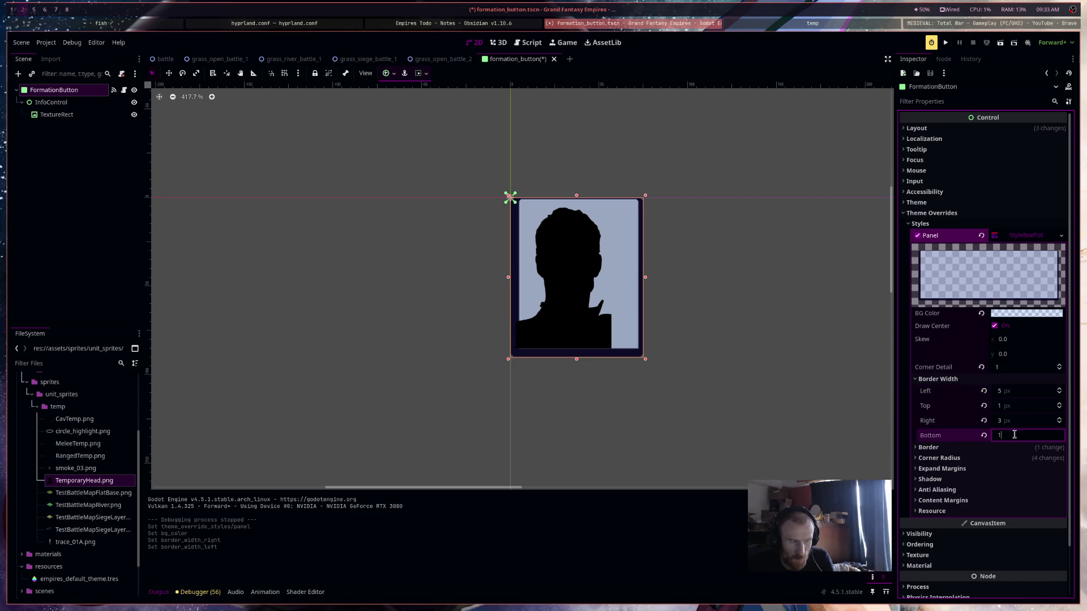
{"action": "key", "text": "Return"}
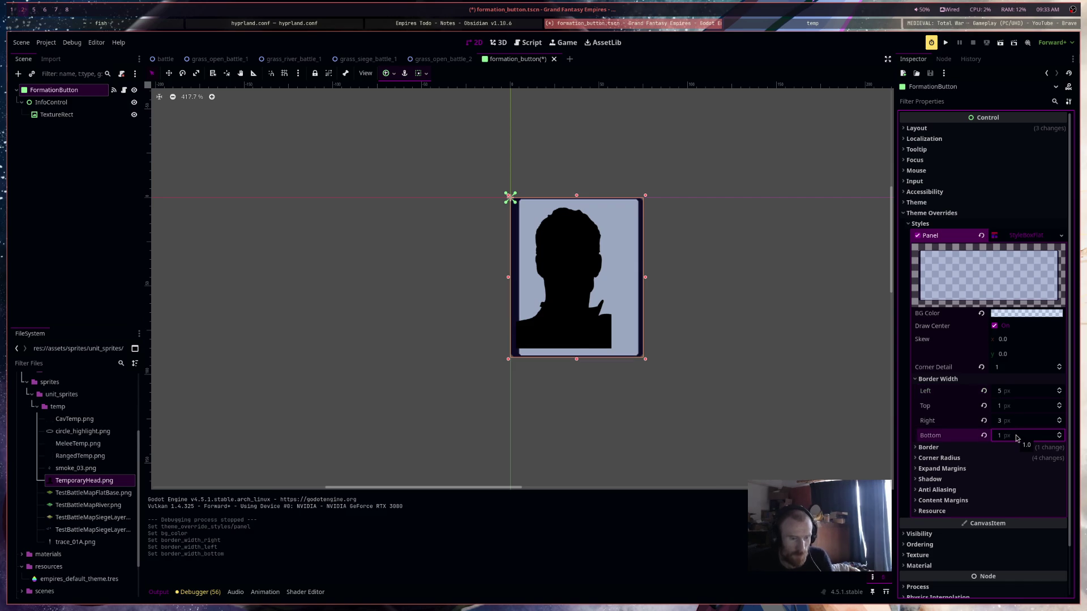
{"action": "left_click", "coordinate": [1019, 391]}
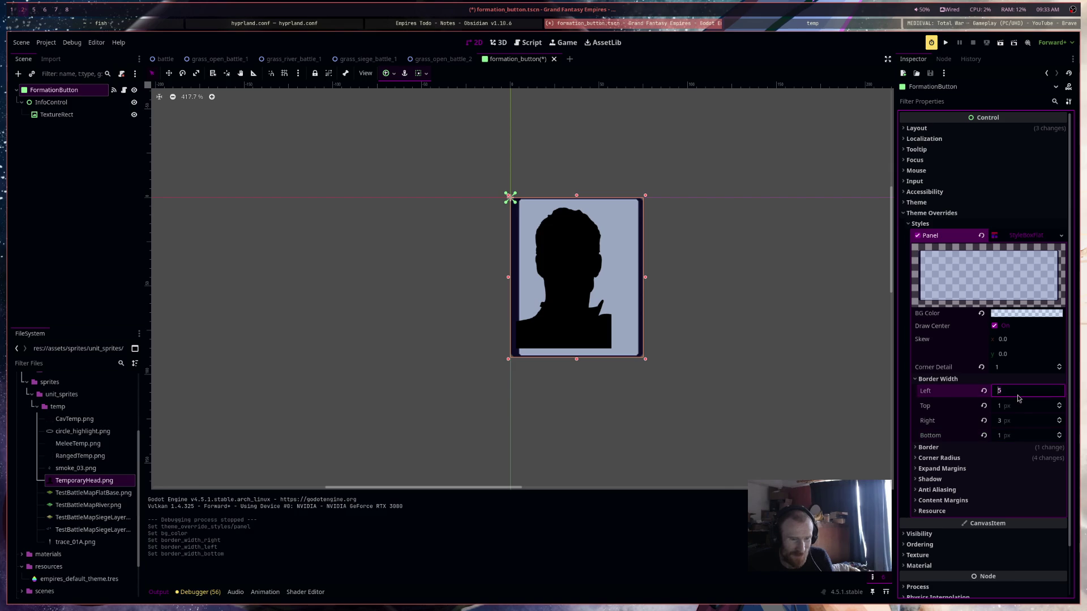
{"action": "left_click", "coordinate": [1016, 435]}
{"action": "type", "text": "5"}
{"action": "key", "text": "Return"}
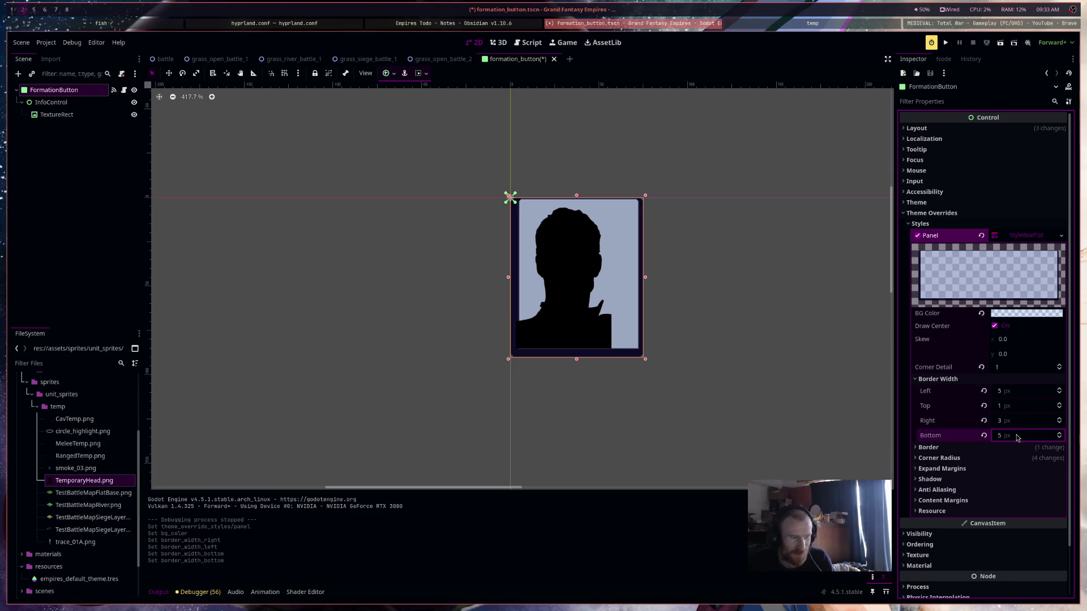
Rework the border widths, entering top 5 and 1 px on the other sides
{"action": "left_click", "coordinate": [1019, 406]}
{"action": "type", "text": "5"}
{"action": "left_click", "coordinate": [1018, 419]}
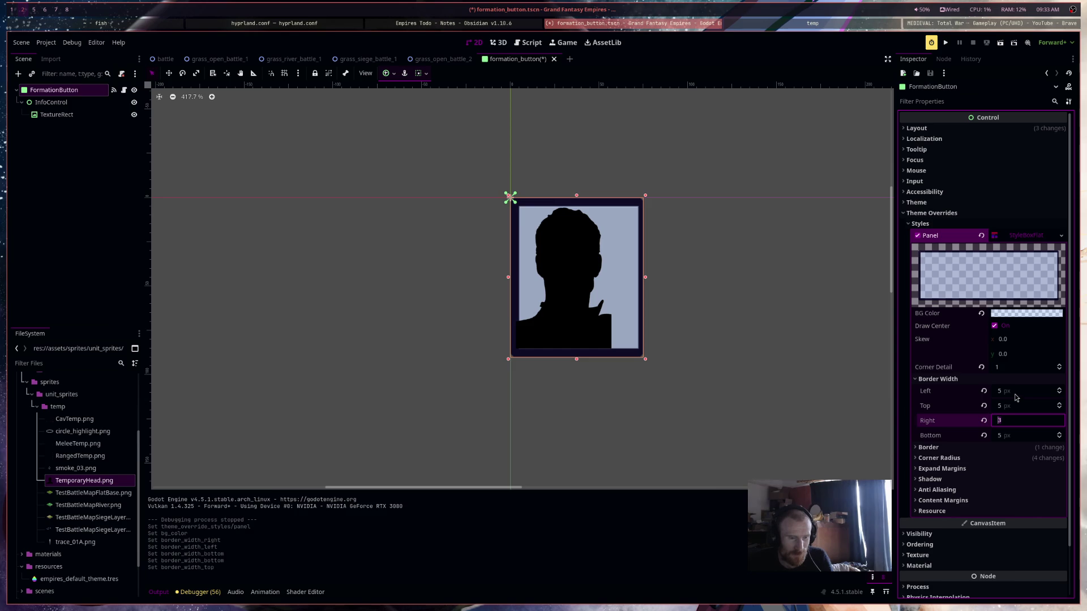
{"action": "key", "text": "BackSpace"}
{"action": "type", "text": "45"}
{"action": "type", "text": "3"}
{"action": "left_click", "coordinate": [1014, 411]}
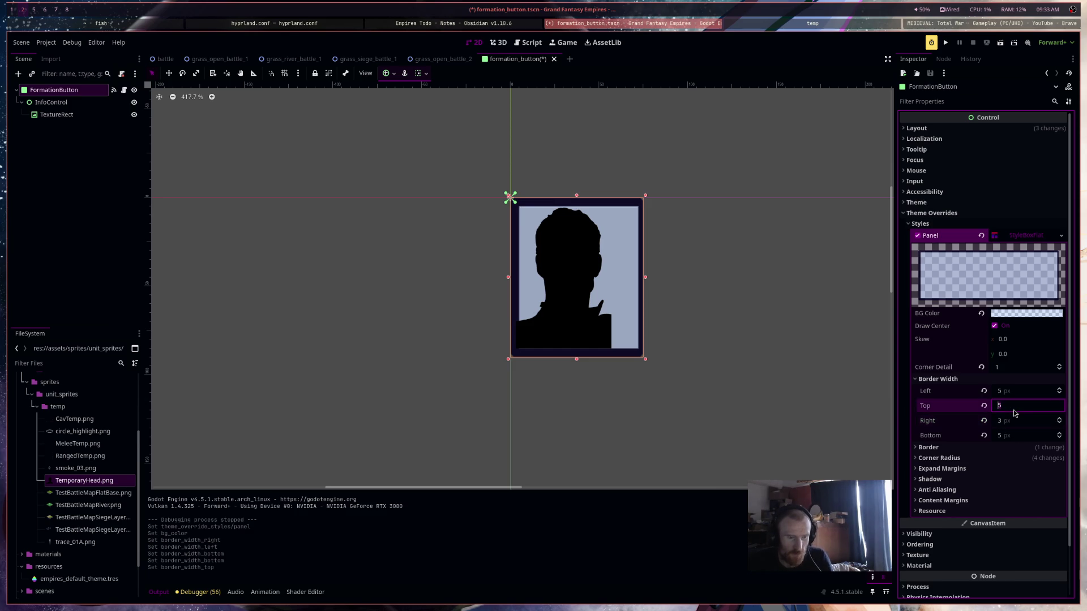
{"action": "type", "text": "3"}
{"action": "key", "text": "Return"}
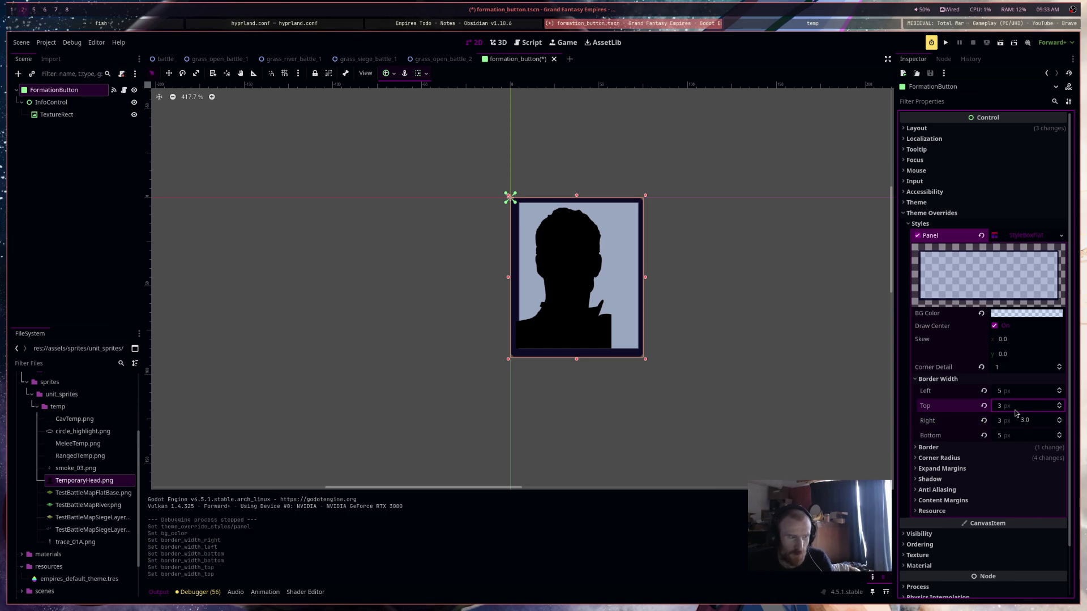
{"action": "left_click", "coordinate": [1014, 396]}
{"action": "type", "text": "1"}
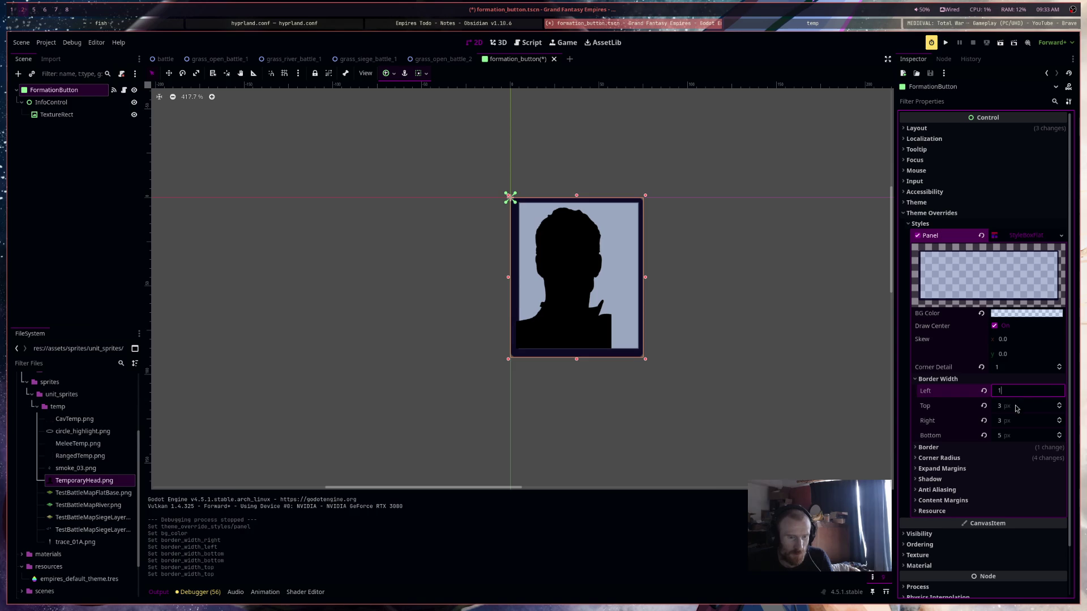
{"action": "key", "text": "Tab"}
{"action": "type", "text": "1"}
{"action": "left_click", "coordinate": [1010, 421]}
{"action": "type", "text": "1"}
{"action": "type", "text": "1"}
{"action": "key", "text": "Return"}
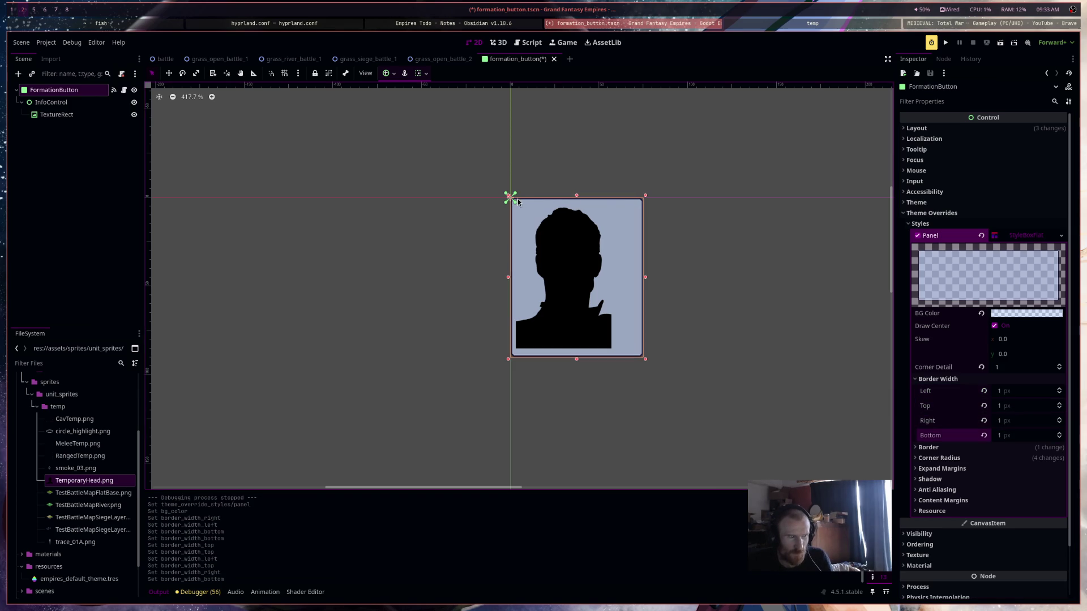
Finalise the borders at left 1, top 5, right 3, bottom 1
{"action": "left_click", "coordinate": [1018, 389]}
{"action": "type", "text": "5"}
{"action": "left_click", "coordinate": [1023, 420]}
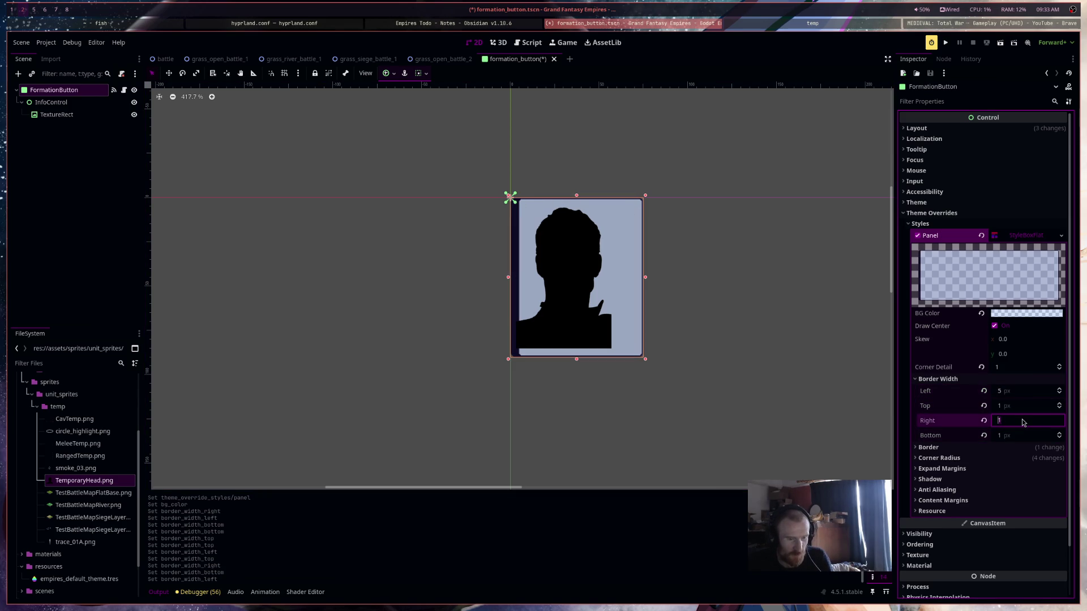
{"action": "left_click", "coordinate": [1013, 396]}
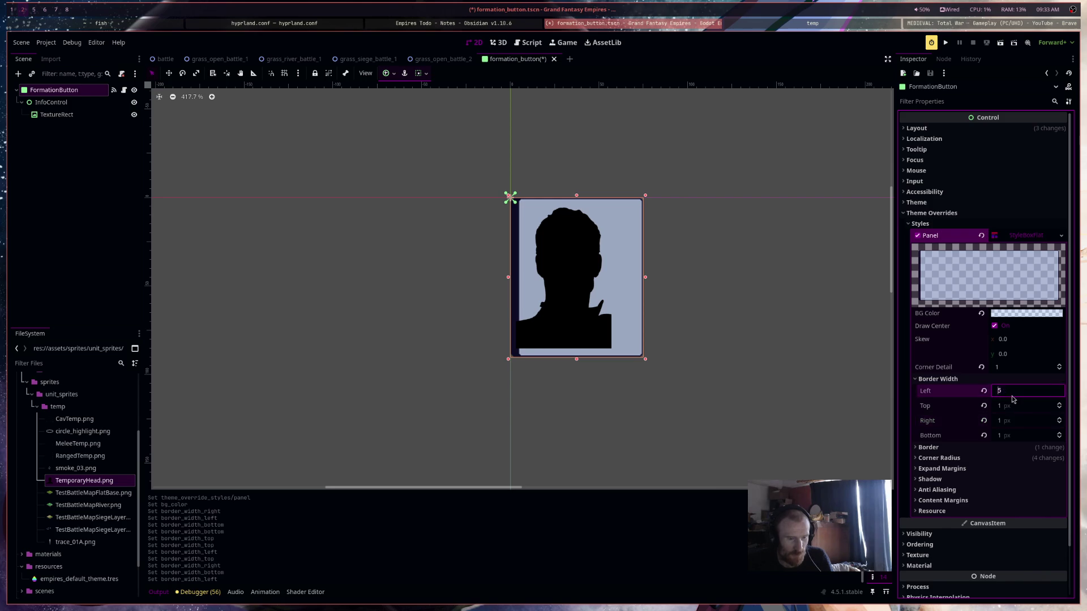
{"action": "type", "text": "1"}
{"action": "left_click", "coordinate": [1010, 406]}
{"action": "type", "text": "5"}
{"action": "left_click", "coordinate": [1015, 422]}
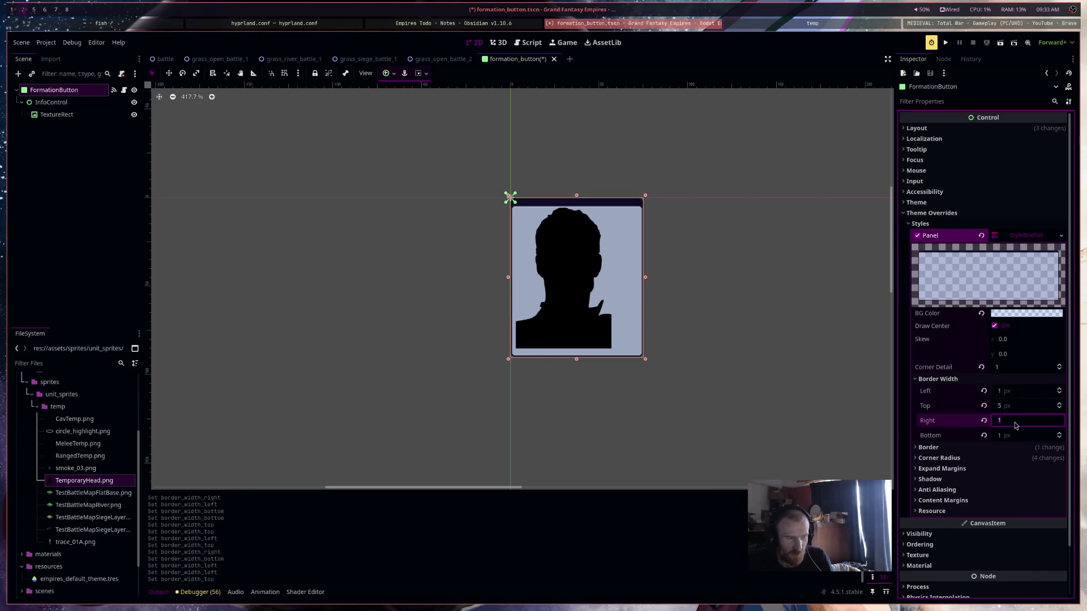
{"action": "type", "text": "5"}
{"action": "key", "text": "Return"}
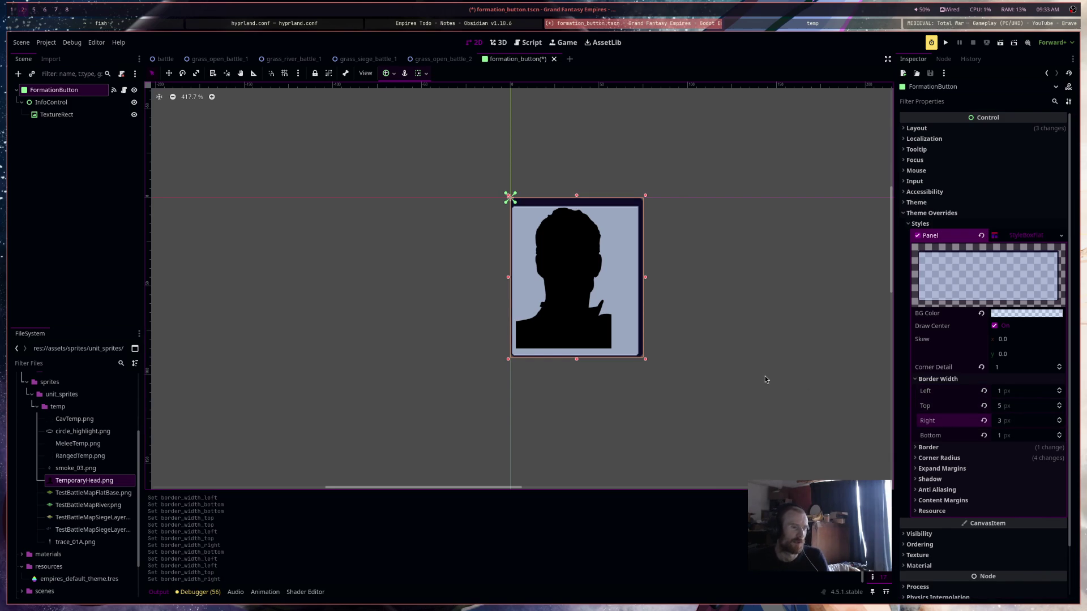
{"action": "left_click", "coordinate": [1043, 237]}
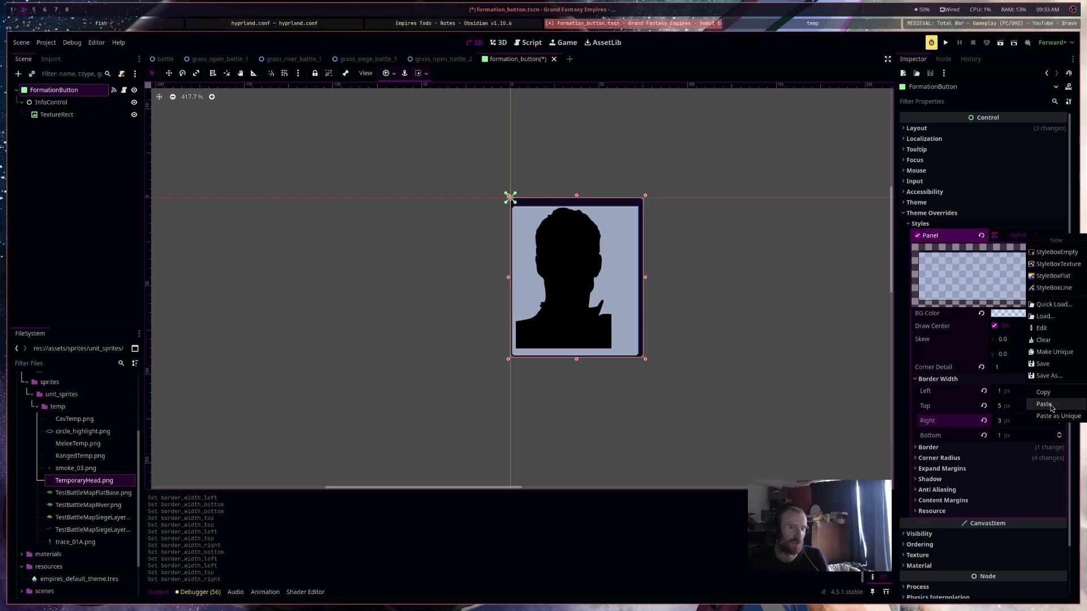
Save the panel style as formation_button_toggle in res://resources and save the scene
{"action": "left_click", "coordinate": [1054, 382]}
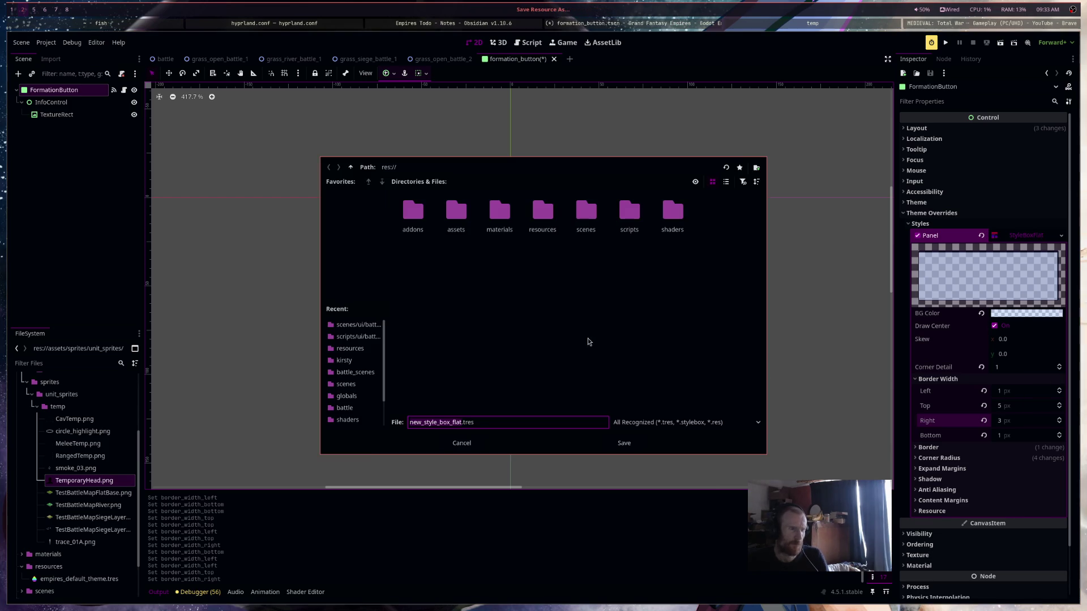
{"action": "double_click", "coordinate": [548, 218]}
{"action": "left_click", "coordinate": [425, 422]}
{"action": "double_click", "coordinate": [425, 422]}
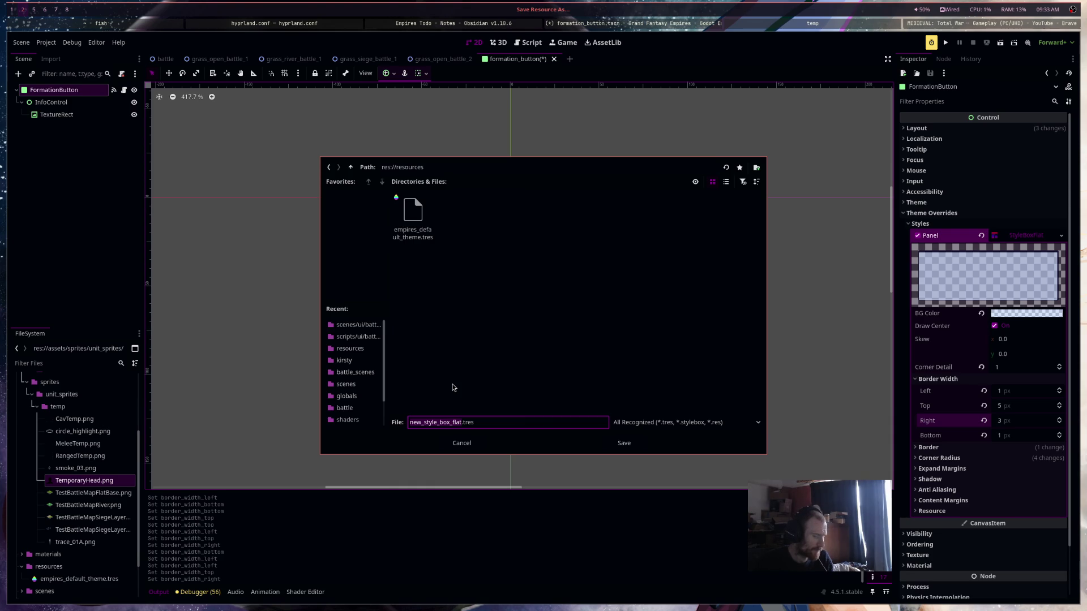
{"action": "type", "text": "formation_"}
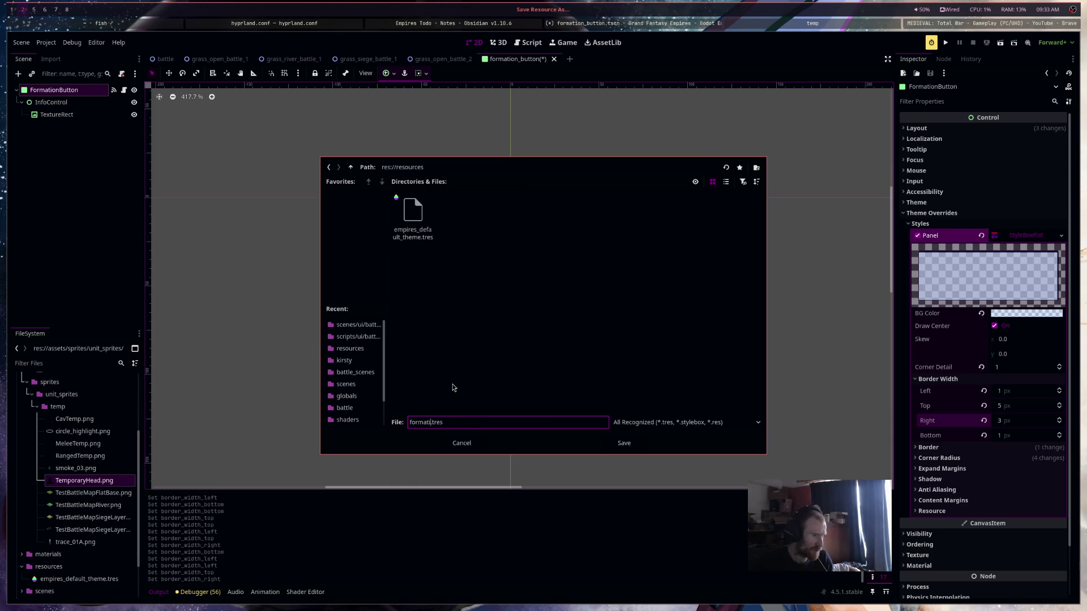
{"action": "type", "text": "button_to"}
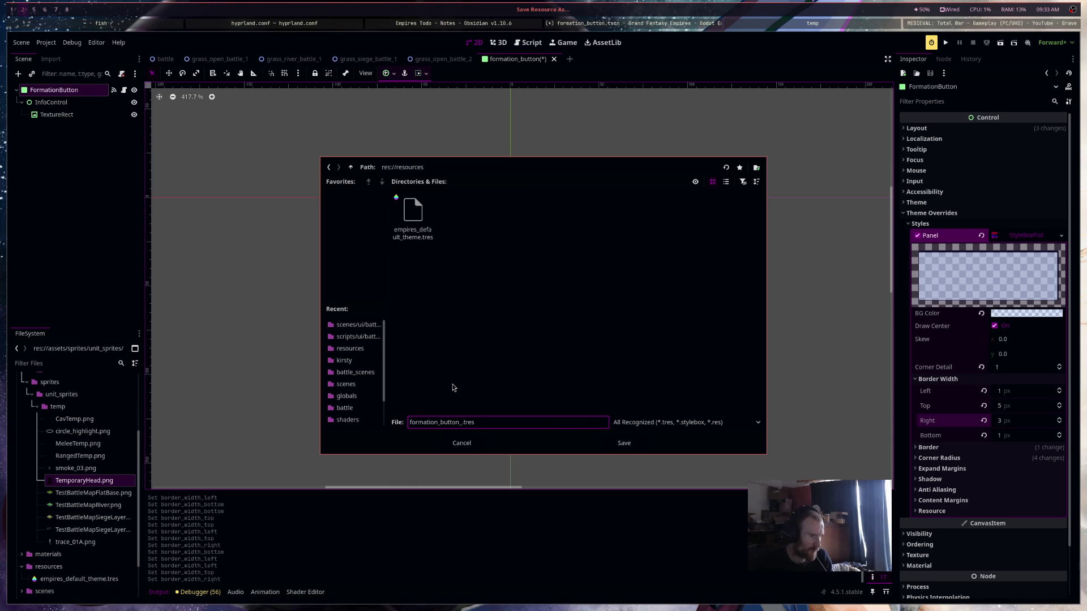
{"action": "type", "text": "ggle_on_sty"}
{"action": "key", "text": "Return"}
{"action": "key", "text": "ctrl+s"}
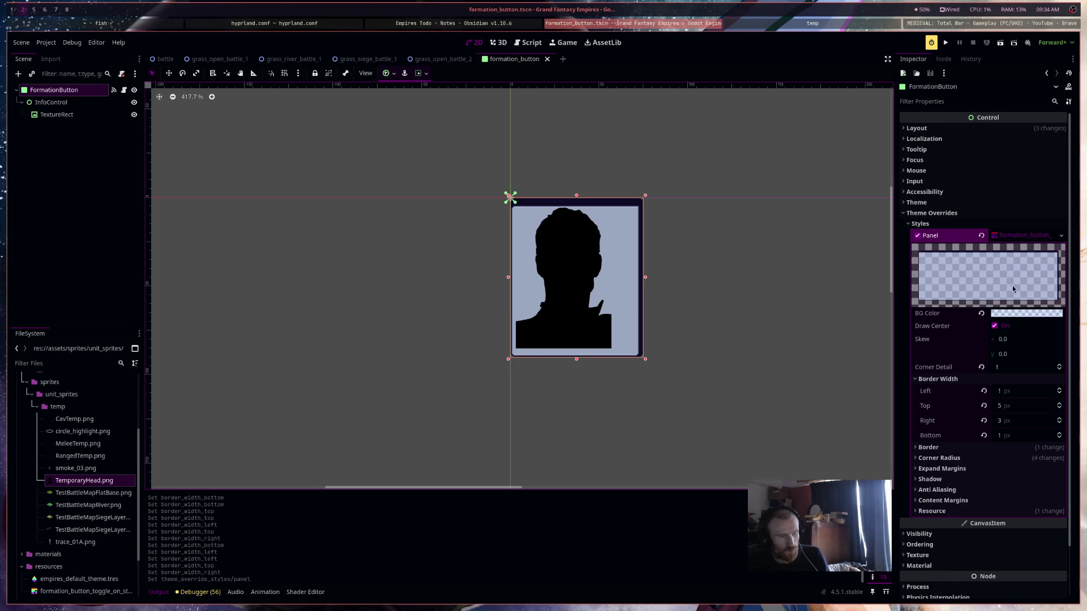
Revert the Panel style override and give the panel a fresh style override
{"action": "left_click", "coordinate": [981, 235]}
{"action": "left_click", "coordinate": [1019, 237]}
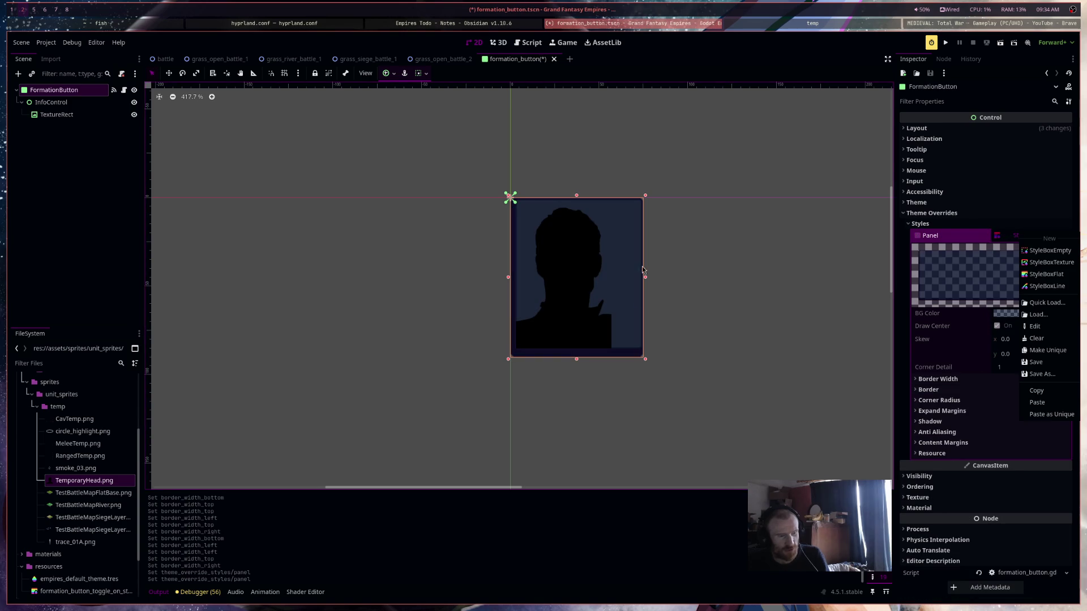
{"action": "left_click", "coordinate": [636, 296]}
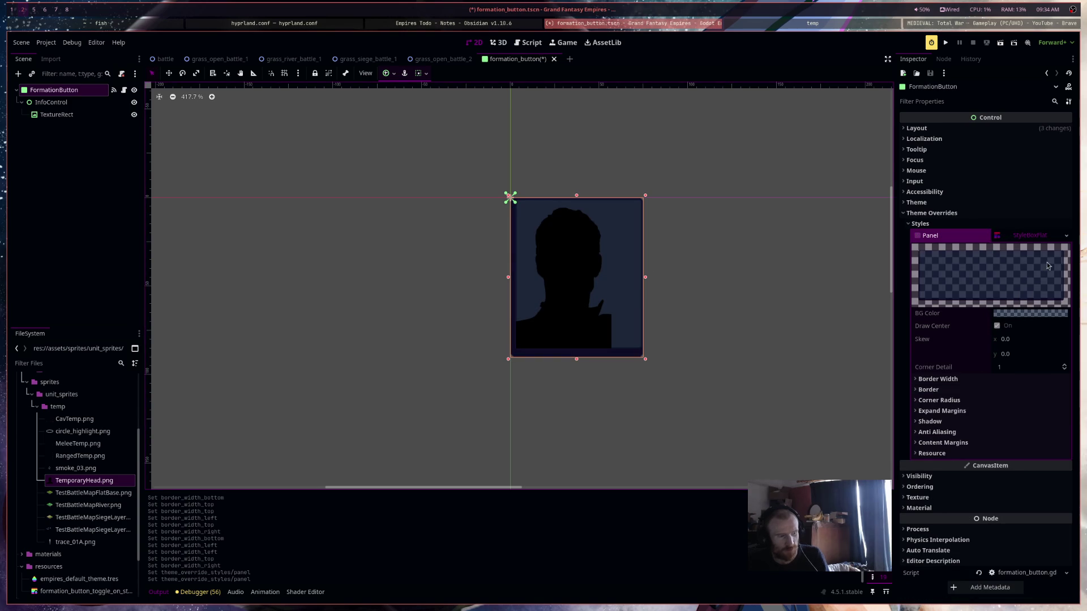
{"action": "left_click", "coordinate": [1067, 236]}
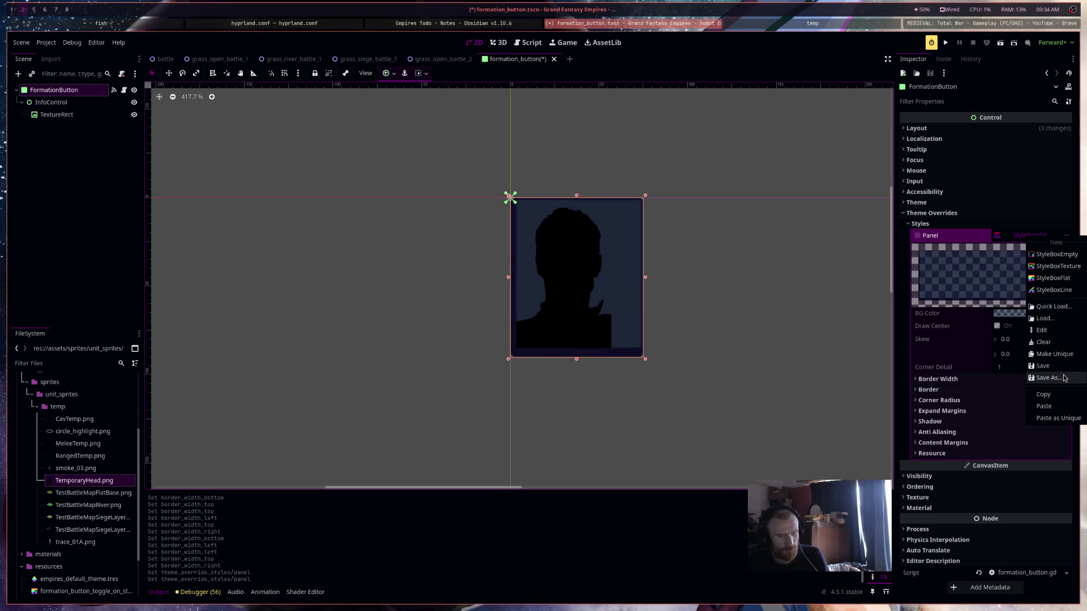
{"action": "left_click", "coordinate": [1054, 354]}
Save the new panel style as the toggle 'off' resource, then save the scene and open its script
{"action": "left_click", "coordinate": [1066, 235]}
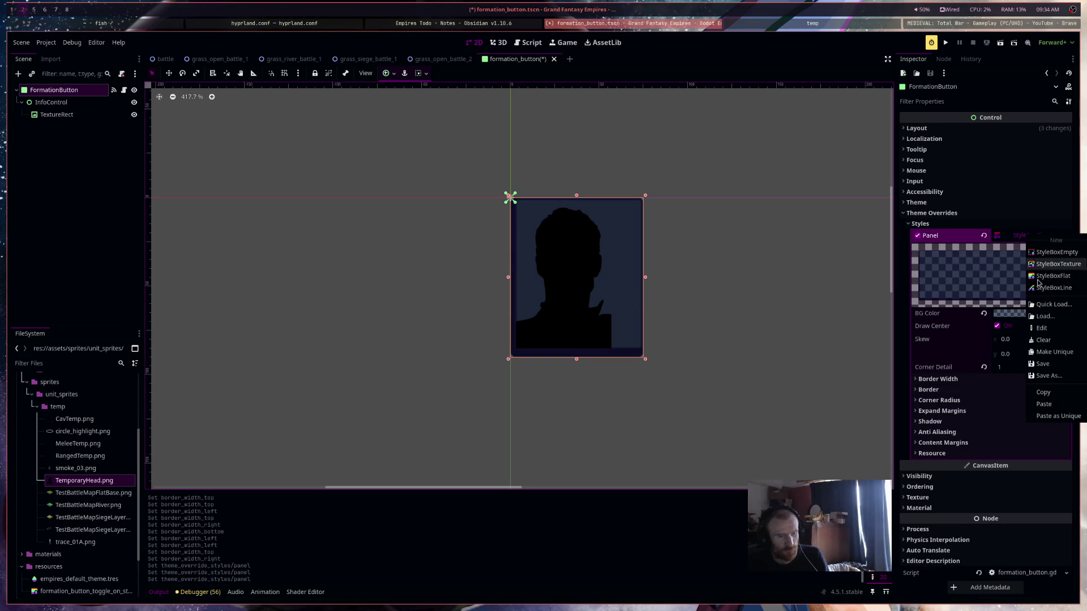
{"action": "left_click", "coordinate": [1063, 375]}
{"action": "left_click", "coordinate": [456, 218]}
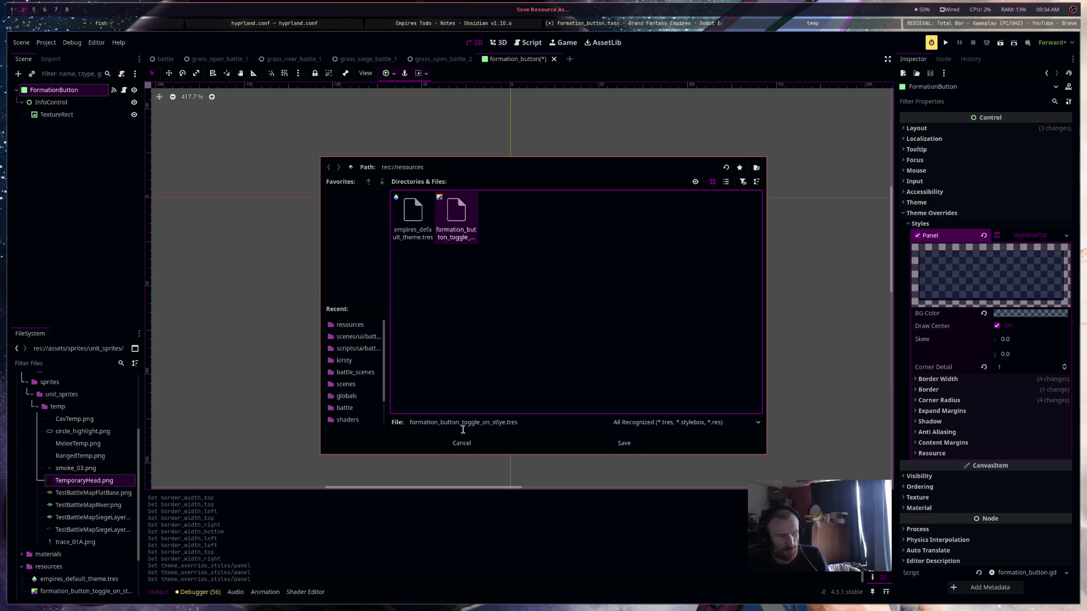
{"action": "left_click", "coordinate": [486, 422]}
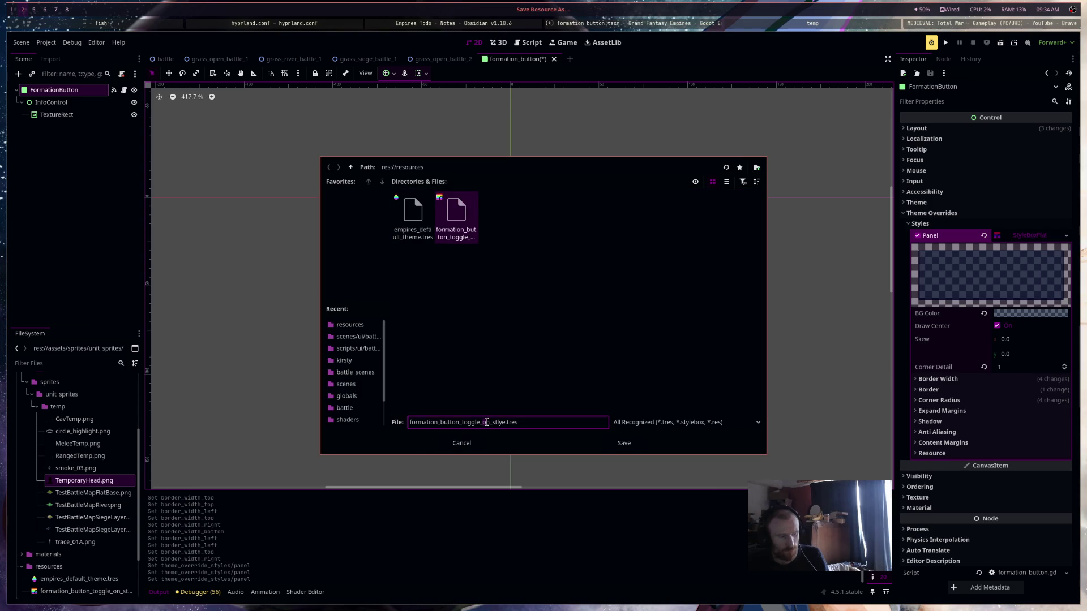
{"action": "double_click", "coordinate": [487, 422]}
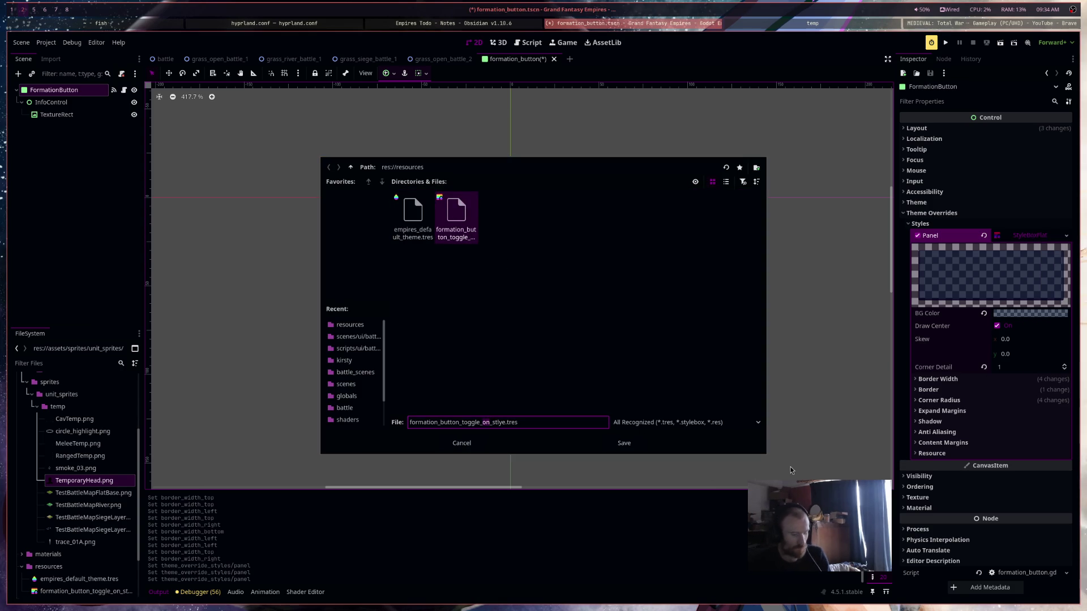
{"action": "type", "text": "of"}
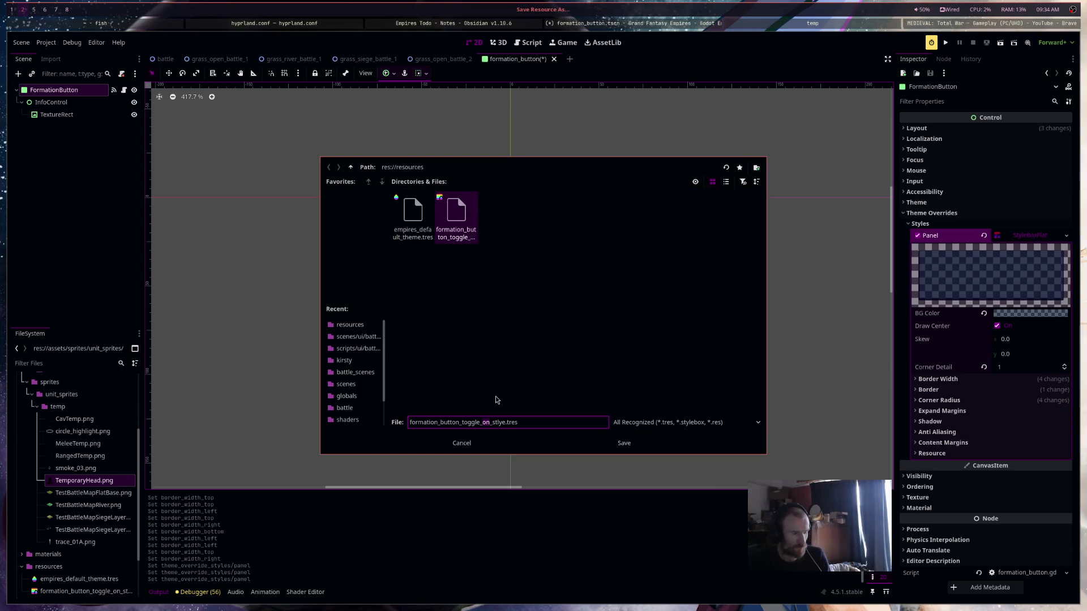
{"action": "key", "text": "Return"}
{"action": "key", "text": "ctrl+s"}
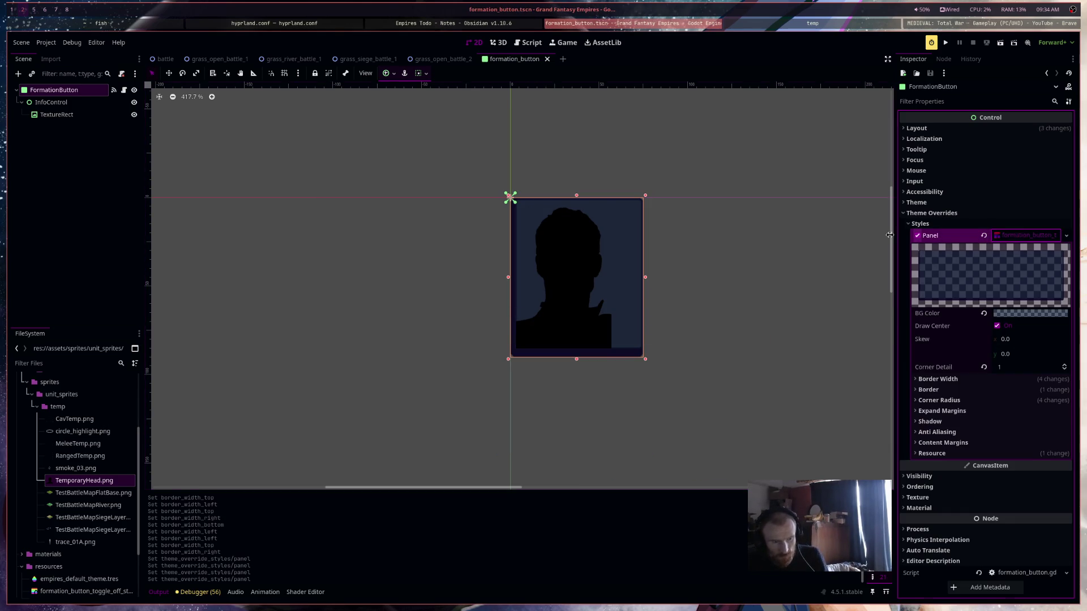
{"action": "left_click", "coordinate": [123, 91]}
Drag both formation_button_toggle .tres files into formation_button.gd as preload constants, and prepare line 16 in _ready
{"action": "scroll", "coordinate": [102, 543], "scroll_direction": "down", "scroll_amount": 3}
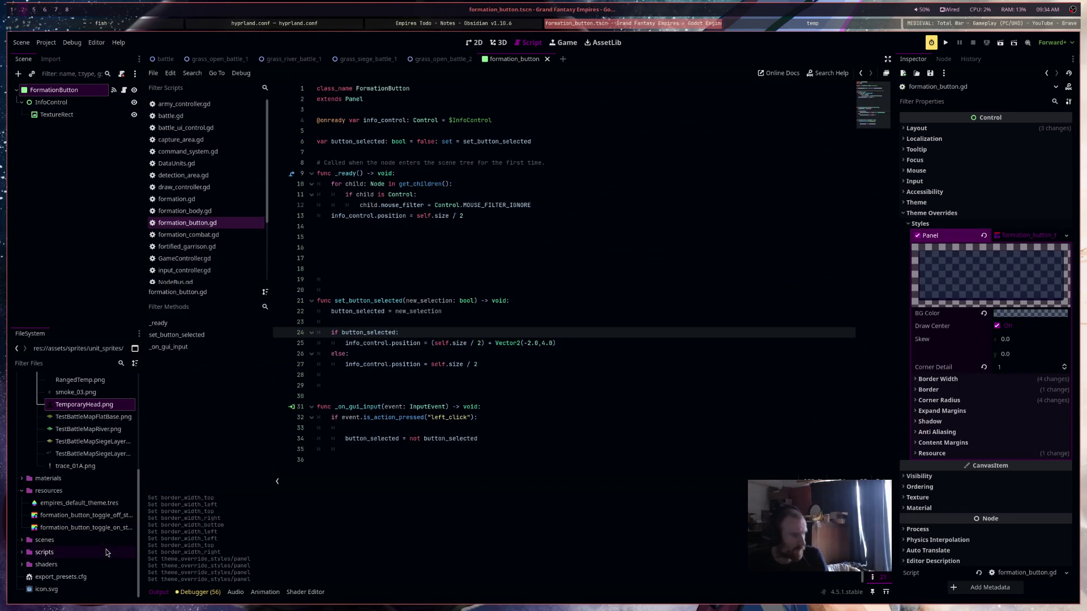
{"action": "left_click", "coordinate": [85, 516]}
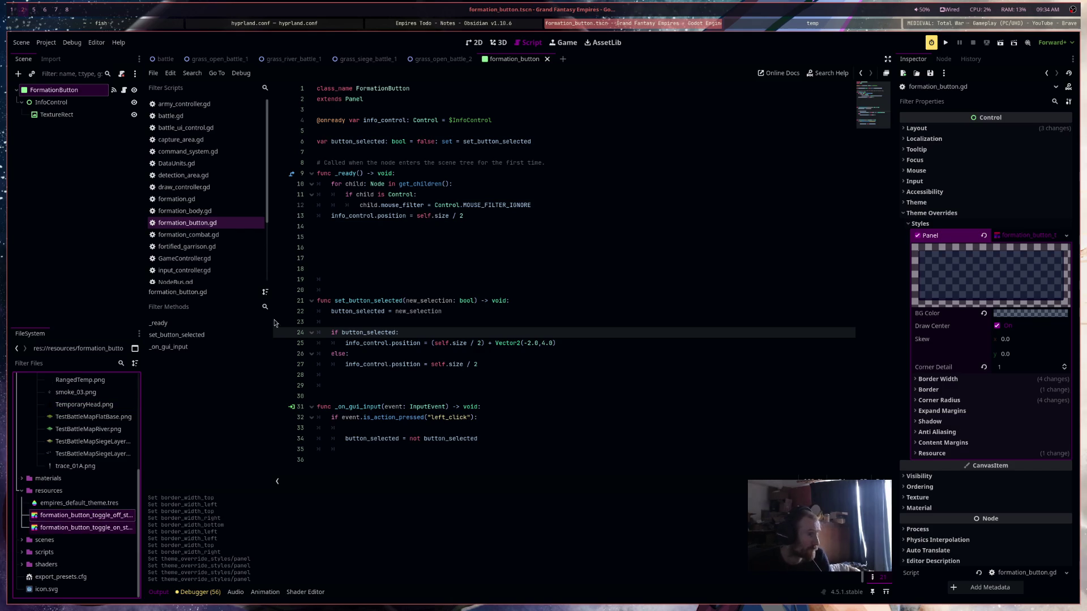
{"action": "mouse_move", "coordinate": [99, 530]}
{"action": "left_mouse_down"}
{"action": "mouse_move", "coordinate": [185, 481]}
{"action": "mouse_move", "coordinate": [397, 132]}
{"action": "left_mouse_up"}
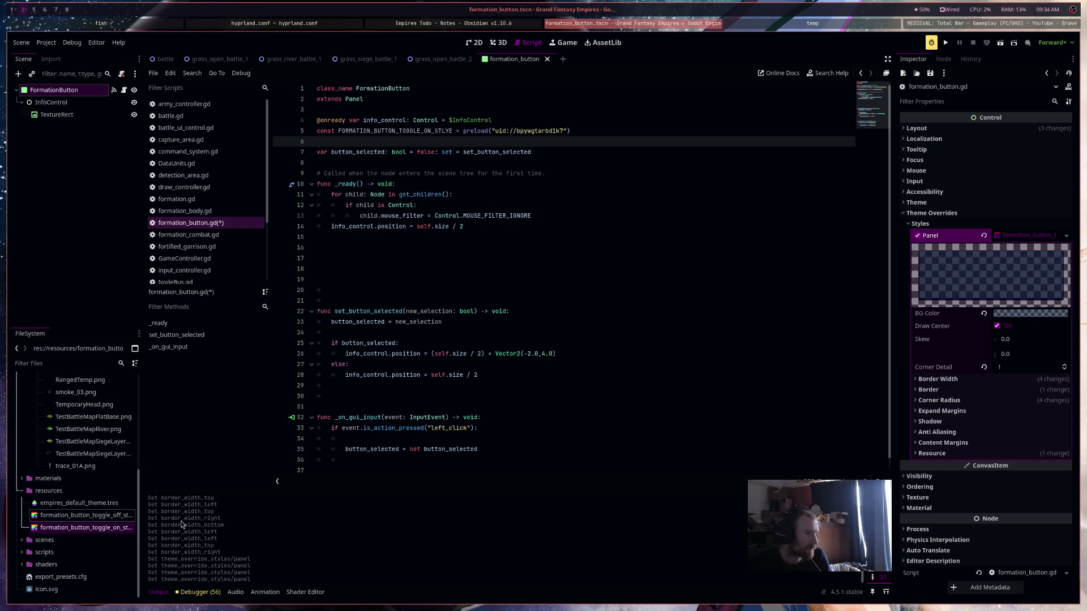
{"action": "mouse_move", "coordinate": [114, 518]}
{"action": "left_mouse_down"}
{"action": "mouse_move", "coordinate": [238, 407]}
{"action": "mouse_move", "coordinate": [442, 141]}
{"action": "left_mouse_up"}
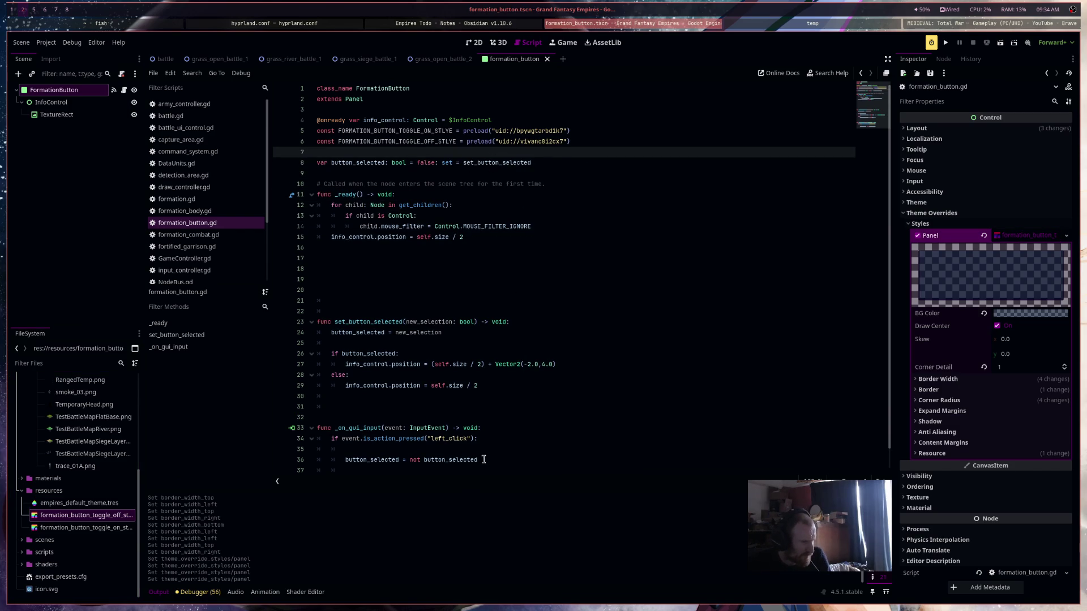
{"action": "left_click", "coordinate": [565, 362]}
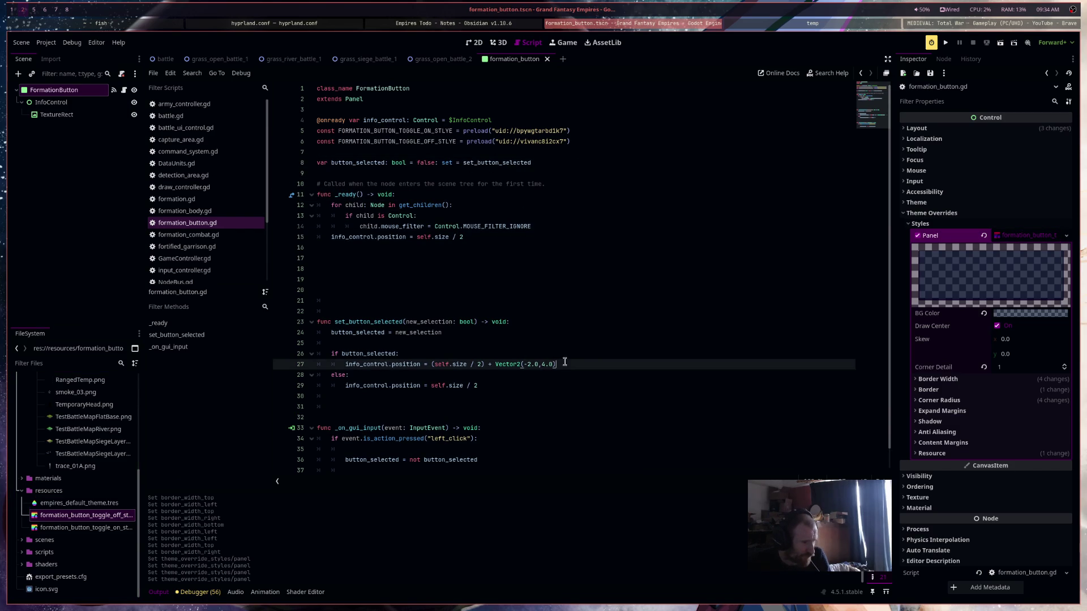
{"action": "key", "text": "Return"}
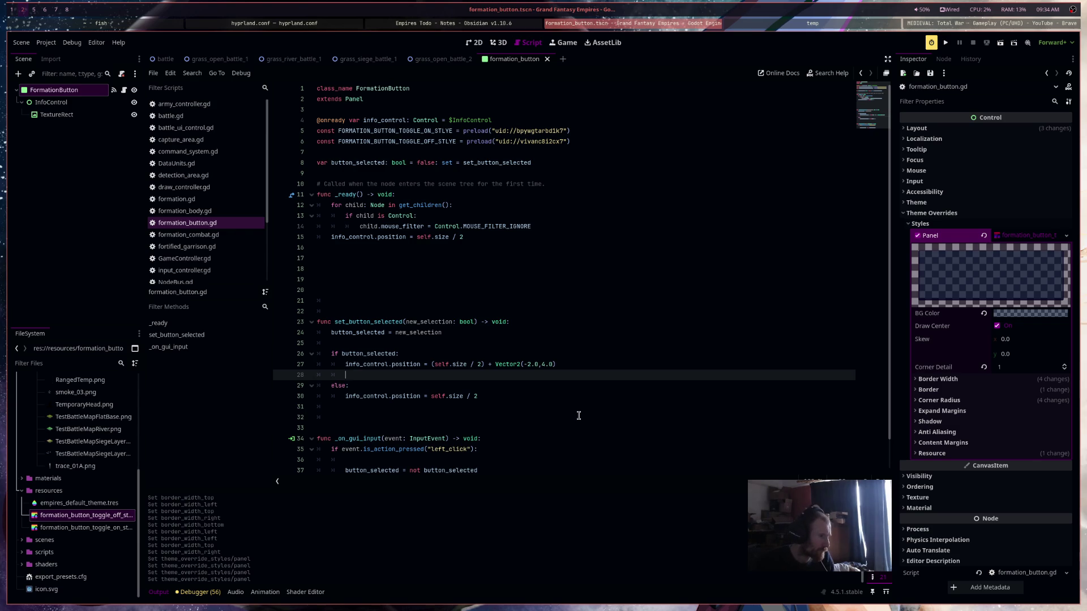
{"action": "key", "text": "Up"}
{"action": "key", "text": "Up"}
{"action": "key", "text": "Up"}
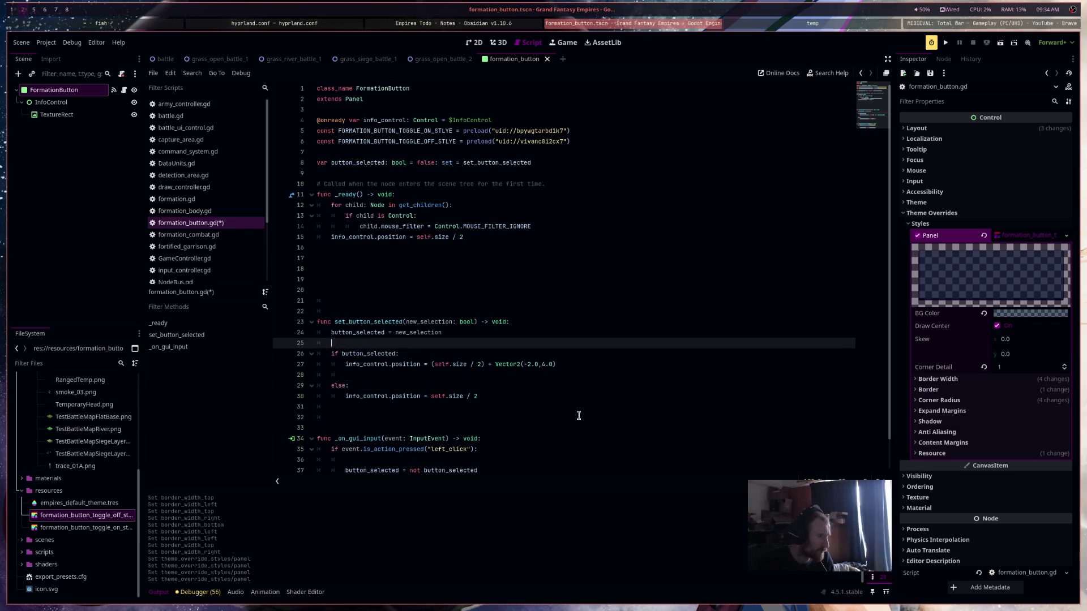
{"action": "key", "text": "Up"}
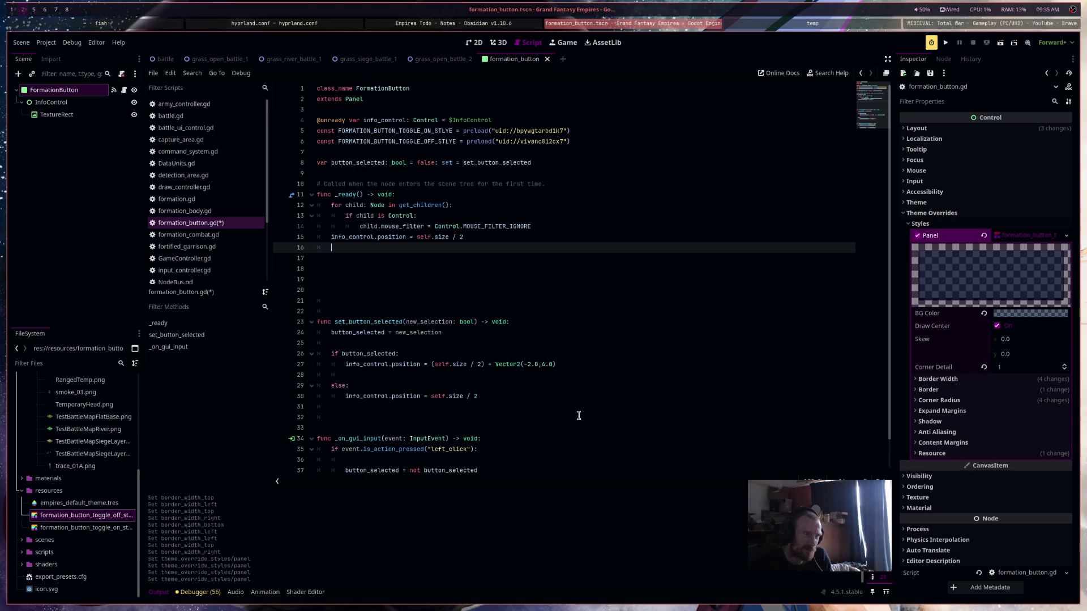
In _ready, add add_theme_stylebox_override("panel", FORMATION_BUTTON_TOGGLE_OFF_STLYE)
{"action": "type", "text": "set_theme"}
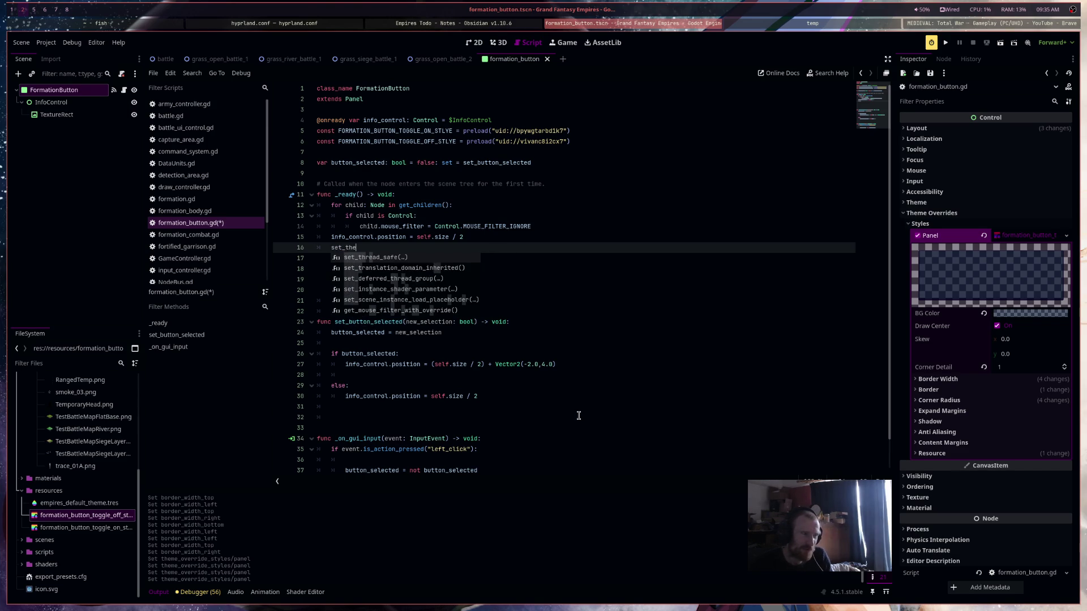
{"action": "key", "text": "BackSpace"}
{"action": "key", "text": "BackSpace"}
{"action": "key", "text": "BackSpace"}
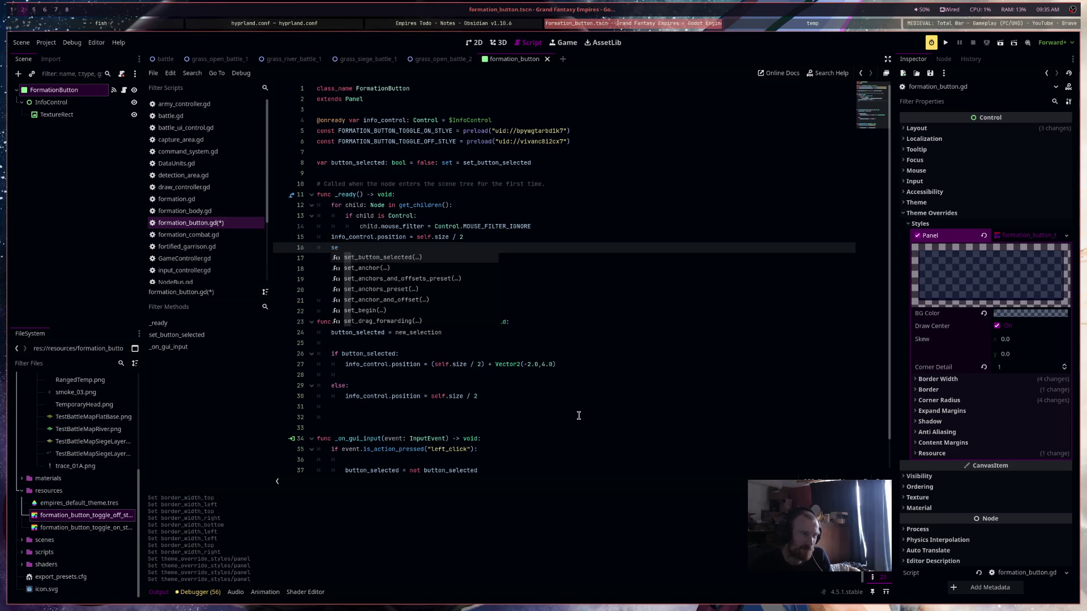
{"action": "type", "text": "theme"}
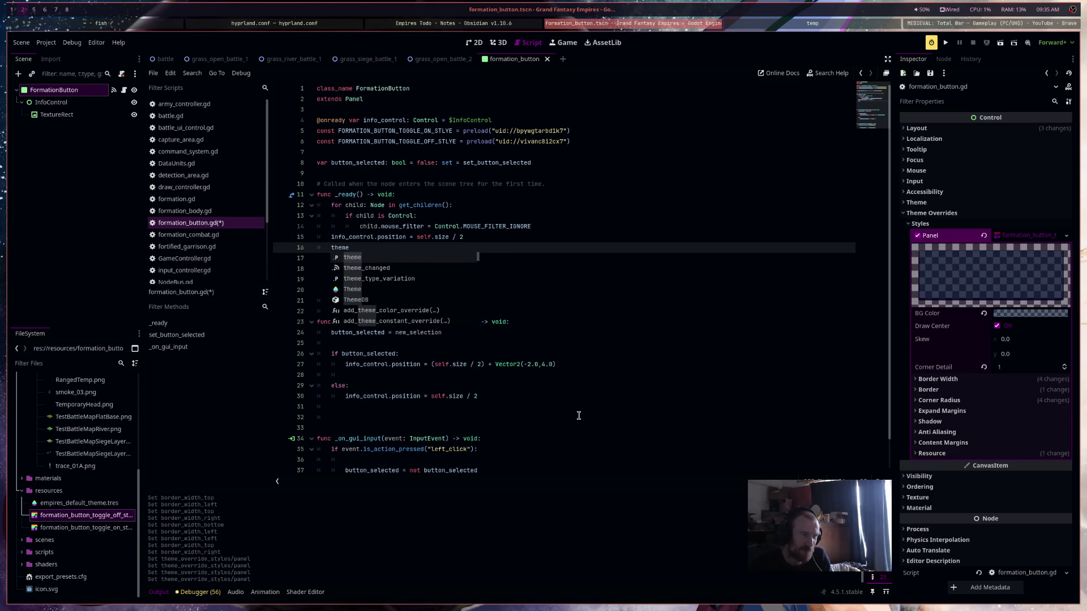
{"action": "key", "text": "Down"}
{"action": "key", "text": "Down"}
{"action": "key", "text": "Down"}
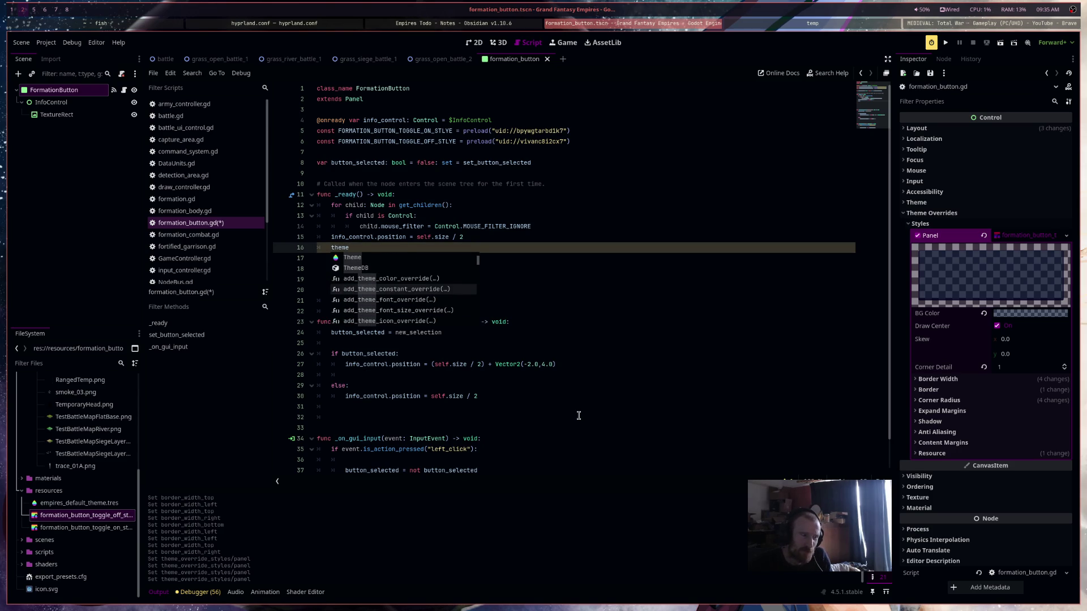
{"action": "key", "text": "Down"}
{"action": "key", "text": "Down"}
{"action": "key", "text": "Down"}
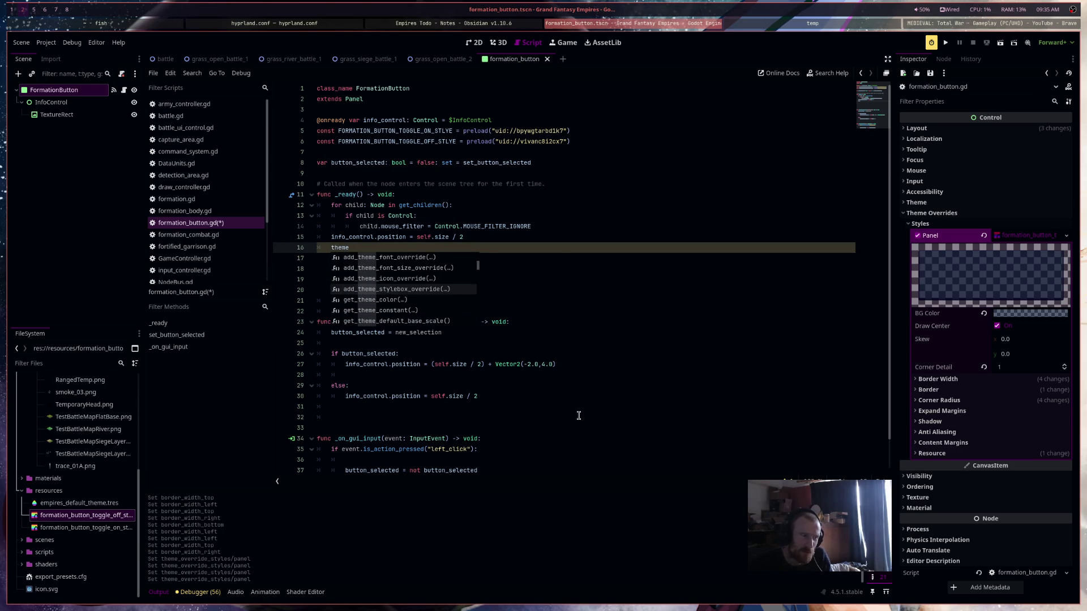
{"action": "key", "text": "Return"}
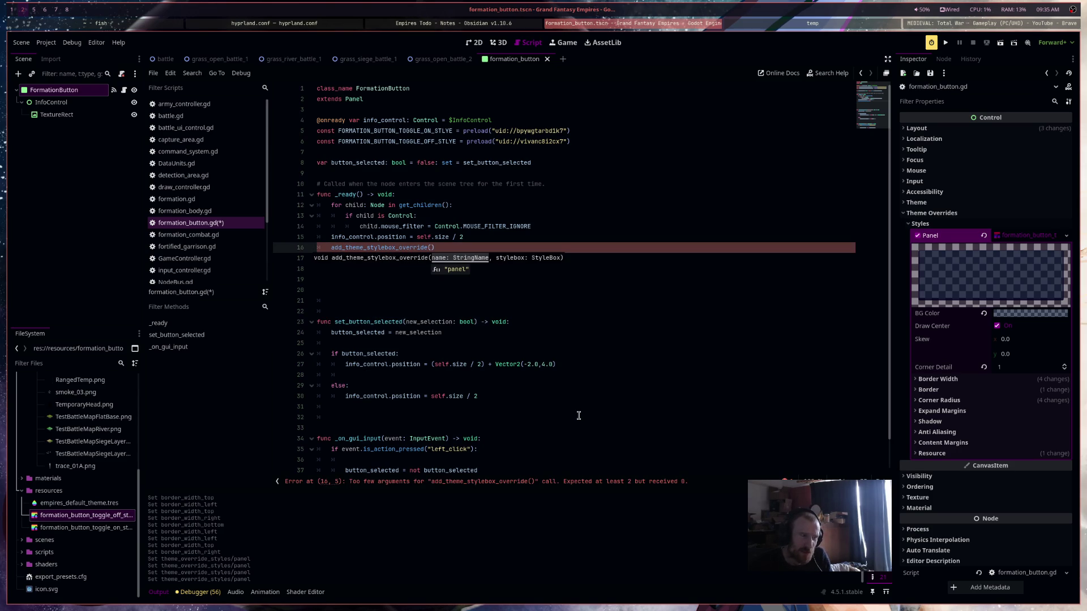
{"action": "key", "text": "Return"}
{"action": "type", "text": ","}
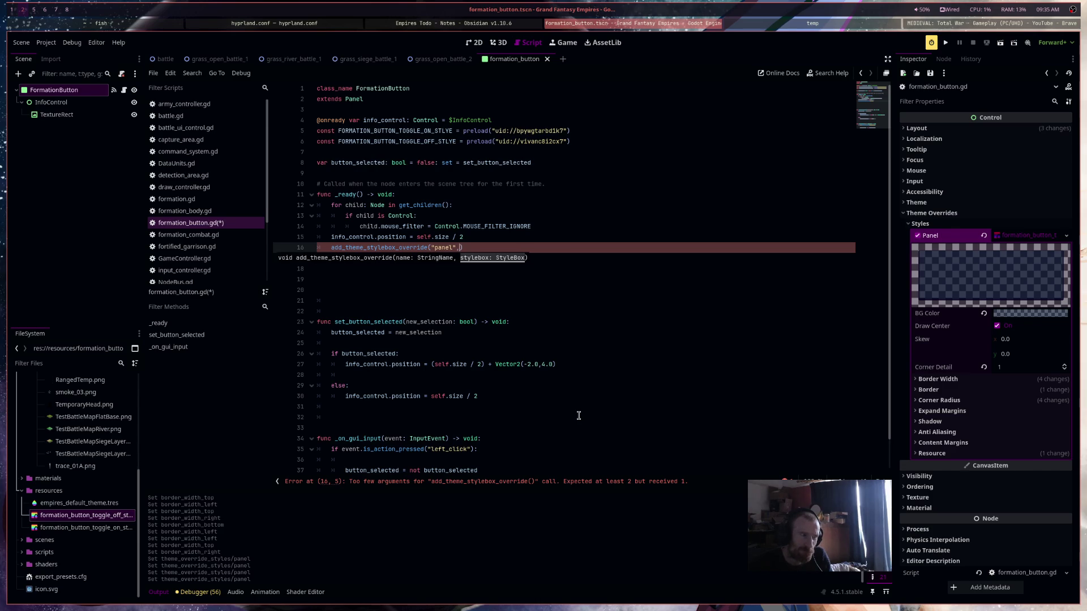
{"action": "type", "text": "FOR"}
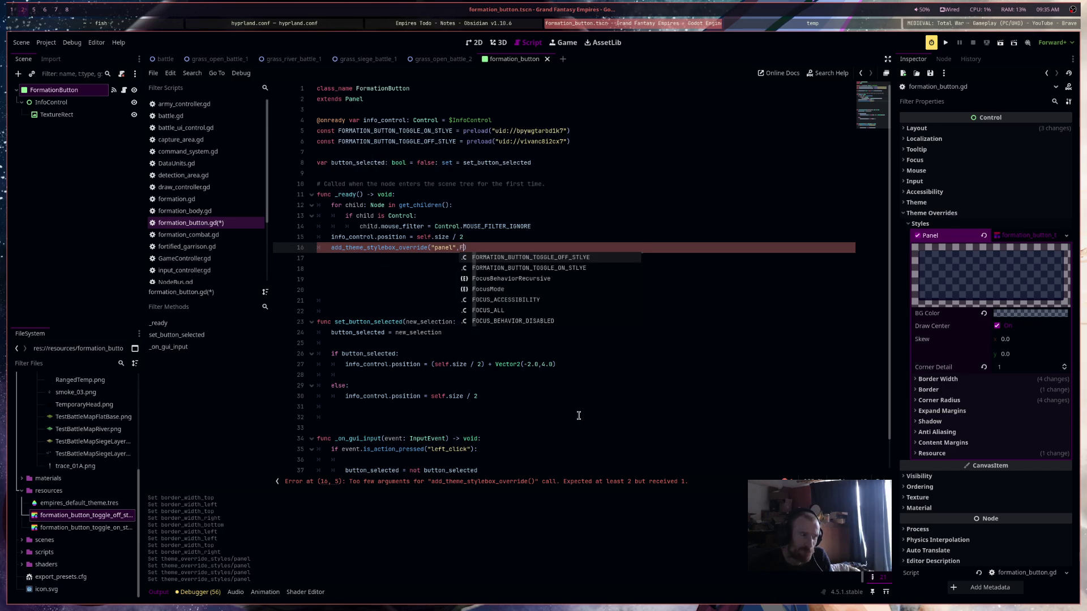
{"action": "key", "text": "Down"}
{"action": "key", "text": "Return"}
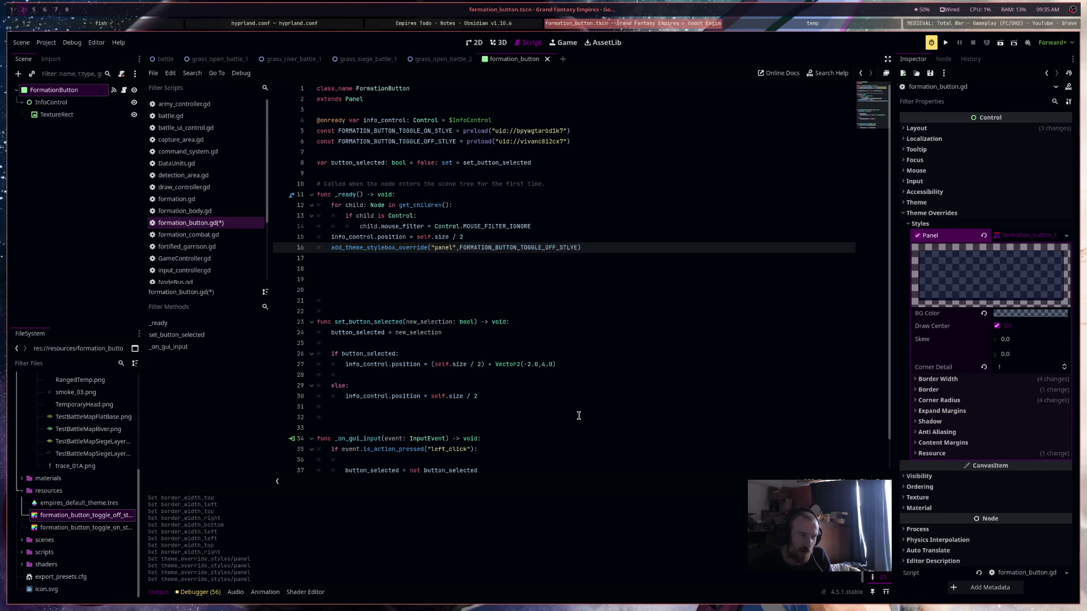
Copy the override into both selection branches, using the ON style for selected, then save and run the scene
{"action": "left_click", "coordinate": [332, 248], "text": "shift"}
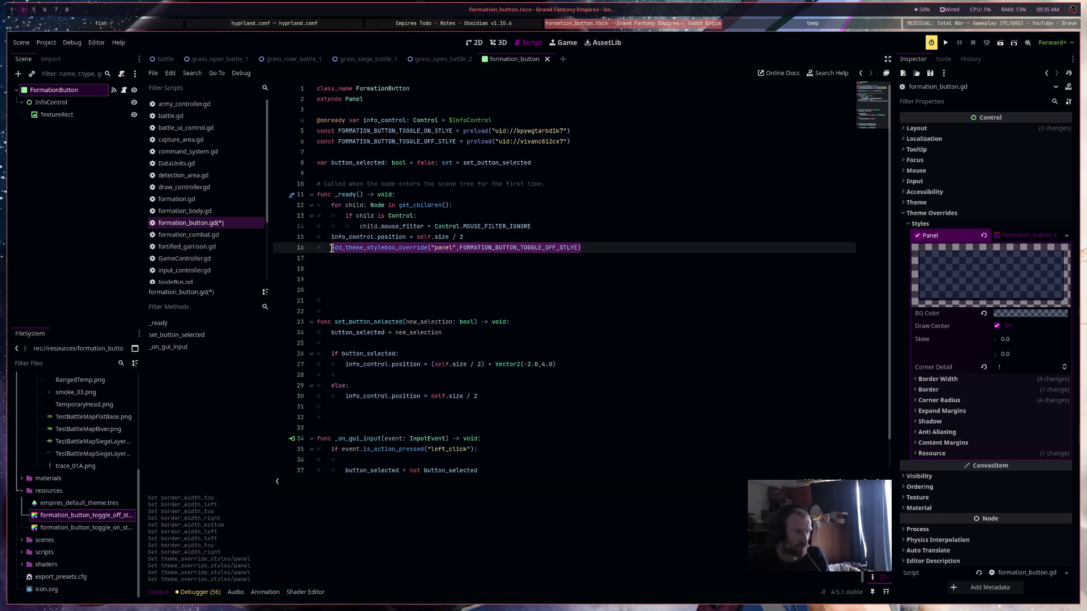
{"action": "left_click", "coordinate": [600, 372]}
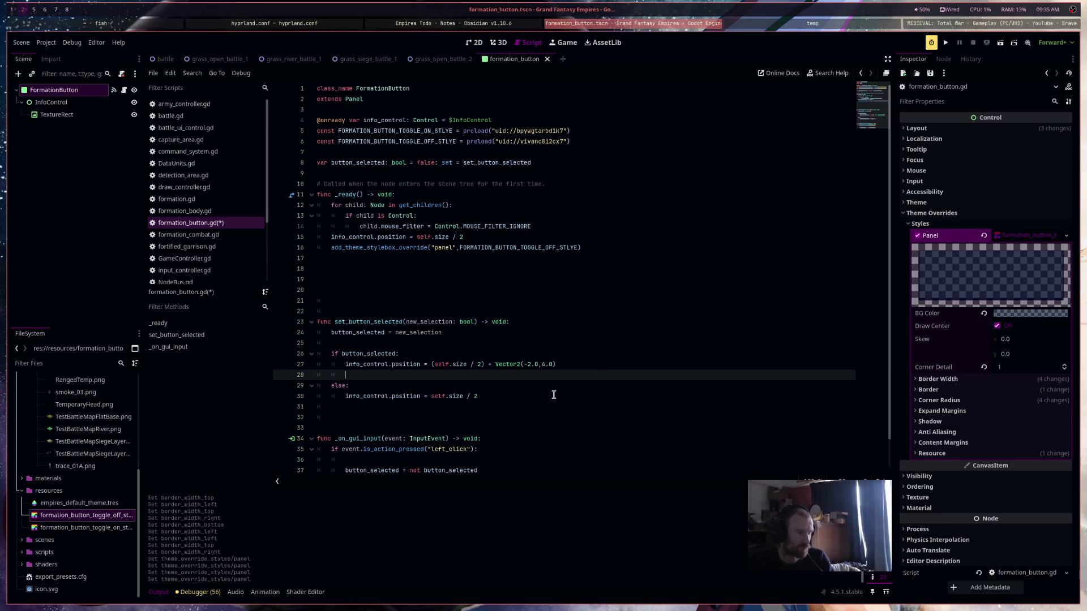
{"action": "left_click", "coordinate": [510, 396]}
{"action": "key", "text": "Return"}
{"action": "type", "text": "add_theme_stylebox_override(\"panel\",FORMATION_BUTTON_TOGGLE_OFF_STLYE)"}
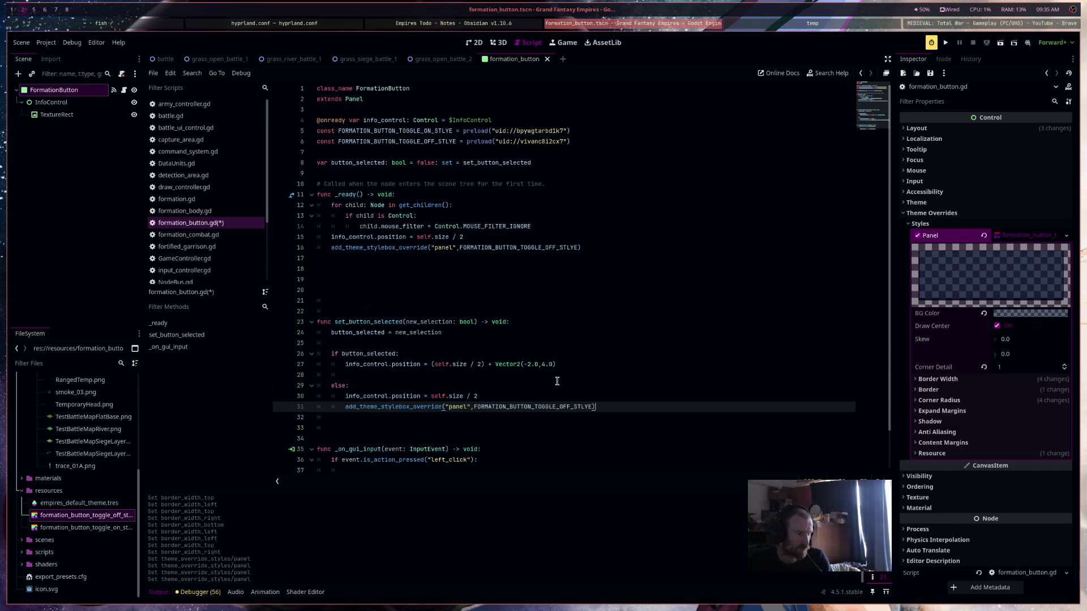
{"action": "left_click", "coordinate": [569, 375]}
{"action": "type", "text": "add_theme_stylebox_override(\"panel\",FORMATION_BUTTON_TOGGLE_OFF_STLYE)"}
{"action": "left_click", "coordinate": [572, 375]}
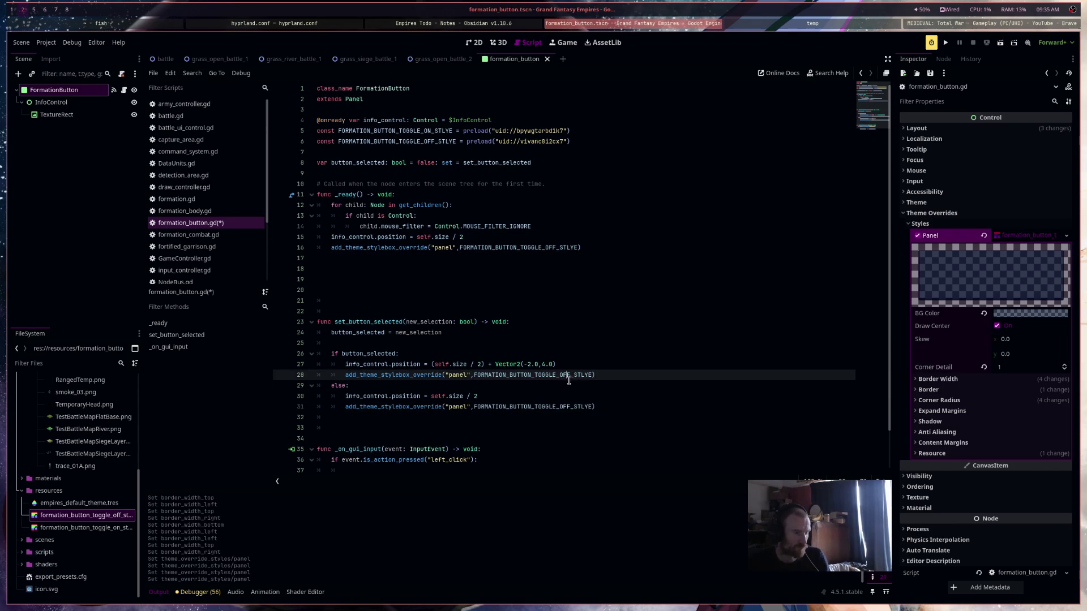
{"action": "key", "text": "BackSpace"}
{"action": "key", "text": "BackSpace"}
{"action": "type", "text": "N"}
{"action": "key", "text": "ctrl+s"}
{"action": "left_click", "coordinate": [684, 321]}
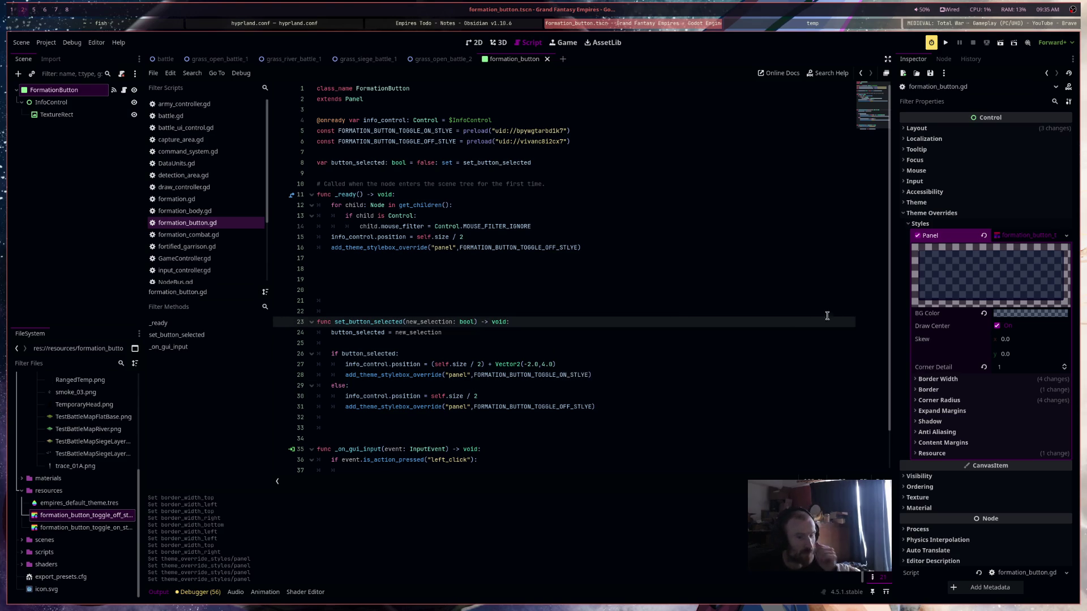
{"action": "key", "text": "F6"}
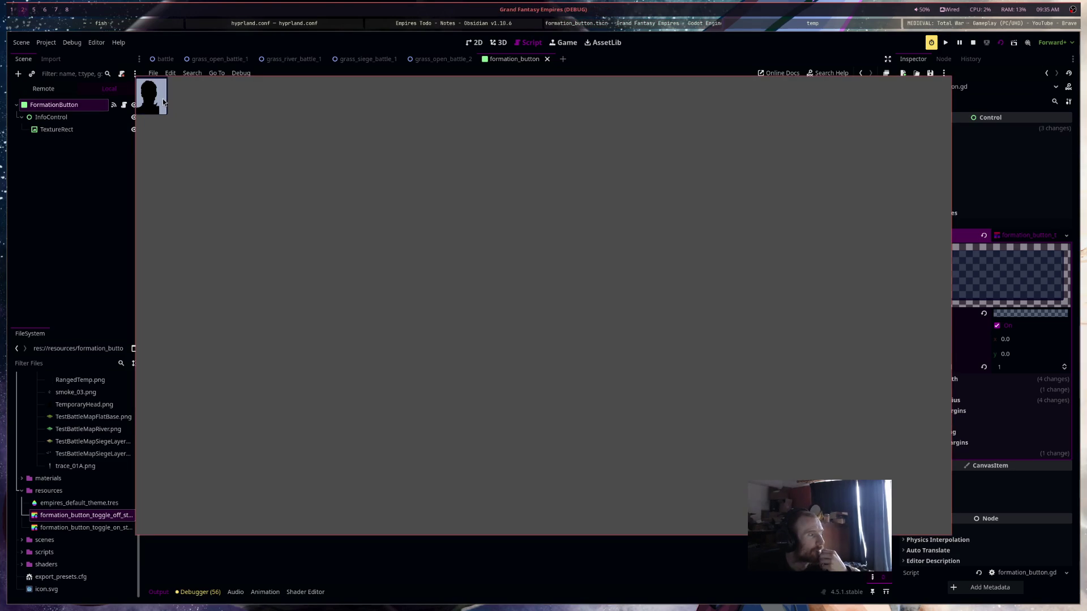
Toggle the formation button in the test run, stop the game, and switch to grass_open_battle_2
{"action": "left_click", "coordinate": [161, 103]}
{"action": "left_click", "coordinate": [161, 104]}
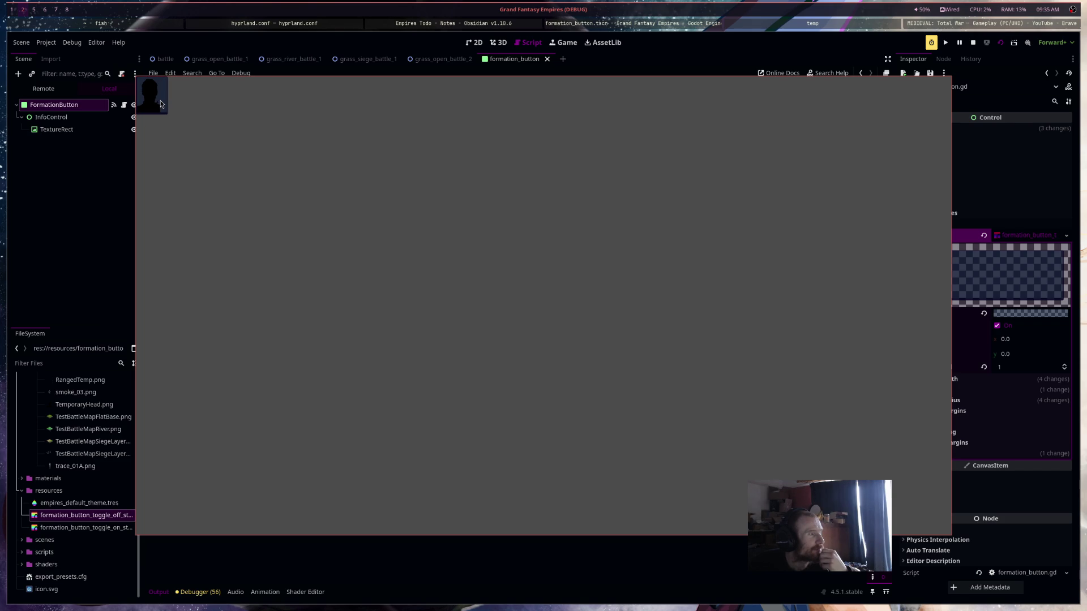
{"action": "left_click", "coordinate": [973, 43]}
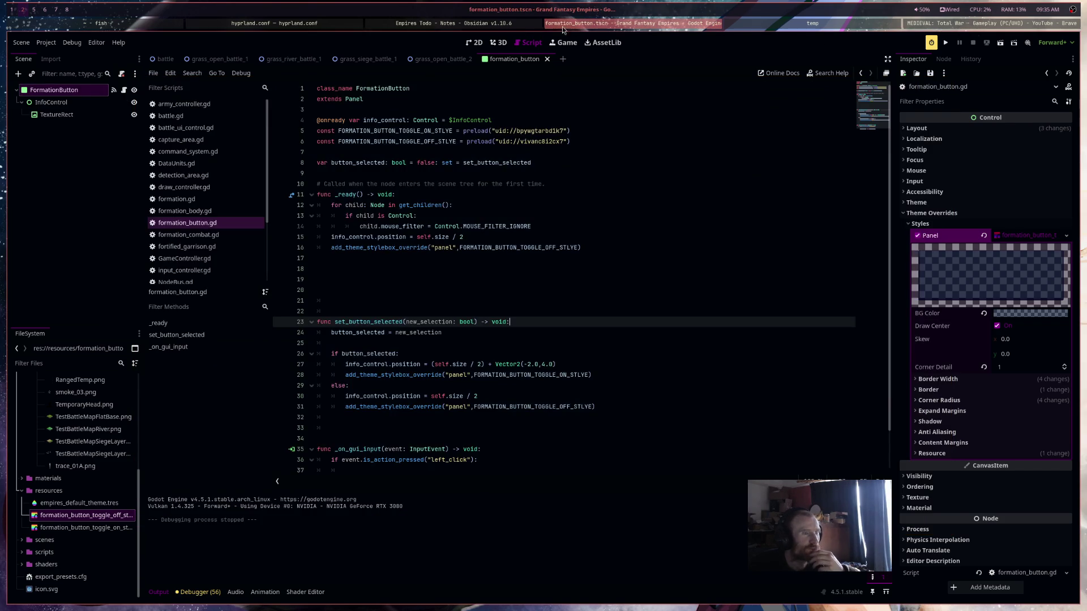
{"action": "left_click", "coordinate": [493, 25]}
{"action": "left_click", "coordinate": [310, 24]}
{"action": "left_click", "coordinate": [572, 24]}
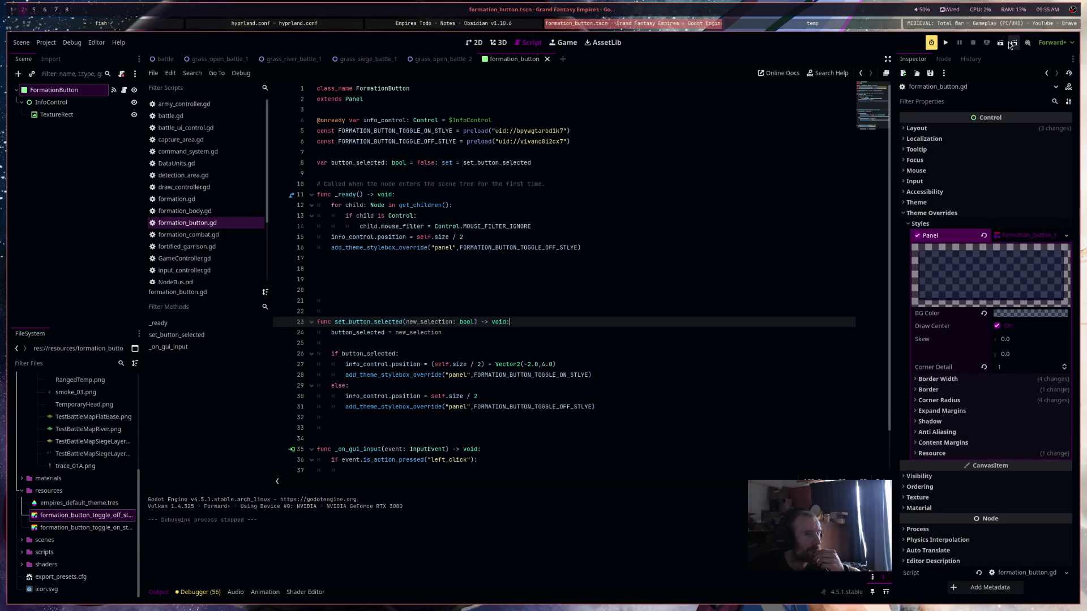
{"action": "left_click", "coordinate": [439, 61]}
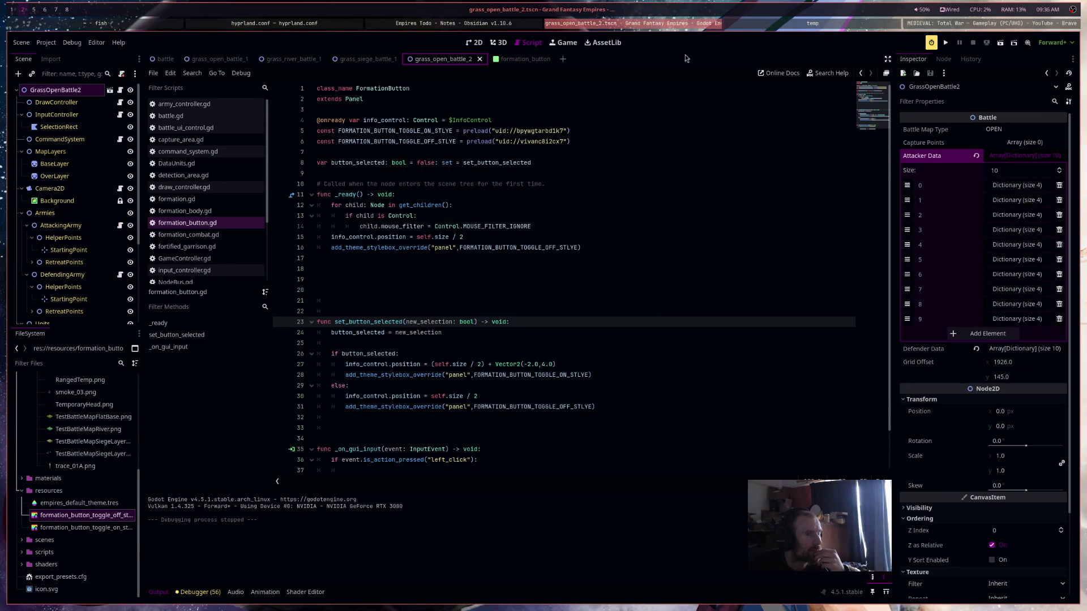
{"action": "left_click", "coordinate": [1002, 45]}
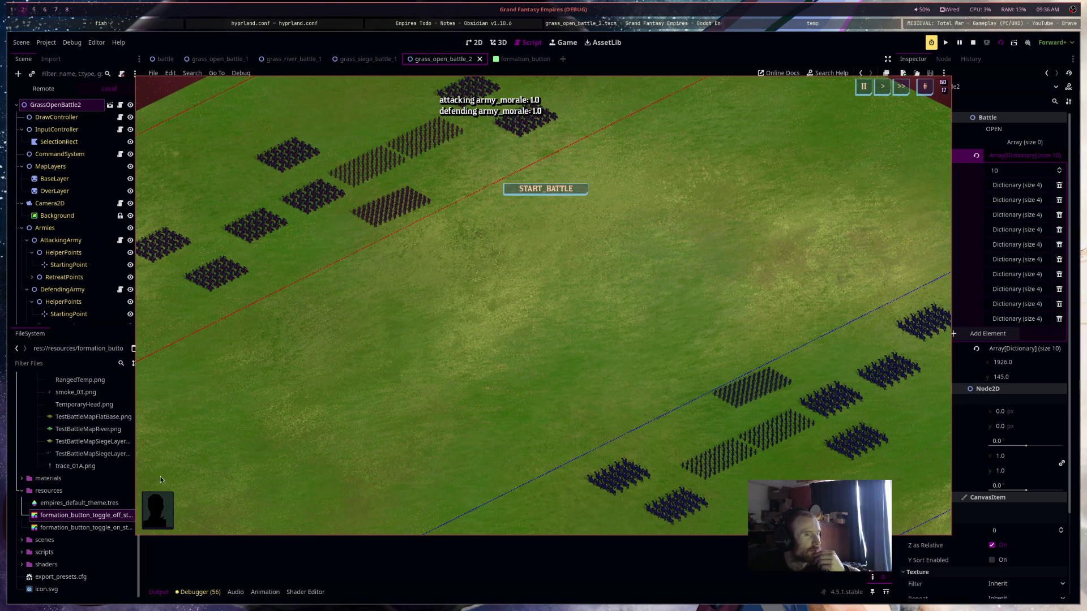
{"action": "left_click", "coordinate": [162, 513]}
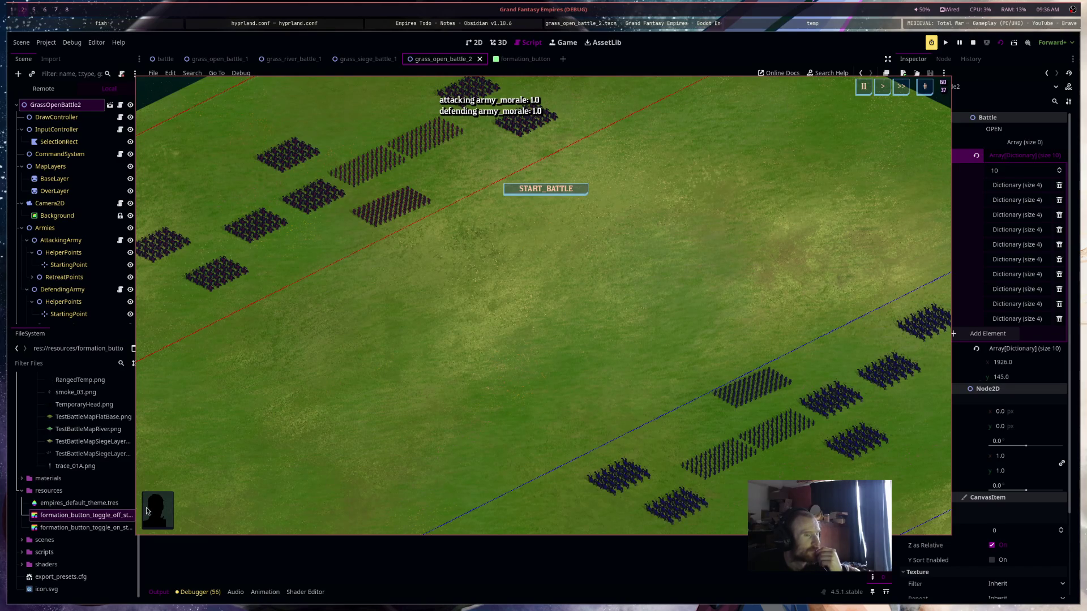
{"action": "left_click", "coordinate": [165, 515]}
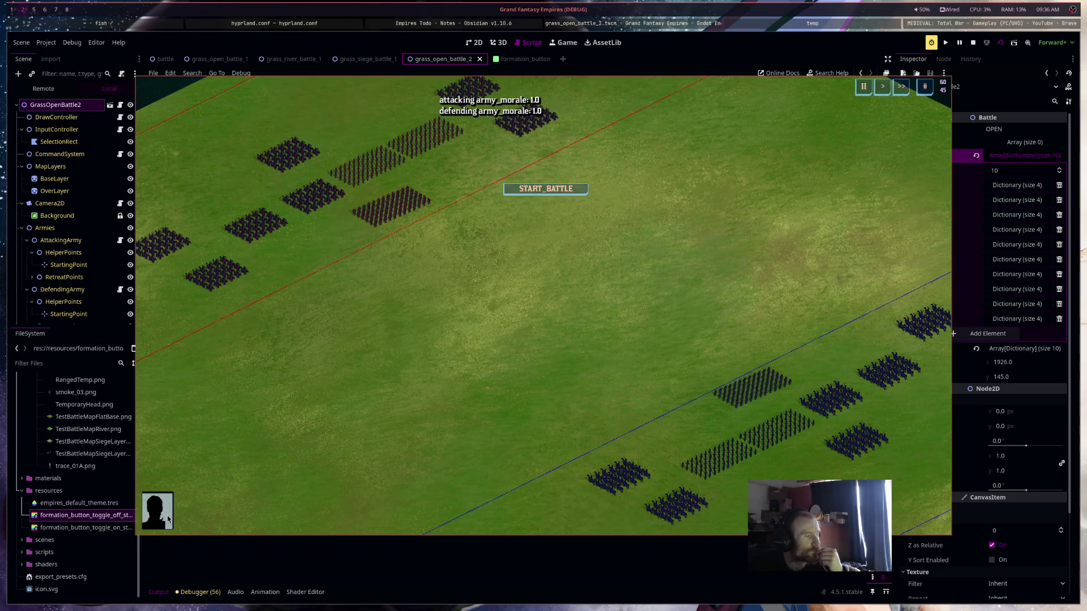
{"action": "left_click", "coordinate": [973, 43]}
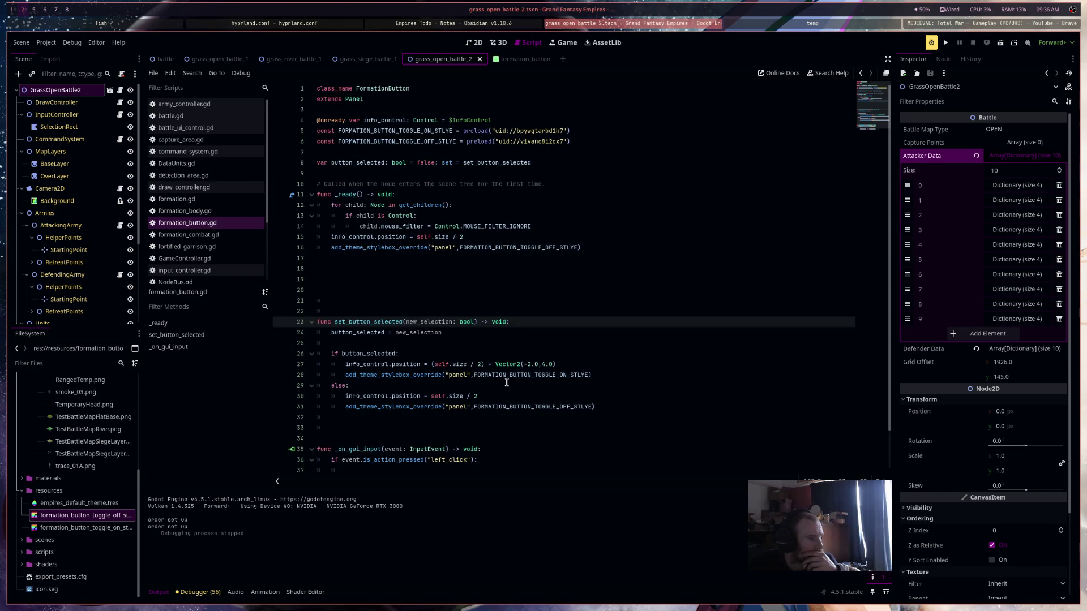
Declare 'var current_style_box: StyleBox' on line 10 of formation_button.gd and save the script
{"action": "scroll", "coordinate": [507, 382], "scroll_direction": "down", "scroll_amount": 1}
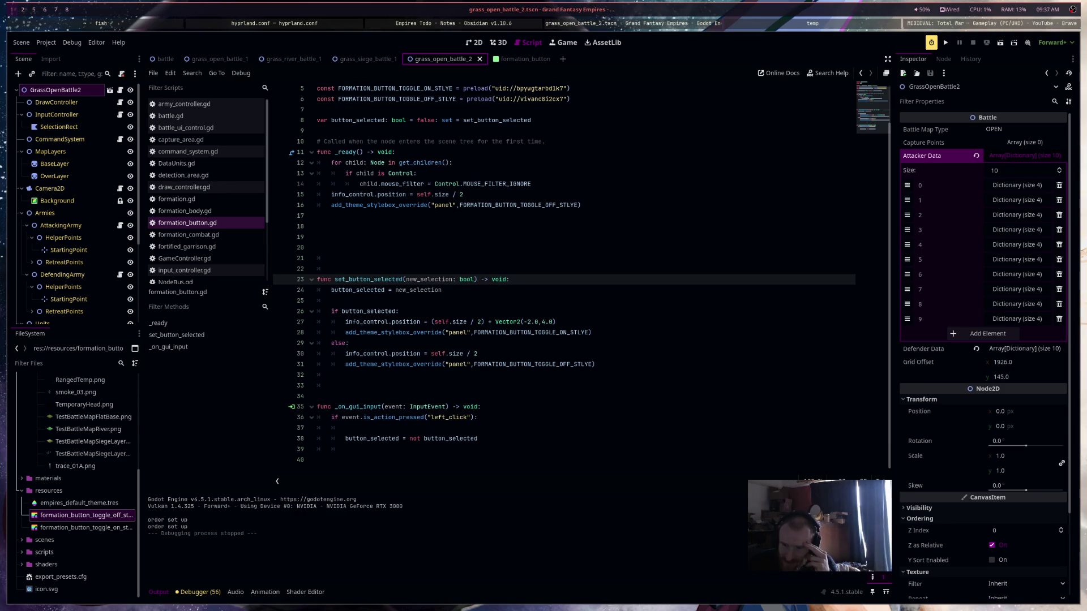
{"action": "left_click", "coordinate": [449, 131]}
{"action": "key", "text": "Return"}
{"action": "key", "text": "Return"}
{"action": "left_click", "coordinate": [433, 142]}
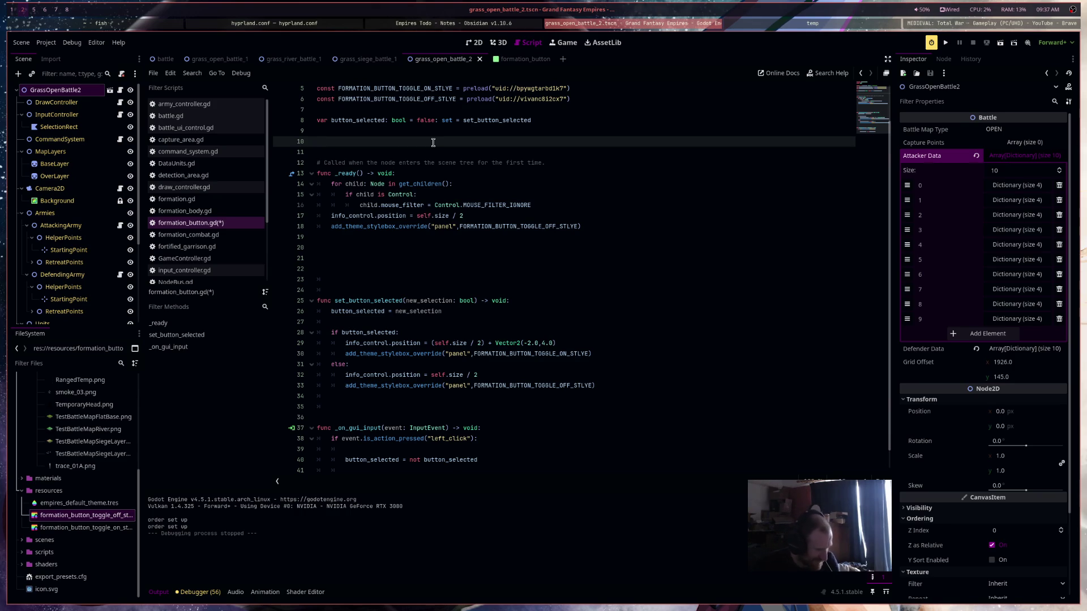
{"action": "type", "text": "v"}
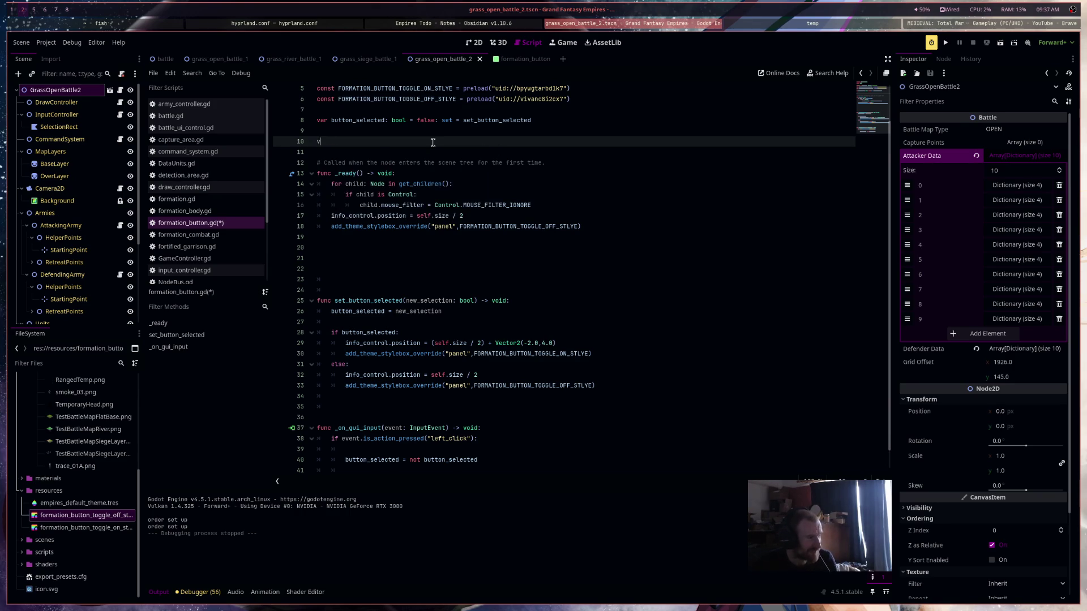
{"action": "type", "text": "ar current_s"}
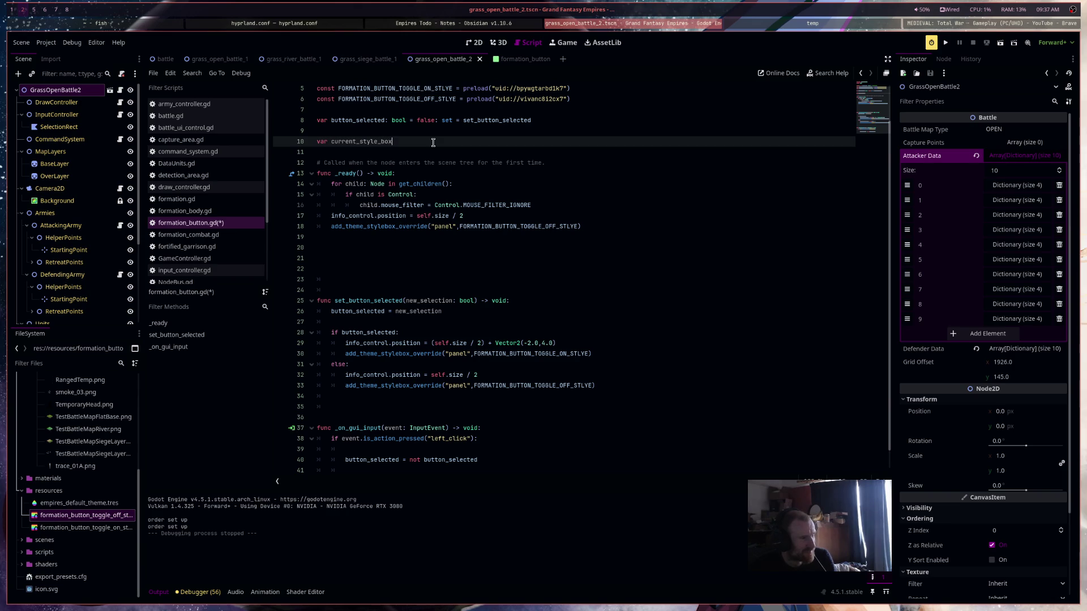
{"action": "type", "text": "tyle"}
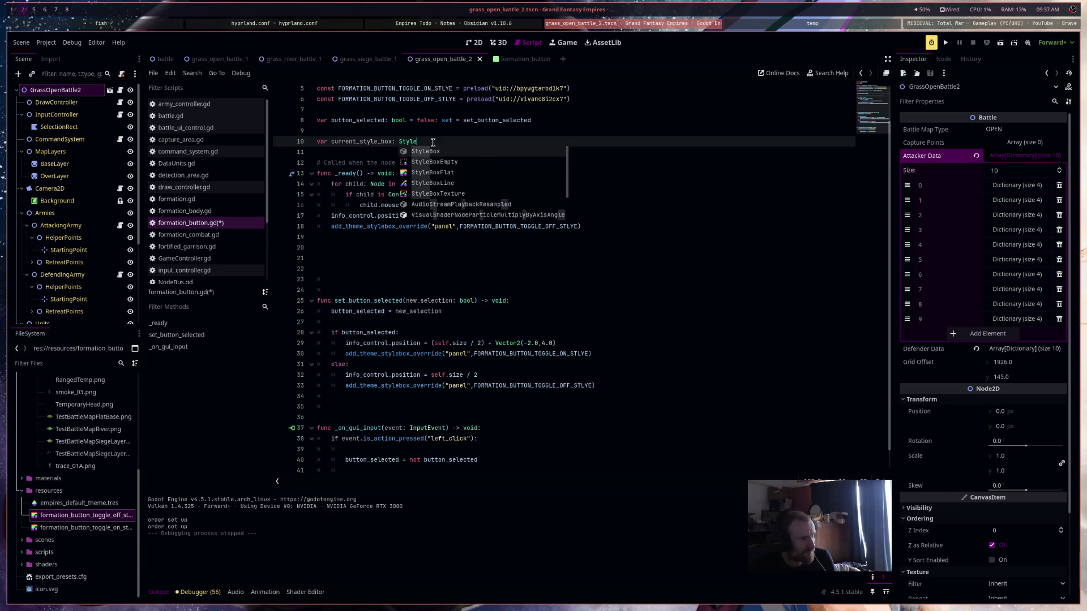
{"action": "key", "text": "Return"}
{"action": "key", "text": "ctrl+s"}
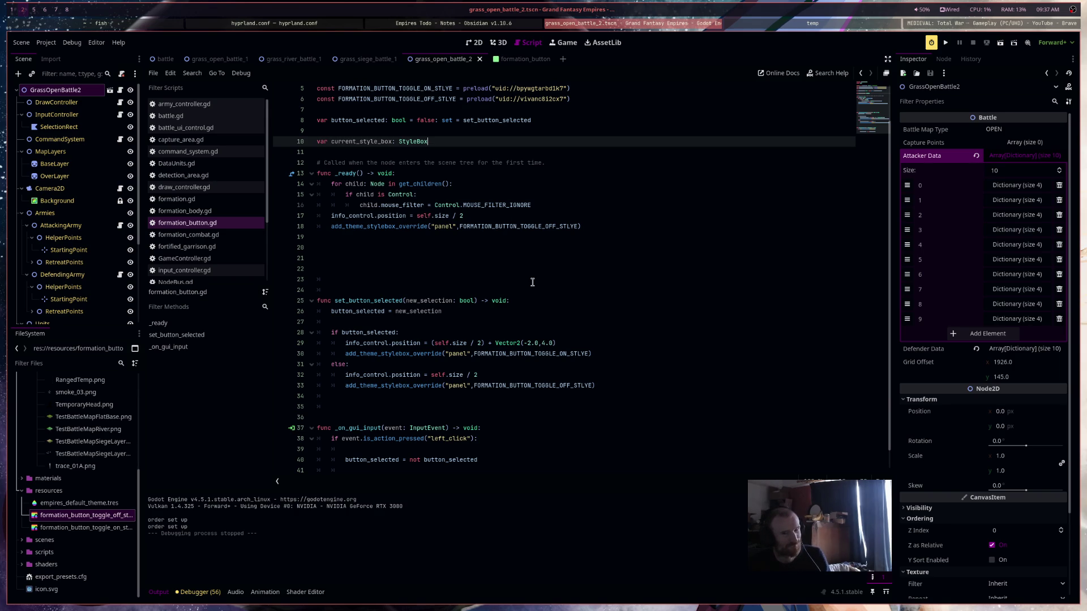
{"action": "left_click", "coordinate": [943, 59]}
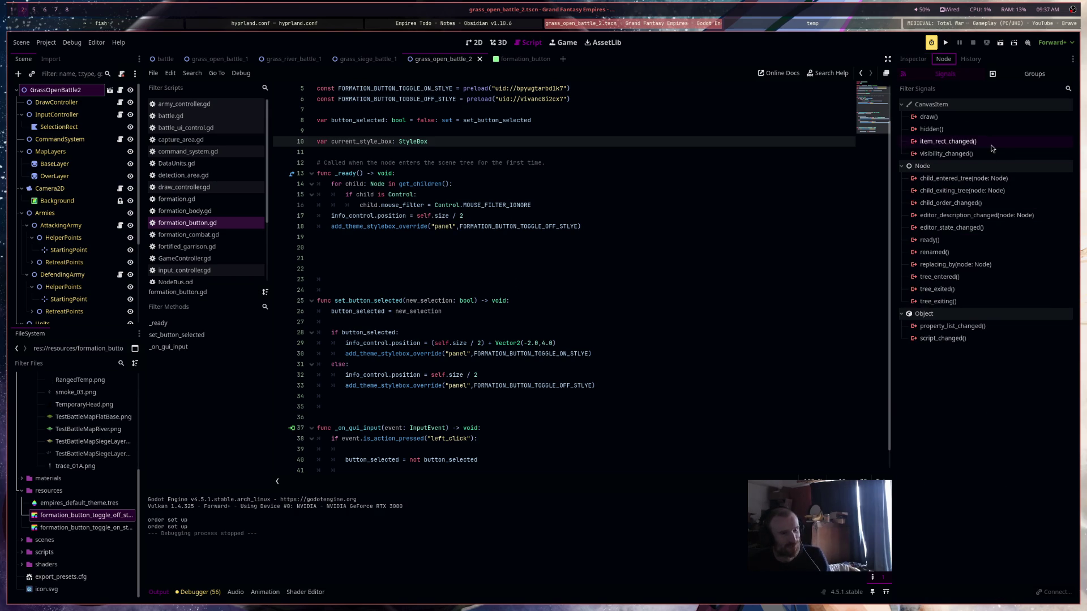
In the formation_button scene's Signals list, connect mouse_entered and mouse_exited to new handler stubs
{"action": "left_click", "coordinate": [532, 59]}
{"action": "double_click", "coordinate": [991, 177]}
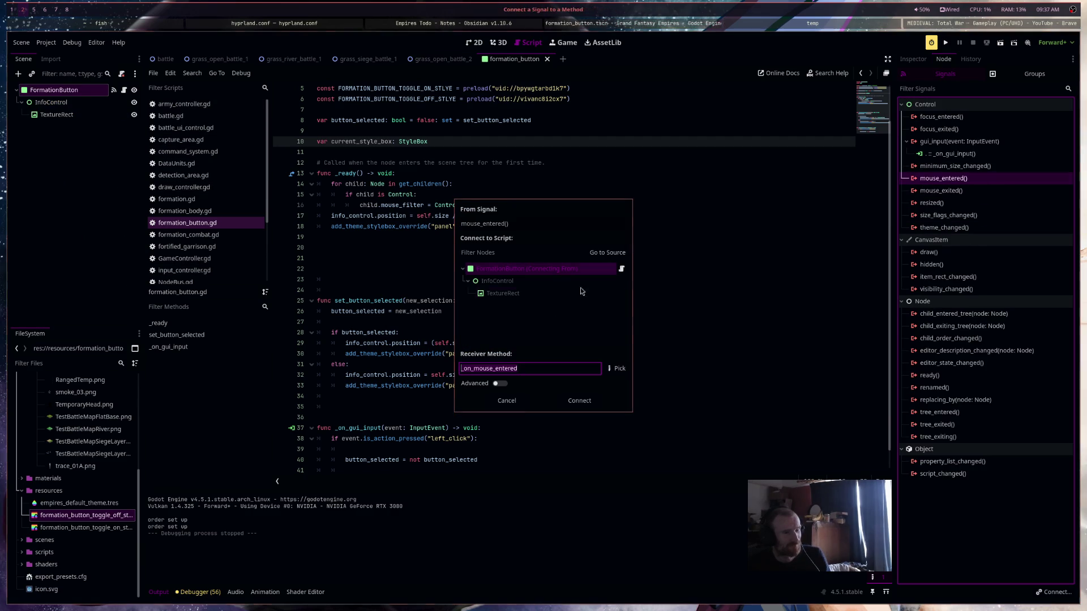
{"action": "left_click", "coordinate": [579, 400]}
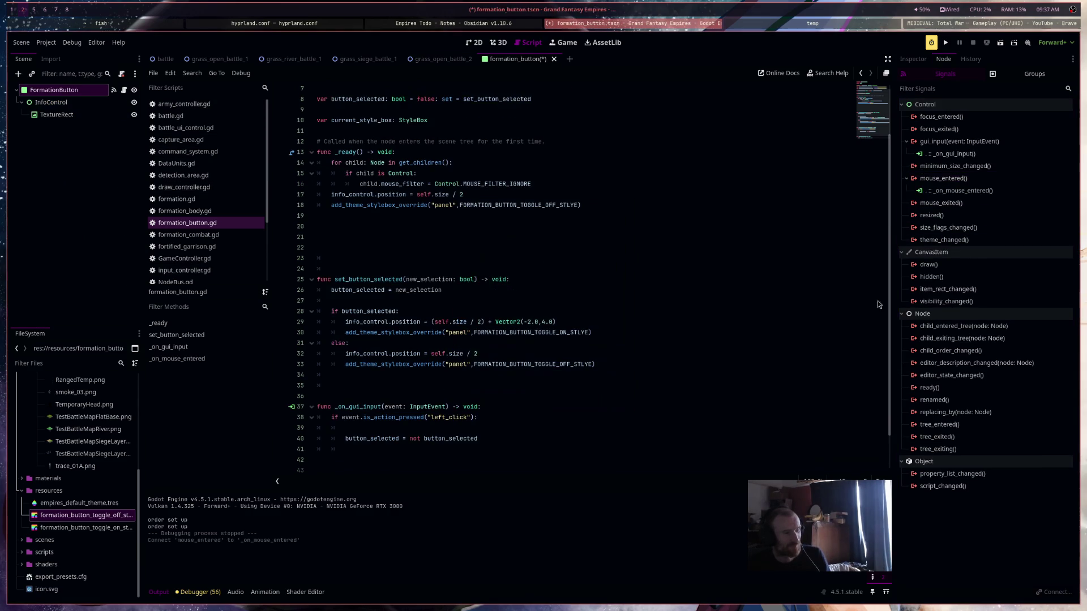
{"action": "double_click", "coordinate": [962, 203]}
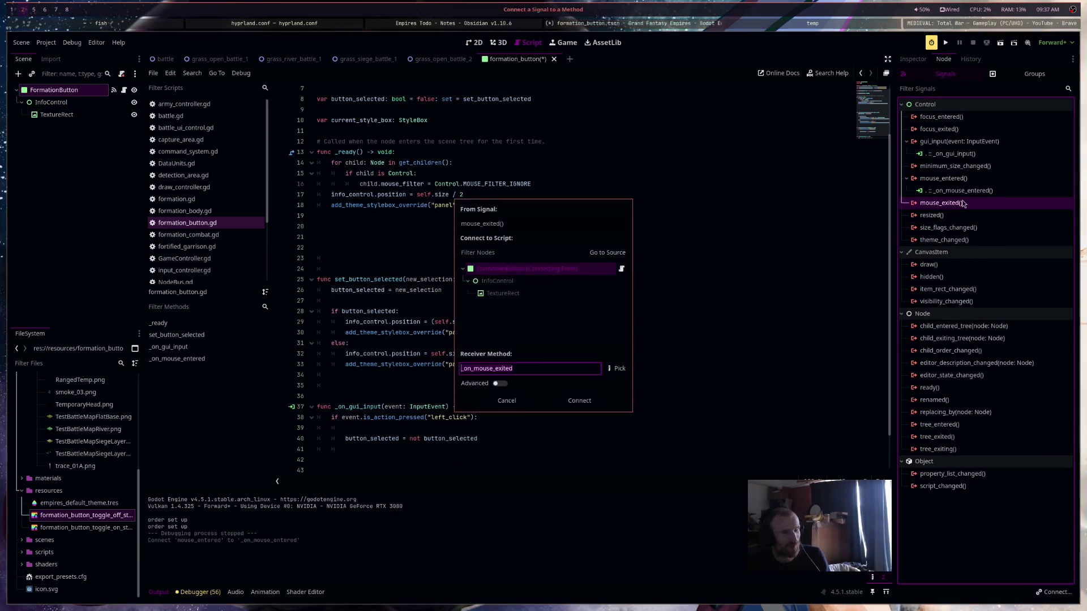
{"action": "left_click", "coordinate": [566, 402]}
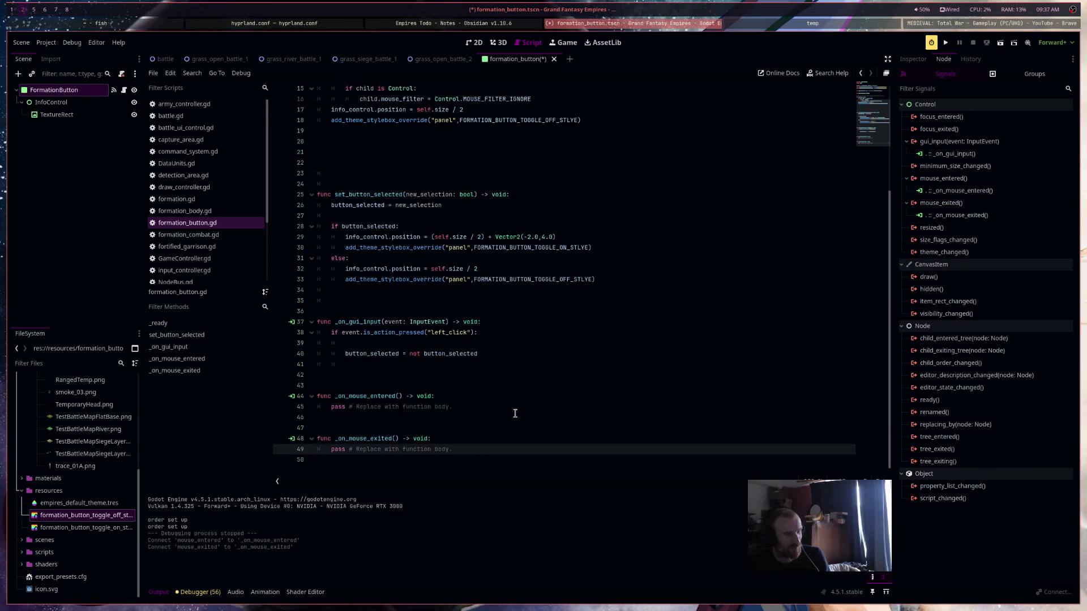
{"action": "scroll", "coordinate": [496, 410], "scroll_direction": "up", "scroll_amount": 5}
{"action": "left_click", "coordinate": [498, 42]}
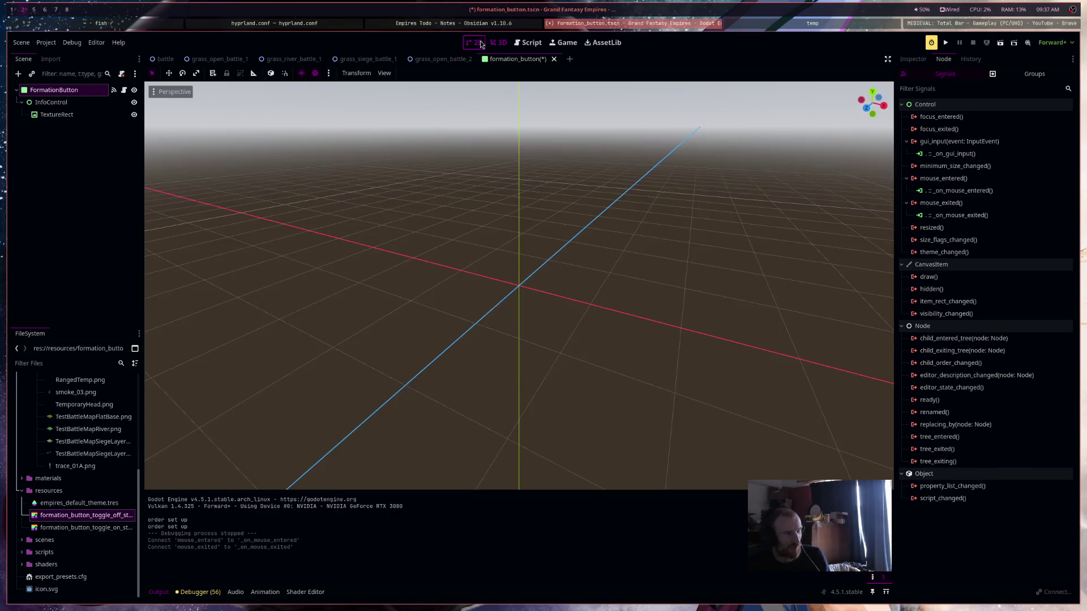
Save the scene and set the Panel style's border colour to light blue 5aaaffda
{"action": "left_click", "coordinate": [481, 45]}
{"action": "key", "text": "ctrl+s"}
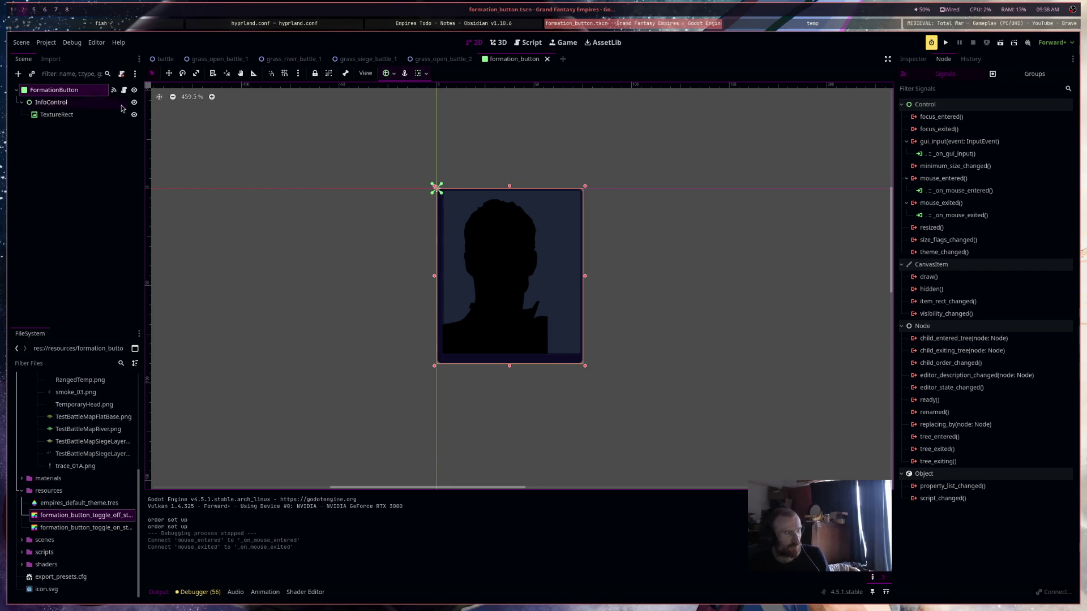
{"action": "left_click", "coordinate": [914, 59]}
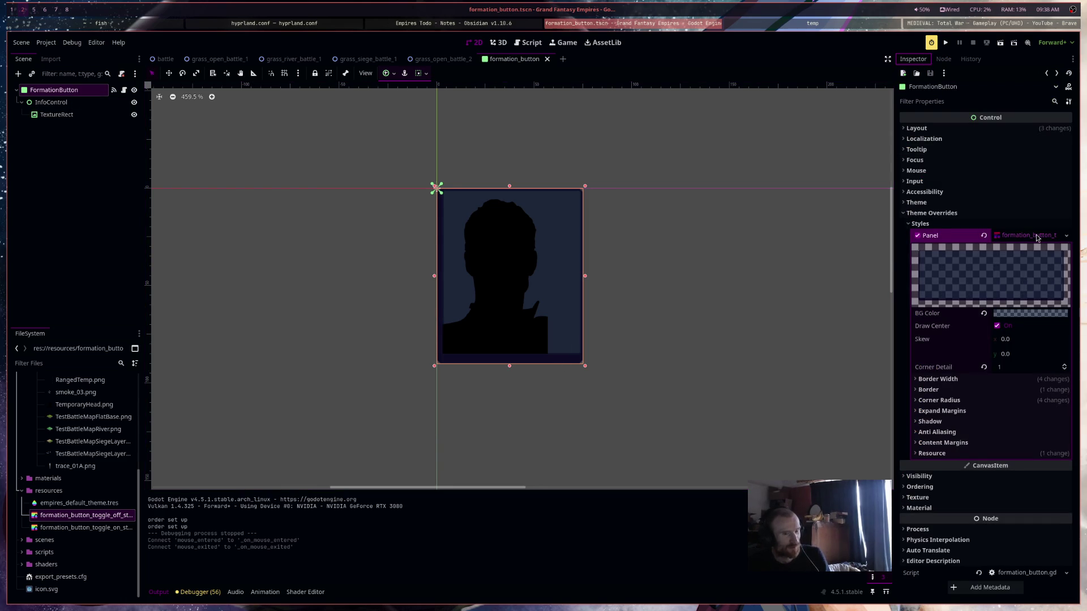
{"action": "mouse_move", "coordinate": [1037, 319]}
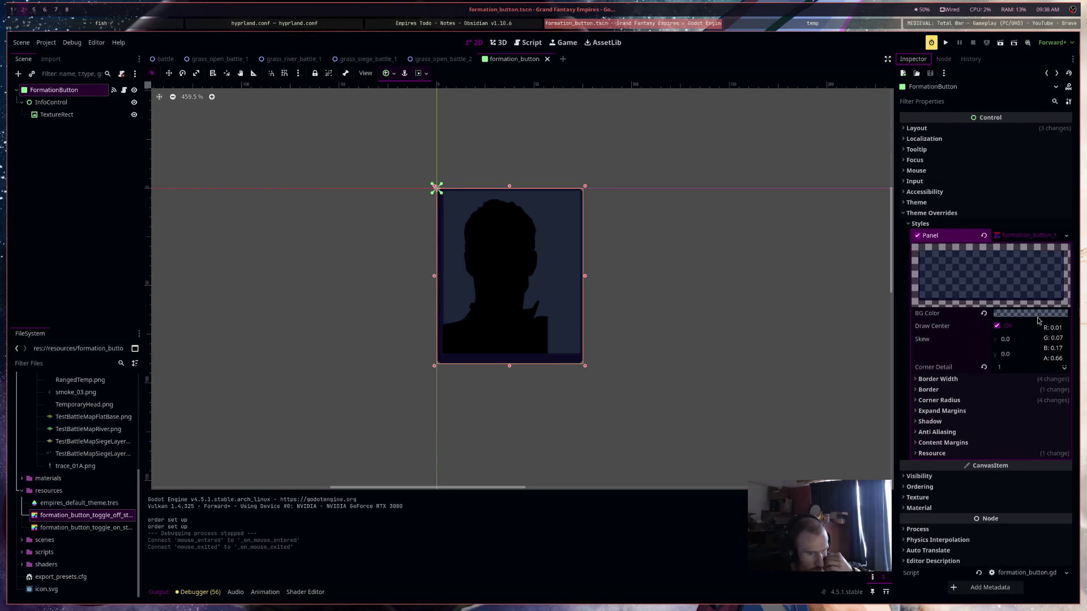
{"action": "left_click", "coordinate": [1025, 380]}
{"action": "left_click", "coordinate": [1025, 379]}
{"action": "left_click", "coordinate": [1024, 389]}
{"action": "left_click", "coordinate": [1022, 402]}
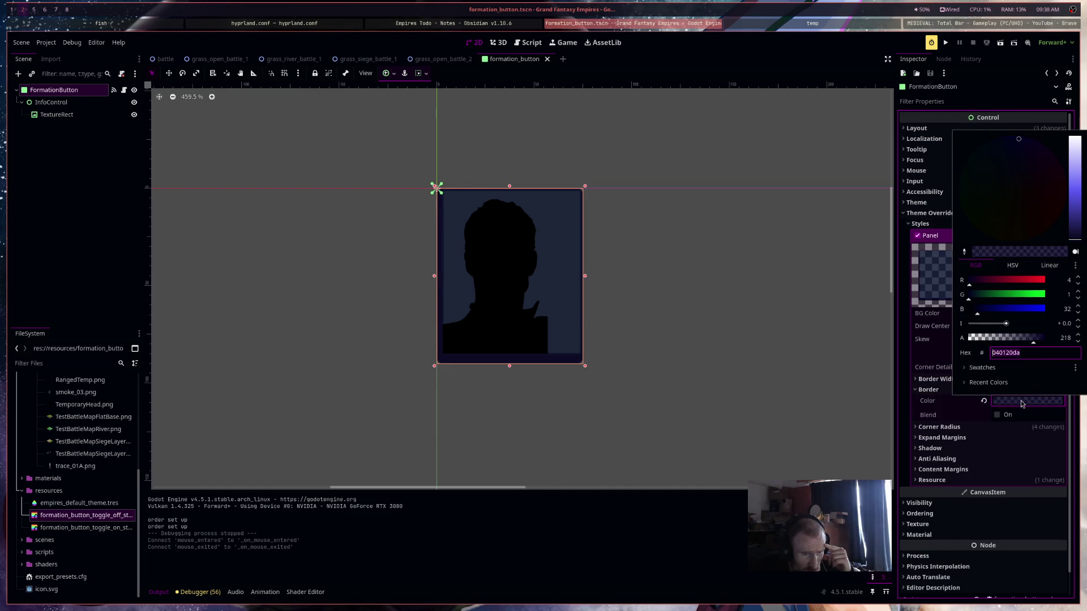
{"action": "left_click", "coordinate": [1077, 164]}
{"action": "left_click_drag", "start_coordinate": [1007, 142], "coordinate": [994, 131]}
{"action": "mouse_move", "coordinate": [1077, 184]}
{"action": "left_mouse_down"}
{"action": "mouse_move", "coordinate": [1081, 193]}
{"action": "mouse_move", "coordinate": [1081, 175]}
{"action": "left_mouse_up"}
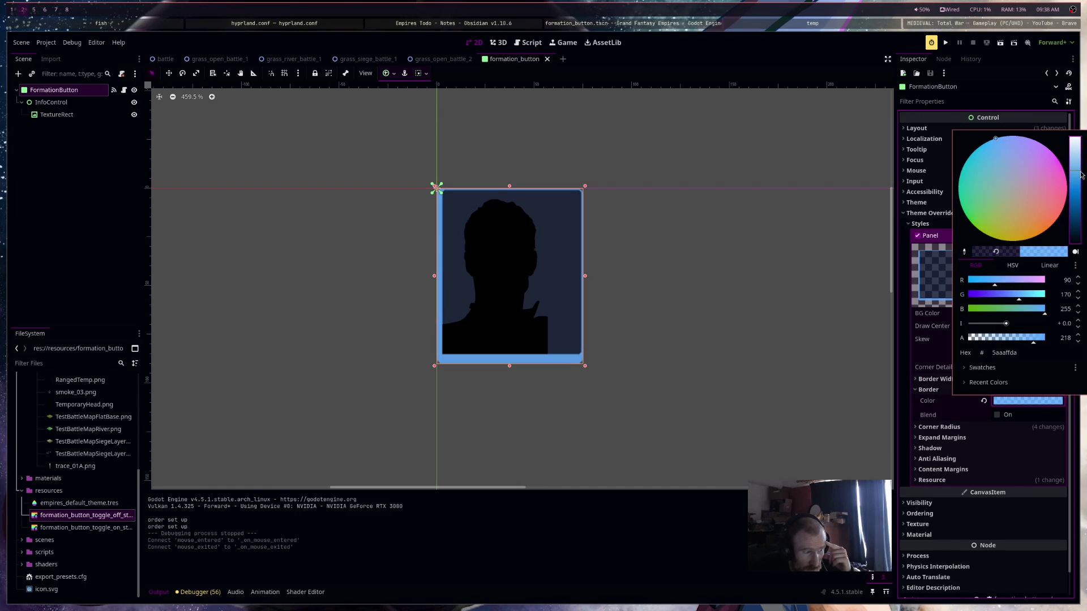
{"action": "left_click", "coordinate": [708, 302]}
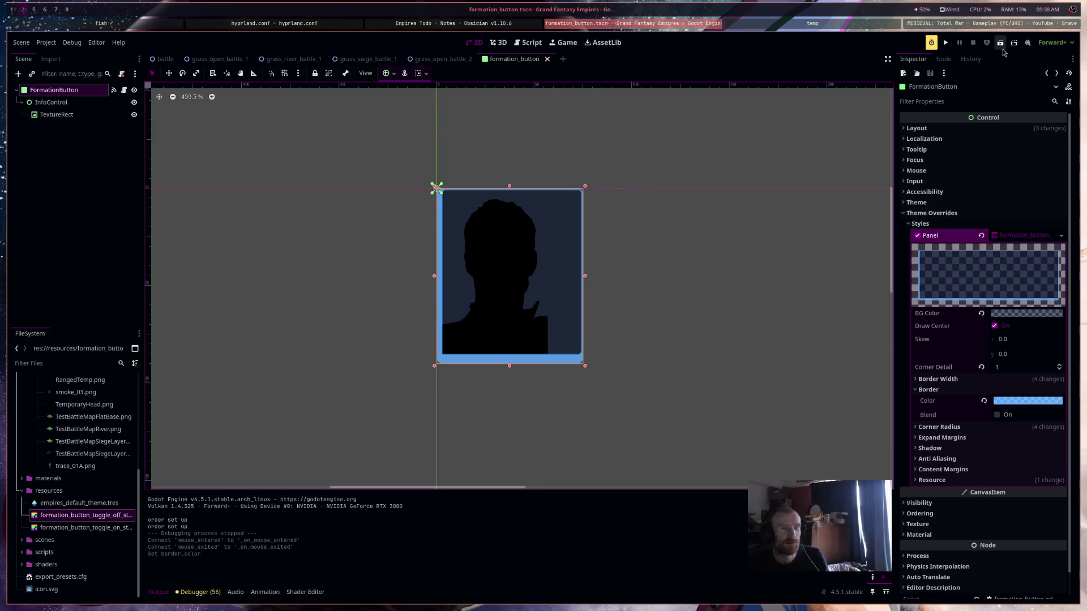
{"action": "left_click", "coordinate": [165, 58]}
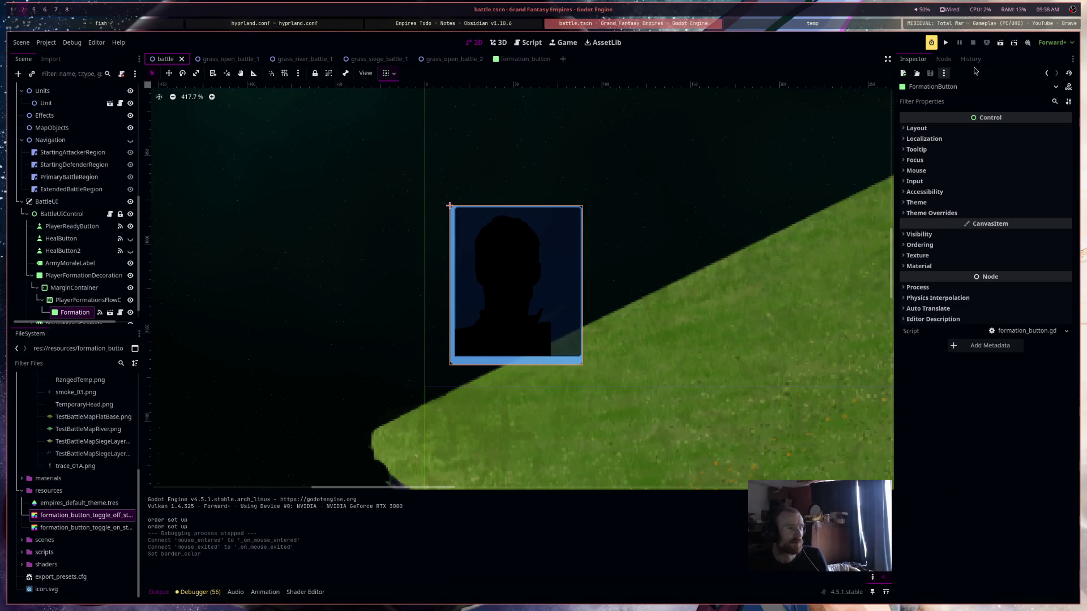
{"action": "scroll", "coordinate": [757, 260], "scroll_direction": "down", "scroll_amount": 8}
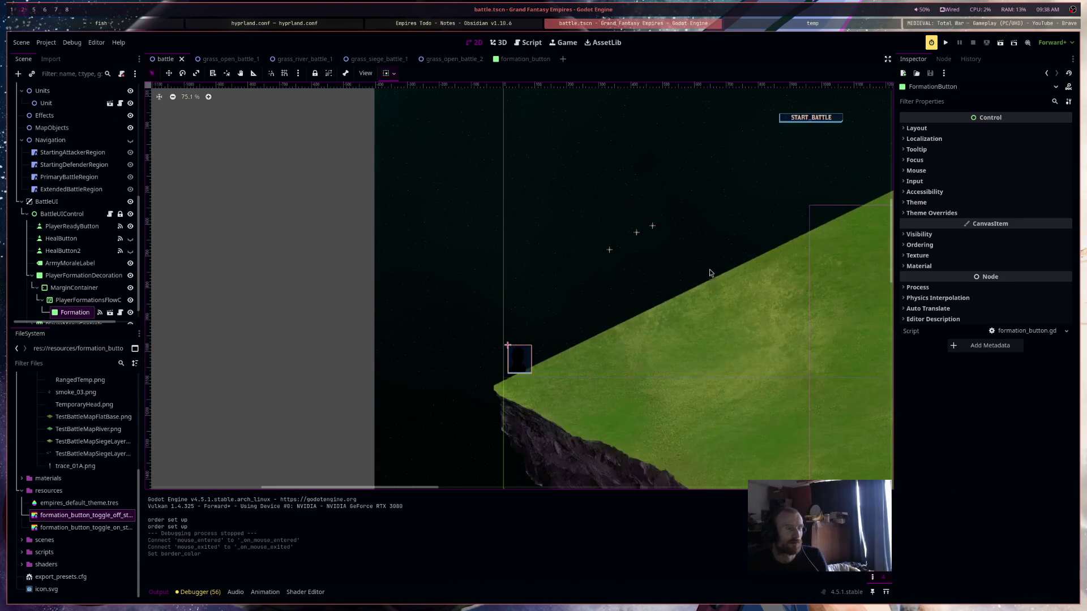
{"action": "left_click", "coordinate": [1000, 43]}
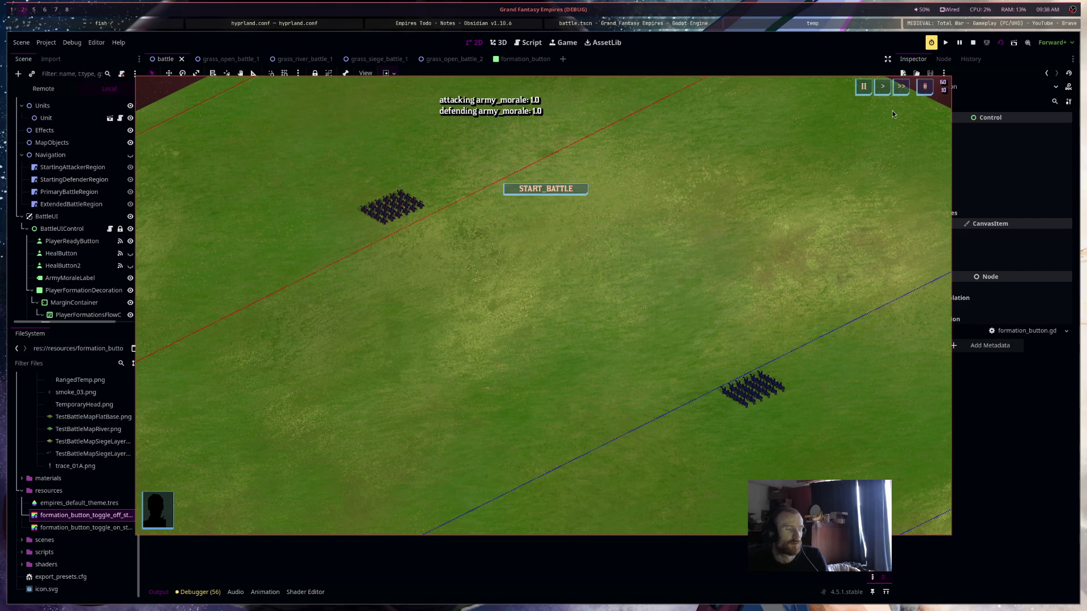
{"action": "left_click", "coordinate": [973, 42]}
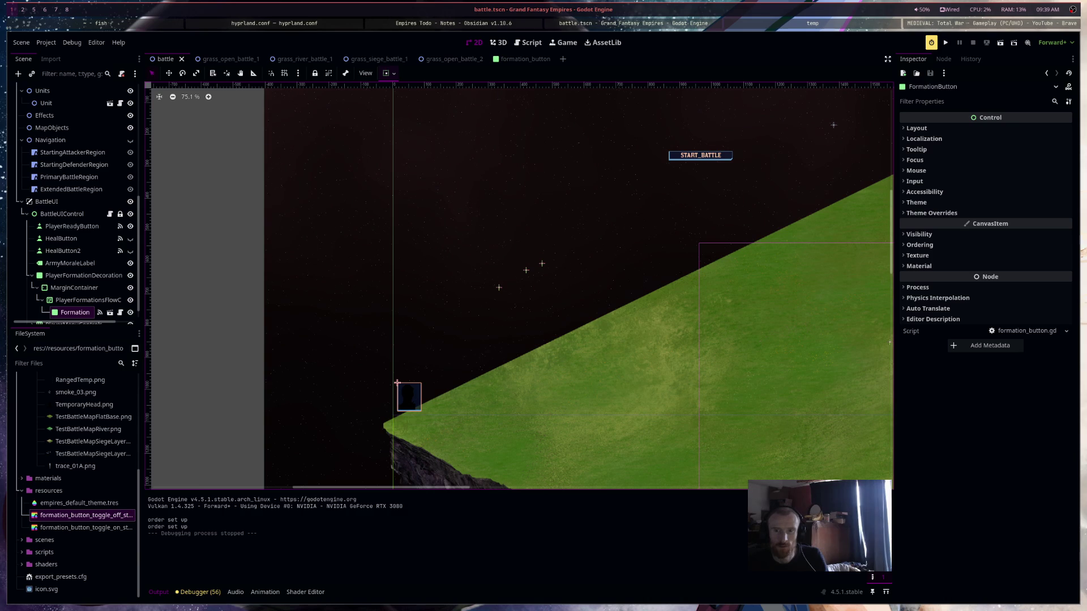
Duplicate the Formation button five times in the battle scene and select the first one
{"action": "left_click_drag", "start_coordinate": [669, 377], "coordinate": [607, 370]}
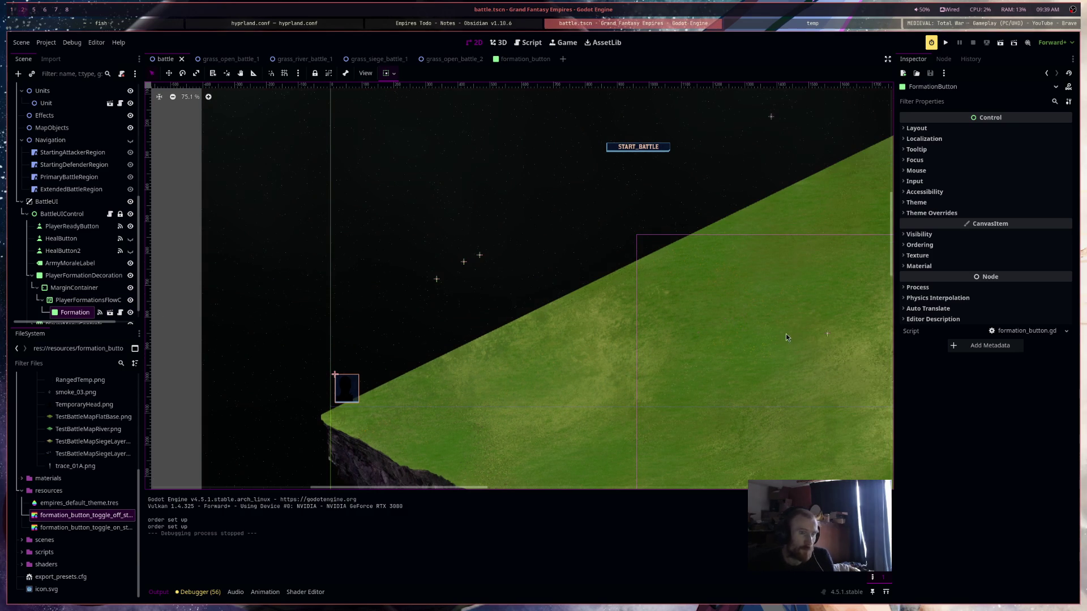
{"action": "left_click_drag", "start_coordinate": [792, 334], "coordinate": [681, 284]}
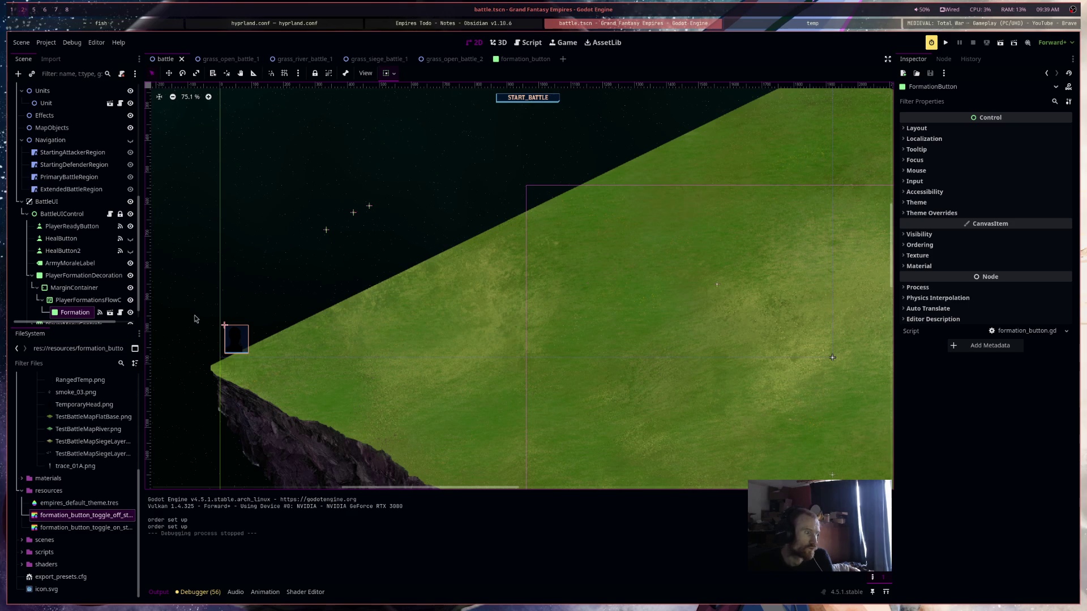
{"action": "key", "text": "ctrl+d"}
{"action": "key", "text": "ctrl+d"}
{"action": "key", "text": "ctrl+d"}
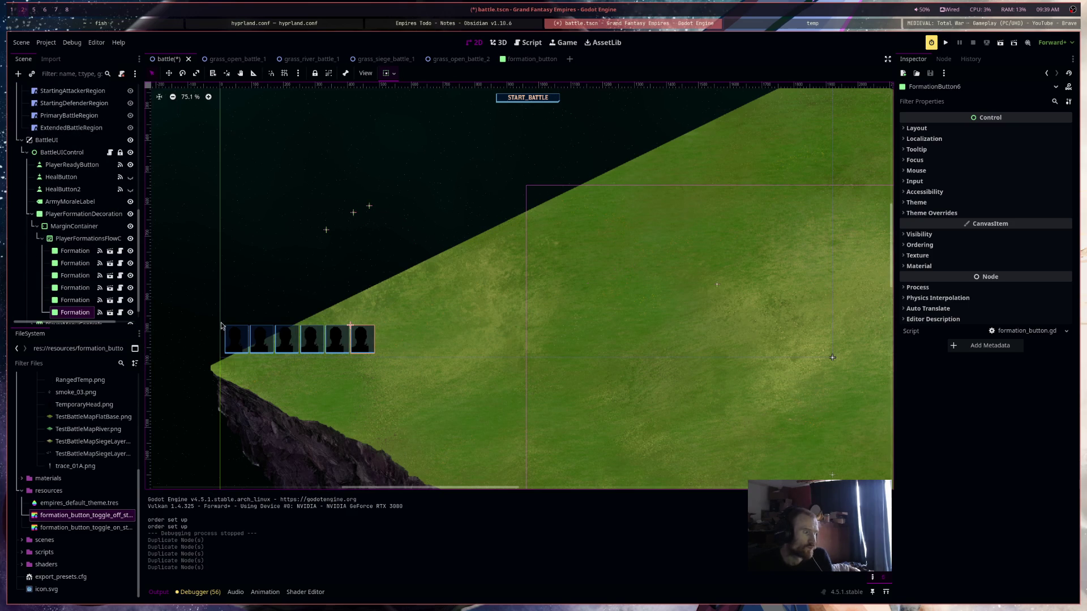
{"action": "scroll", "coordinate": [221, 325], "scroll_direction": "up", "scroll_amount": 5}
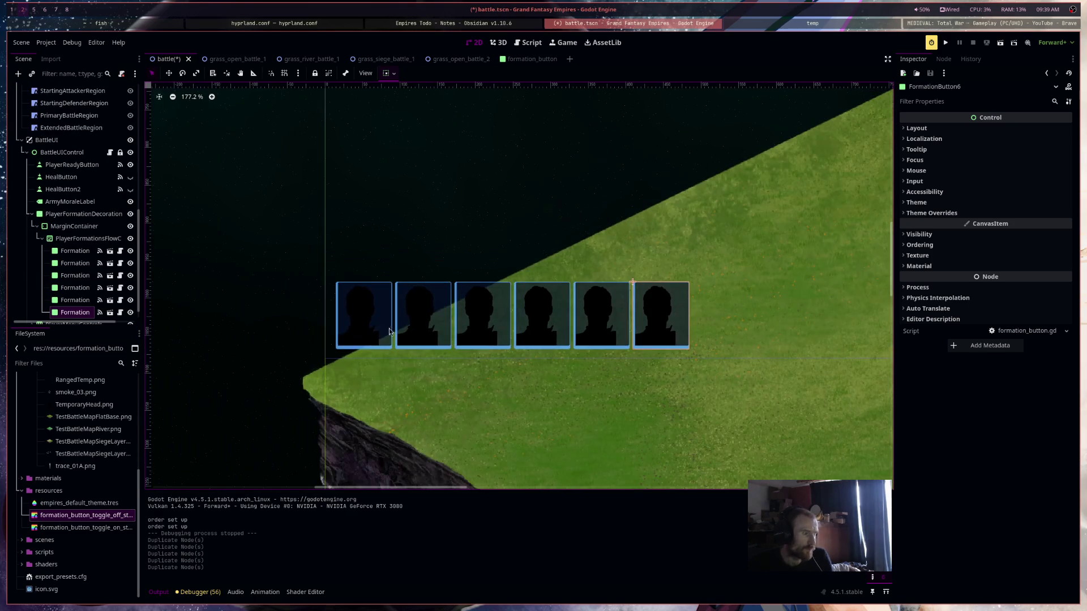
{"action": "left_click", "coordinate": [398, 338]}
{"action": "scroll", "coordinate": [525, 331], "scroll_direction": "down", "scroll_amount": 5}
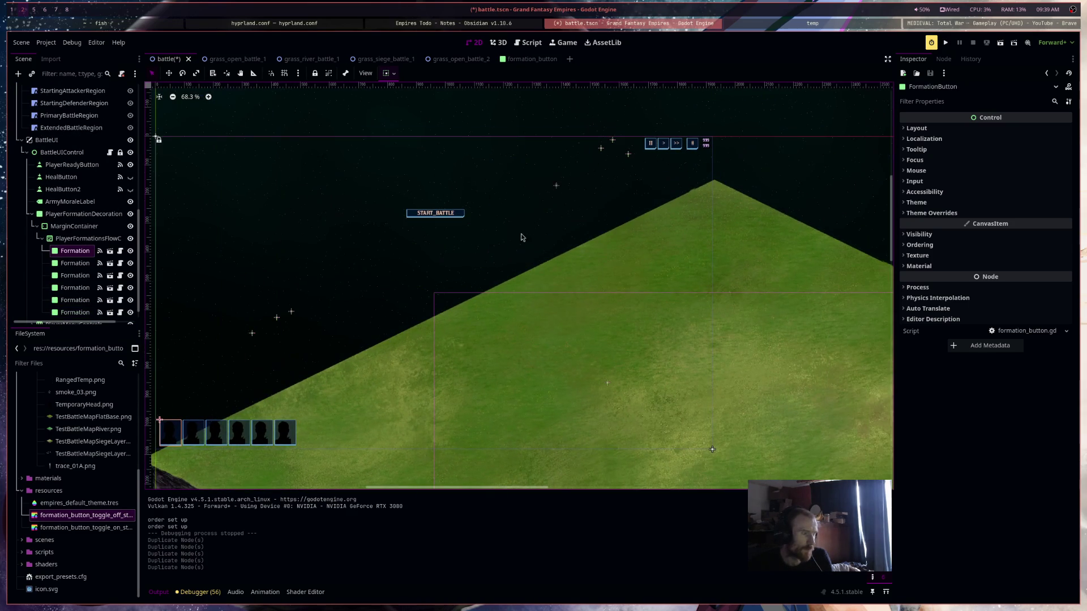
Save battle.tscn and return to the formation_button scene
{"action": "mouse_move", "coordinate": [500, 66]}
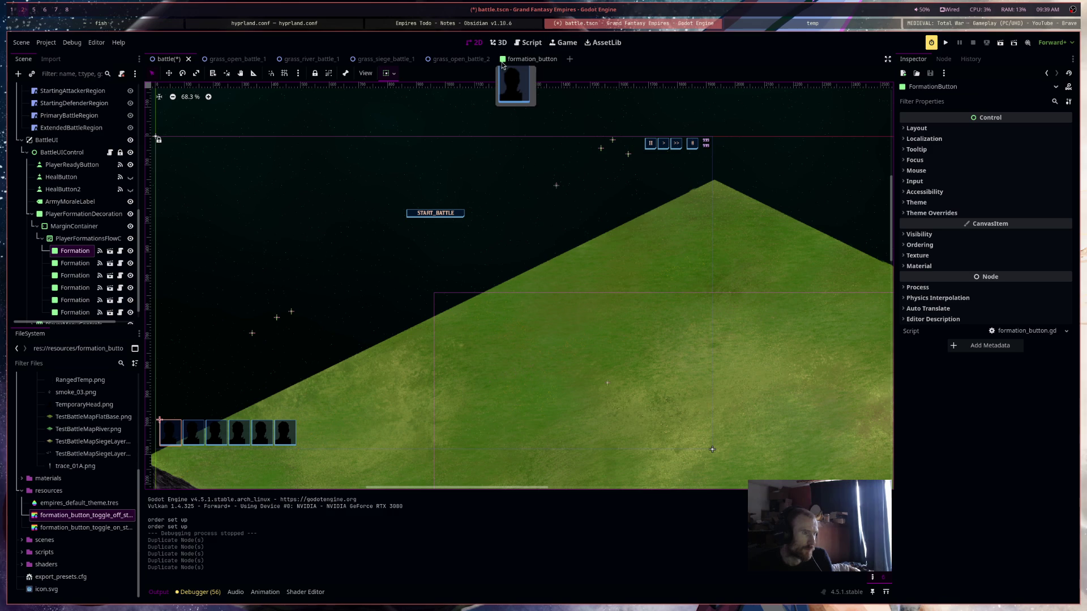
{"action": "left_click_drag", "start_coordinate": [532, 309], "coordinate": [686, 261]}
{"action": "key", "text": "ctrl+s"}
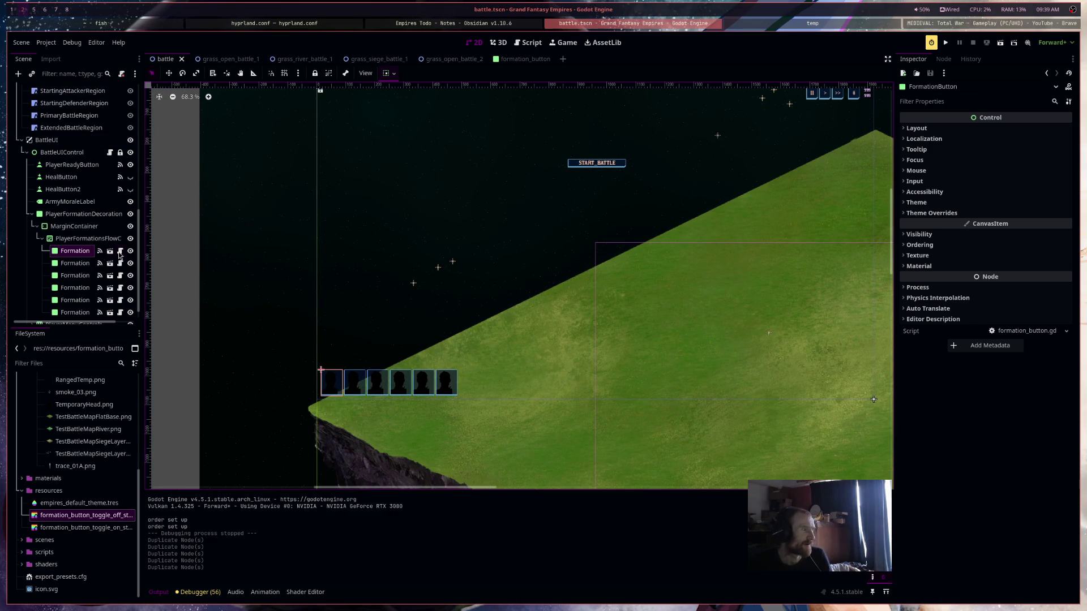
{"action": "left_click", "coordinate": [516, 61]}
{"action": "left_click_drag", "start_coordinate": [674, 290], "coordinate": [502, 297]}
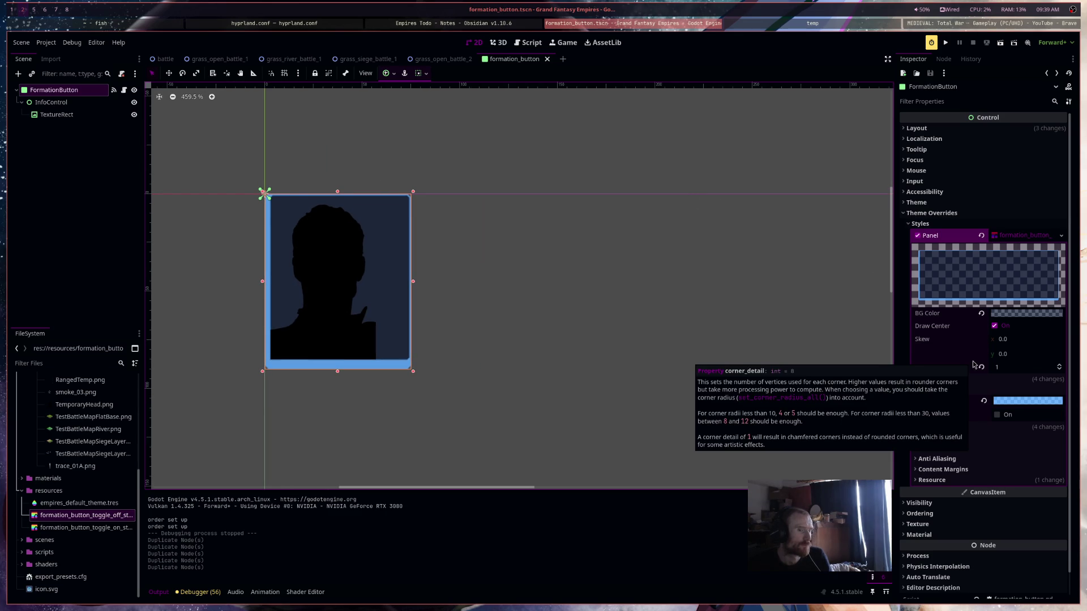
Make the Panel style unique and save it as formation_button_hover_stlye.tres in res://resources
{"action": "right_click", "coordinate": [1024, 240]}
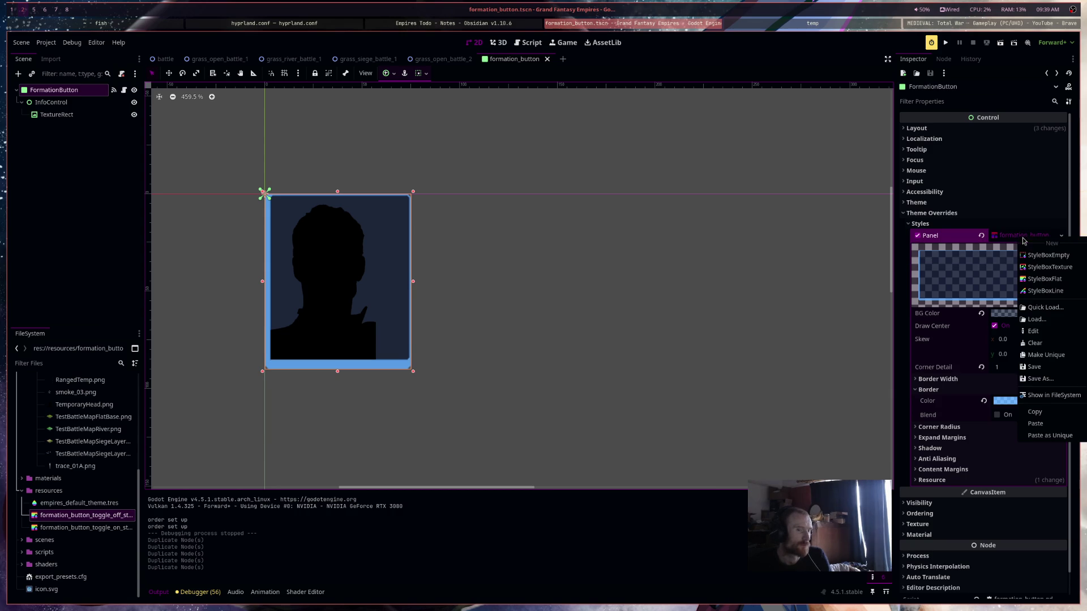
{"action": "left_click", "coordinate": [1046, 355]}
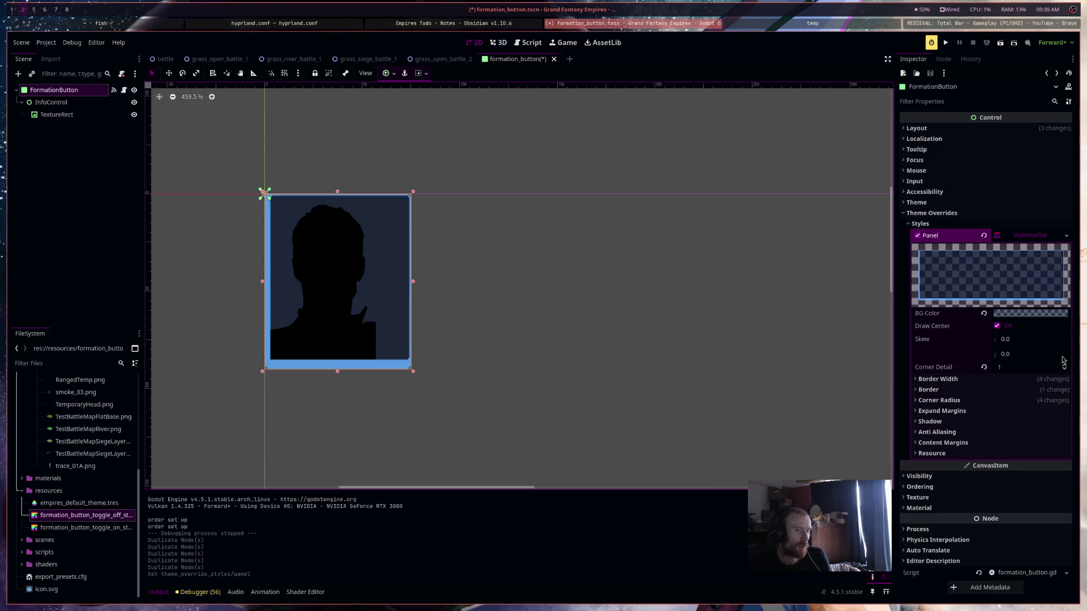
{"action": "right_click", "coordinate": [1036, 237]}
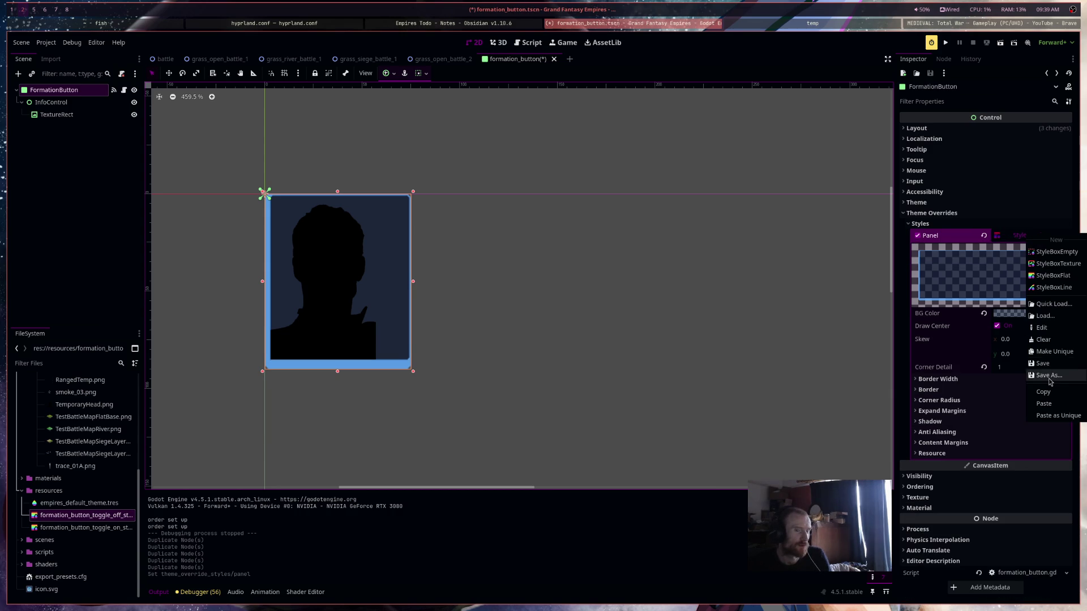
{"action": "left_click", "coordinate": [1047, 375]}
{"action": "left_click", "coordinate": [502, 252]}
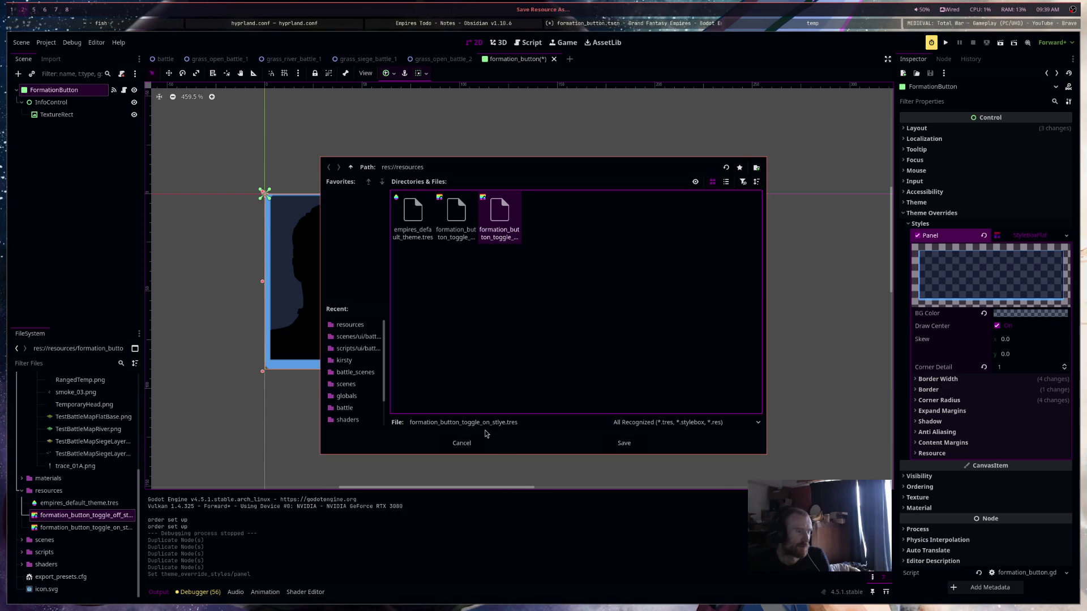
{"action": "left_click_drag", "start_coordinate": [490, 426], "coordinate": [463, 426]}
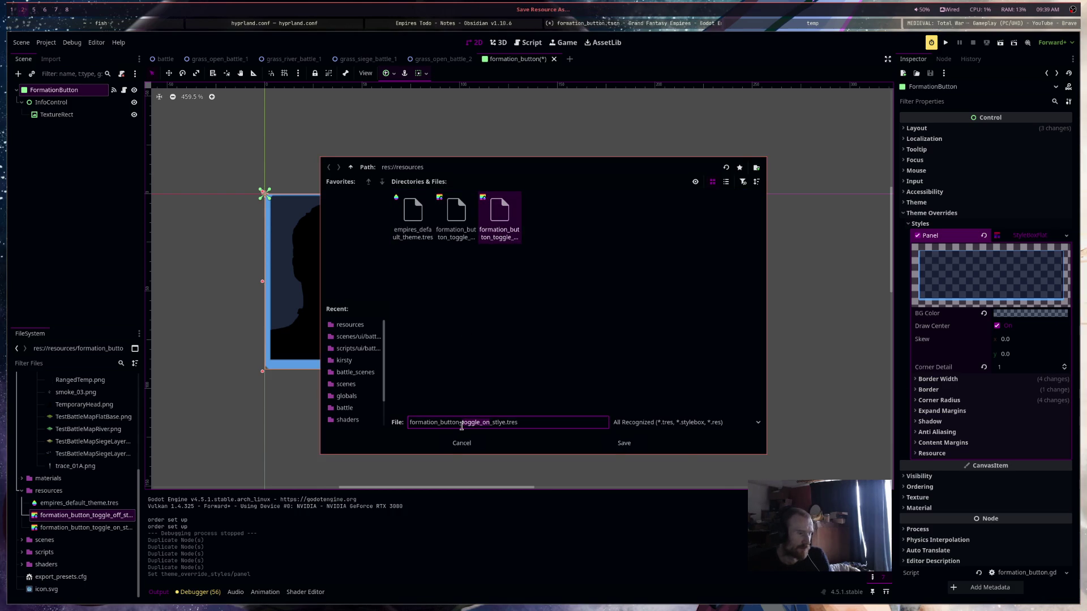
{"action": "type", "text": "hover"}
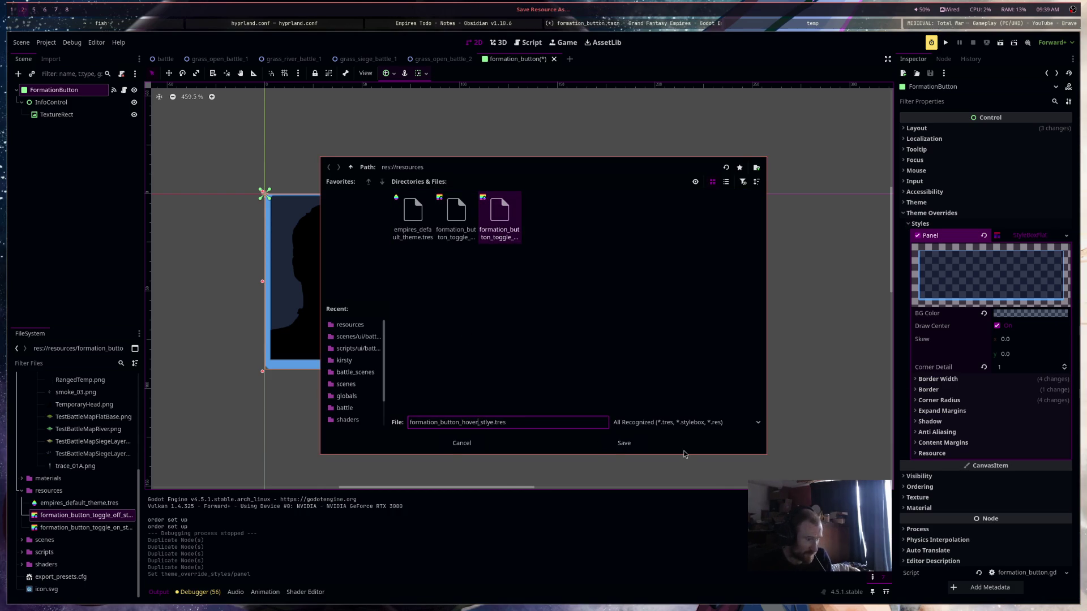
{"action": "left_click", "coordinate": [634, 447]}
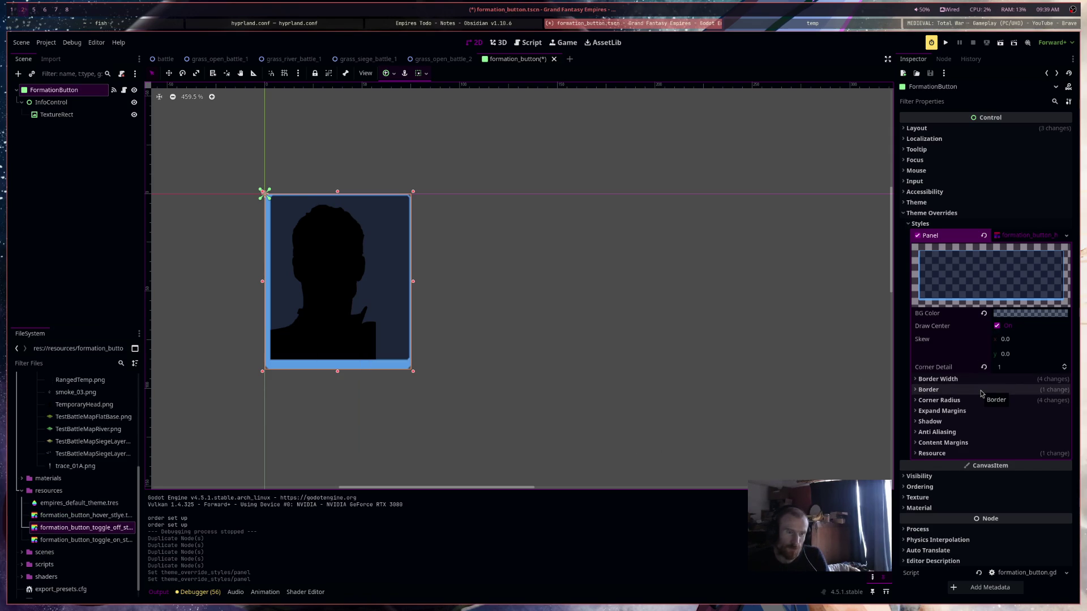
Save the formation_button scene and open empires_default_theme.tres in an enlarged theme editor
{"action": "key", "text": "ctrl+s"}
{"action": "scroll", "coordinate": [101, 543], "scroll_direction": "down", "scroll_amount": 1}
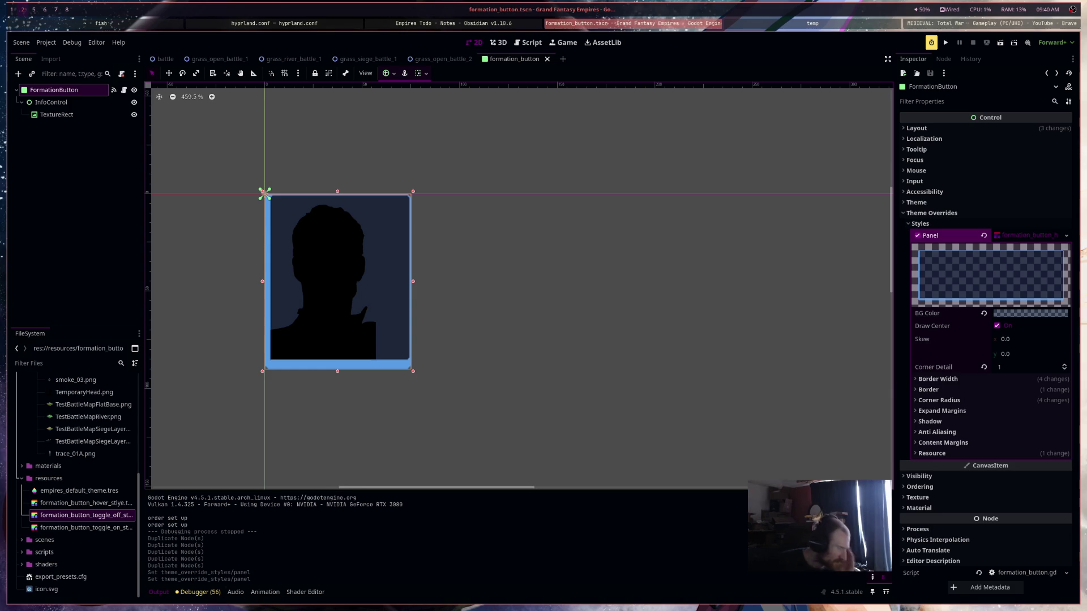
{"action": "left_click", "coordinate": [22, 565]}
{"action": "left_click", "coordinate": [22, 564]}
{"action": "left_click", "coordinate": [22, 540]}
{"action": "left_click", "coordinate": [22, 540]}
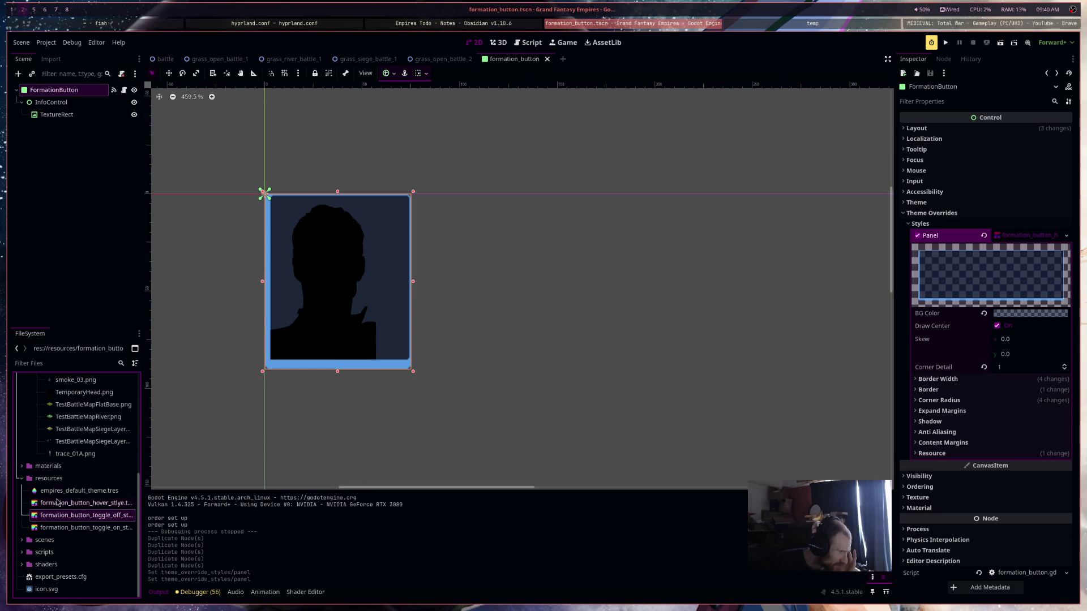
{"action": "double_click", "coordinate": [79, 490]}
{"action": "left_click_drag", "start_coordinate": [554, 453], "coordinate": [553, 369]}
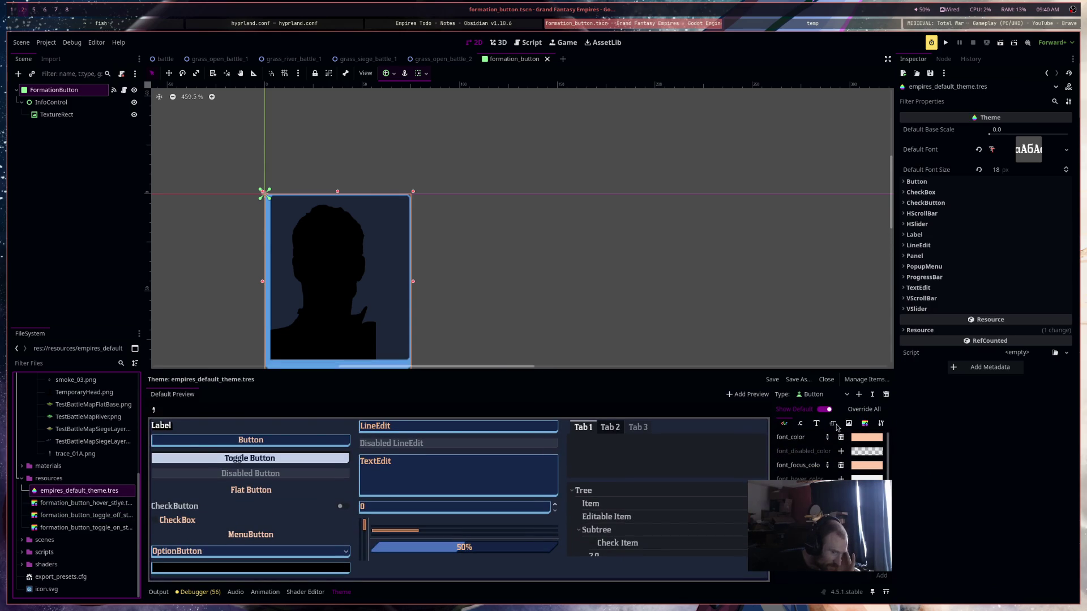
Copy the focus StyleBox from the theme's Button type
{"action": "left_click", "coordinate": [817, 395]}
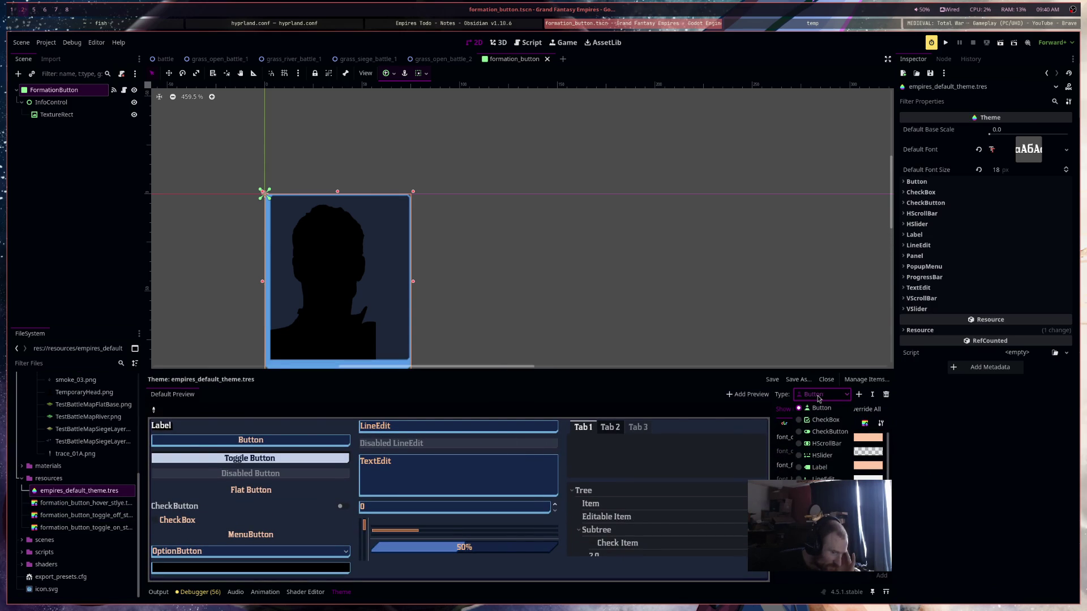
{"action": "left_click", "coordinate": [820, 408]}
{"action": "left_click", "coordinate": [865, 423]}
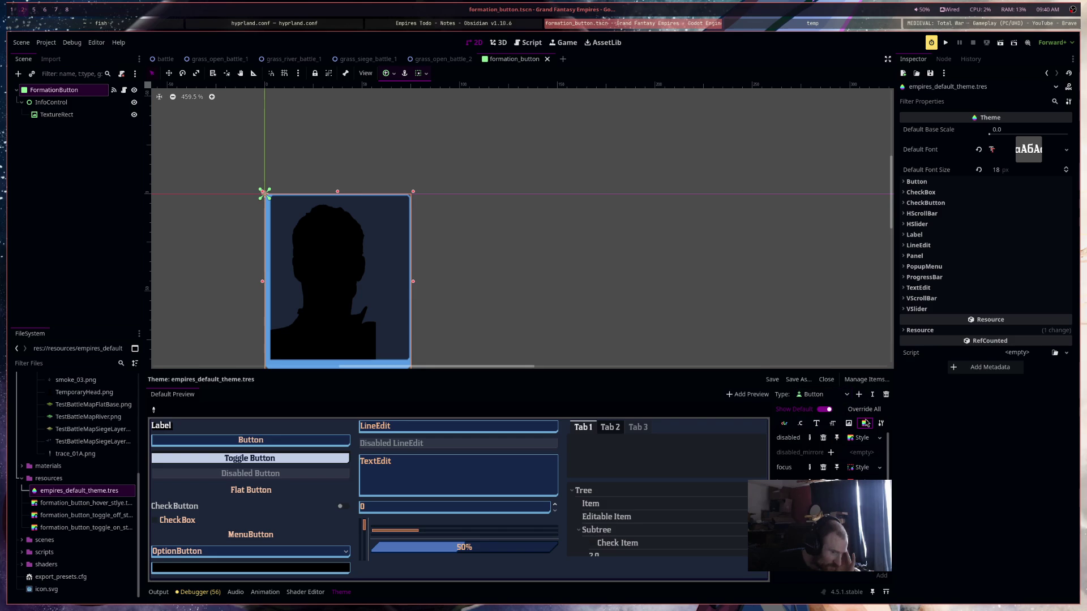
{"action": "right_click", "coordinate": [865, 468]}
{"action": "left_click", "coordinate": [880, 581]}
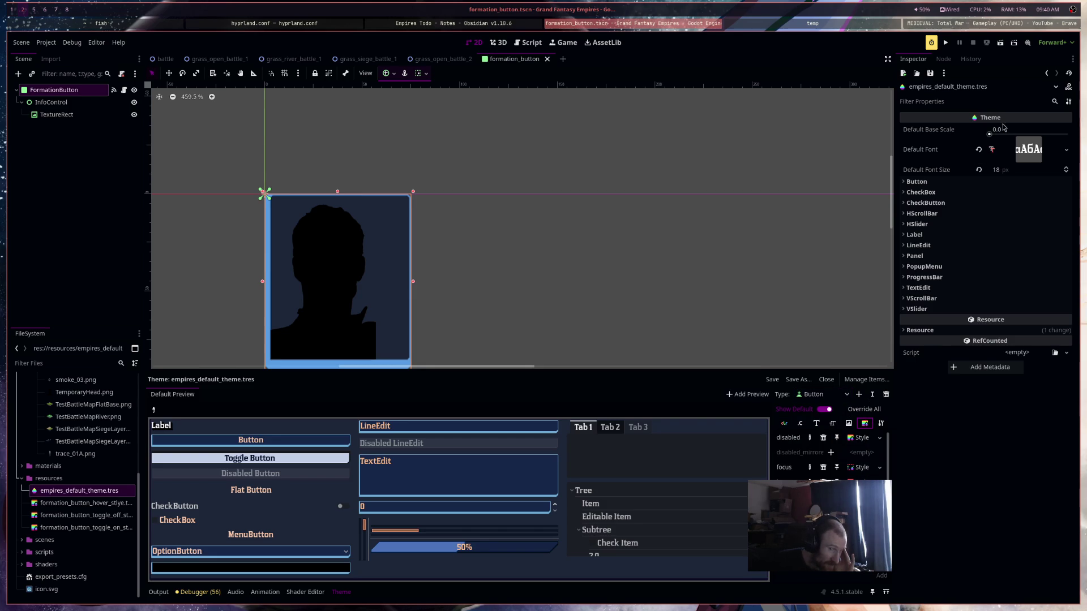
Paste the copied focus style as unique into the FormationButton's Panel style
{"action": "left_click", "coordinate": [53, 89]}
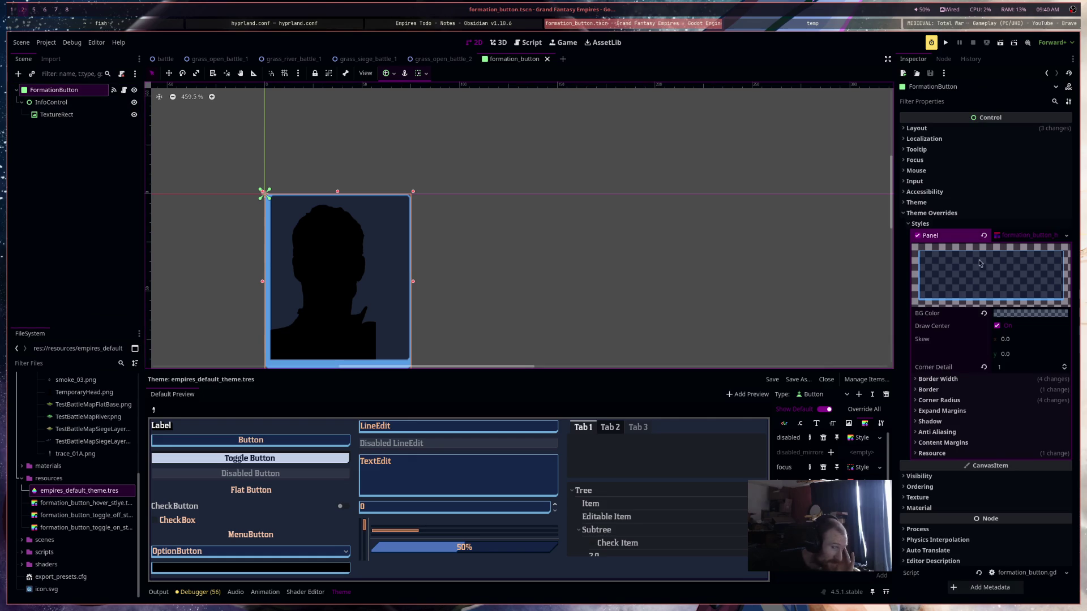
{"action": "right_click", "coordinate": [1026, 238]}
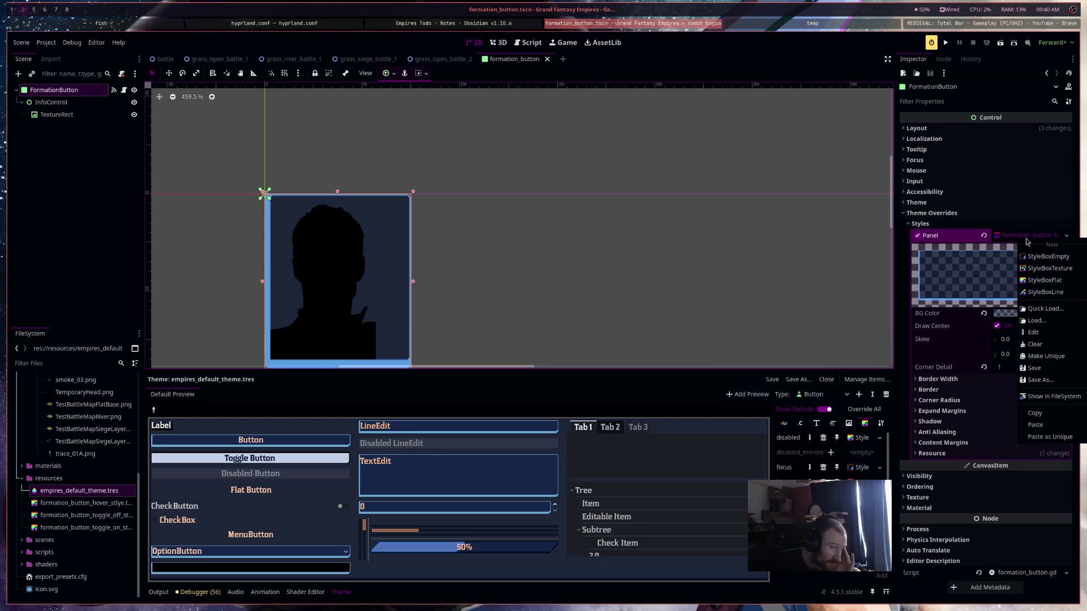
{"action": "left_click", "coordinate": [1054, 436]}
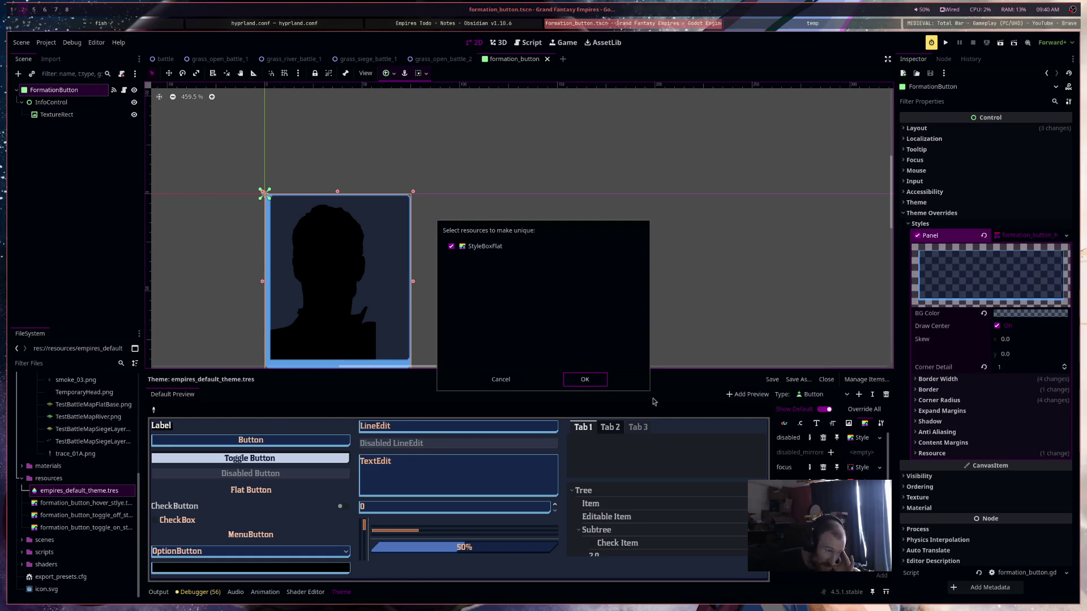
Make the pasted Panel style unique and save it over formation_button_hover_style.tres
{"action": "left_click", "coordinate": [585, 380]}
{"action": "right_click", "coordinate": [1029, 240]}
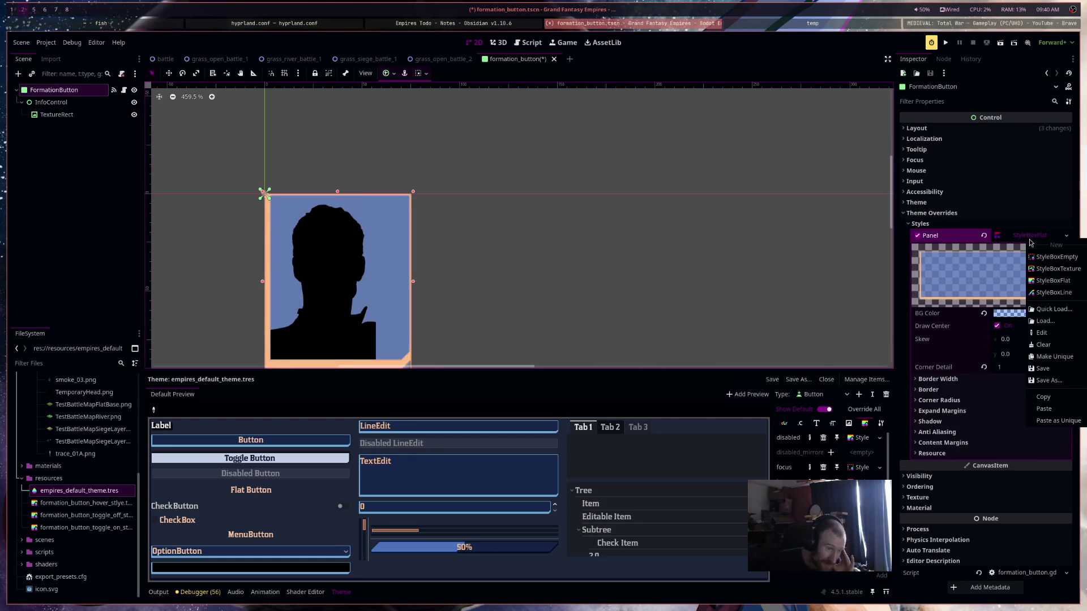
{"action": "left_click", "coordinate": [1049, 380]}
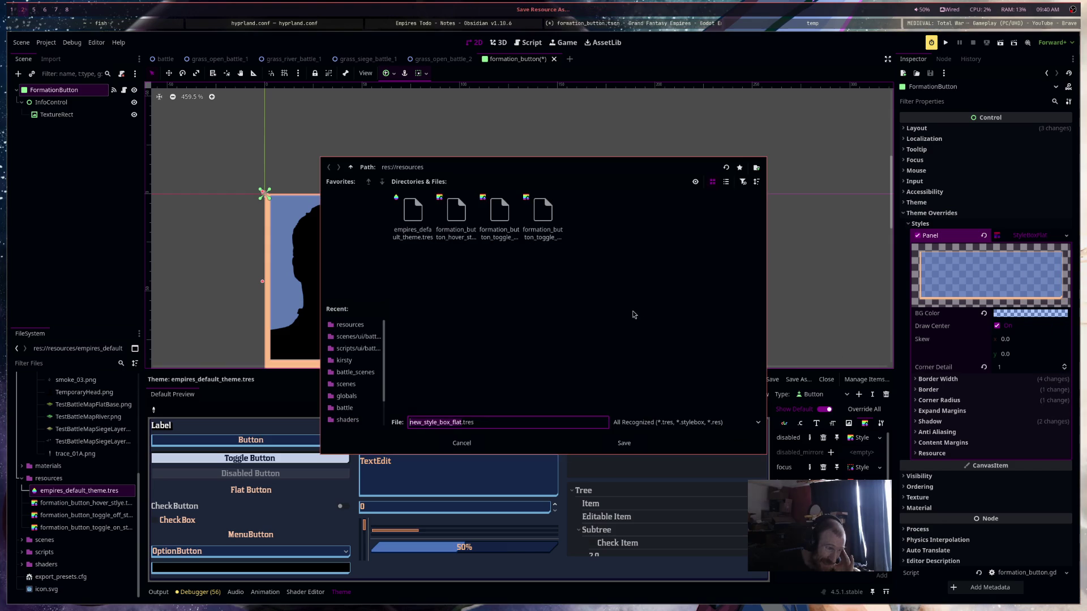
{"action": "left_click", "coordinate": [446, 235]}
{"action": "left_click", "coordinate": [633, 445]}
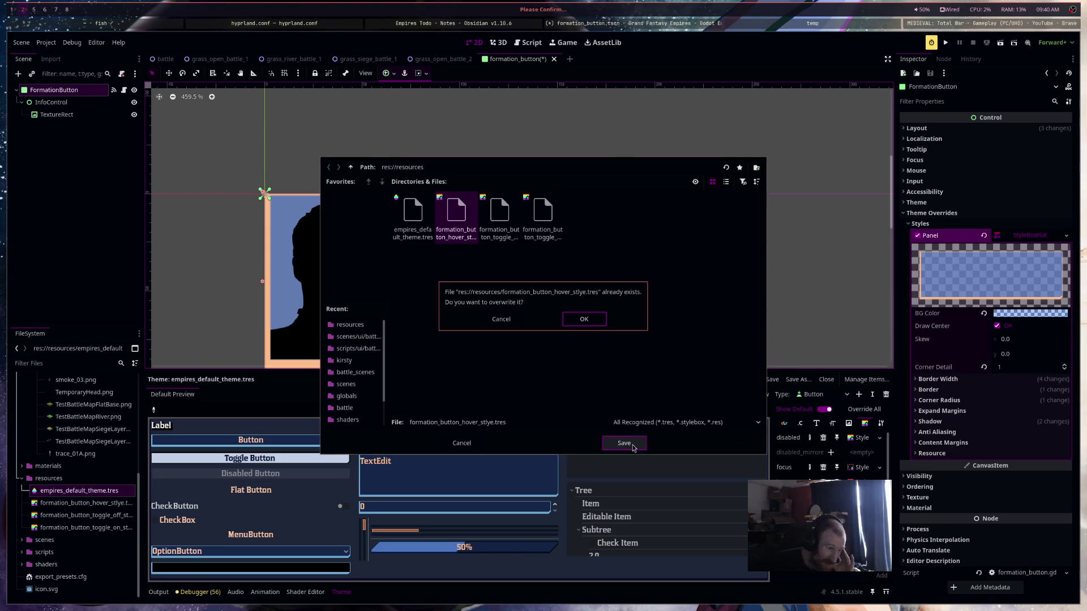
{"action": "left_click", "coordinate": [589, 320]}
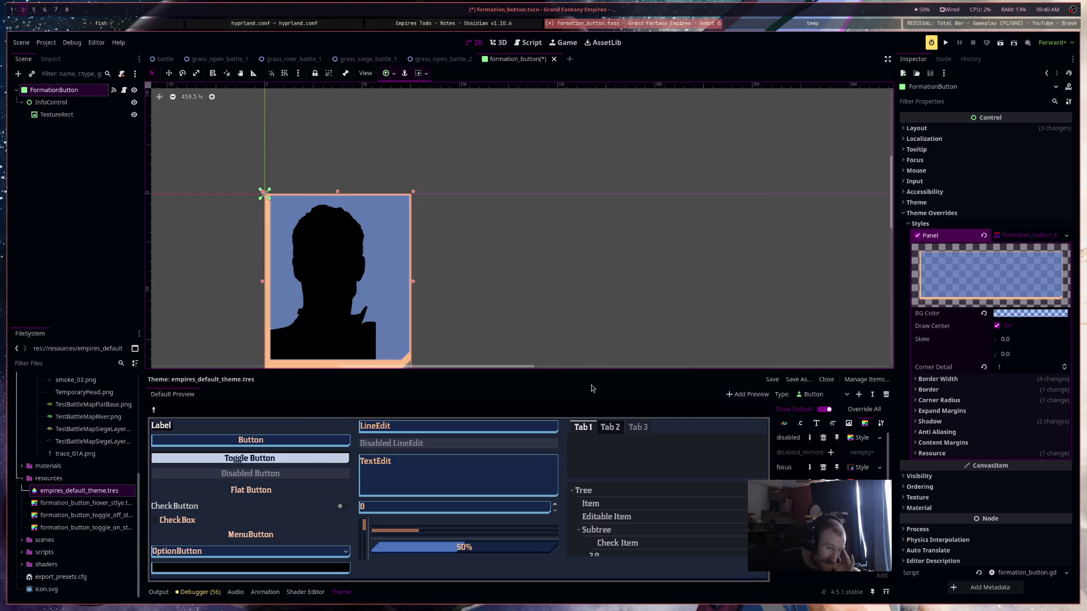
Give the Panel style a 3 px shadow and turn off clipping so it shows
{"action": "left_click_drag", "start_coordinate": [590, 370], "coordinate": [590, 435]}
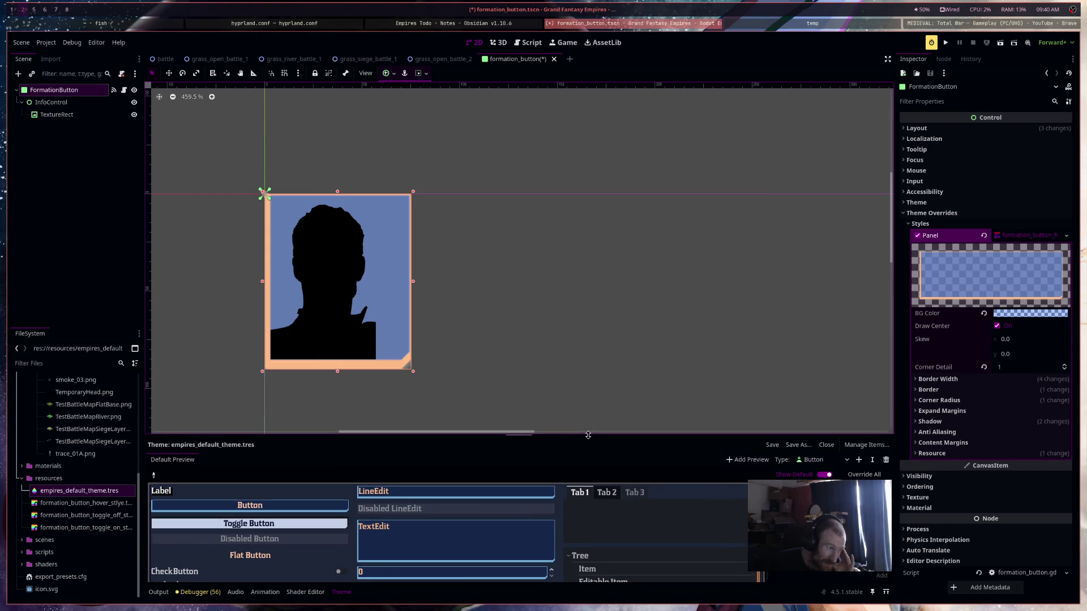
{"action": "scroll", "coordinate": [374, 325], "scroll_direction": "up", "scroll_amount": 2}
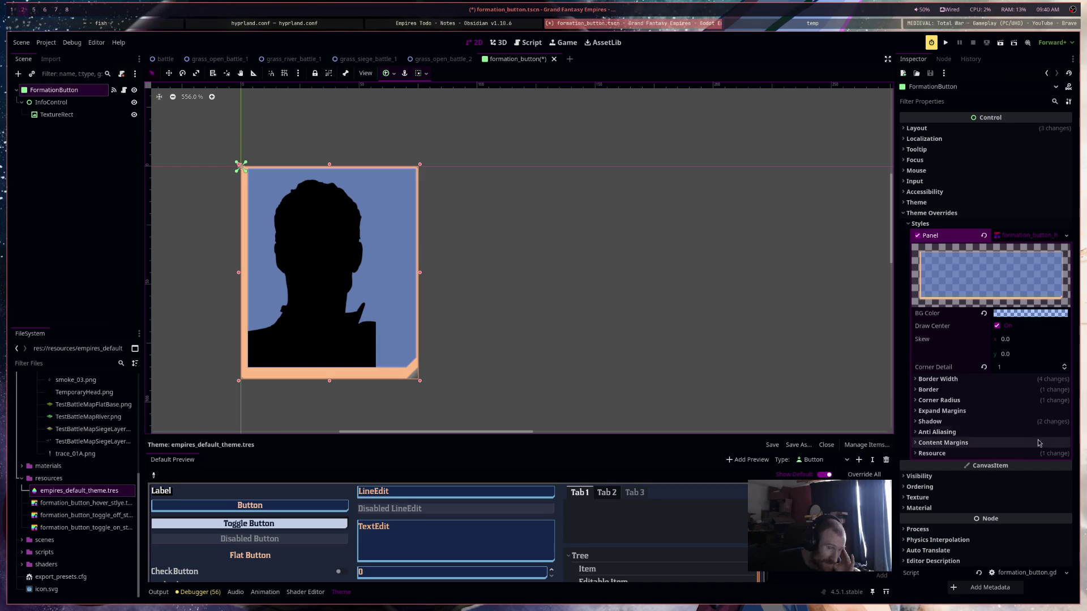
{"action": "left_click", "coordinate": [930, 421]}
{"action": "left_click", "coordinate": [1002, 447]}
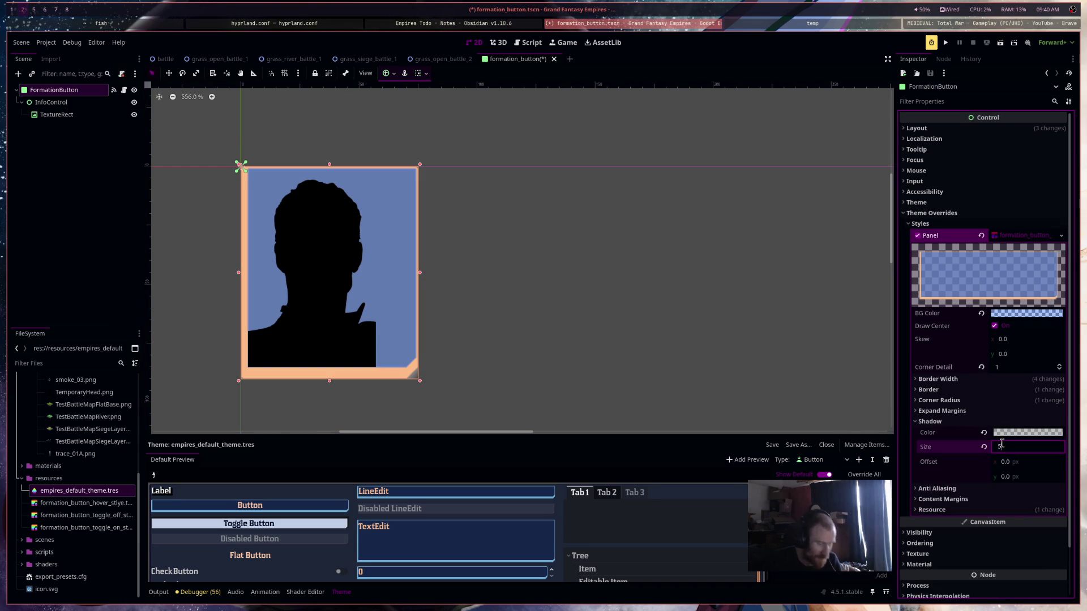
{"action": "key", "text": "Return"}
{"action": "left_click_drag", "start_coordinate": [530, 230], "coordinate": [550, 227]}
{"action": "scroll", "coordinate": [549, 227], "scroll_direction": "left", "scroll_amount": 5}
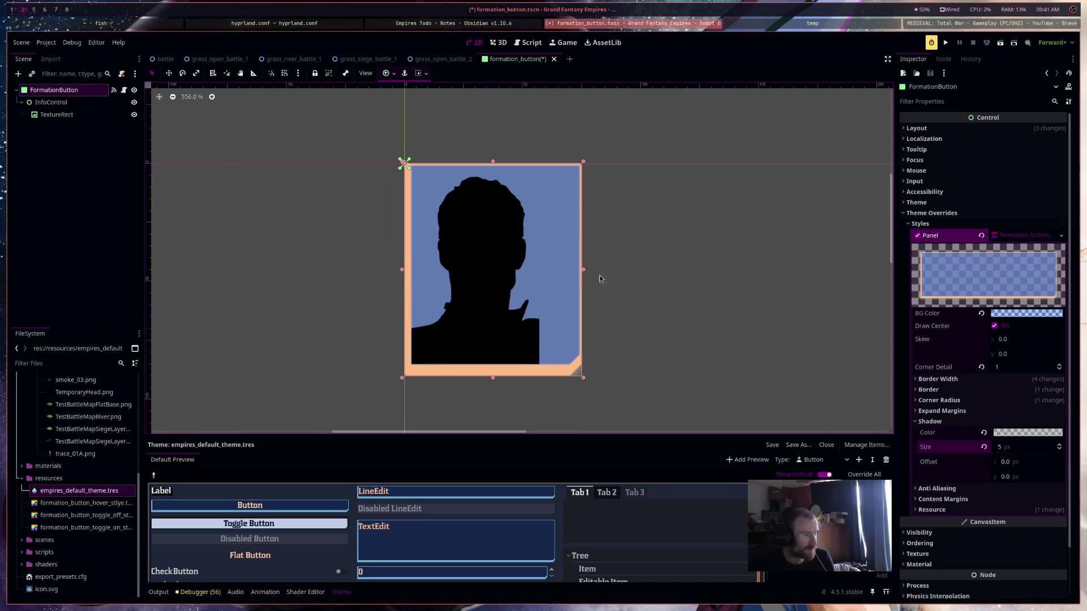
{"action": "left_click", "coordinate": [987, 129]}
{"action": "left_click", "coordinate": [992, 158]}
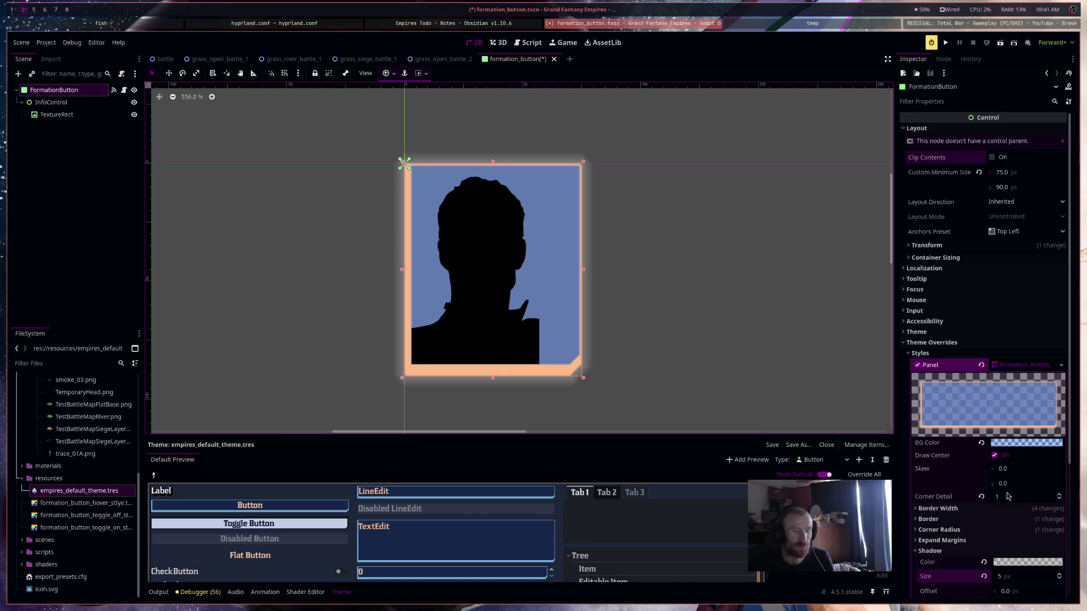
{"action": "scroll", "coordinate": [997, 396], "scroll_direction": "down", "scroll_amount": 5}
{"action": "left_click", "coordinate": [1013, 393]}
{"action": "type", "text": "3"}
{"action": "key", "text": "Return"}
Save the formation_button scene and open formation_button.gd in the Script editor
{"action": "key", "text": "ctrl+s"}
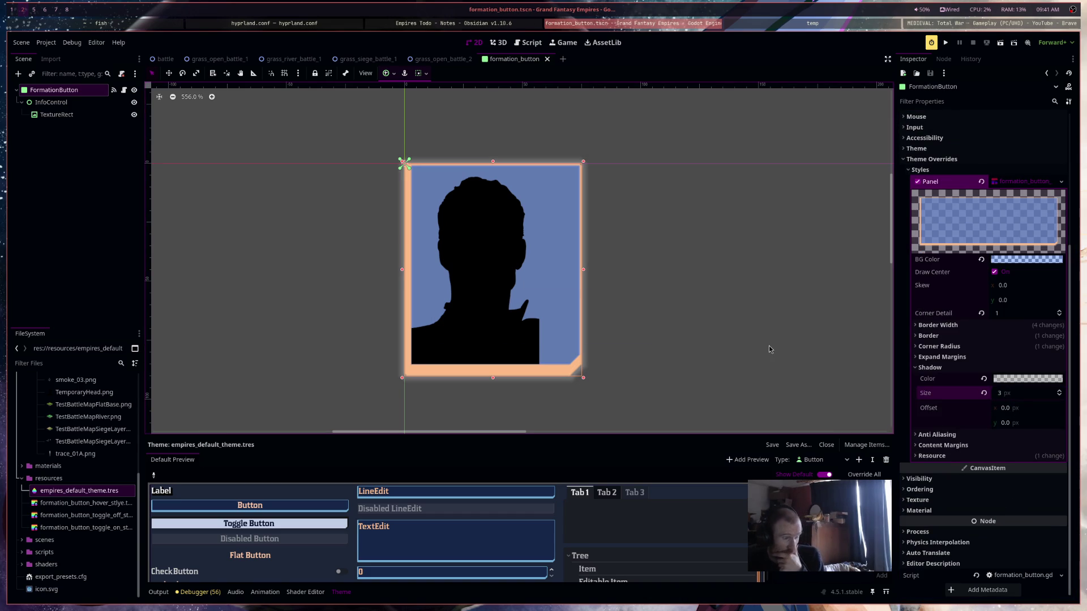
{"action": "left_click", "coordinate": [768, 346]}
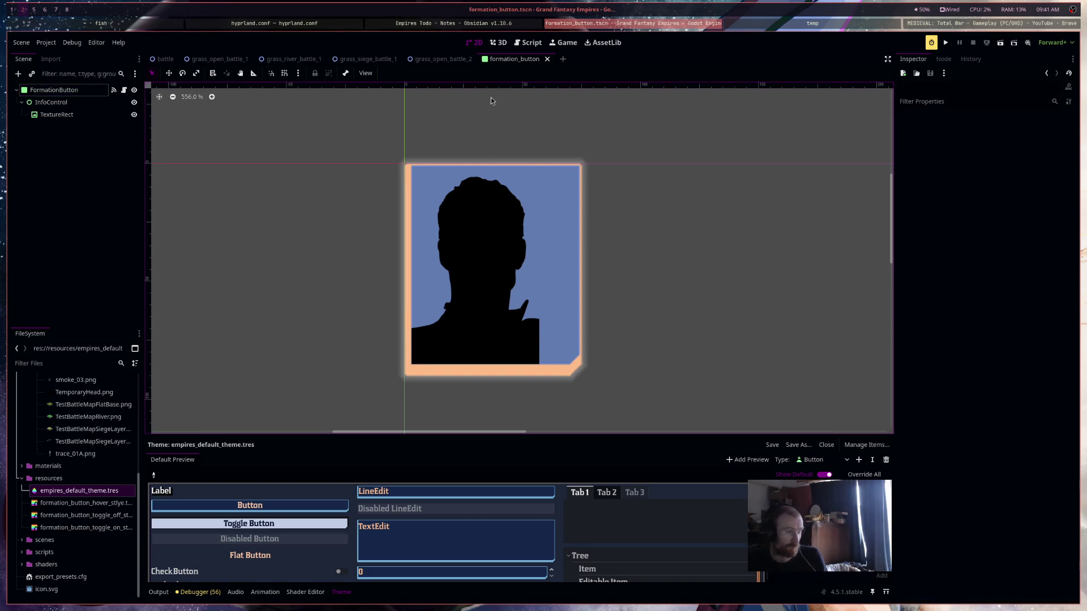
{"action": "left_click", "coordinate": [126, 91]}
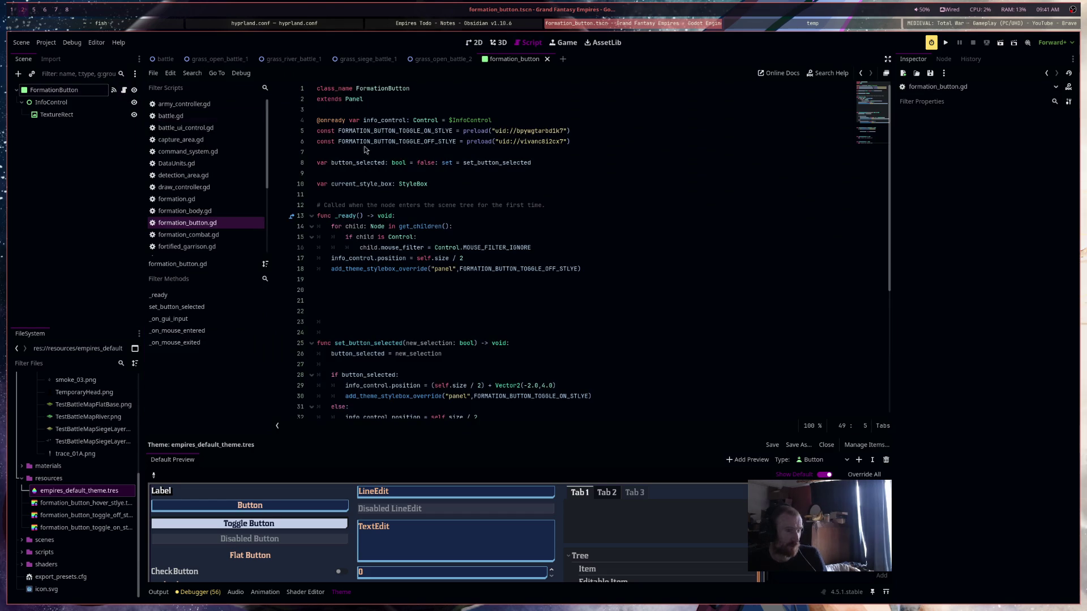
Below the constants, add a FORMATION_BUTTON_HOVER_STLYE const preloading formation_button_hover_style.tres
{"action": "left_click", "coordinate": [597, 144]}
{"action": "key", "text": "Down"}
{"action": "mouse_move", "coordinate": [85, 503]}
{"action": "left_mouse_down"}
{"action": "mouse_move", "coordinate": [374, 272]}
{"action": "mouse_move", "coordinate": [325, 151]}
{"action": "left_mouse_up"}
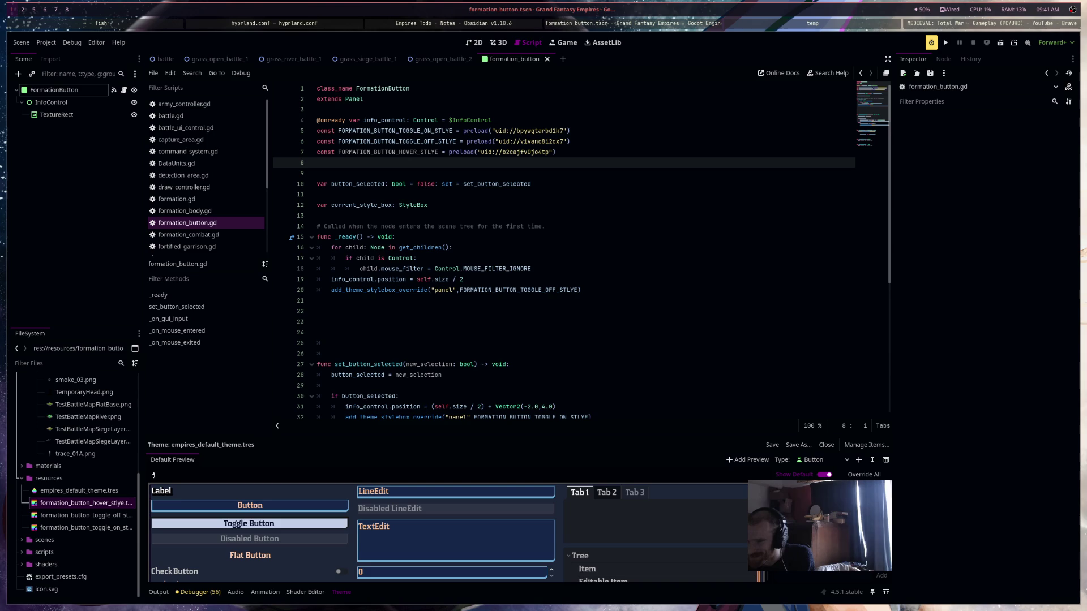
Type toggle_on on a new line above set_button_selected
{"action": "left_click", "coordinate": [768, 355]}
{"action": "type", "text": "toggle_on"}
{"action": "left_click", "coordinate": [607, 308]}
{"action": "left_click", "coordinate": [589, 340]}
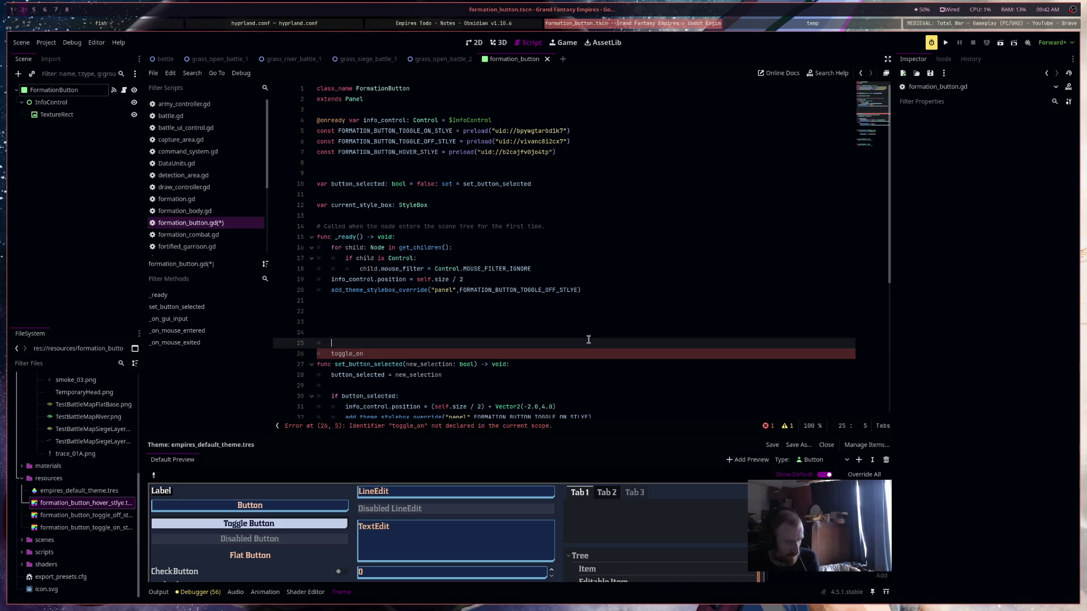
Undo the stray toggle_on text and scroll through formation_button.gd to review it
{"action": "key", "text": "ctrl+z"}
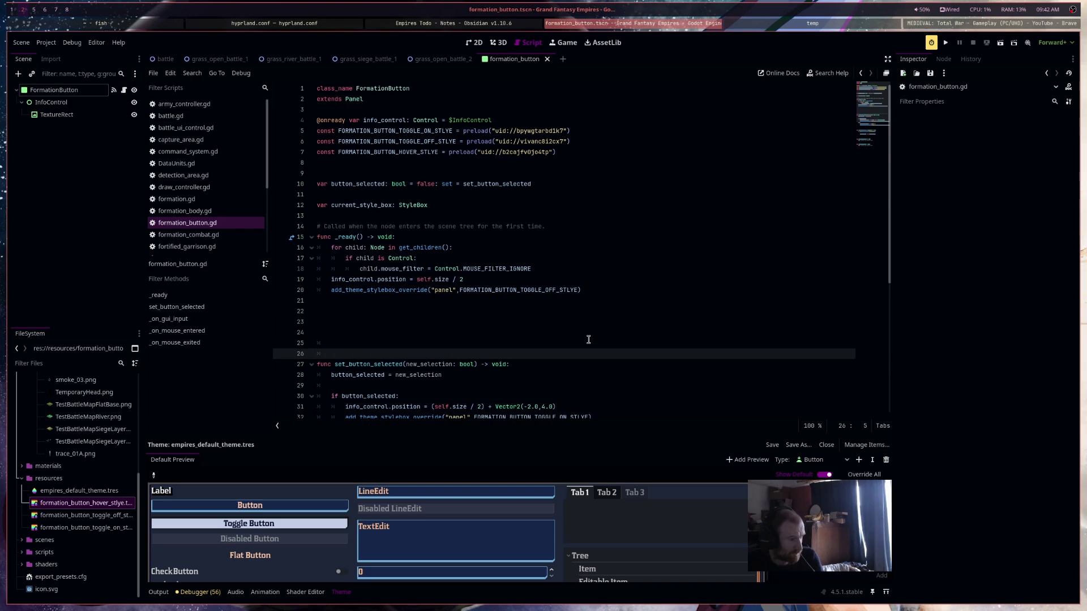
{"action": "scroll", "coordinate": [611, 340], "scroll_direction": "down", "scroll_amount": 5}
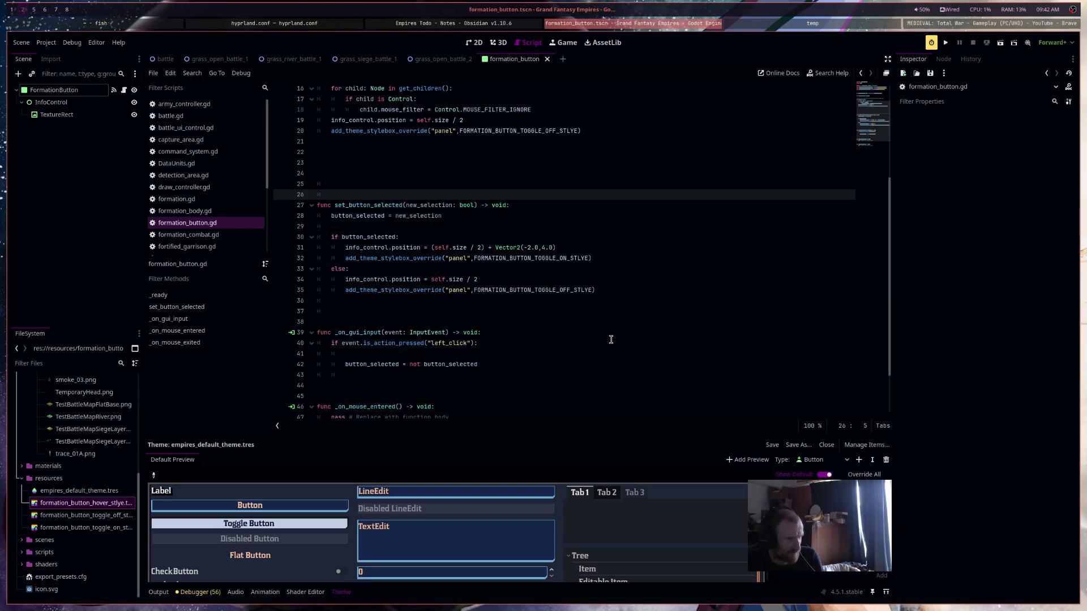
{"action": "scroll", "coordinate": [611, 339], "scroll_direction": "down", "scroll_amount": 2}
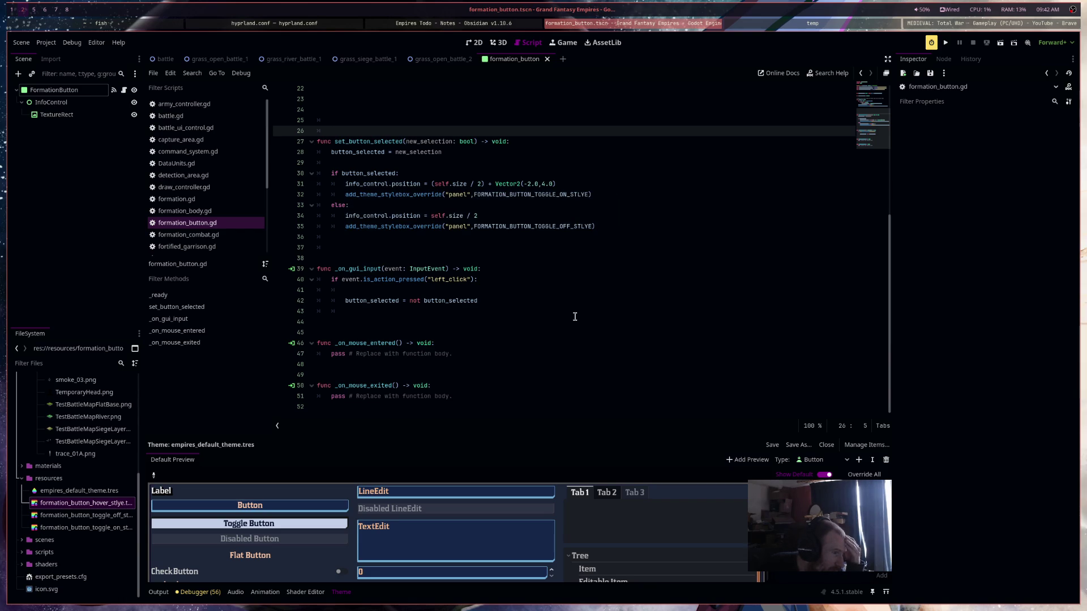
{"action": "scroll", "coordinate": [575, 317], "scroll_direction": "up", "scroll_amount": 3}
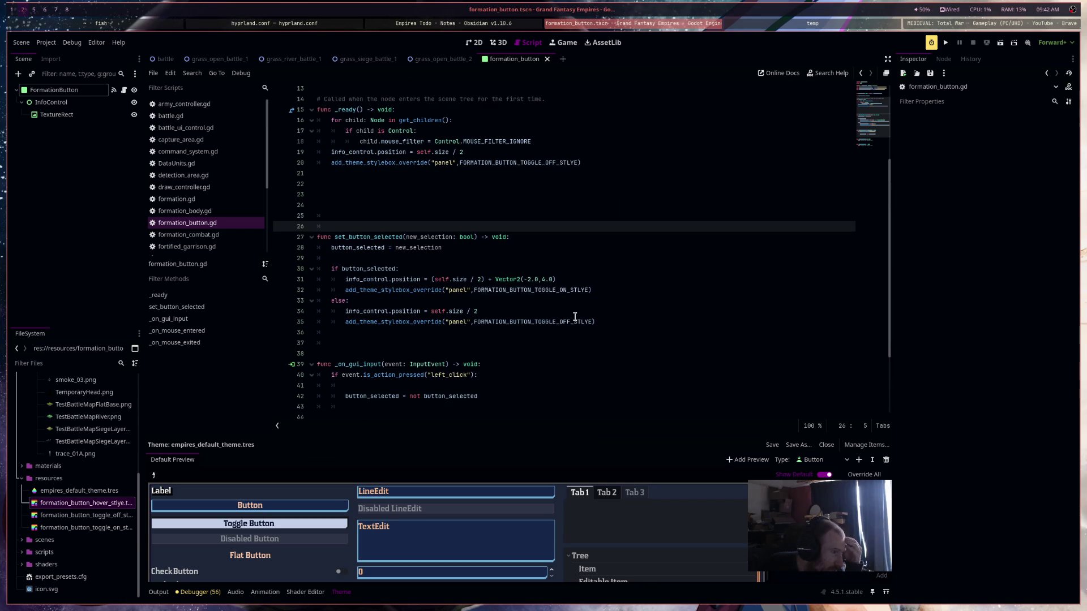
{"action": "scroll", "coordinate": [575, 317], "scroll_direction": "down", "scroll_amount": 3}
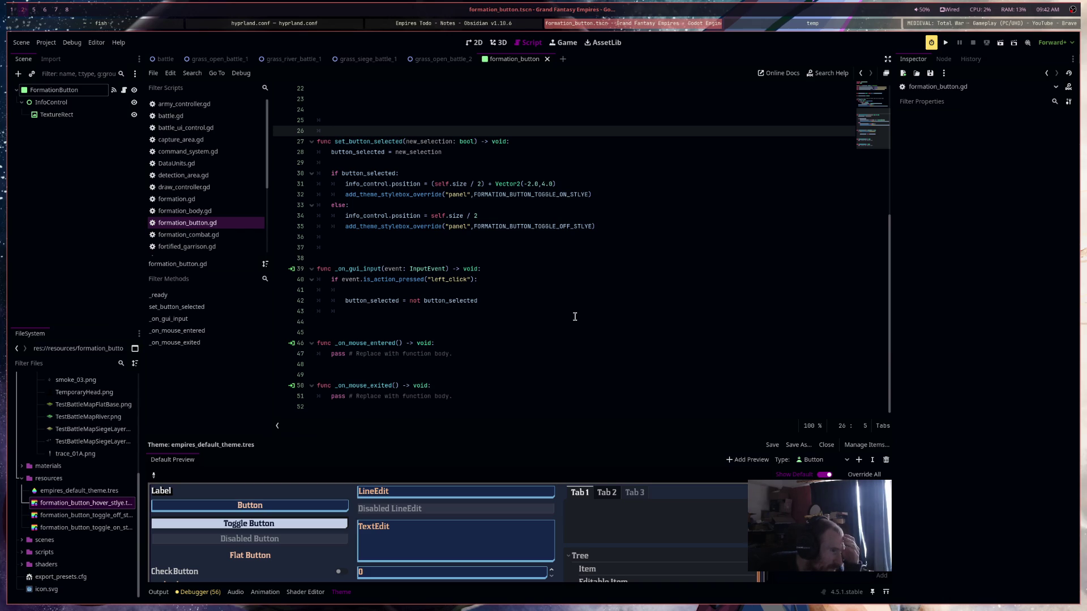
{"action": "scroll", "coordinate": [575, 316], "scroll_direction": "up", "scroll_amount": 3}
{"action": "scroll", "coordinate": [574, 317], "scroll_direction": "down", "scroll_amount": 2}
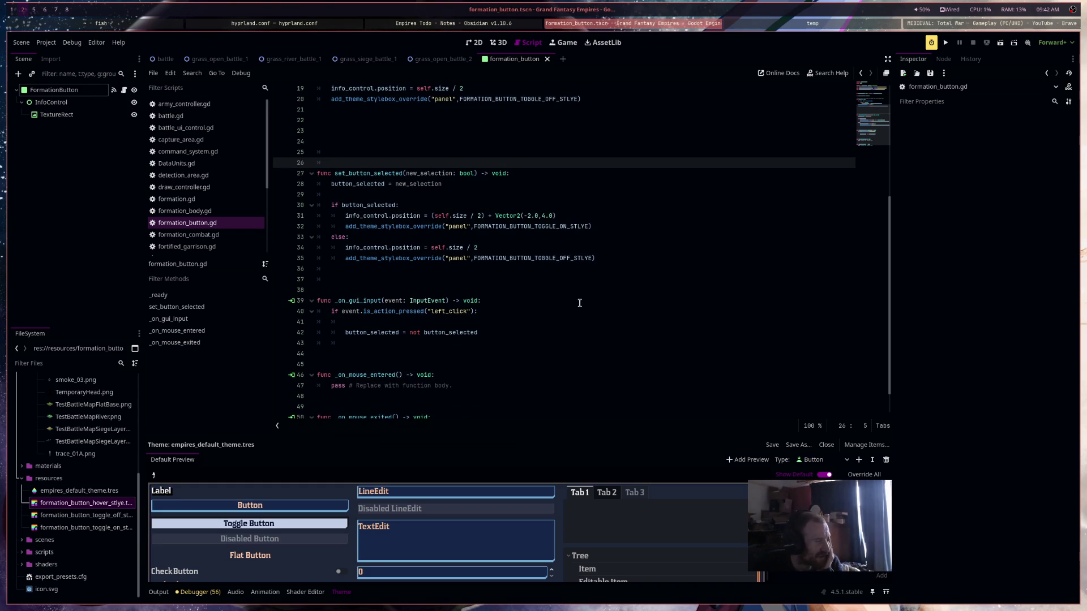
{"action": "scroll", "coordinate": [579, 303], "scroll_direction": "down", "scroll_amount": 1}
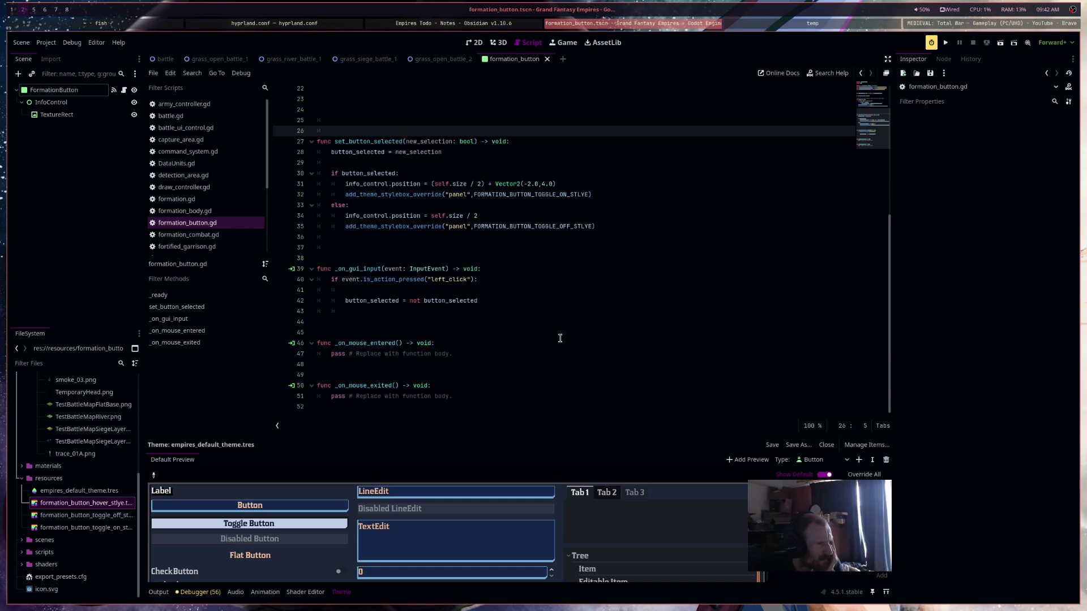
{"action": "scroll", "coordinate": [560, 338], "scroll_direction": "up", "scroll_amount": 7}
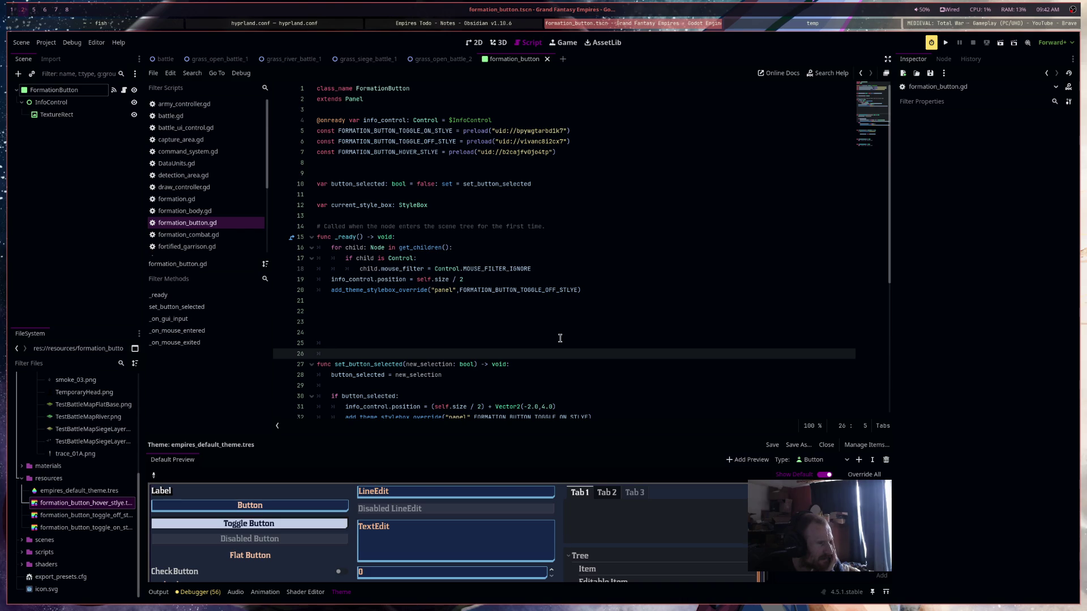
{"action": "scroll", "coordinate": [560, 338], "scroll_direction": "down", "scroll_amount": 3}
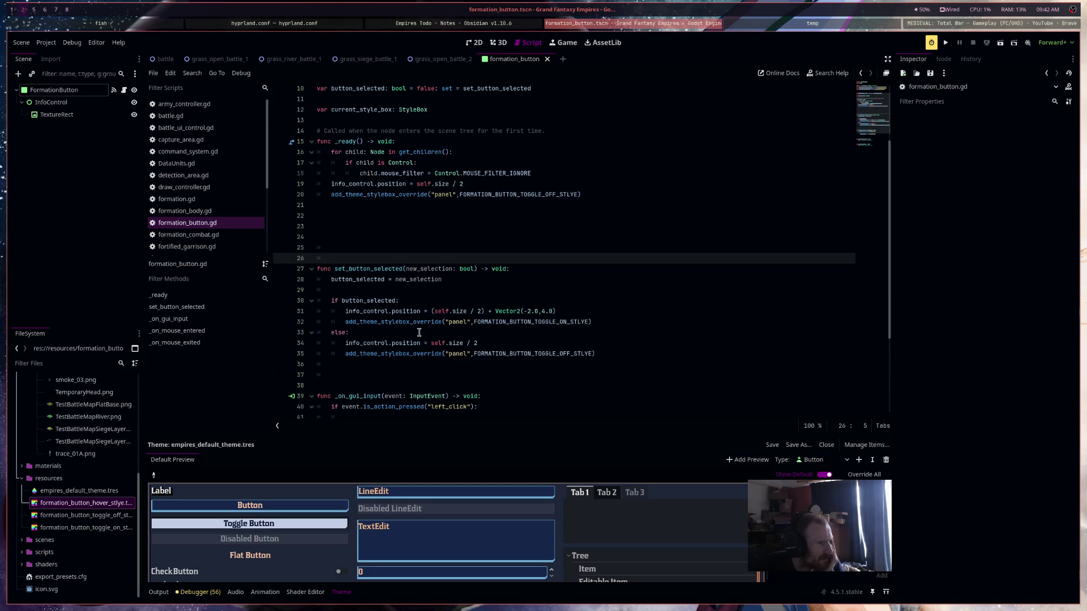
{"action": "left_click", "coordinate": [420, 323]}
Replace the if-branch override with current_style_box = FORMATION_BUTTON_TOGGLE_ON_STLYE
{"action": "key", "text": "End"}
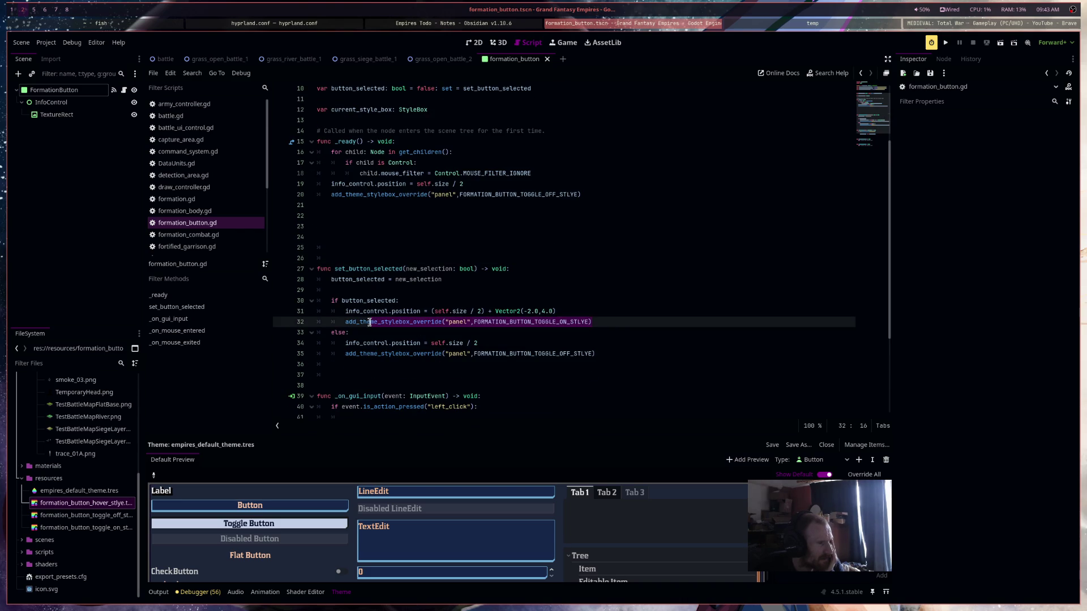
{"action": "key", "text": "shift+Home"}
{"action": "scroll", "coordinate": [749, 347], "scroll_direction": "up", "scroll_amount": 2}
{"action": "scroll", "coordinate": [736, 356], "scroll_direction": "down", "scroll_amount": 3}
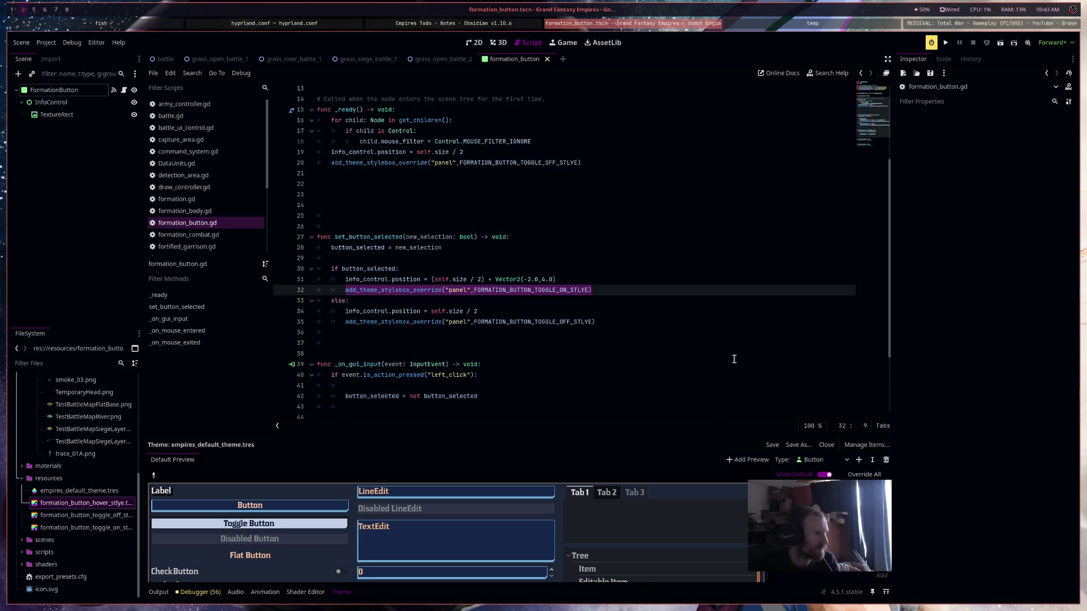
{"action": "scroll", "coordinate": [732, 359], "scroll_direction": "up", "scroll_amount": 2}
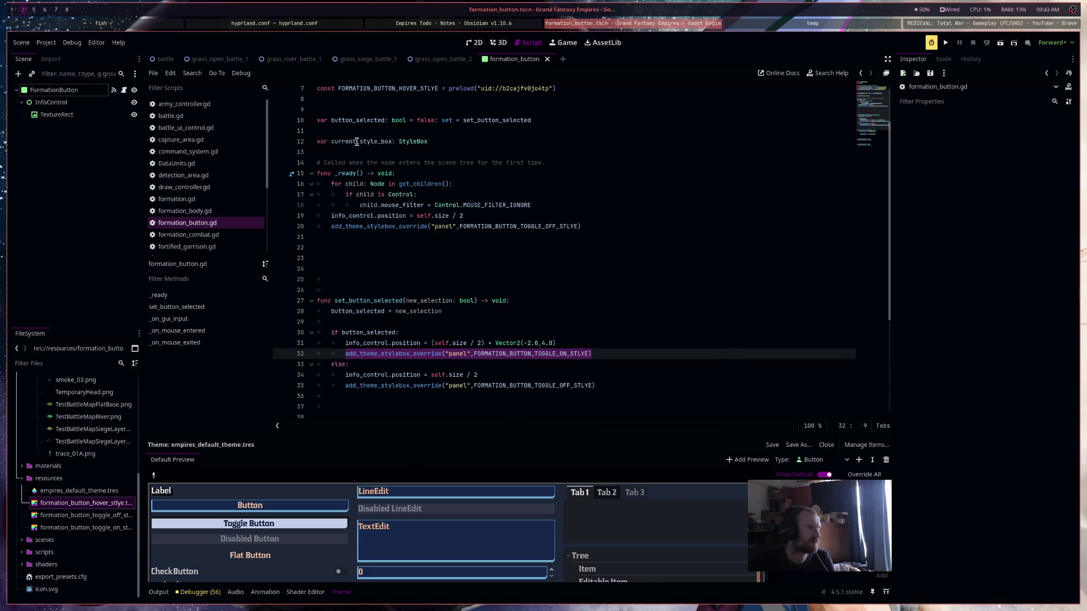
{"action": "type", "text": "curr"}
{"action": "key", "text": "Return"}
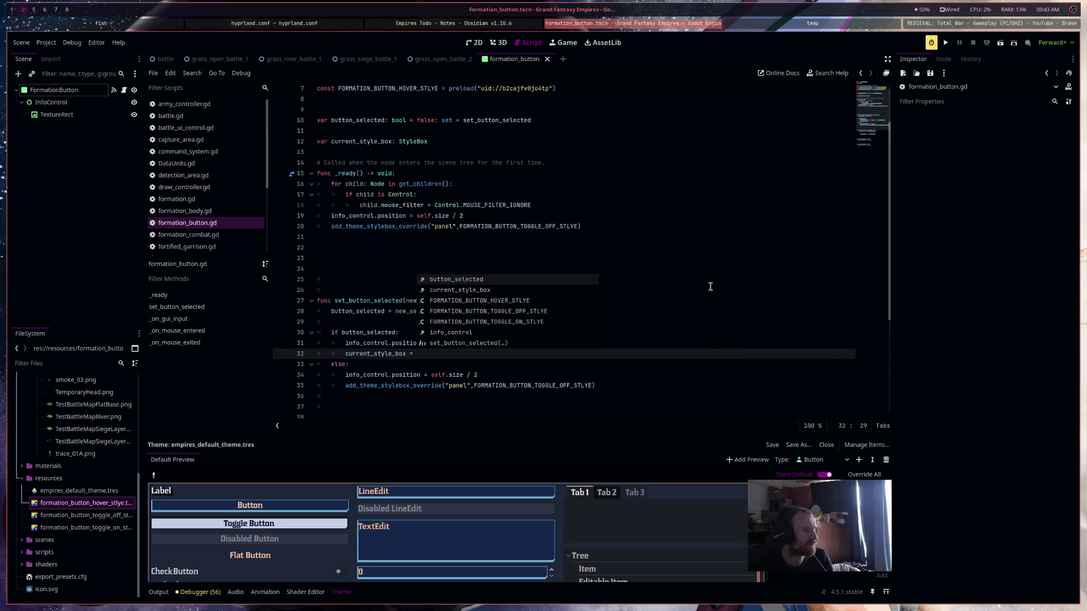
{"action": "scroll", "coordinate": [679, 255], "scroll_direction": "up", "scroll_amount": 2}
{"action": "double_click", "coordinate": [448, 131]}
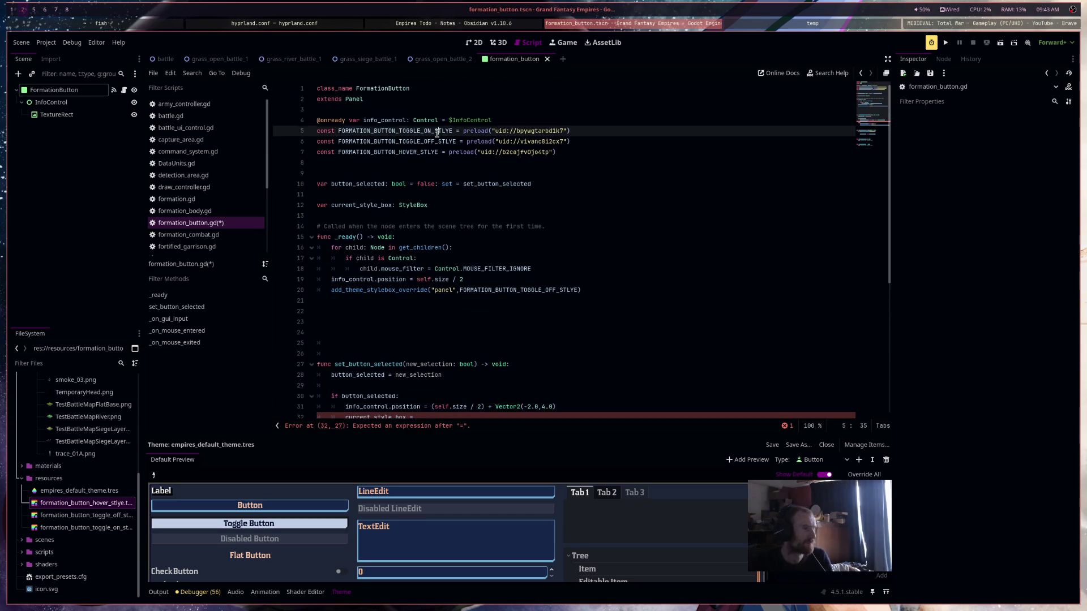
{"action": "key", "text": "ctrl+c"}
{"action": "scroll", "coordinate": [491, 416], "scroll_direction": "down", "scroll_amount": 2}
{"action": "left_click", "coordinate": [508, 354]}
{"action": "key", "text": "ctrl+v"}
Replace the else-branch override with current_style_box = FORMATION_BUTTON_TOGGLE_OFF_STLYE
{"action": "left_click", "coordinate": [608, 391]}
{"action": "key", "text": "Home"}
{"action": "key", "text": "shift+End"}
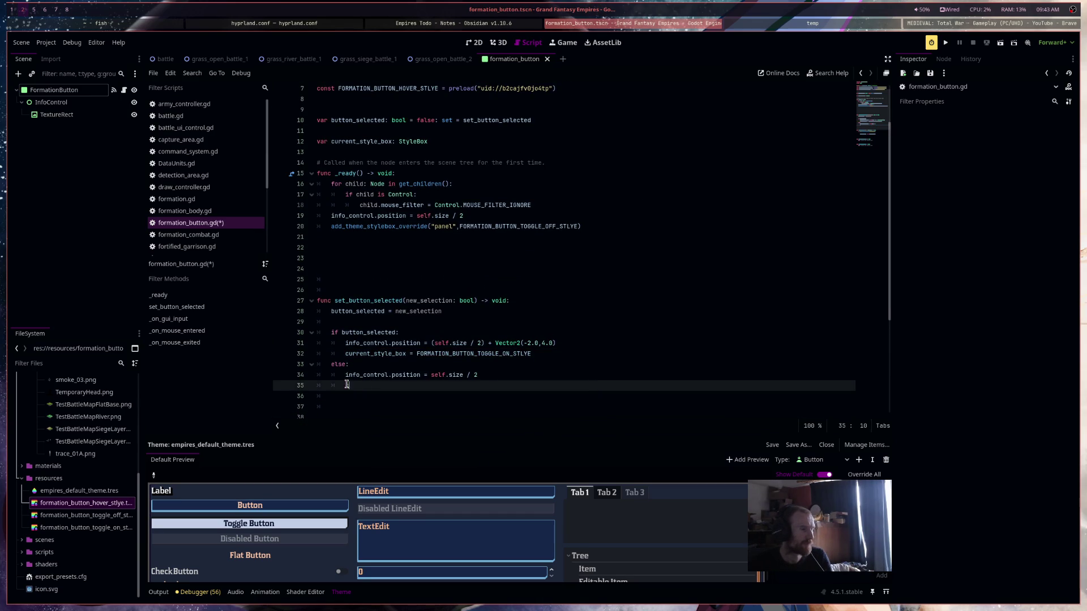
{"action": "type", "text": "cur"}
{"action": "key", "text": "Return"}
{"action": "type", "text": "="}
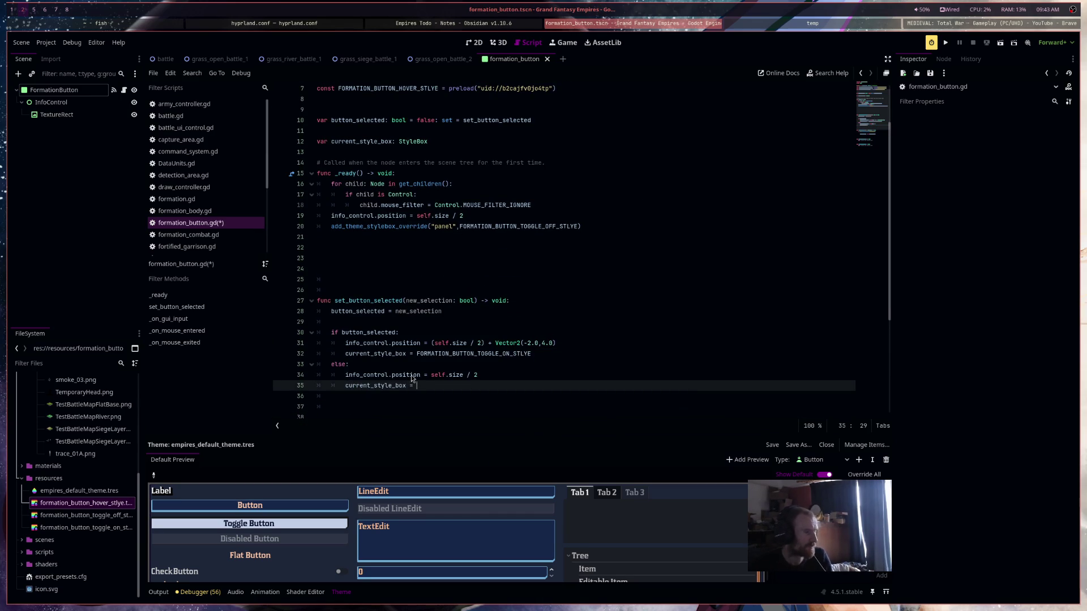
{"action": "scroll", "coordinate": [434, 141], "scroll_direction": "up", "scroll_amount": 2}
{"action": "double_click", "coordinate": [434, 141]}
{"action": "key", "text": "ctrl+c"}
{"action": "scroll", "coordinate": [551, 232], "scroll_direction": "down", "scroll_amount": 3}
{"action": "left_click", "coordinate": [569, 356]}
{"action": "key", "text": "ctrl+v"}
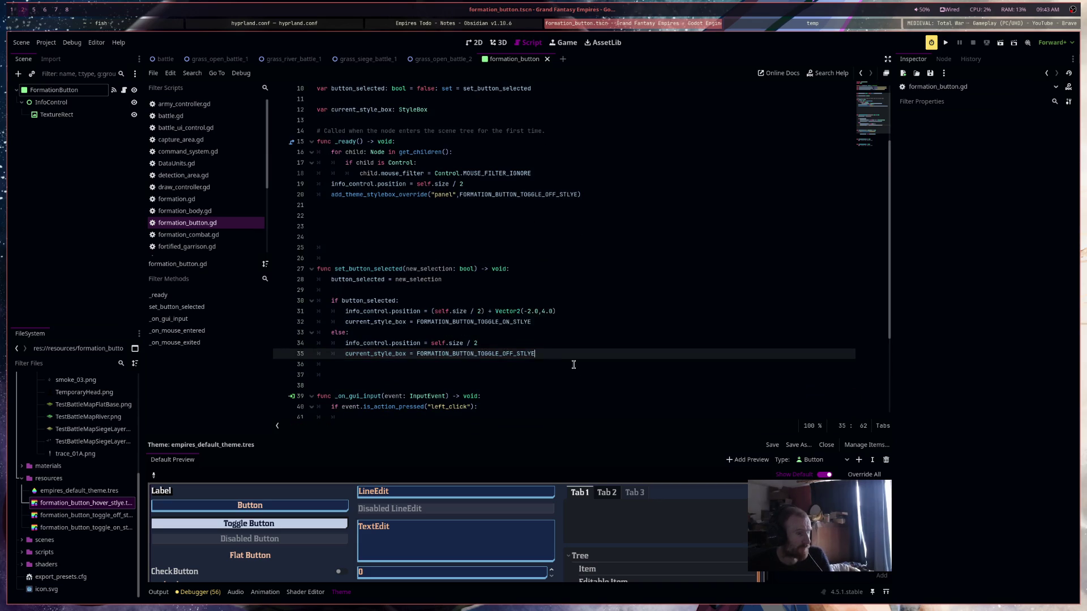
{"action": "scroll", "coordinate": [574, 370], "scroll_direction": "down", "scroll_amount": 4}
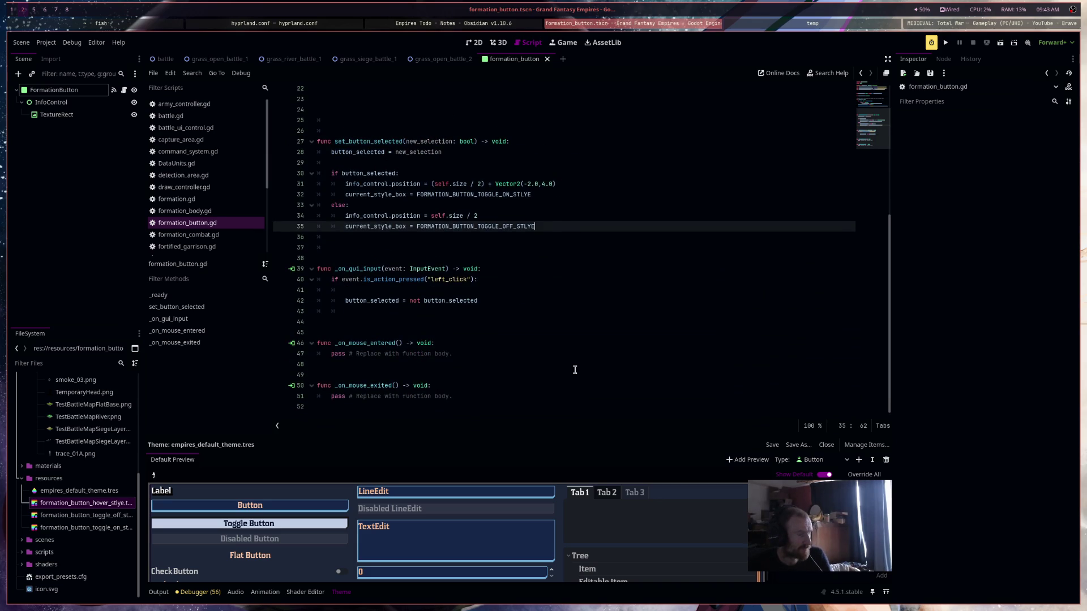
{"action": "scroll", "coordinate": [575, 369], "scroll_direction": "up", "scroll_amount": 5}
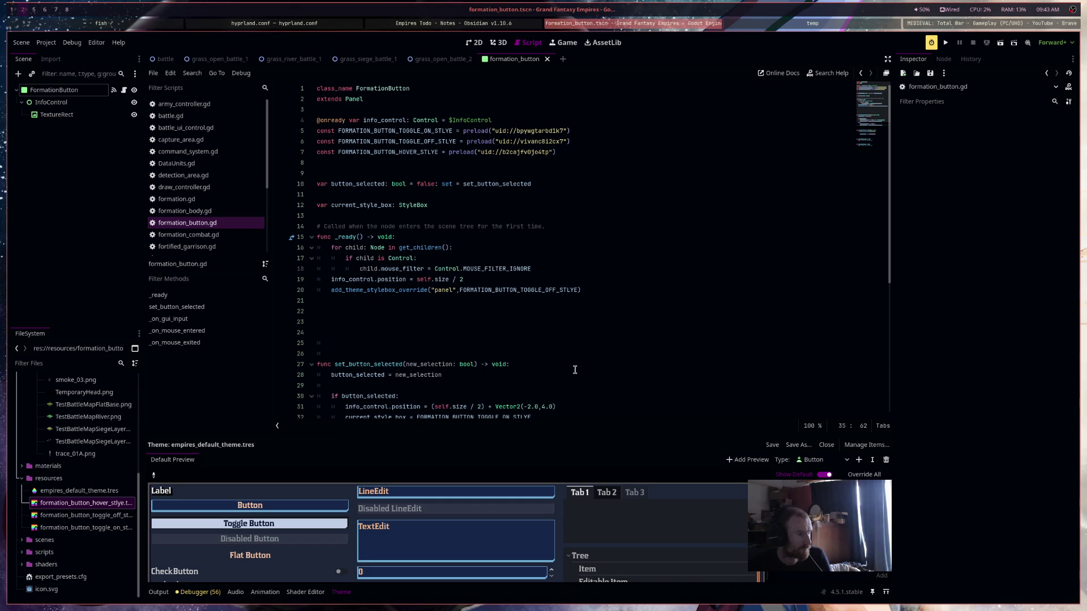
{"action": "scroll", "coordinate": [575, 370], "scroll_direction": "down", "scroll_amount": 5}
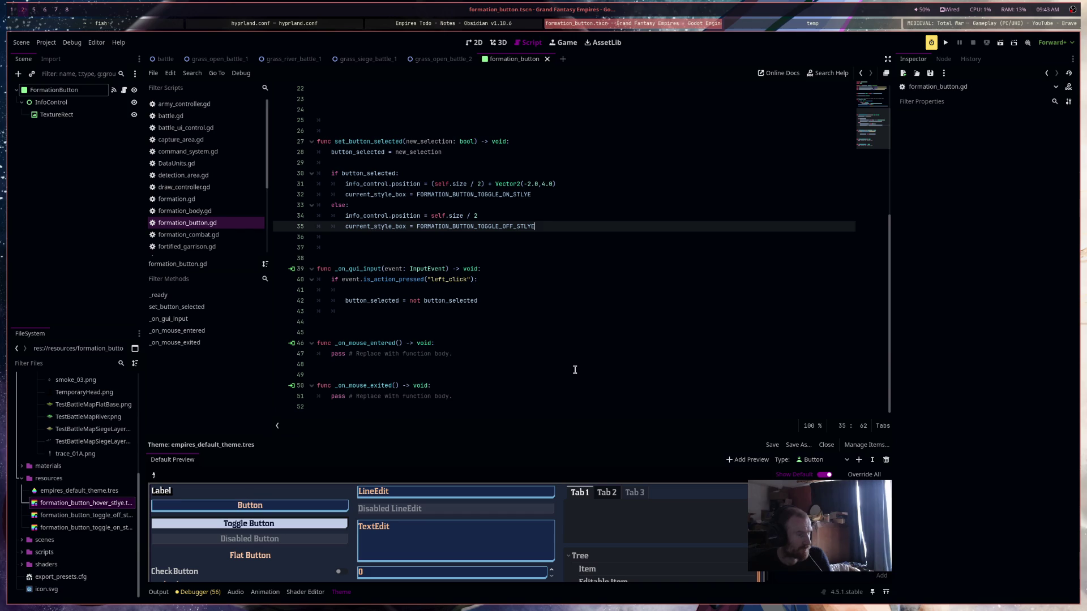
{"action": "left_click", "coordinate": [319, 290]}
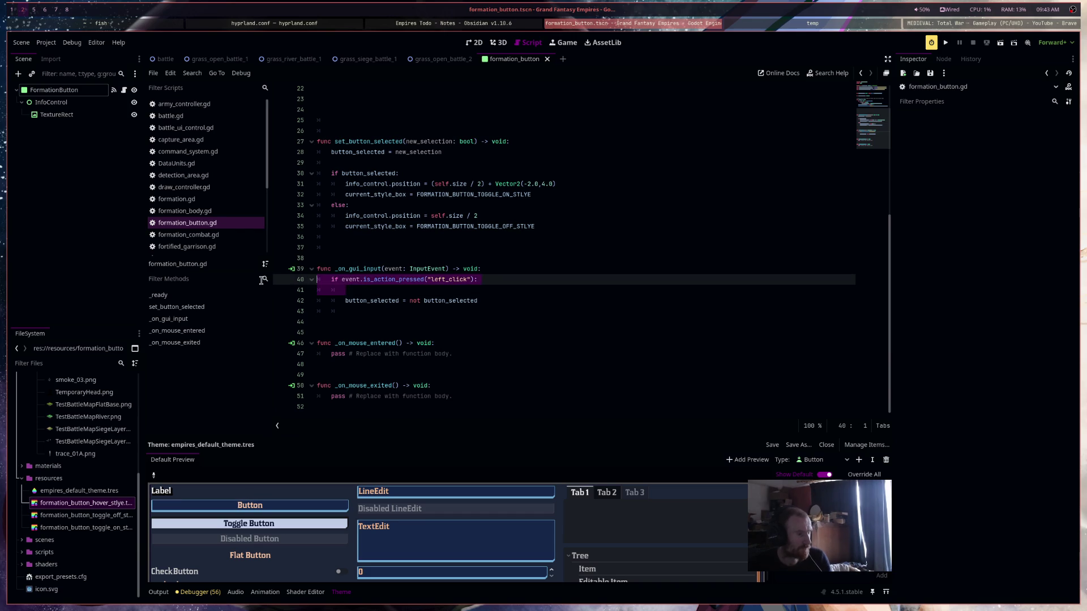
{"action": "key", "text": "ctrl+shift+k"}
{"action": "key", "text": "Down"}
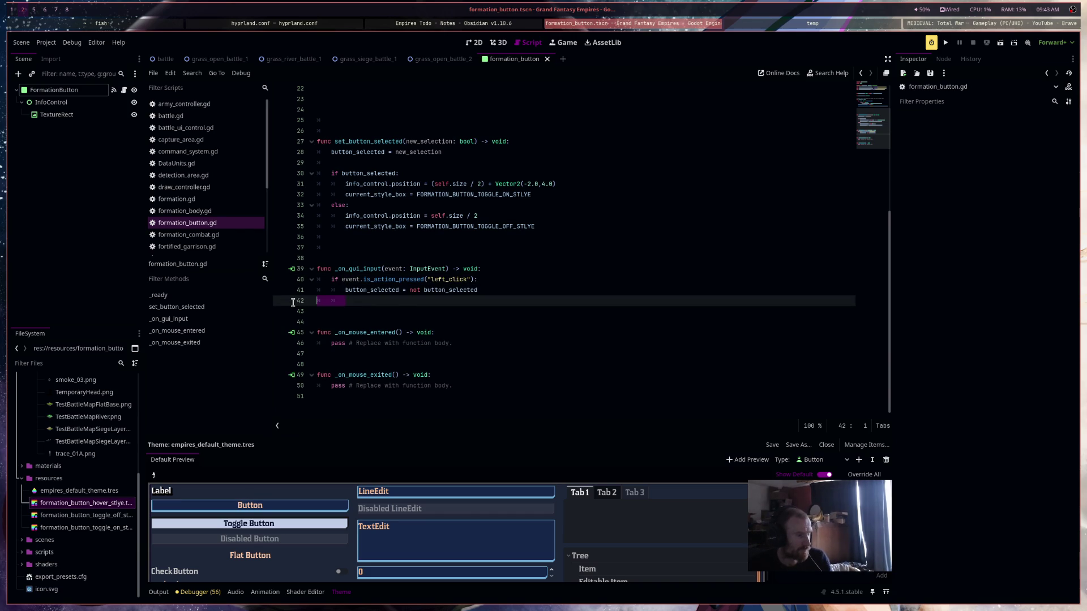
{"action": "key", "text": "BackSpace"}
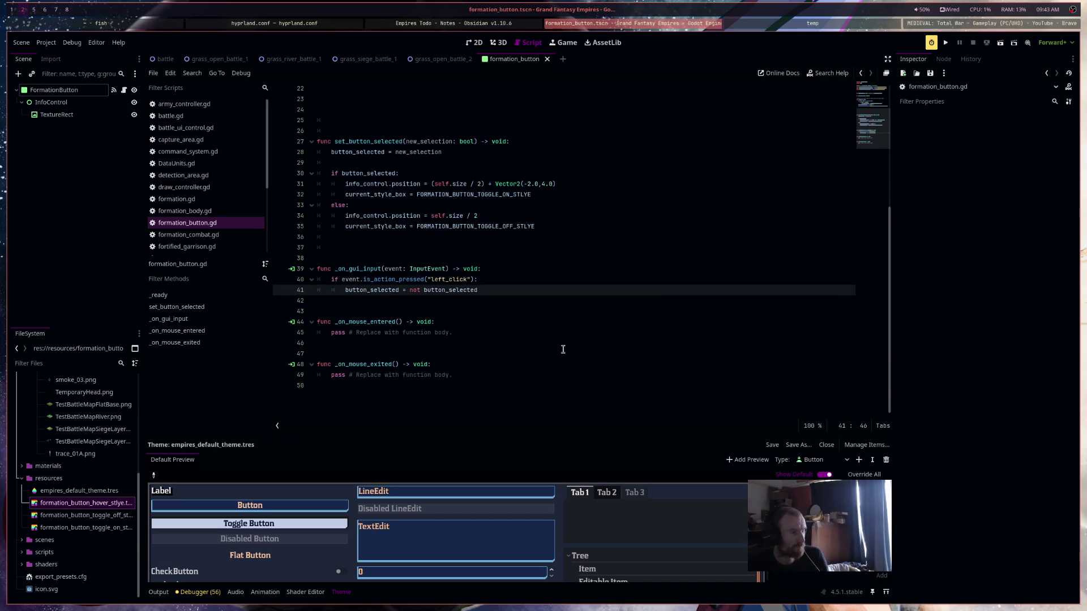
{"action": "scroll", "coordinate": [563, 349], "scroll_direction": "up", "scroll_amount": 5}
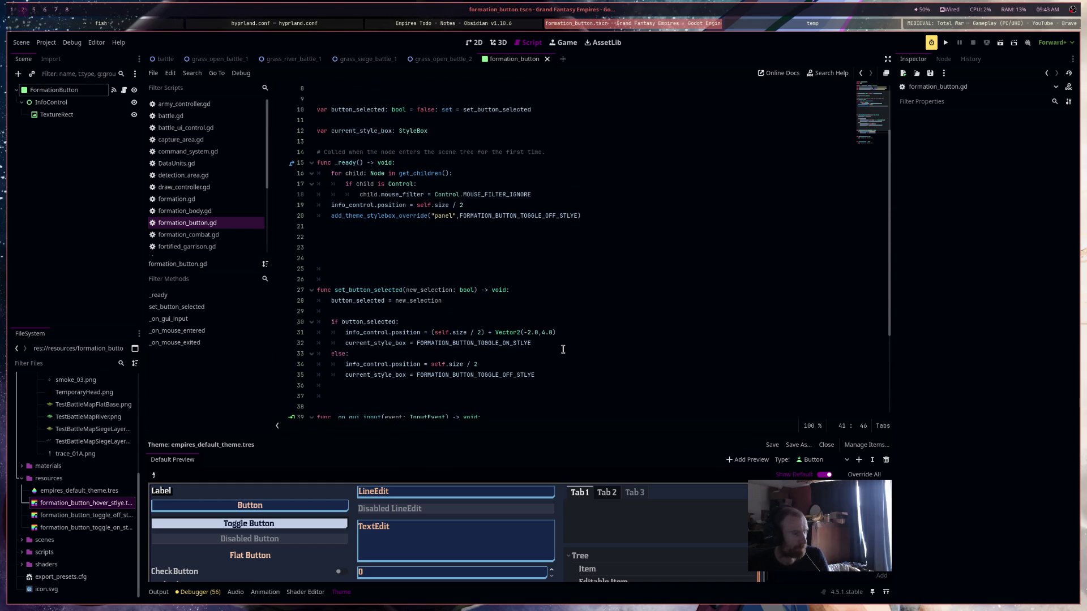
{"action": "scroll", "coordinate": [564, 349], "scroll_direction": "down", "scroll_amount": 4}
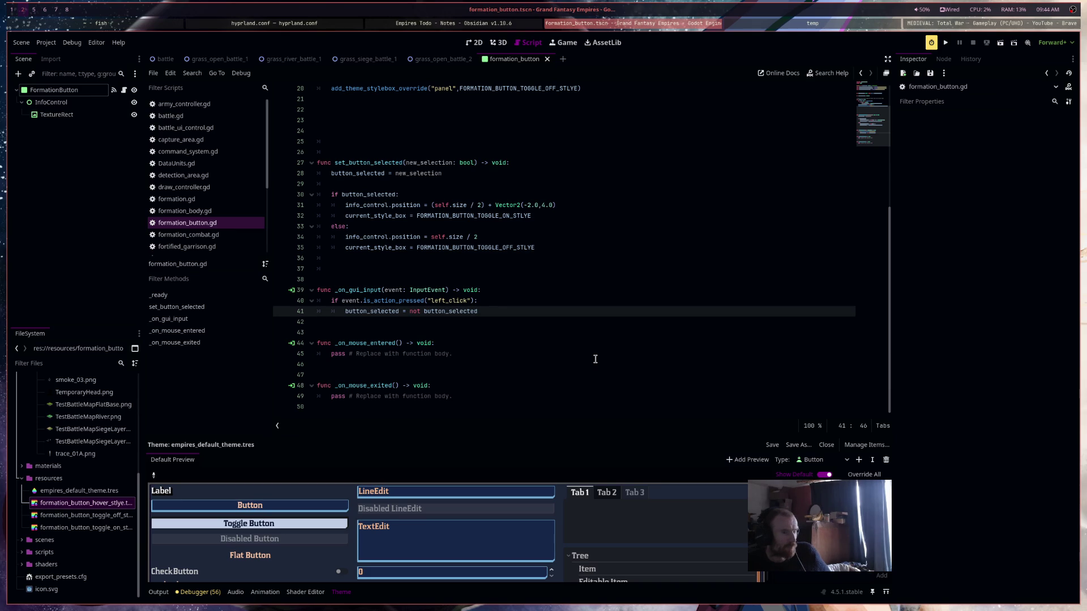
{"action": "scroll", "coordinate": [595, 359], "scroll_direction": "up", "scroll_amount": 5}
{"action": "scroll", "coordinate": [595, 358], "scroll_direction": "down", "scroll_amount": 5}
{"action": "scroll", "coordinate": [595, 359], "scroll_direction": "up", "scroll_amount": 3}
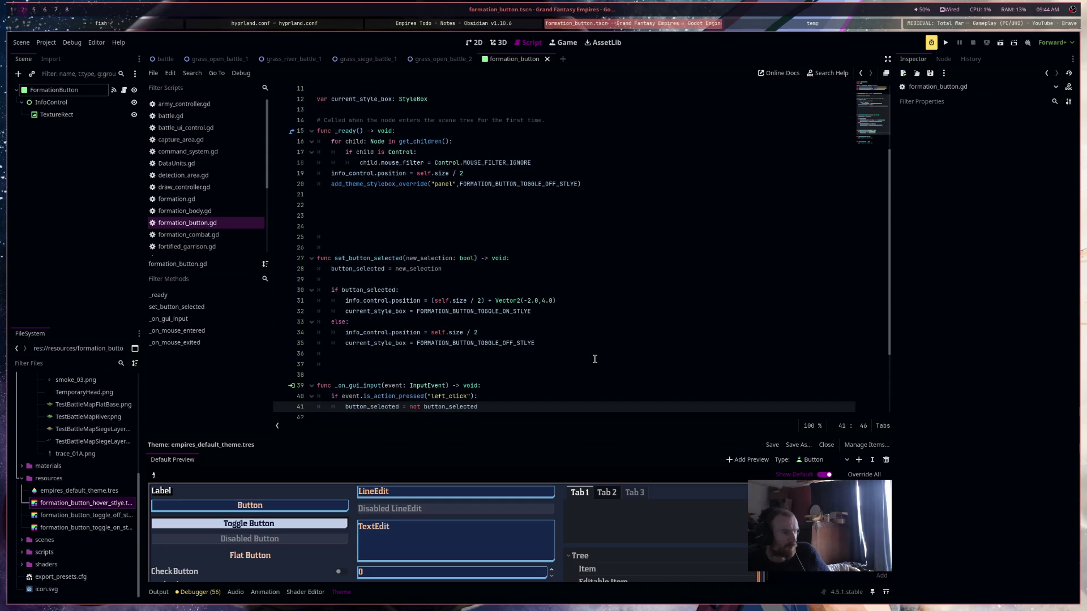
{"action": "scroll", "coordinate": [594, 359], "scroll_direction": "down", "scroll_amount": 3}
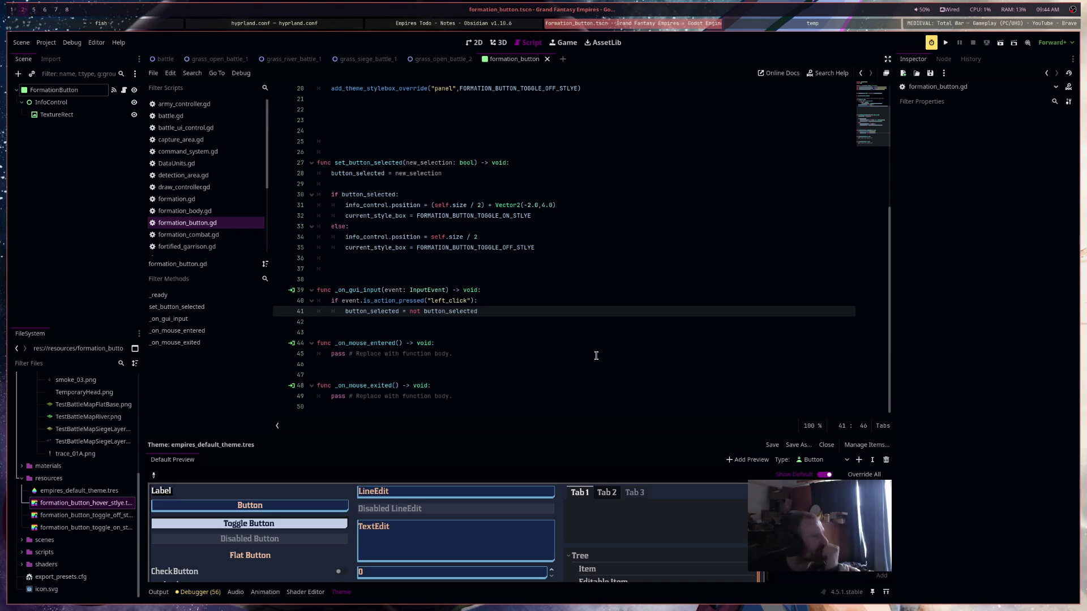
{"action": "scroll", "coordinate": [598, 354], "scroll_direction": "up", "scroll_amount": 4}
{"action": "scroll", "coordinate": [599, 354], "scroll_direction": "up", "scroll_amount": 3}
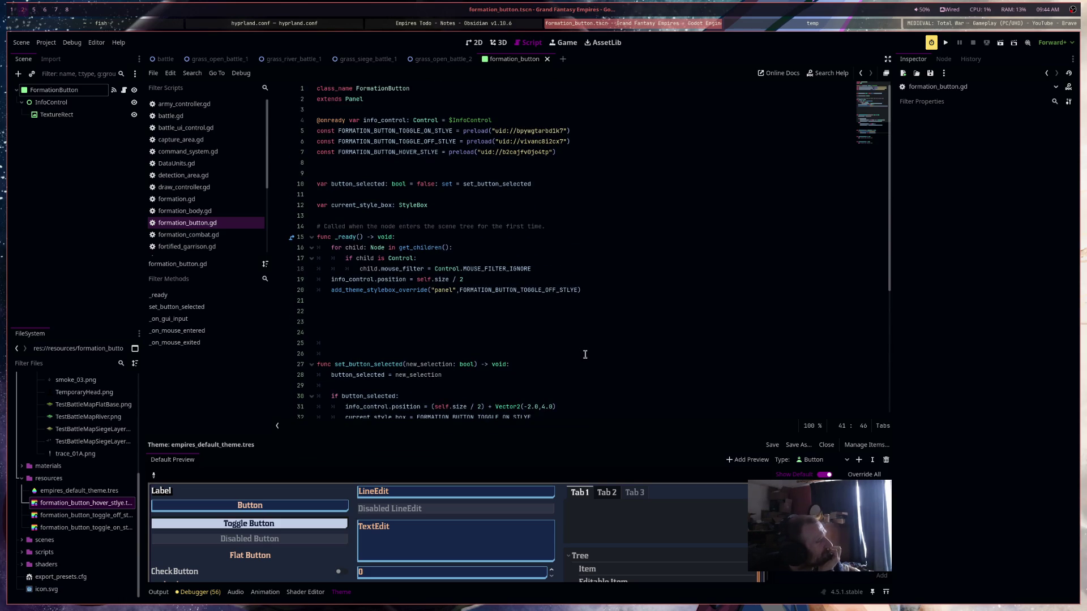
{"action": "scroll", "coordinate": [585, 354], "scroll_direction": "down", "scroll_amount": 3}
{"action": "scroll", "coordinate": [585, 355], "scroll_direction": "up", "scroll_amount": 3}
{"action": "scroll", "coordinate": [585, 354], "scroll_direction": "down", "scroll_amount": 4}
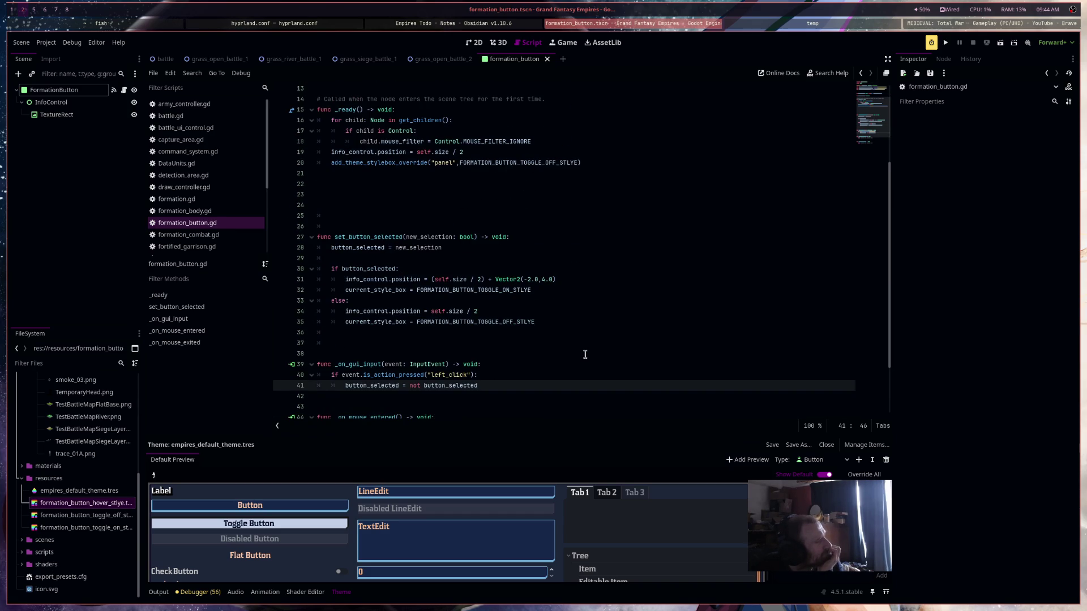
{"action": "scroll", "coordinate": [585, 355], "scroll_direction": "down", "scroll_amount": 2}
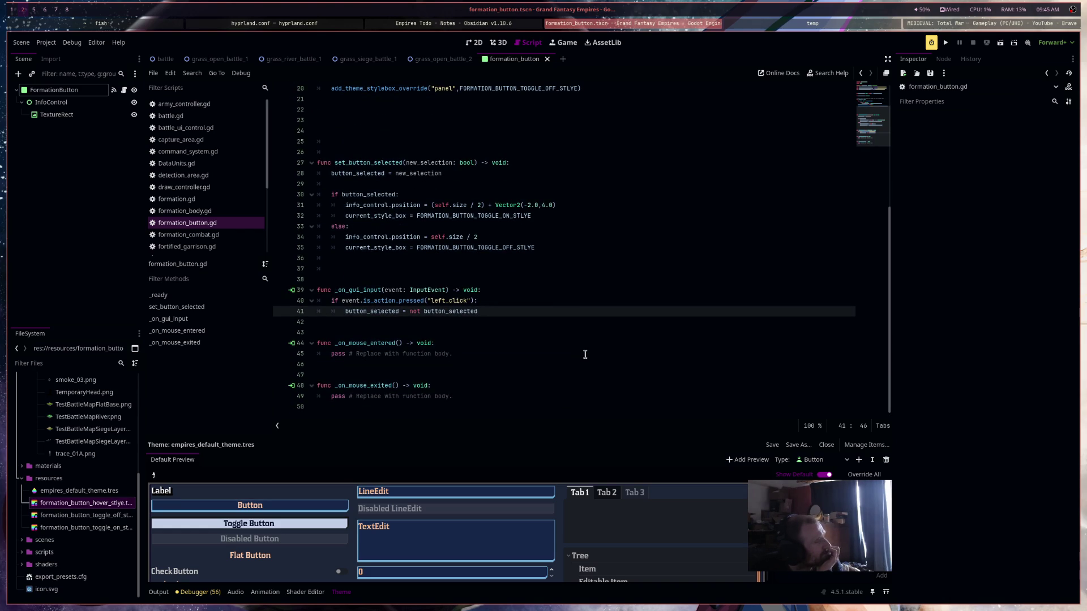
{"action": "scroll", "coordinate": [536, 370], "scroll_direction": "up", "scroll_amount": 4}
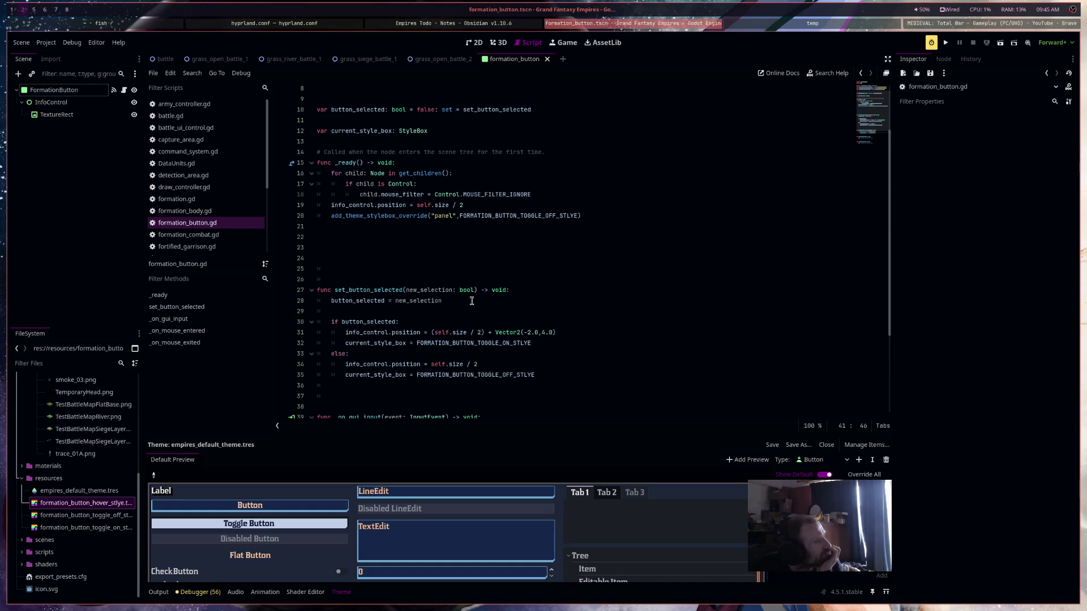
Replace pass in _on_mouse_exited with add_theme_stylebox_override("panel", current_style_box)
{"action": "left_click_drag", "start_coordinate": [332, 216], "coordinate": [618, 217]}
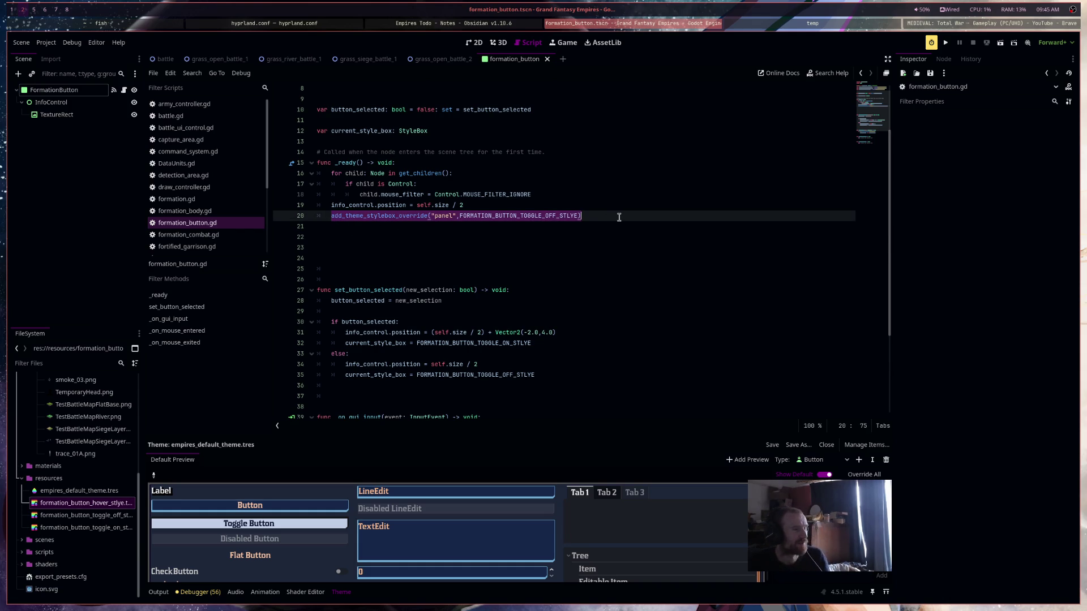
{"action": "key", "text": "ctrl+c"}
{"action": "scroll", "coordinate": [616, 315], "scroll_direction": "down", "scroll_amount": 4}
{"action": "left_click", "coordinate": [490, 396]}
{"action": "key", "text": "shift+Home"}
{"action": "key", "text": "ctrl+v"}
{"action": "double_click", "coordinate": [491, 397]}
{"action": "type", "text": "c"}
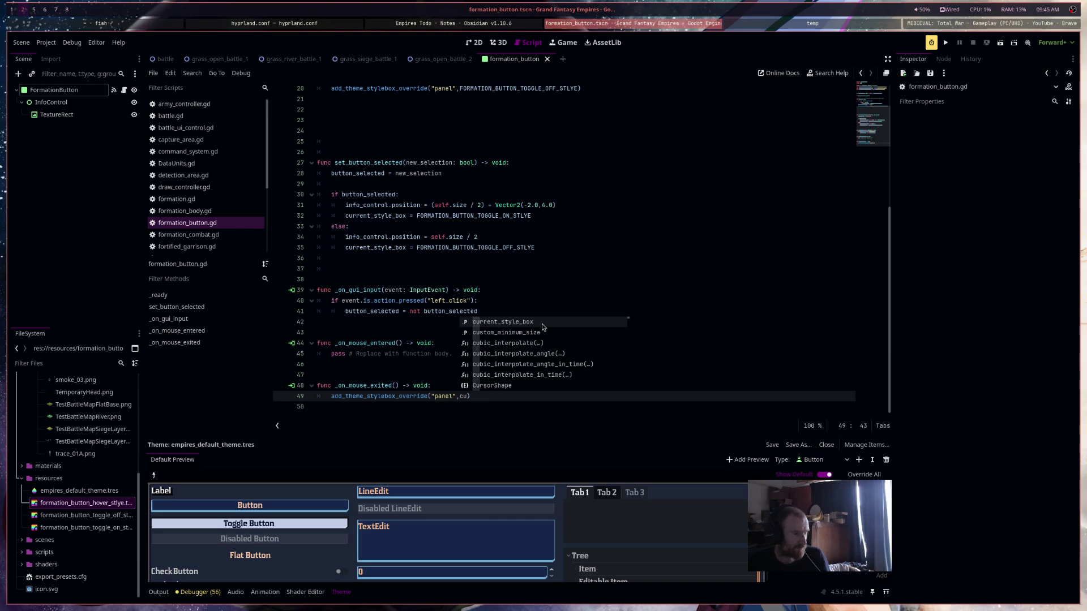
{"action": "double_click", "coordinate": [542, 323]}
In _ready, assign FORMATION_BUTTON_TOGGLE_OFF_STLYE to current_style_box and save the script
{"action": "scroll", "coordinate": [549, 260], "scroll_direction": "up", "scroll_amount": 5}
{"action": "left_click", "coordinate": [565, 240]}
{"action": "key", "text": "Return"}
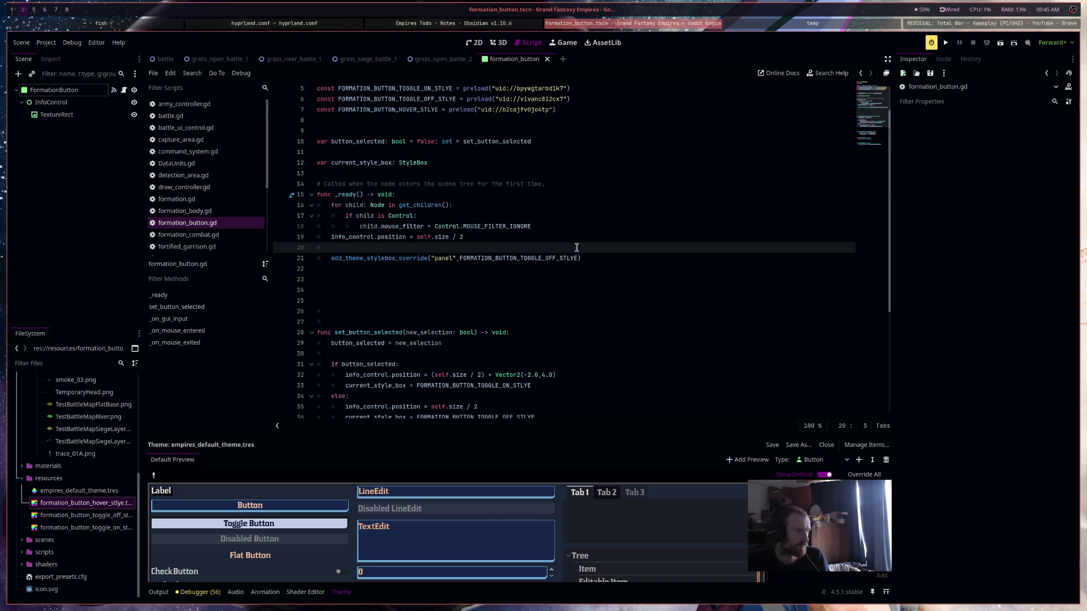
{"action": "double_click", "coordinate": [362, 162]}
{"action": "key", "text": "ctrl+c"}
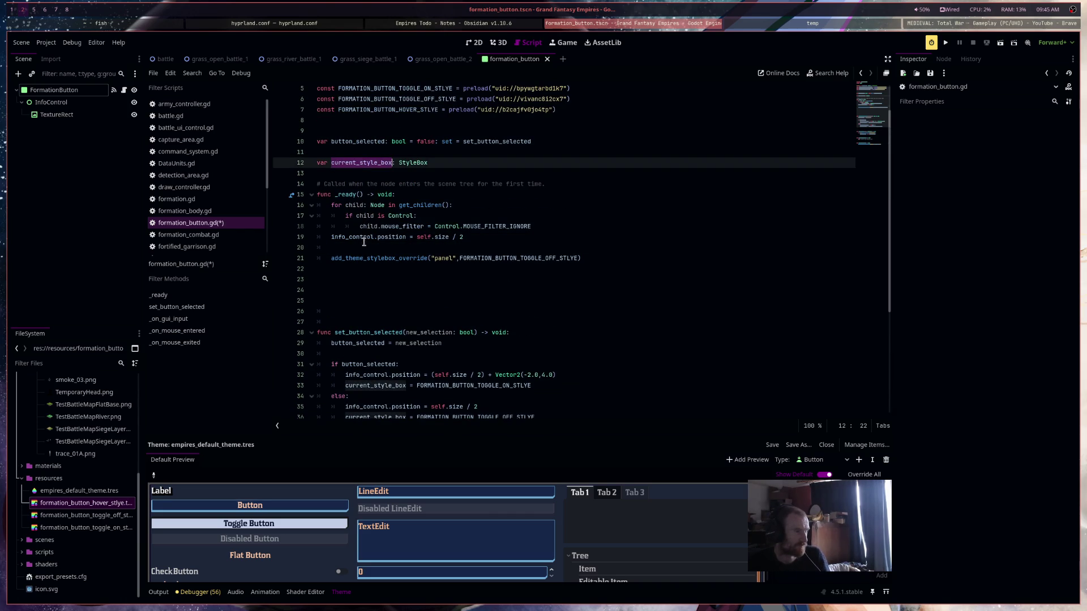
{"action": "left_click", "coordinate": [453, 248]}
{"action": "key", "text": "ctrl+v"}
{"action": "type", "text": "="}
{"action": "left_click", "coordinate": [573, 235]}
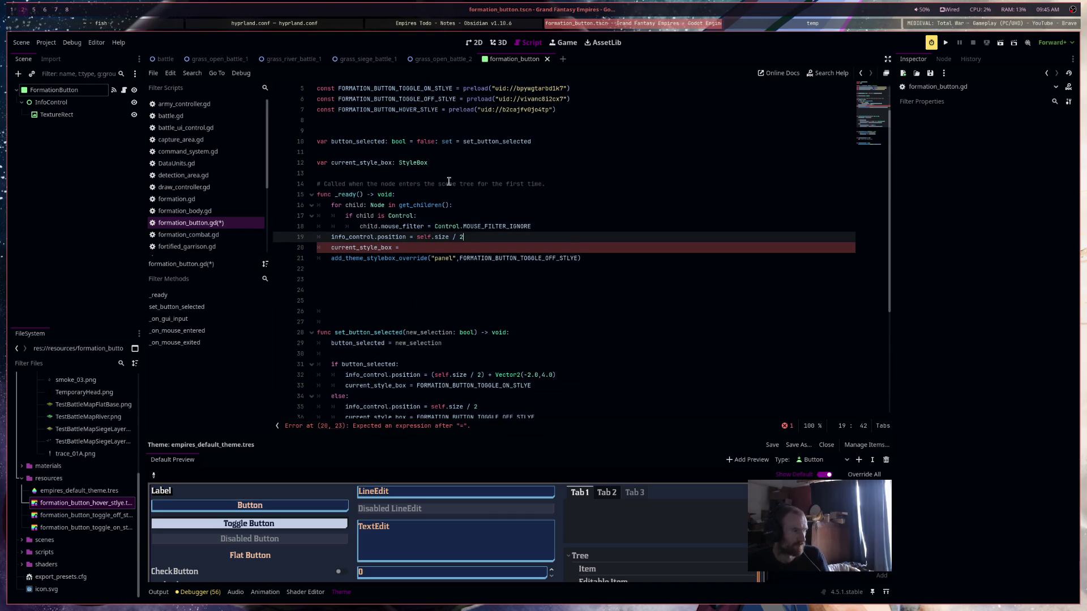
{"action": "left_click", "coordinate": [458, 162]}
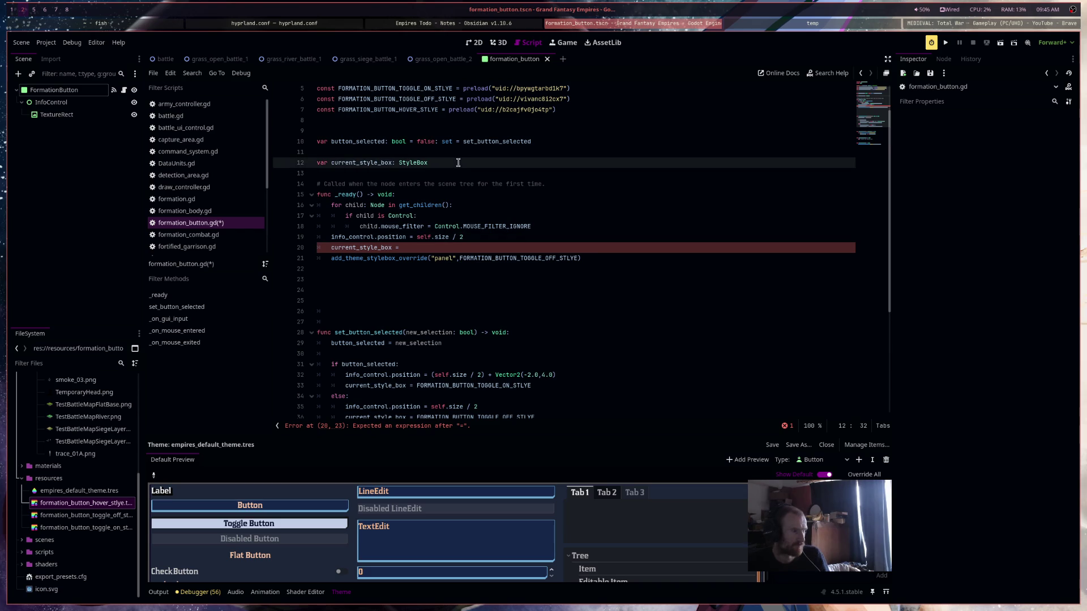
{"action": "double_click", "coordinate": [505, 258]}
{"action": "key", "text": "ctrl+c"}
{"action": "left_click", "coordinate": [497, 247]}
{"action": "key", "text": "ctrl+v"}
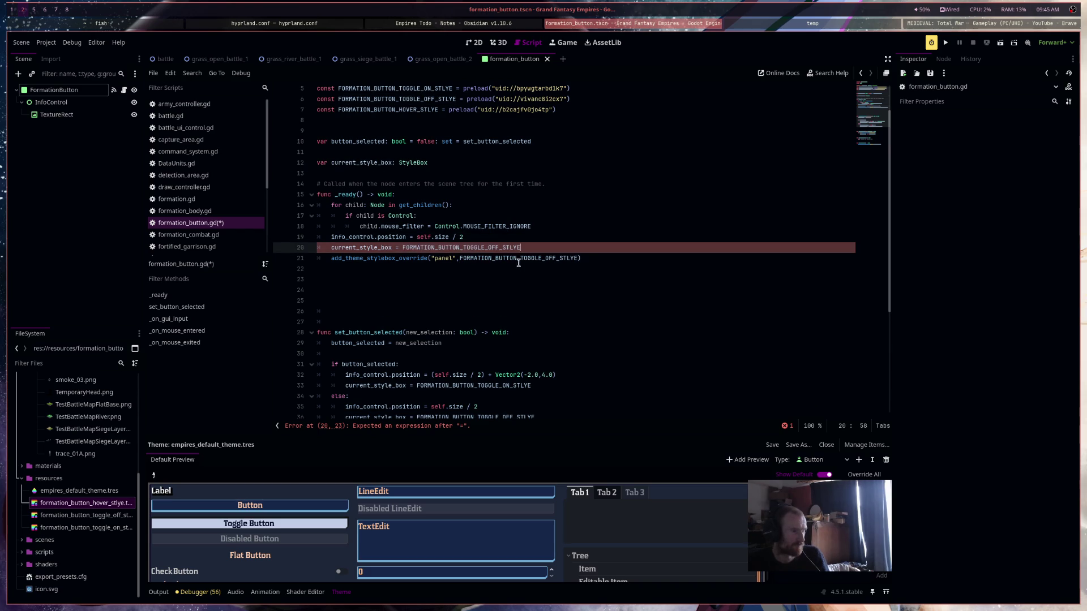
{"action": "key", "text": "ctrl+s"}
Make _ready's override call apply current_style_box instead of the toggle-off constant
{"action": "scroll", "coordinate": [458, 294], "scroll_direction": "down", "scroll_amount": 1}
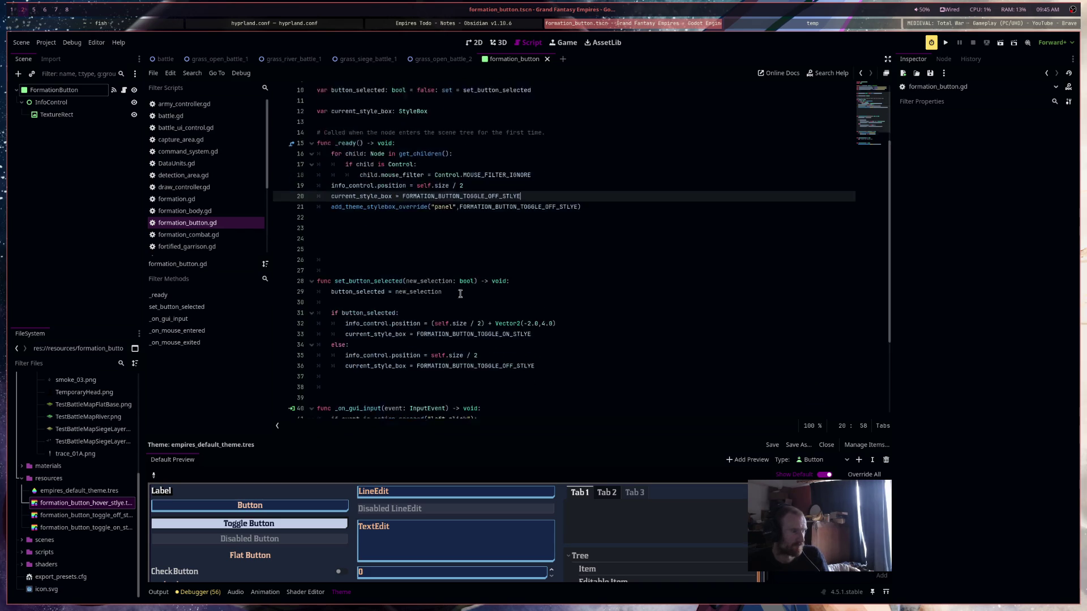
{"action": "scroll", "coordinate": [458, 294], "scroll_direction": "down", "scroll_amount": 5}
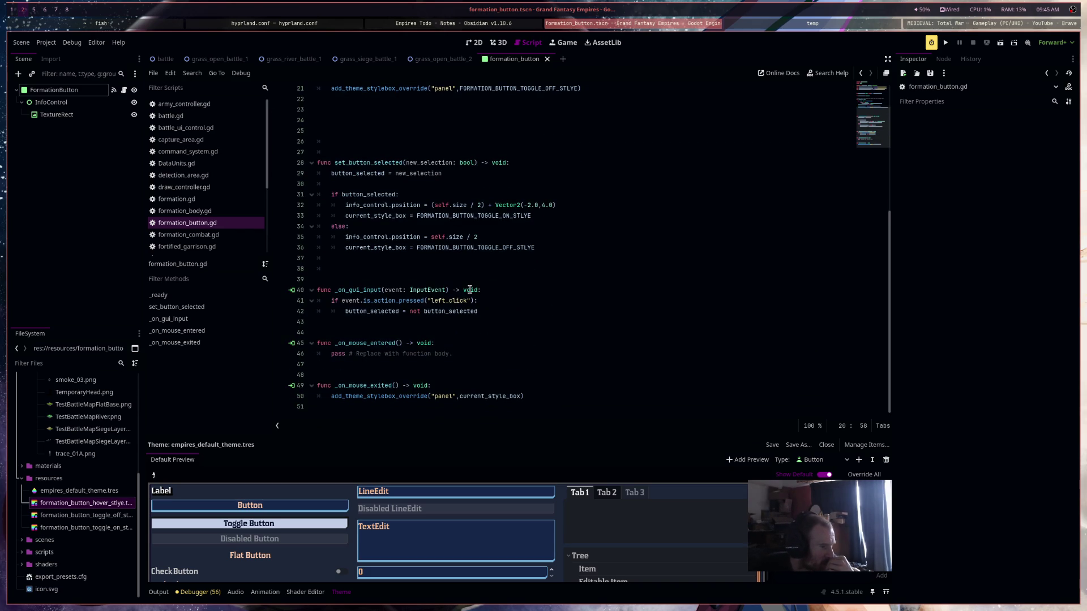
{"action": "scroll", "coordinate": [470, 289], "scroll_direction": "up", "scroll_amount": 3}
{"action": "double_click", "coordinate": [379, 173]}
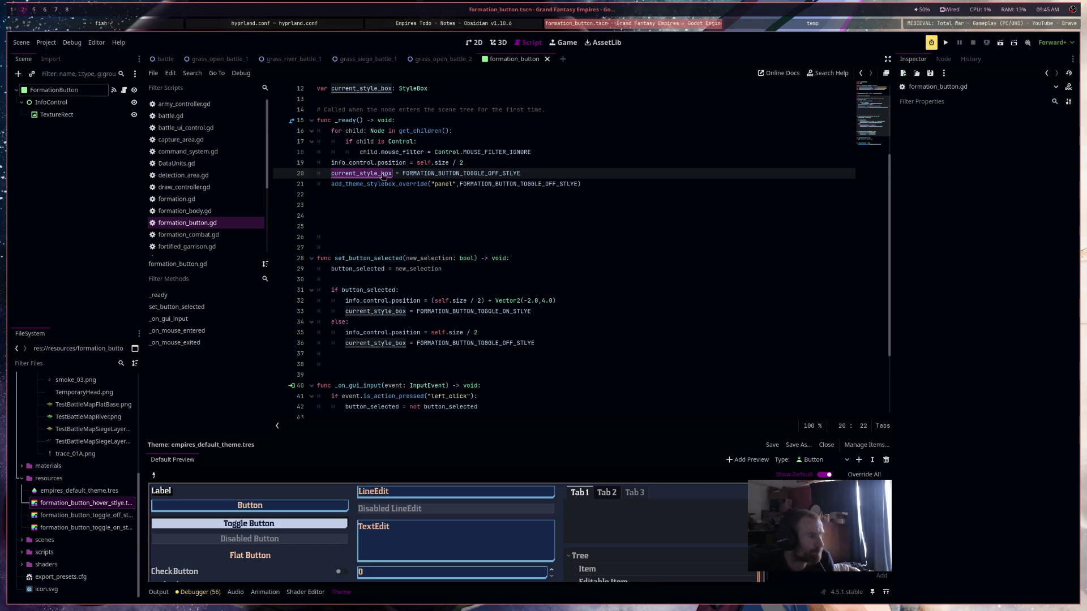
{"action": "left_click_drag", "start_coordinate": [458, 184], "coordinate": [578, 185]}
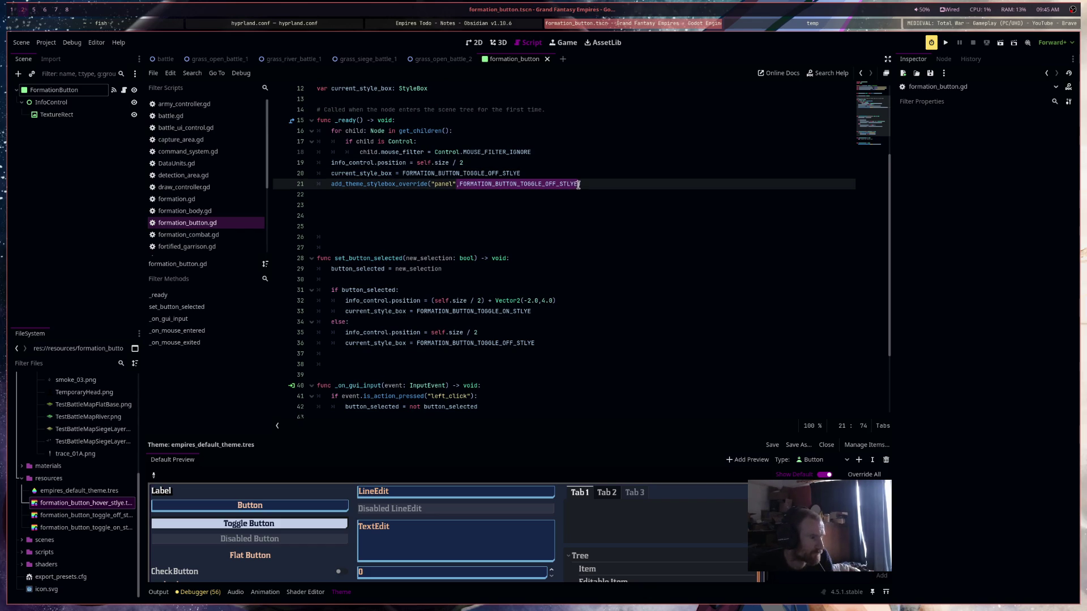
{"action": "key", "text": "ctrl+v"}
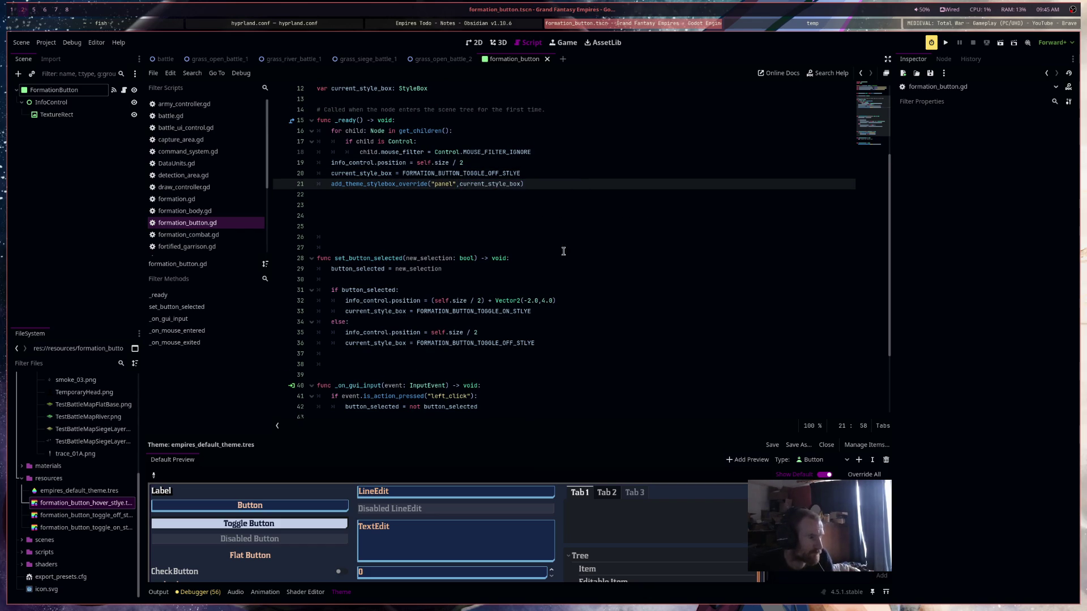
{"action": "scroll", "coordinate": [563, 252], "scroll_direction": "down", "scroll_amount": 2}
{"action": "scroll", "coordinate": [563, 258], "scroll_direction": "down", "scroll_amount": 1}
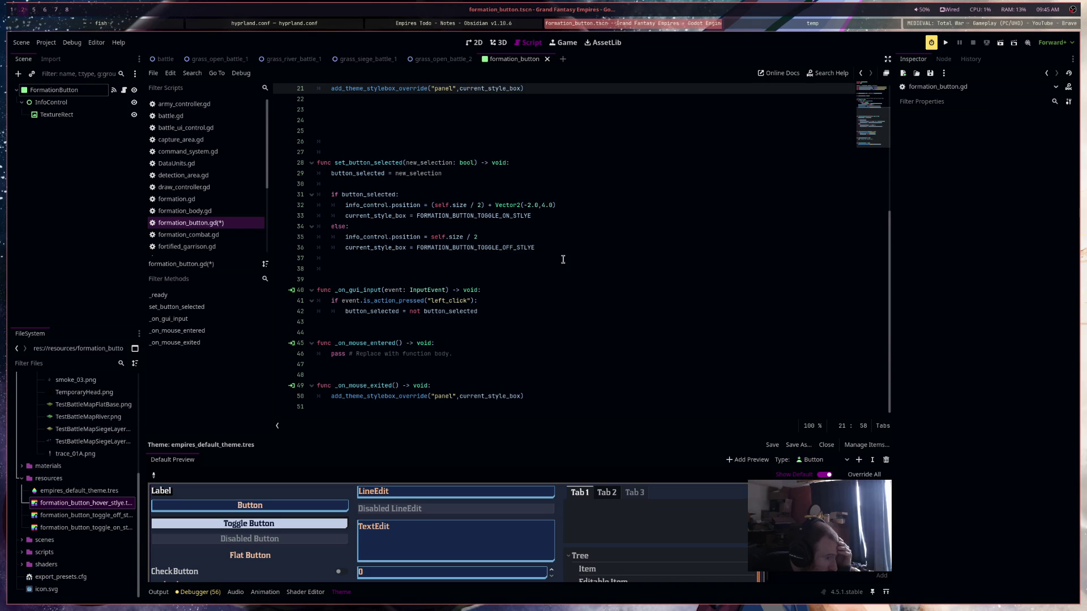
Replace pass in _on_mouse_entered with add_theme_stylebox_override("panel", FORMATION_BUTTON_HOVER_STLYE), then save
{"action": "left_click_drag", "start_coordinate": [556, 399], "coordinate": [331, 401]}
{"action": "key", "text": "ctrl+c"}
{"action": "left_click_drag", "start_coordinate": [331, 354], "coordinate": [520, 361]}
{"action": "key", "text": "ctrl+v"}
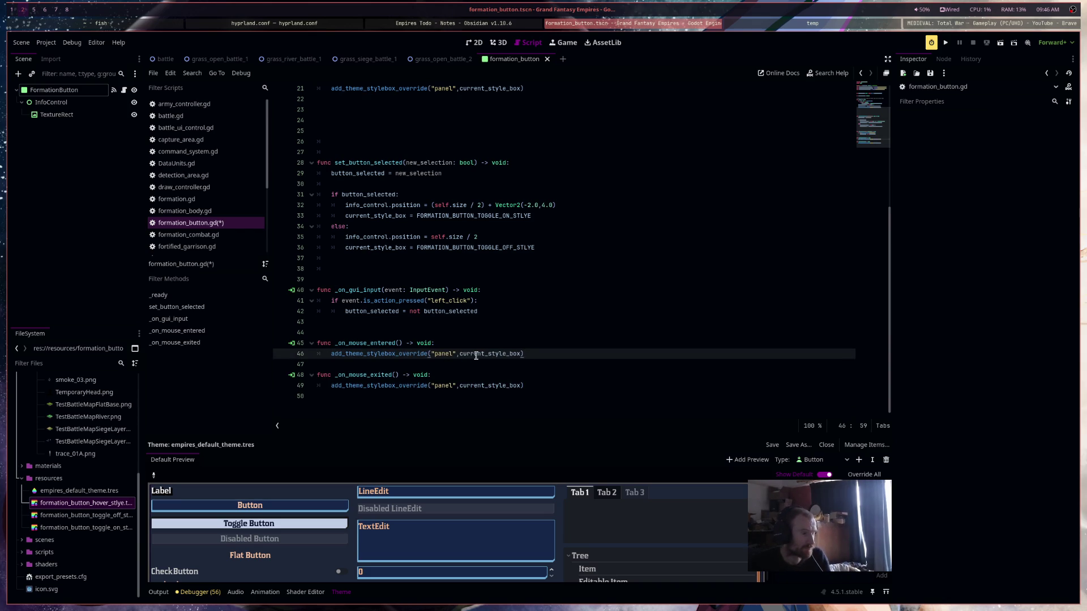
{"action": "double_click", "coordinate": [475, 354]}
{"action": "type", "text": "h"}
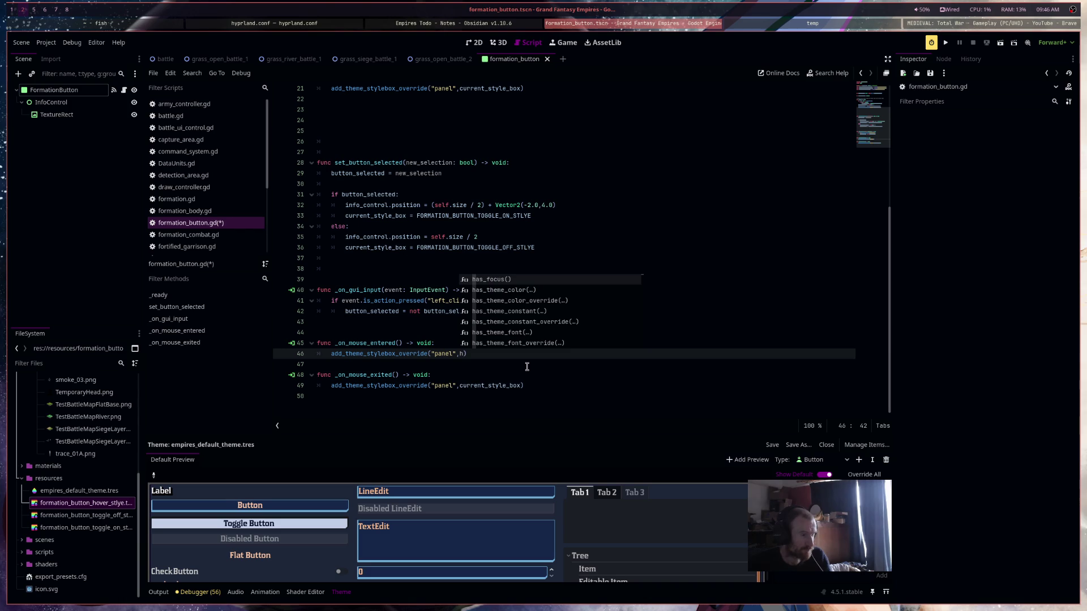
{"action": "type", "text": "ob"}
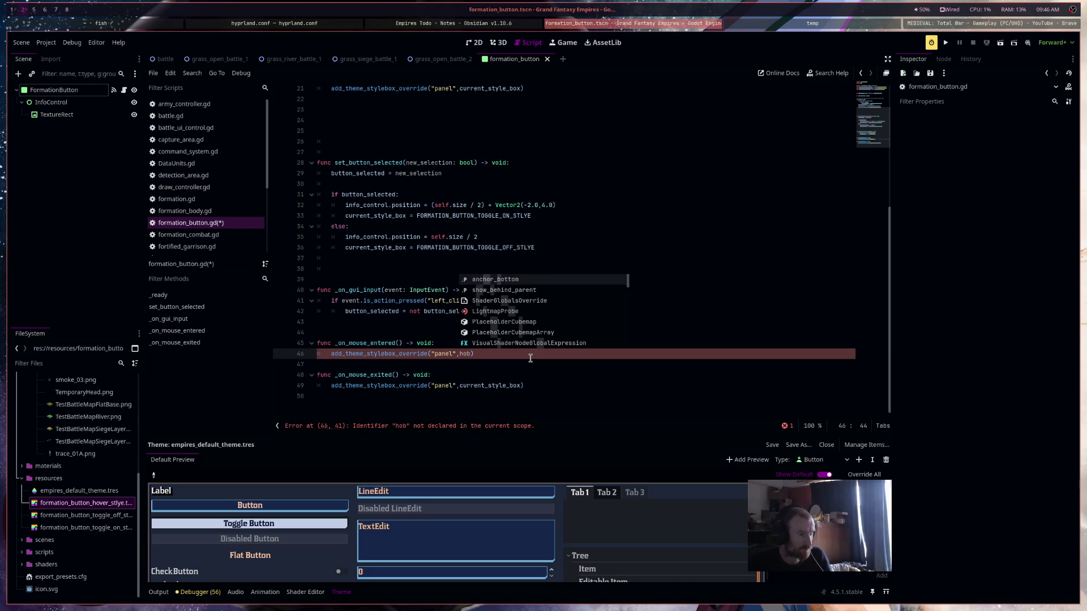
{"action": "key", "text": "BackSpace"}
{"action": "type", "text": "ve"}
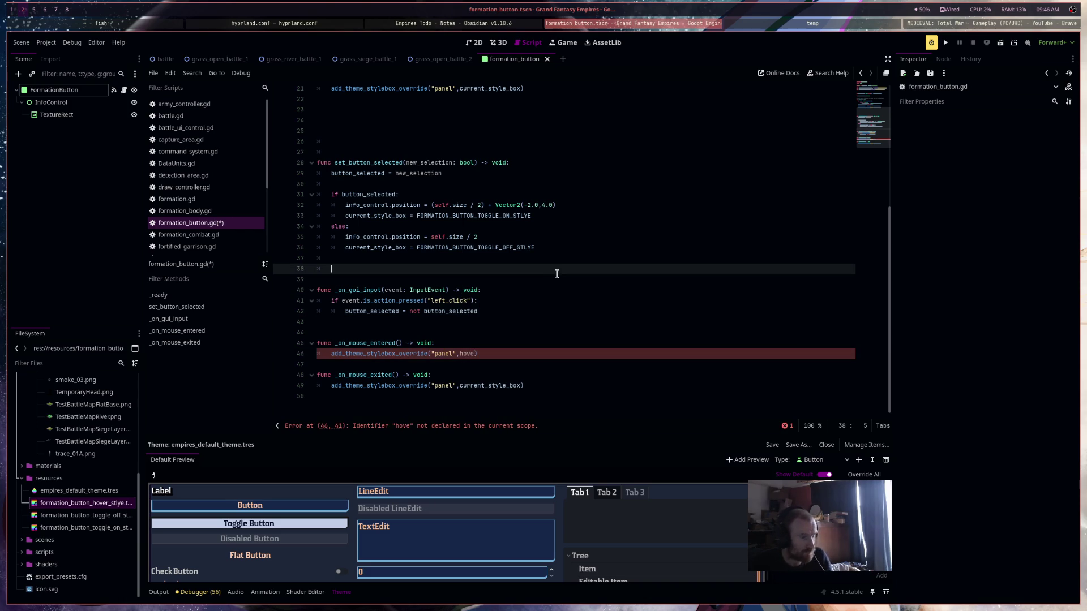
{"action": "key", "text": "BackSpace"}
{"action": "key", "text": "BackSpace"}
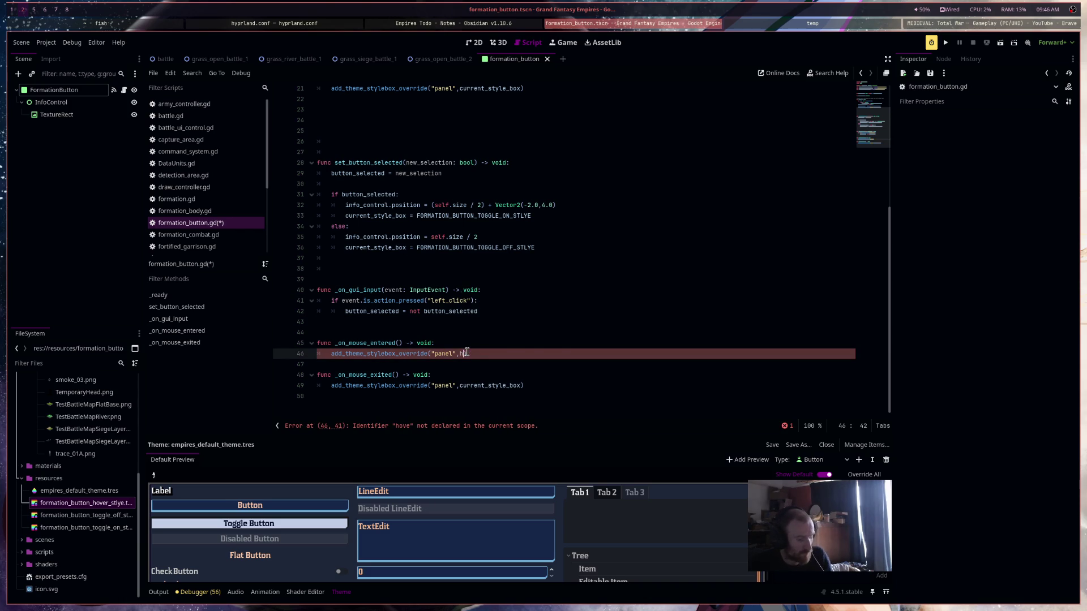
{"action": "type", "text": "ov"}
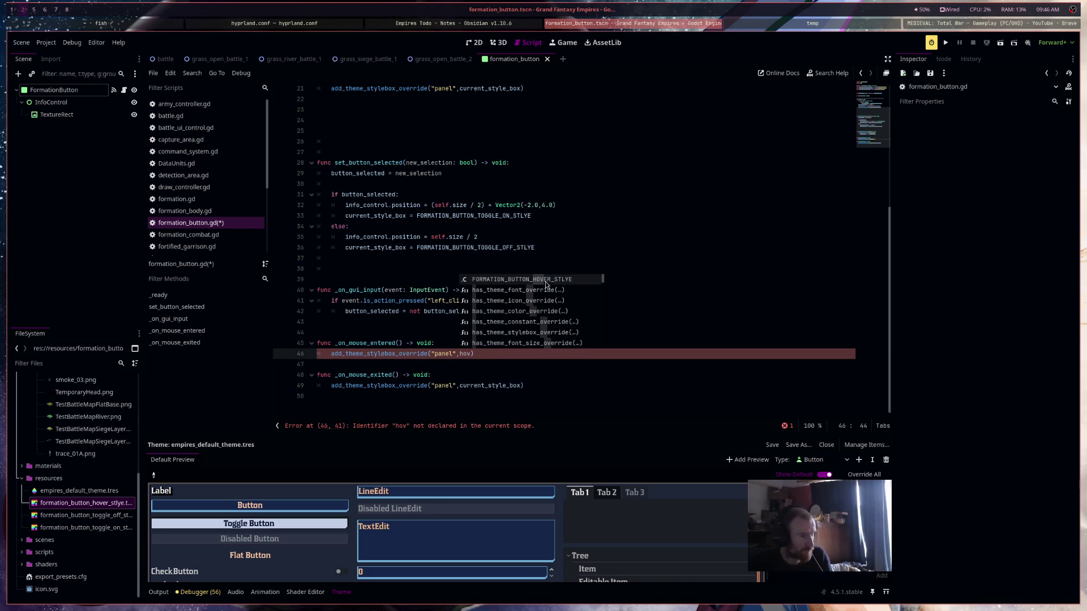
{"action": "key", "text": "Return"}
{"action": "key", "text": "ctrl+s"}
{"action": "scroll", "coordinate": [606, 321], "scroll_direction": "up", "scroll_amount": 7}
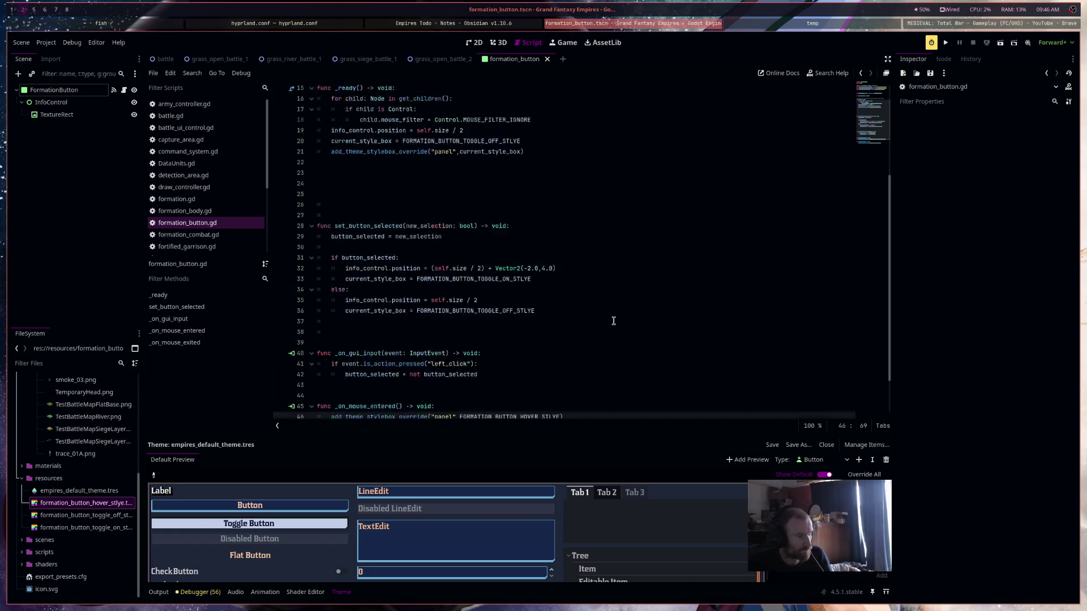
Run the formation_button scene, click the button in the game window, then stop the game
{"action": "left_click", "coordinate": [1001, 46]}
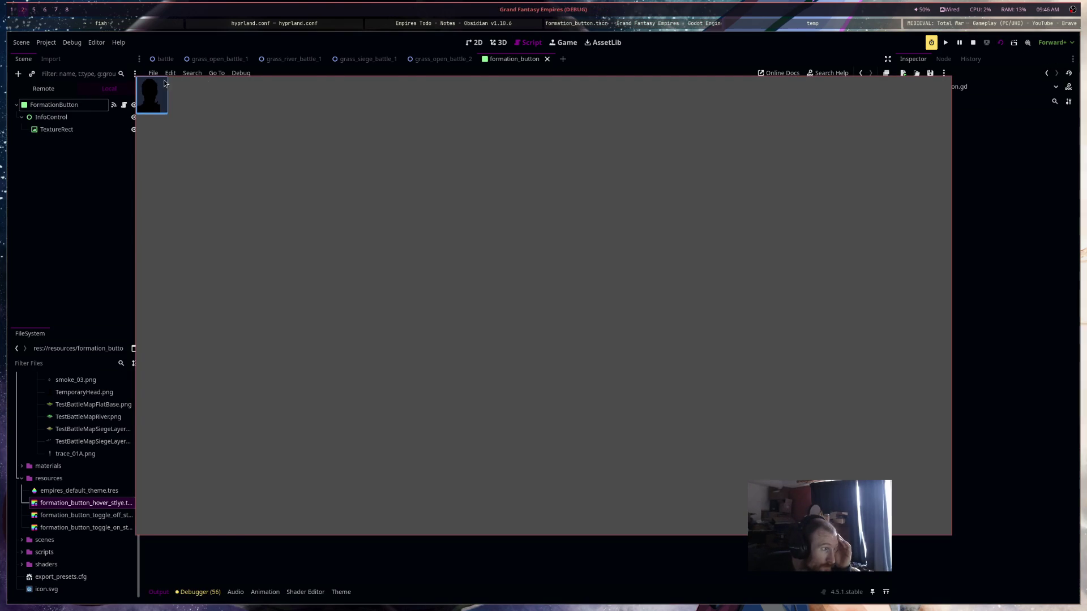
{"action": "left_click", "coordinate": [144, 88]}
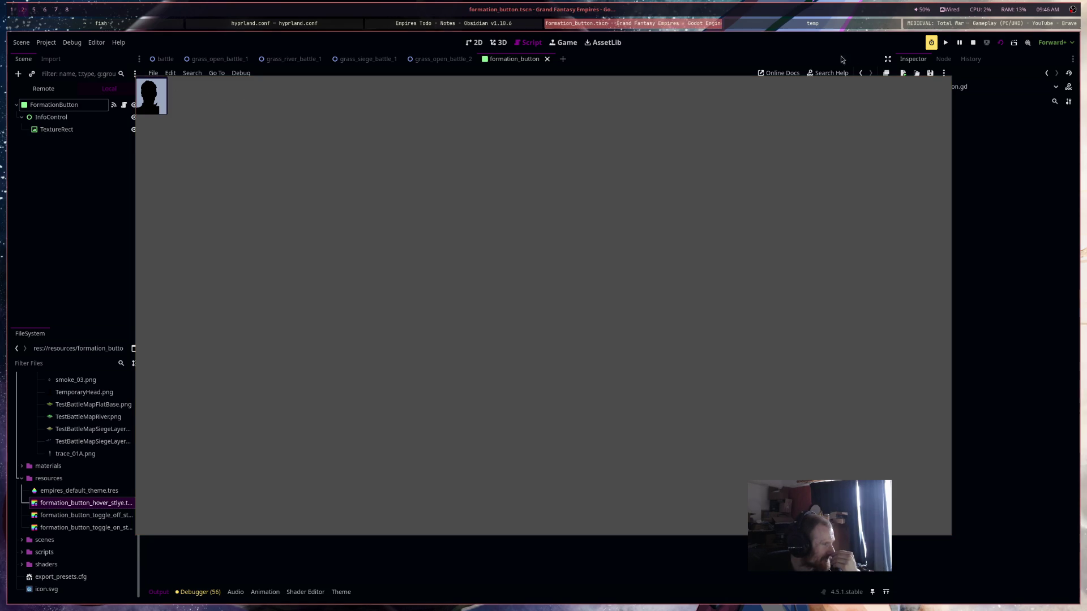
{"action": "left_click", "coordinate": [974, 44]}
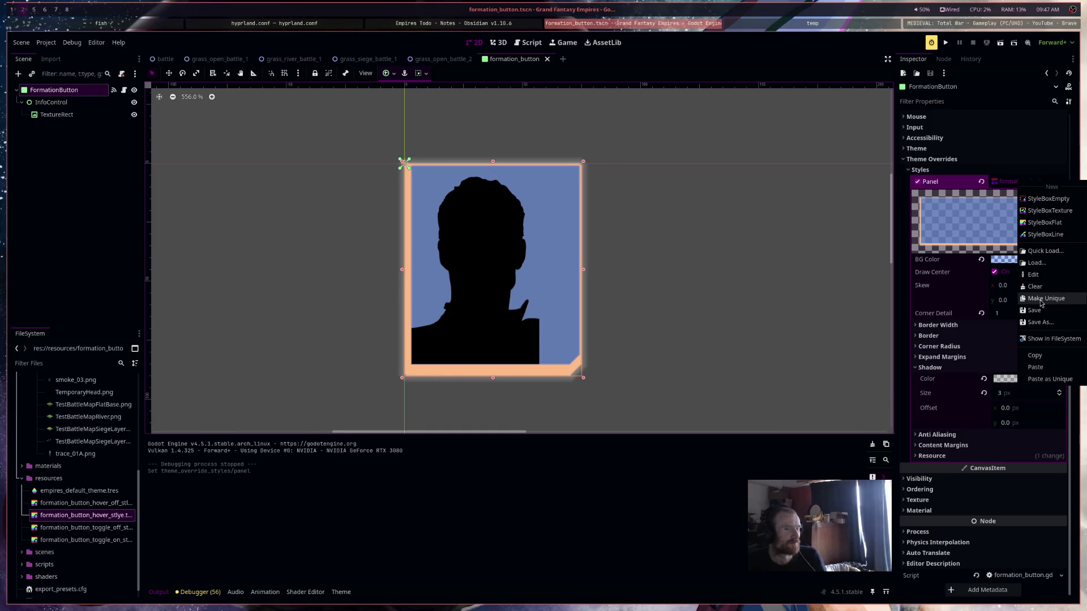
Make the panel StyleBox unique and save it as formation_button_hover_on_stlye.tres
{"action": "left_click", "coordinate": [1041, 299]}
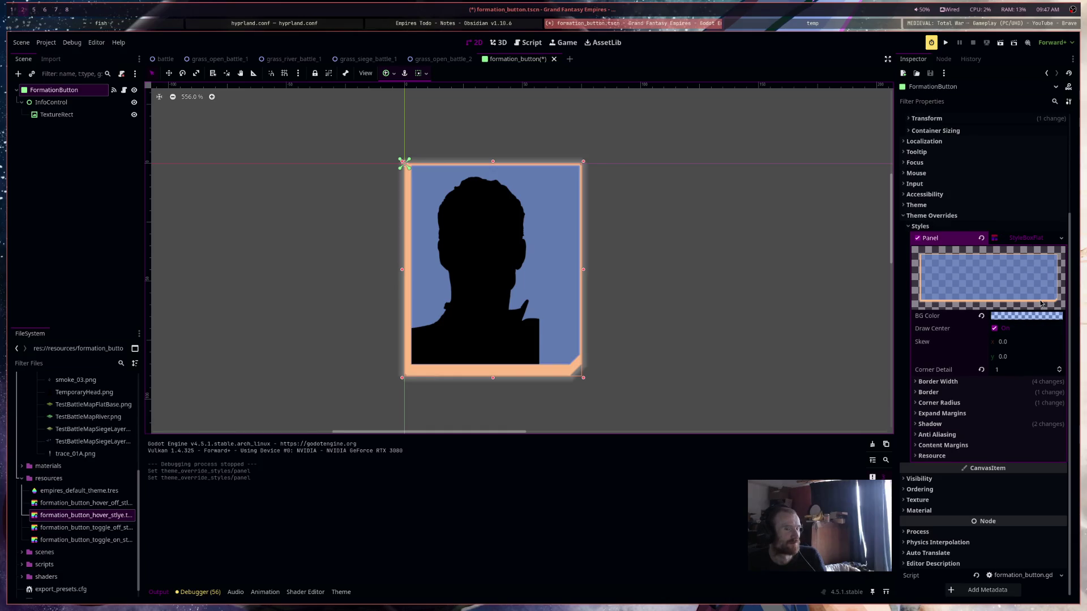
{"action": "left_click", "coordinate": [1035, 238]}
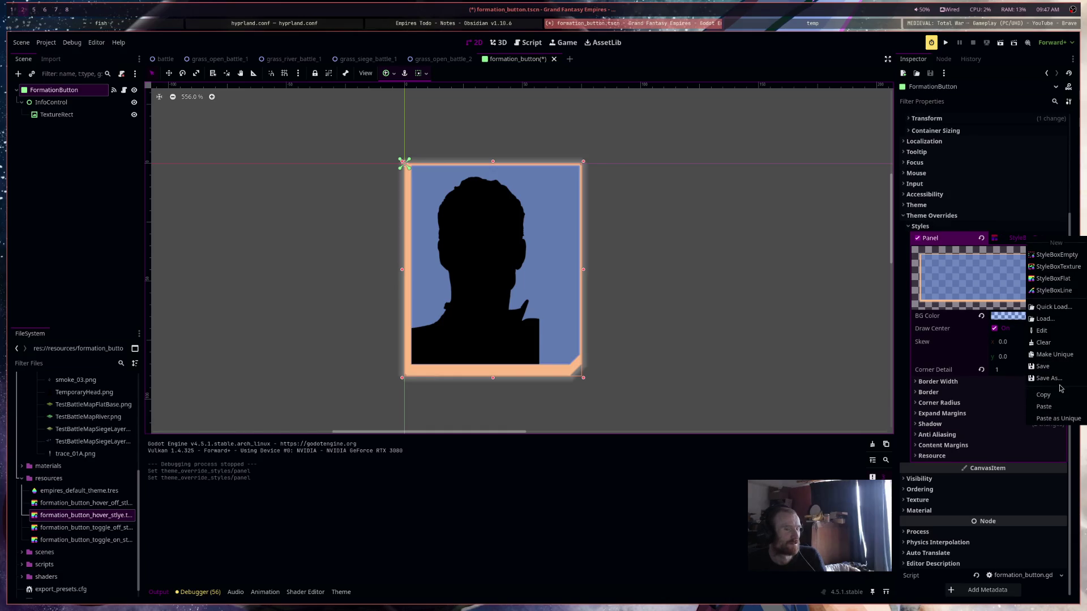
{"action": "left_click", "coordinate": [1056, 378]}
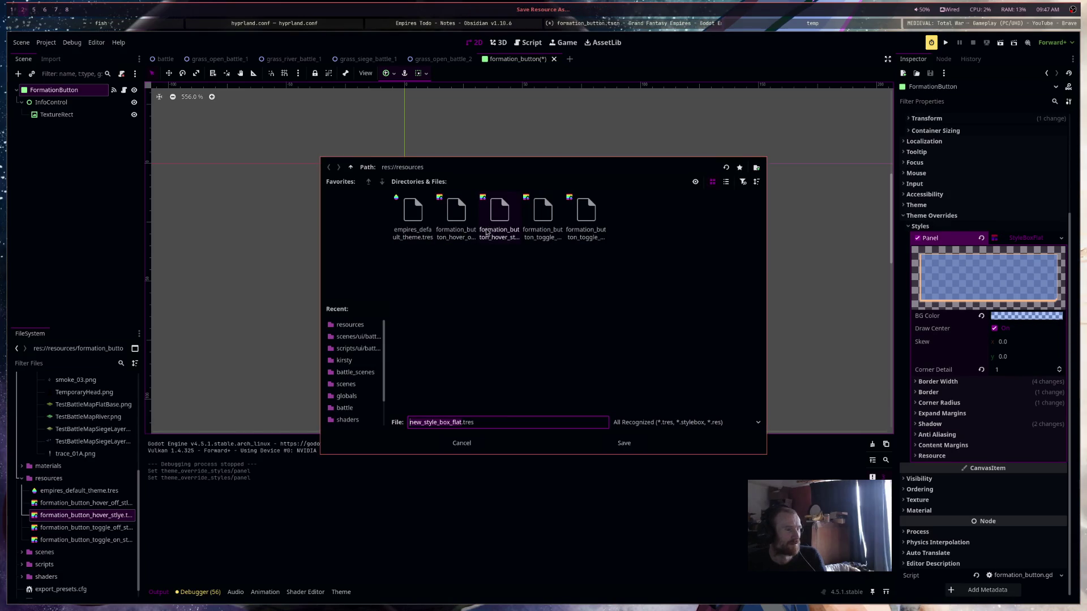
{"action": "left_click", "coordinate": [456, 218]}
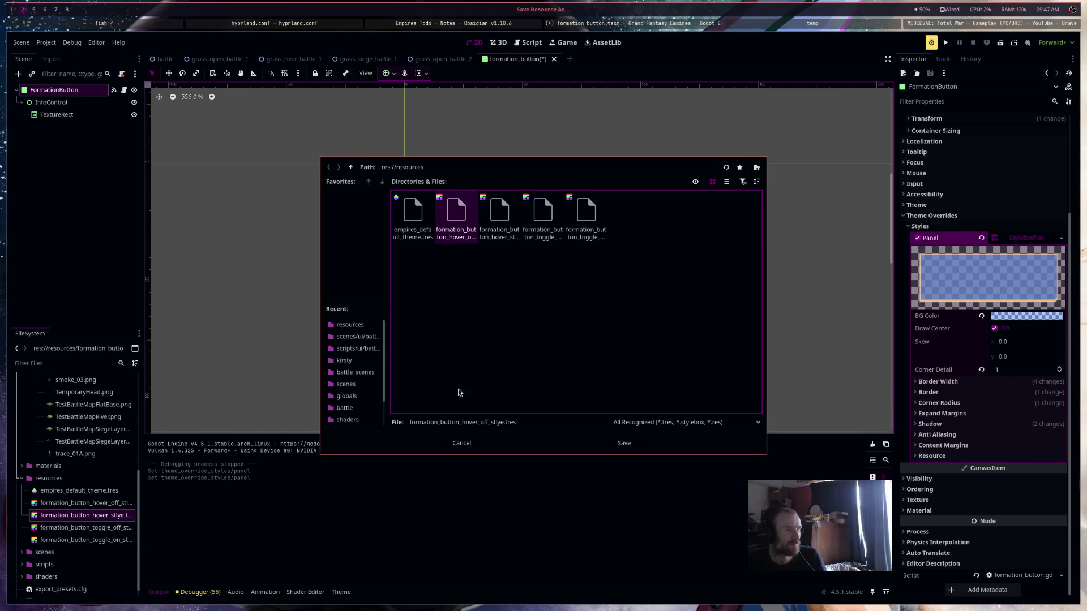
{"action": "left_click", "coordinate": [481, 425]}
{"action": "left_click_drag", "start_coordinate": [481, 425], "coordinate": [488, 425]}
{"action": "type", "text": "on"}
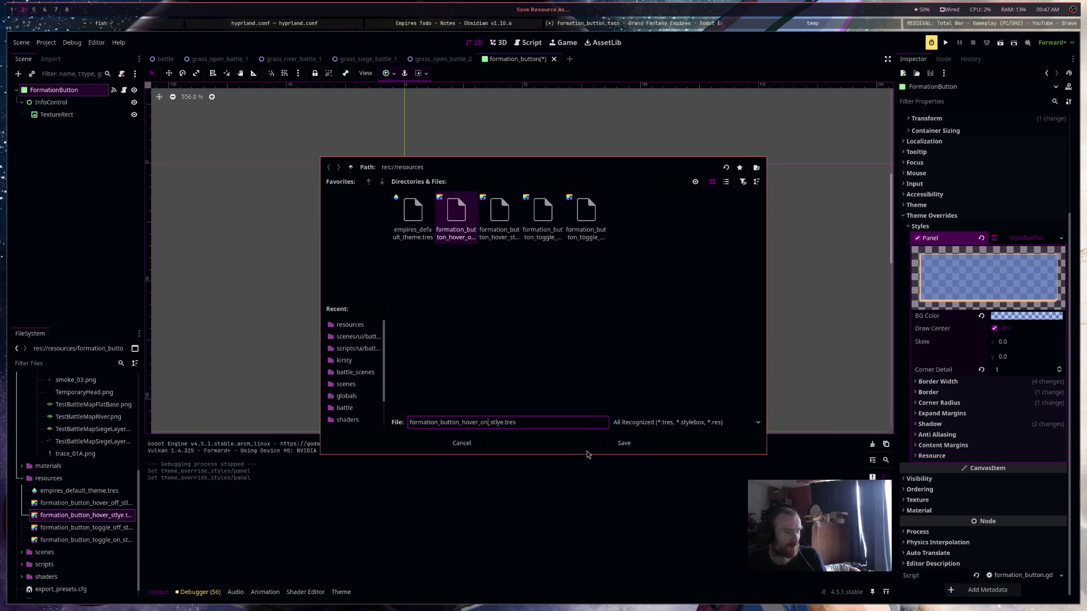
{"action": "left_click", "coordinate": [620, 444]}
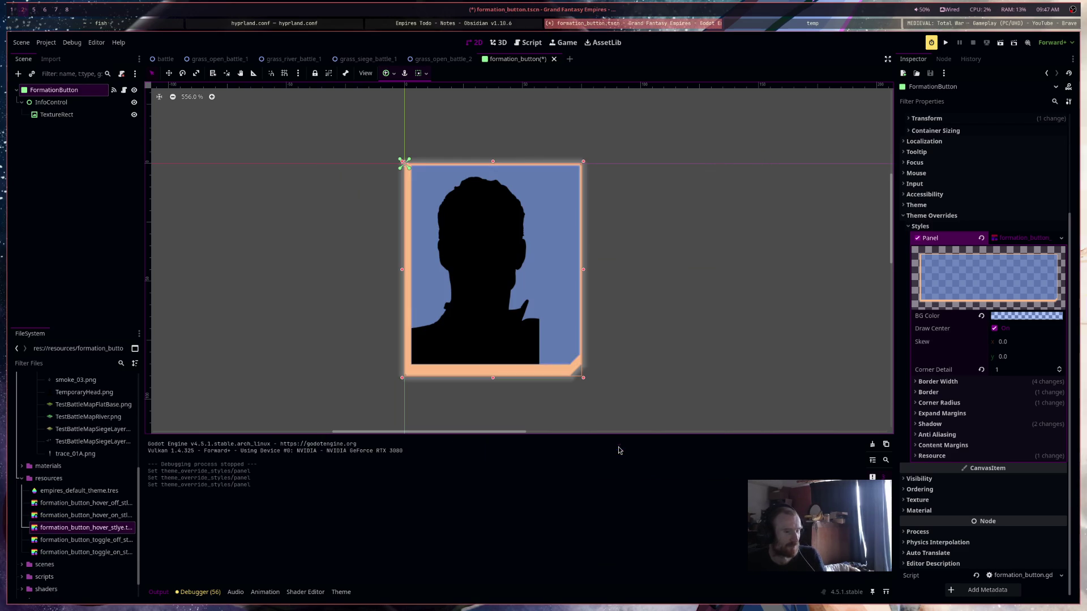
Delete the old hover_stlye file from the FileSystem and save the scene
{"action": "right_click", "coordinate": [86, 527]}
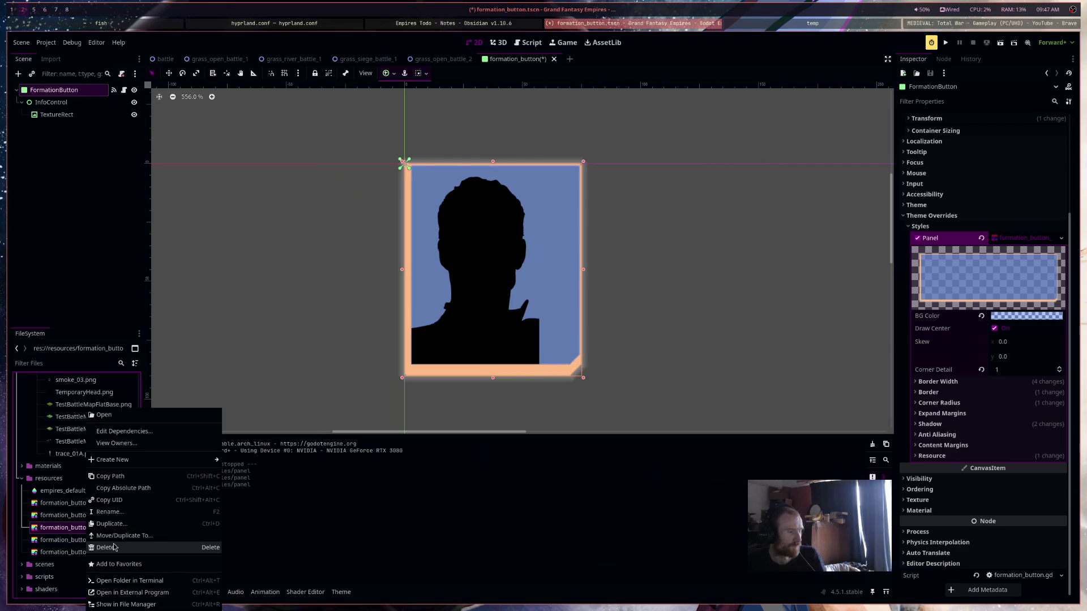
{"action": "left_click", "coordinate": [116, 549]}
{"action": "left_click", "coordinate": [599, 347]}
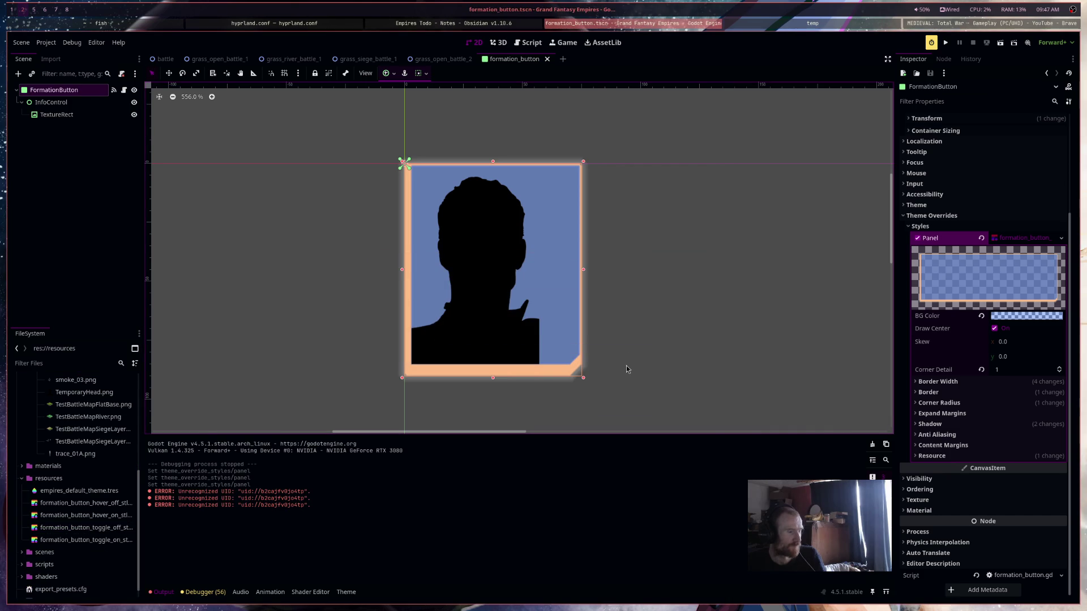
{"action": "key", "text": "ctrl+s"}
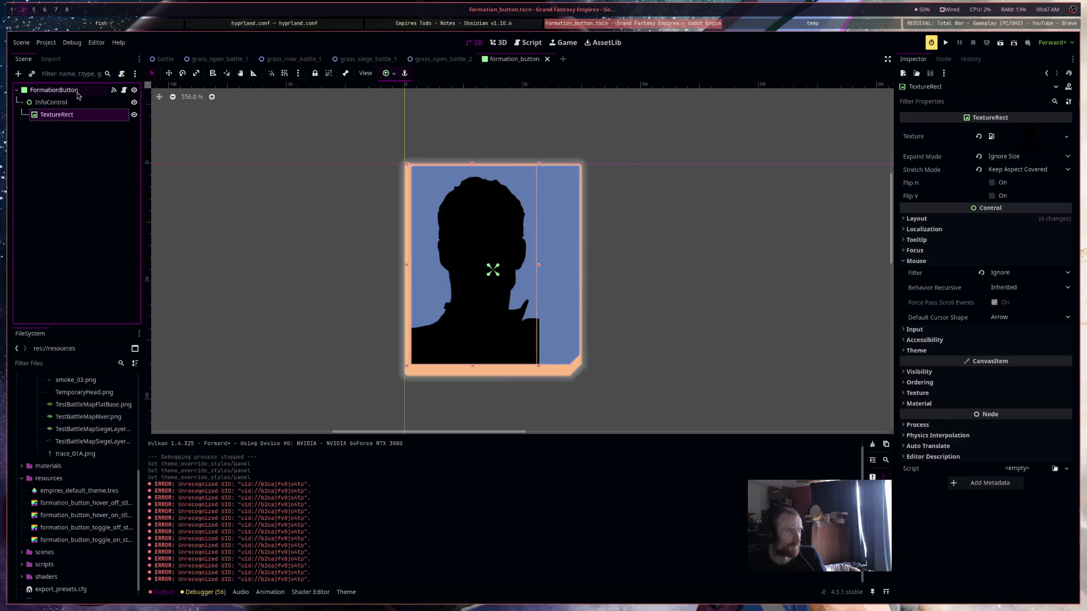
Set the hover-on style's border widths to left 1, top 5, right 3, bottom 1, and save
{"action": "left_click", "coordinate": [1031, 239]}
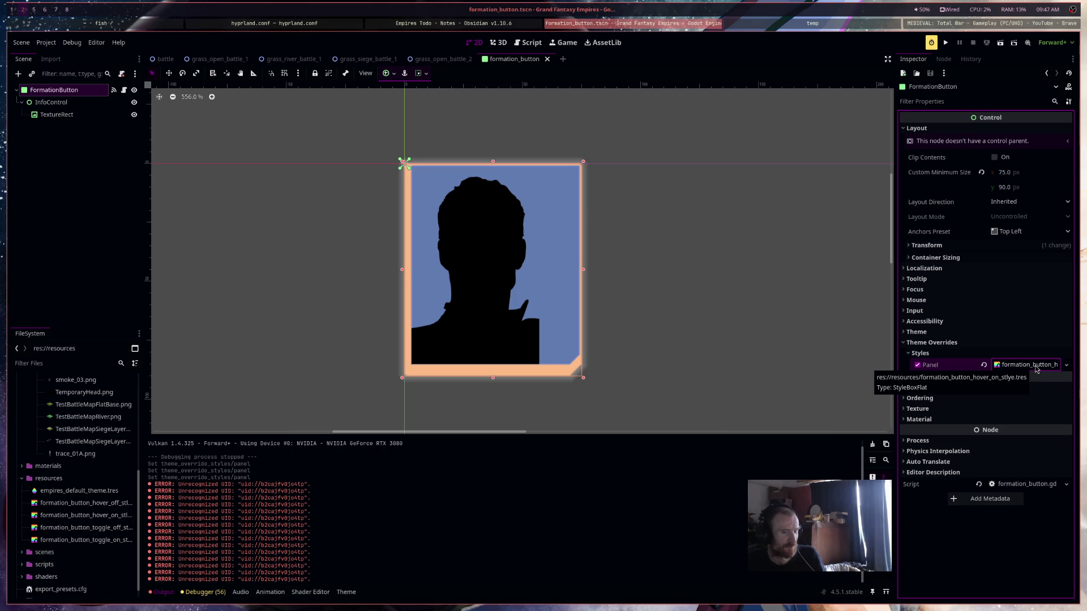
{"action": "left_click", "coordinate": [1037, 369]}
{"action": "scroll", "coordinate": [1014, 374], "scroll_direction": "down", "scroll_amount": 5}
{"action": "left_click", "coordinate": [996, 393]}
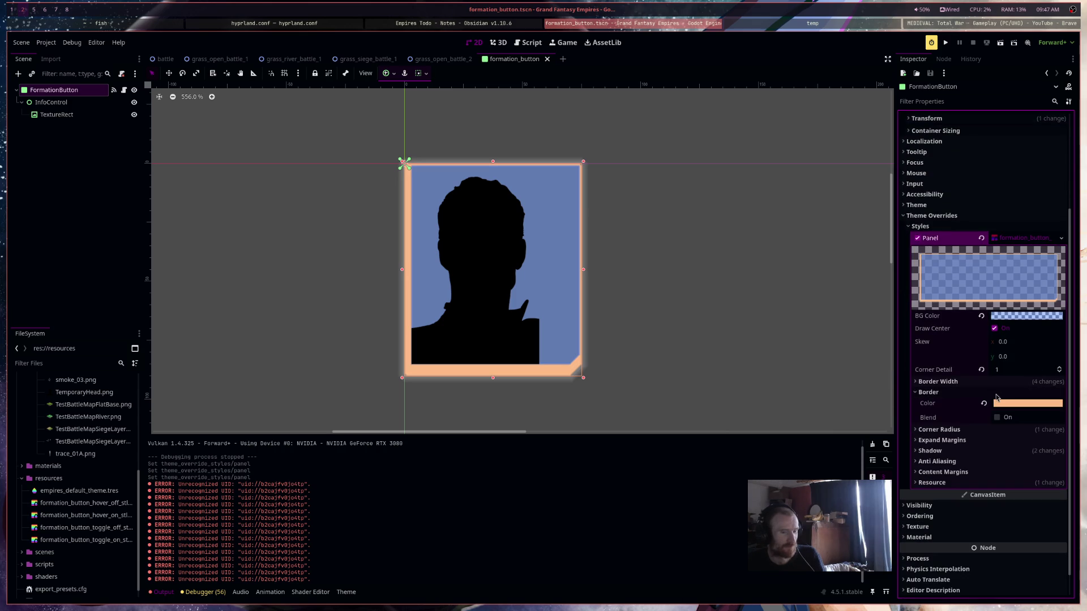
{"action": "left_click", "coordinate": [997, 396]}
{"action": "left_click", "coordinate": [999, 383]}
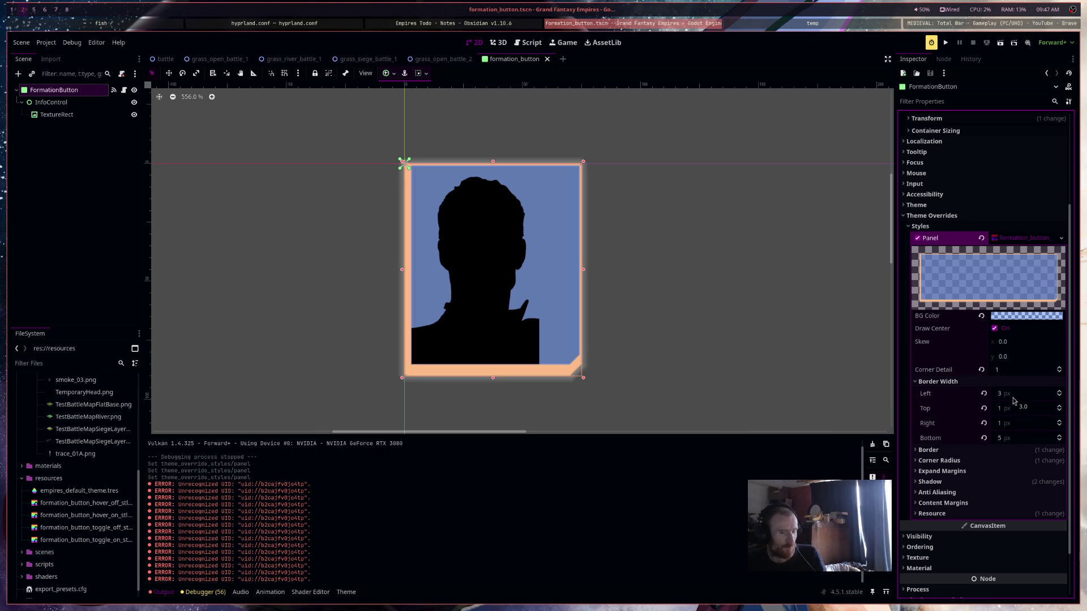
{"action": "left_click", "coordinate": [1019, 433]}
{"action": "type", "text": "3"}
{"action": "left_click", "coordinate": [1022, 413]}
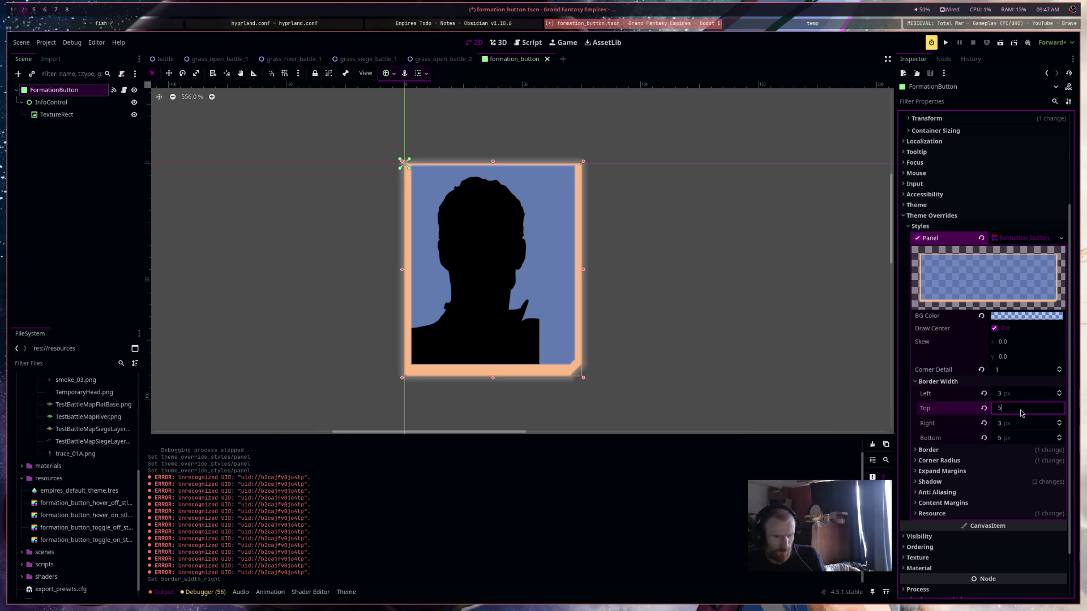
{"action": "key", "text": "shift+Tab"}
{"action": "type", "text": "1"}
{"action": "key", "text": "Return"}
{"action": "left_click", "coordinate": [1019, 436]}
{"action": "type", "text": "1"}
{"action": "key", "text": "Return"}
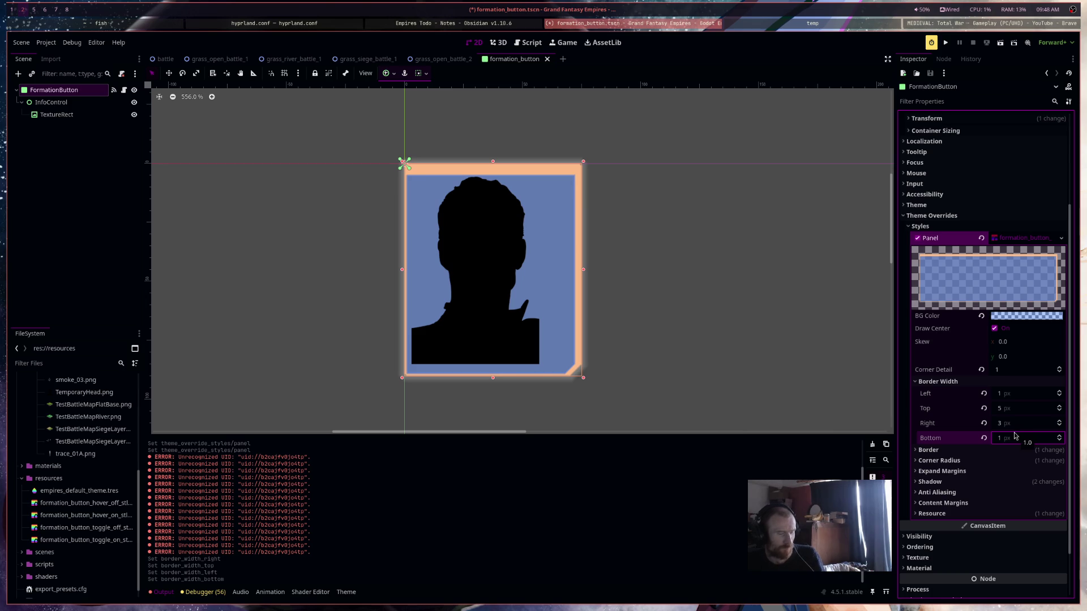
{"action": "key", "text": "ctrl+s"}
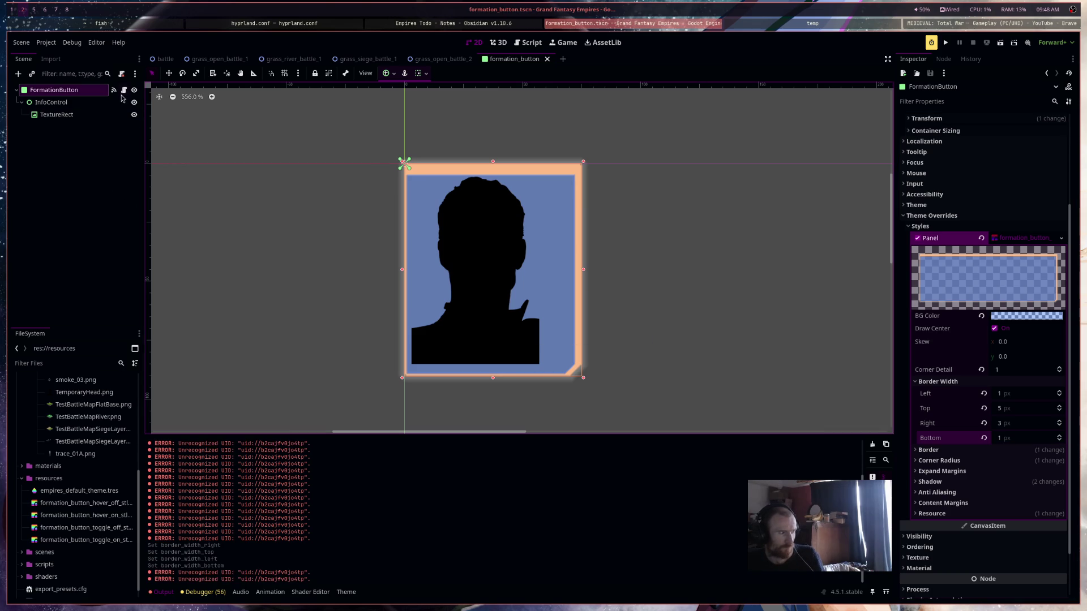
{"action": "left_click", "coordinate": [124, 91]}
{"action": "scroll", "coordinate": [535, 317], "scroll_direction": "up", "scroll_amount": 5}
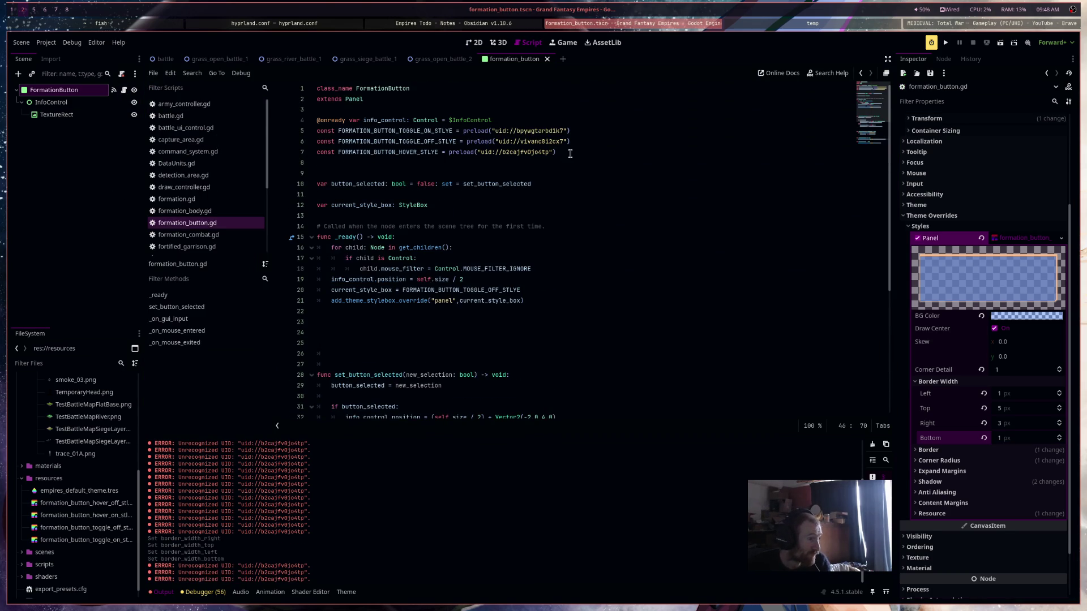
Replace the old hover preload with HOVER_ON and HOVER_OFF style preloads and save the script
{"action": "triple_click", "coordinate": [570, 153]}
{"action": "key", "text": "BackSpace"}
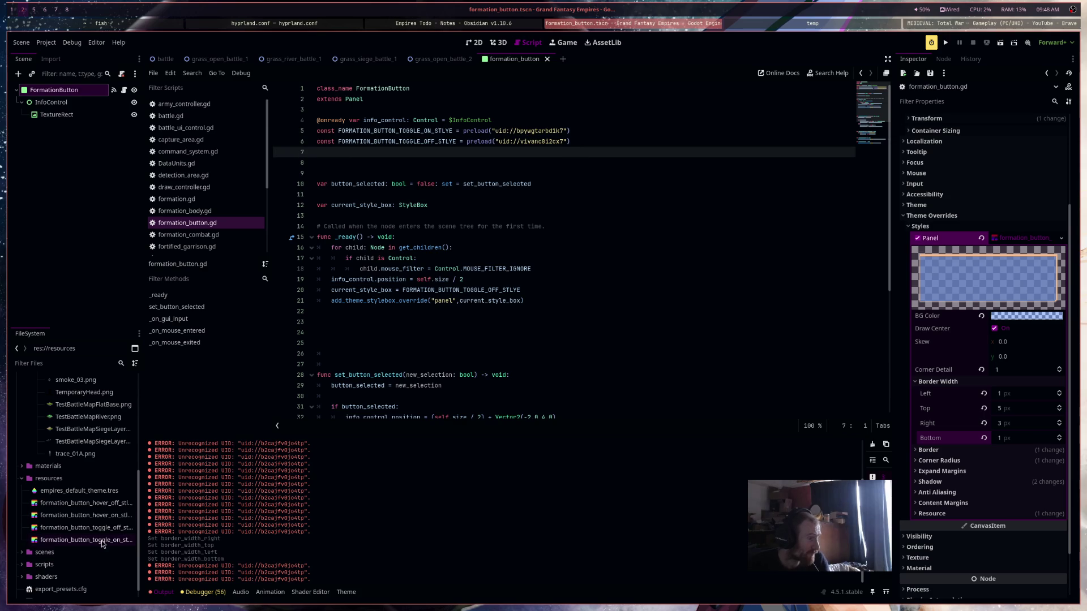
{"action": "mouse_move", "coordinate": [85, 515]}
{"action": "left_mouse_down"}
{"action": "mouse_move", "coordinate": [373, 311]}
{"action": "mouse_move", "coordinate": [374, 160]}
{"action": "left_mouse_up"}
{"action": "mouse_move", "coordinate": [85, 503]}
{"action": "left_mouse_down"}
{"action": "mouse_move", "coordinate": [108, 506]}
{"action": "mouse_move", "coordinate": [374, 178]}
{"action": "mouse_move", "coordinate": [371, 165]}
{"action": "left_mouse_up"}
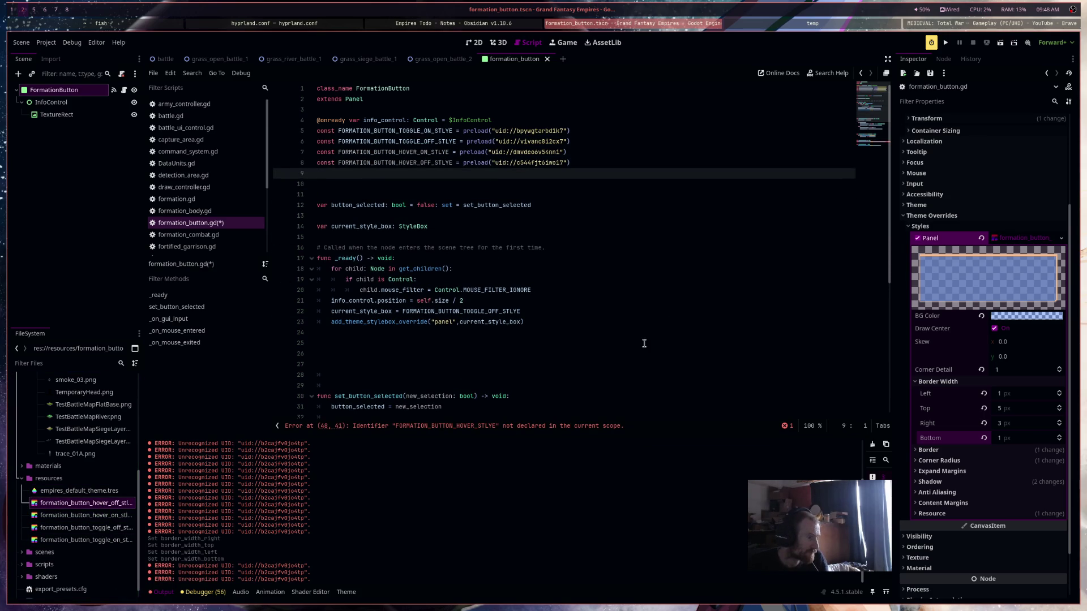
{"action": "key", "text": "ctrl+s"}
In _on_mouse_entered, apply FORMATION_BUTTON_HOVER_ON_STLYE under an 'if button_selected:' condition
{"action": "scroll", "coordinate": [644, 344], "scroll_direction": "down", "scroll_amount": 7}
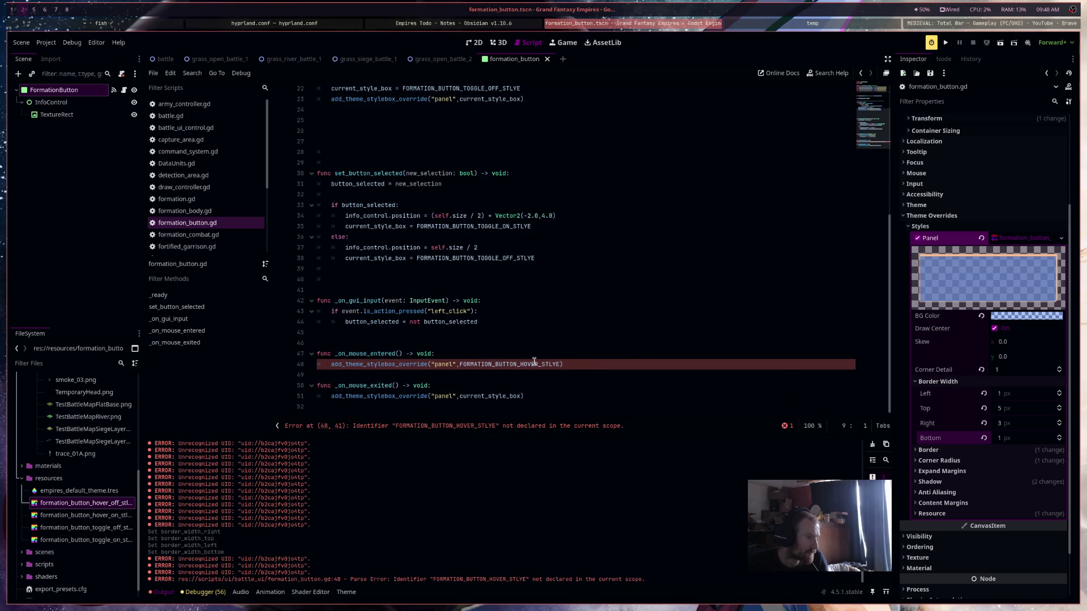
{"action": "left_click", "coordinate": [537, 355]}
{"action": "key", "text": "Return"}
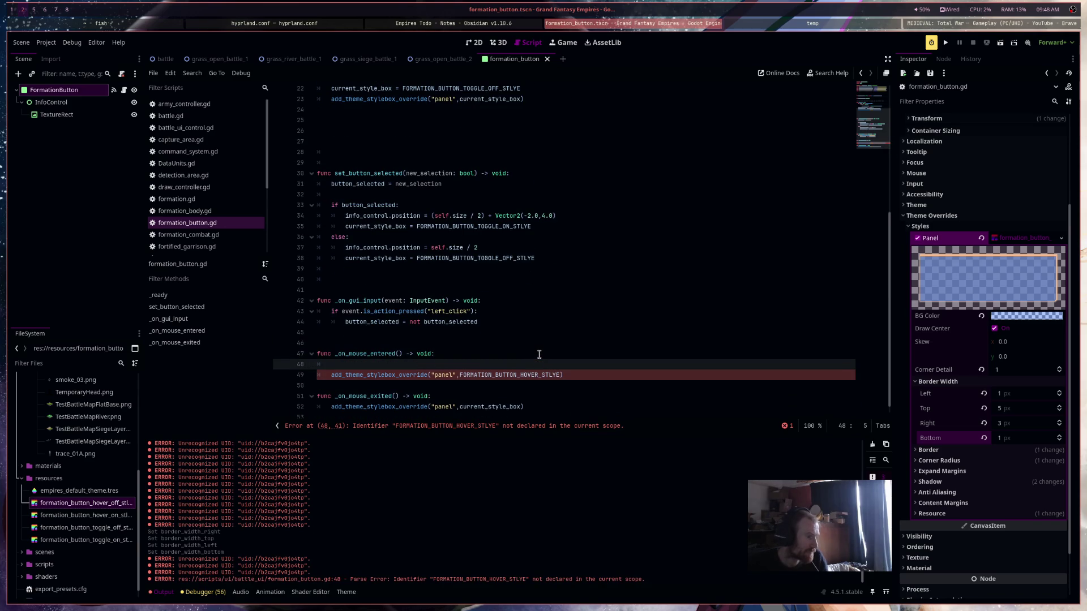
{"action": "type", "text": "f"}
{"action": "key", "text": "BackSpace"}
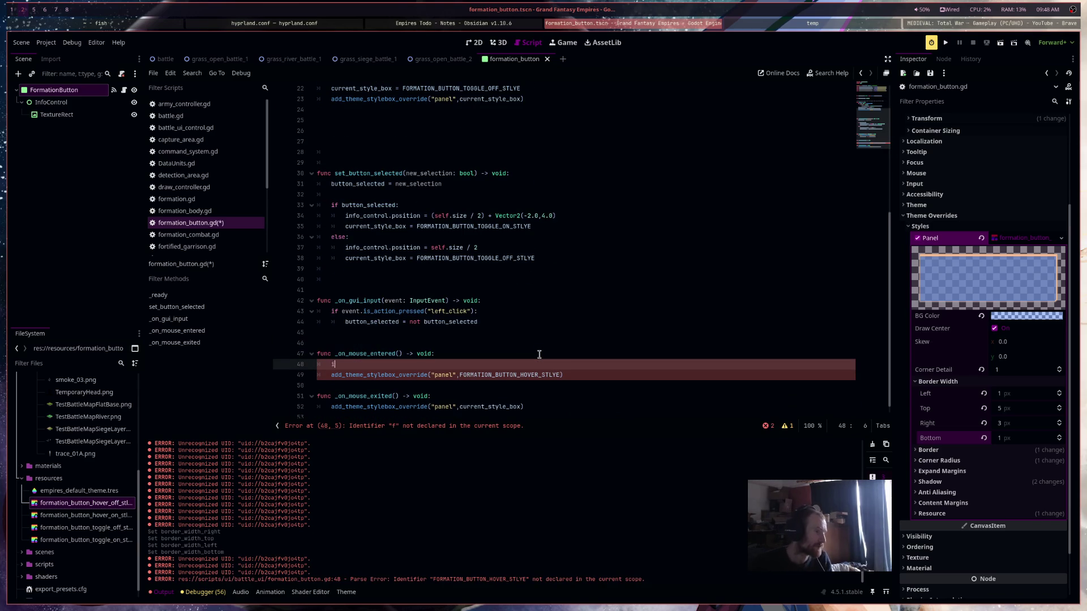
{"action": "type", "text": "but"}
{"action": "key", "text": "Return"}
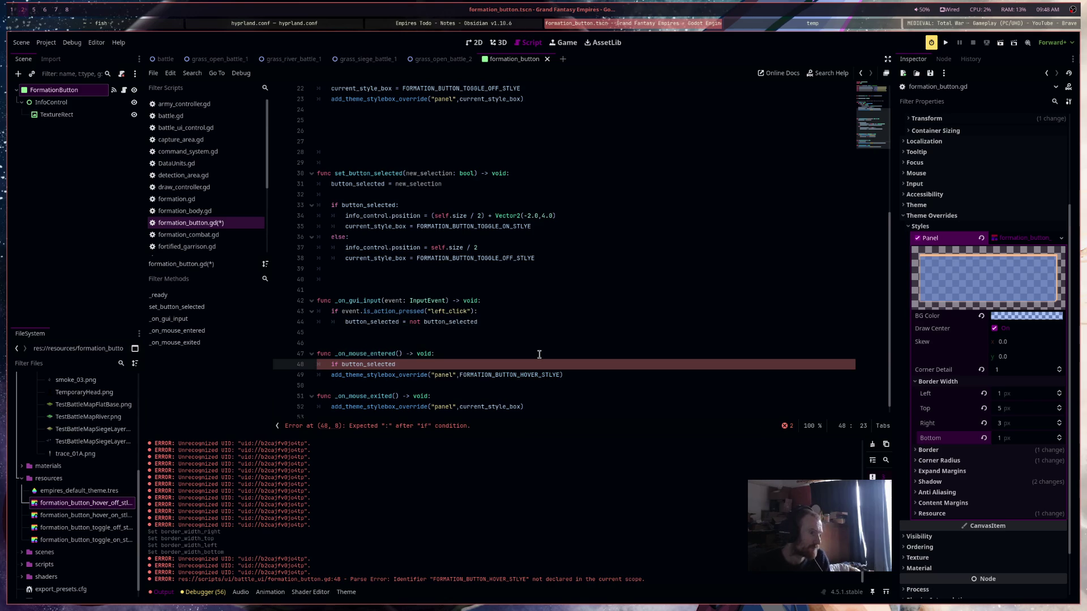
{"action": "key", "text": "Down"}
{"action": "key", "text": "Home"}
{"action": "key", "text": "Tab"}
{"action": "double_click", "coordinate": [545, 374]}
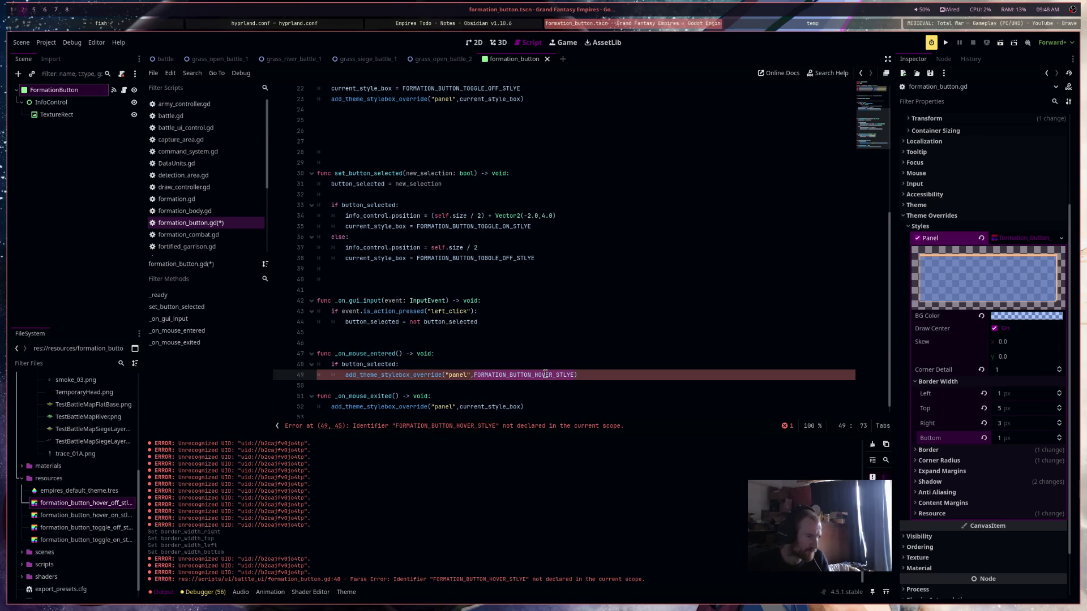
{"action": "type", "text": "FORM"}
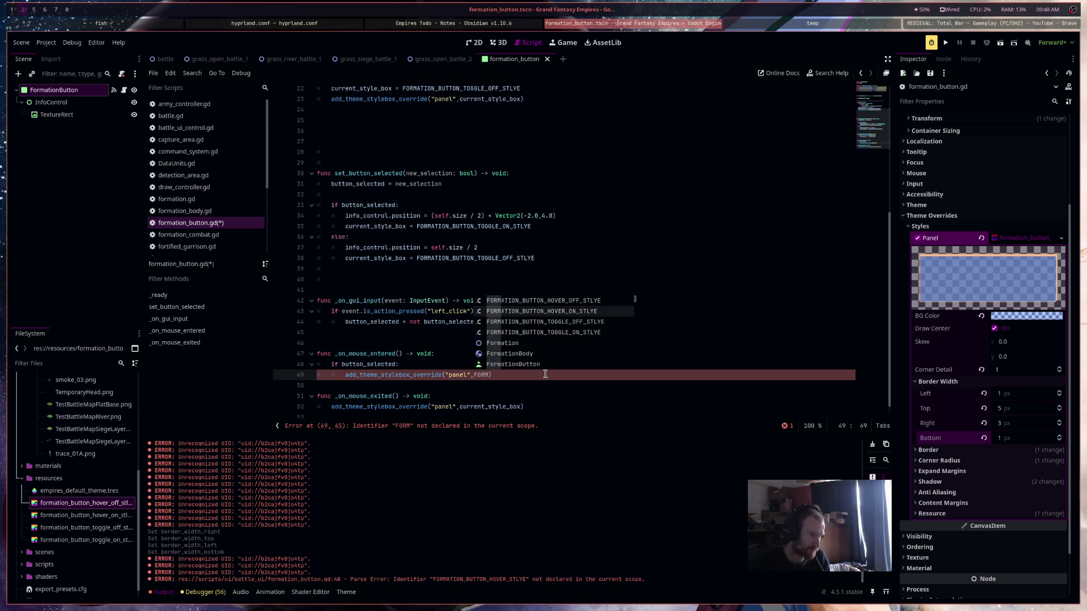
{"action": "key", "text": "Return"}
{"action": "key", "text": "Return"}
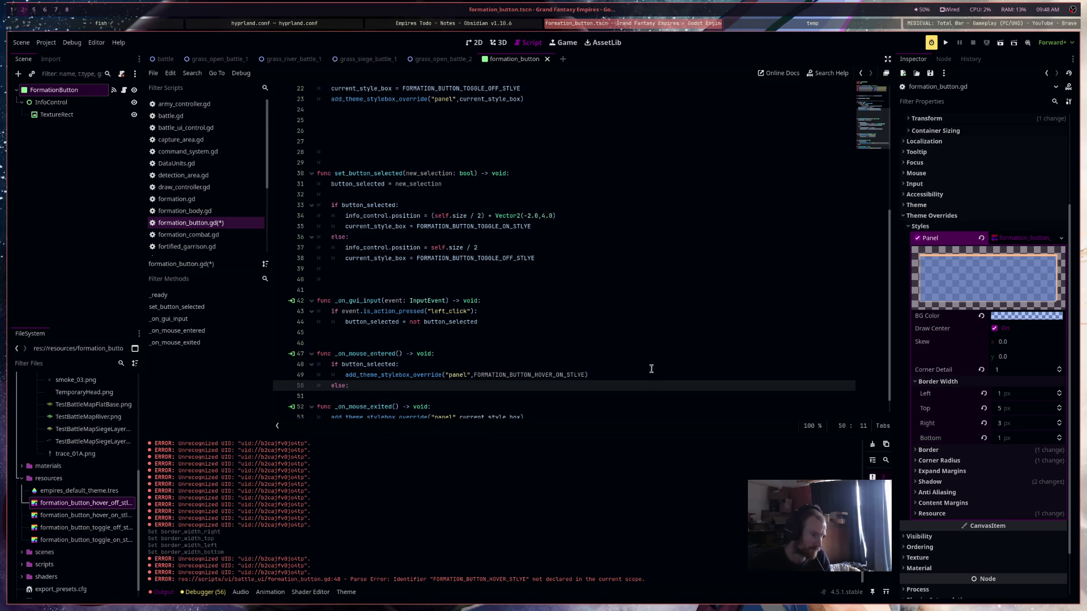
Add an else branch applying FORMATION_BUTTON_HOVER_OFF_STLYE instead
{"action": "left_click_drag", "start_coordinate": [649, 375], "coordinate": [346, 376]}
{"action": "key", "text": "ctrl+c"}
{"action": "left_click", "coordinate": [359, 385]}
{"action": "key", "text": "ctrl+v"}
{"action": "left_click", "coordinate": [562, 386]}
{"action": "key", "text": "Delete"}
{"action": "key", "text": "Delete"}
{"action": "type", "text": "OFF"}
{"action": "left_click", "coordinate": [770, 299]}
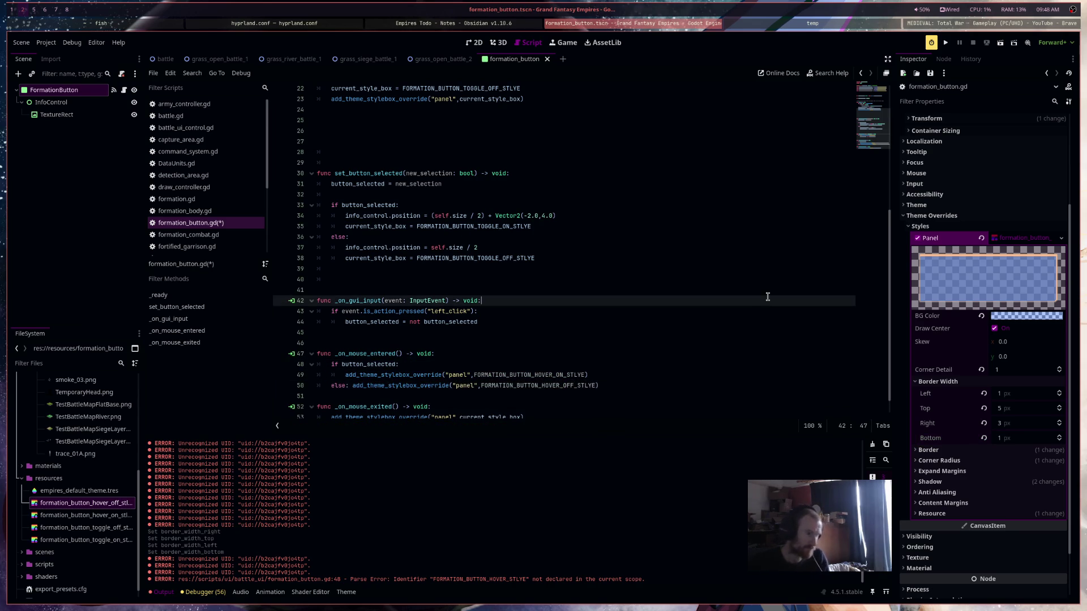
{"action": "left_click", "coordinate": [1000, 44]}
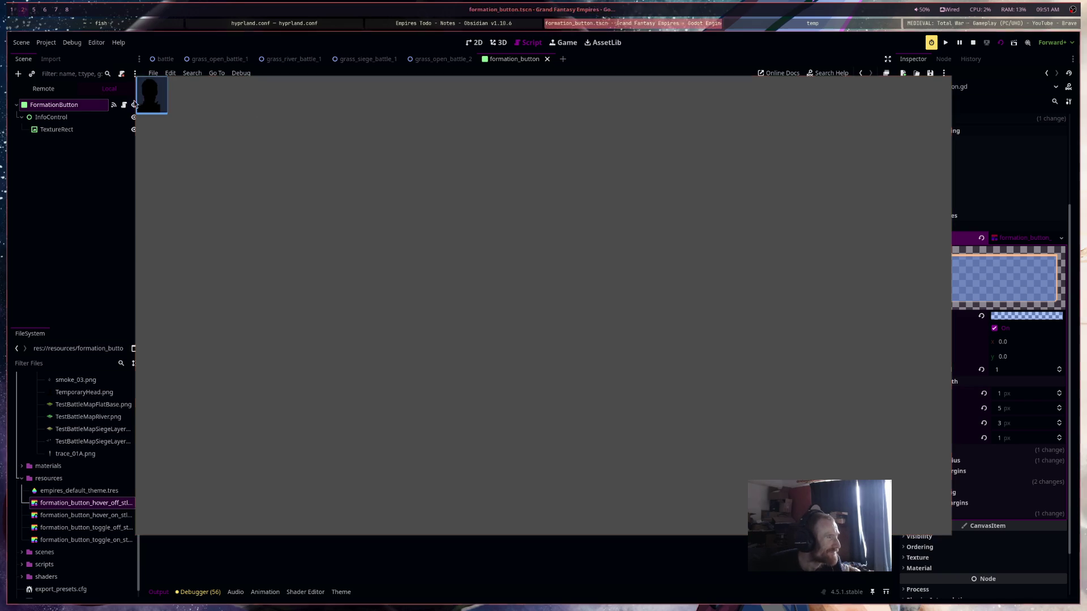
Toggle the formation button in the running game, then stop the test run
{"action": "left_click", "coordinate": [158, 106]}
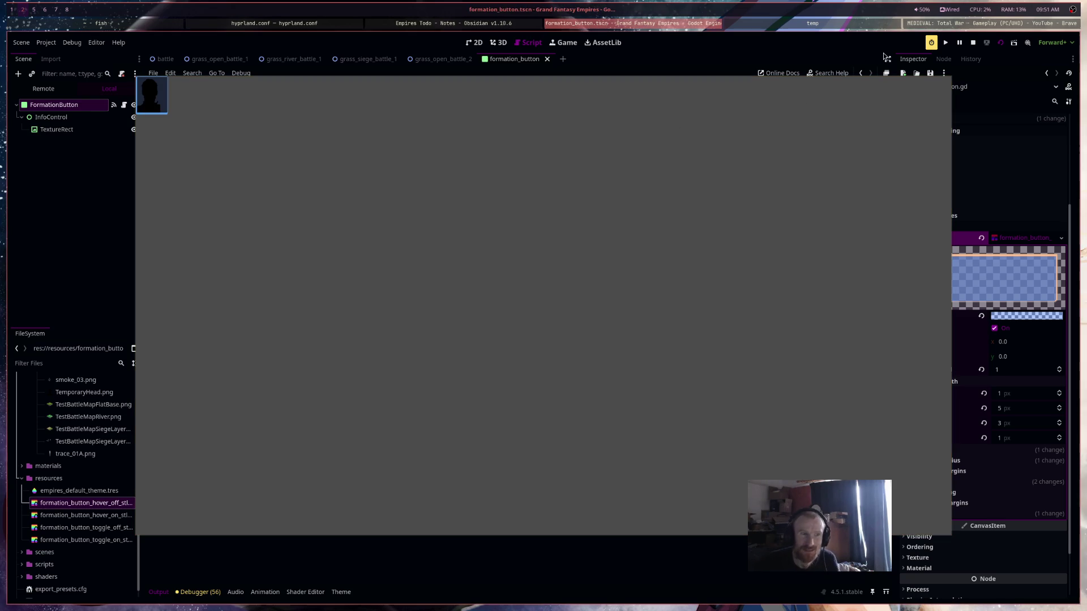
{"action": "left_click", "coordinate": [973, 43]}
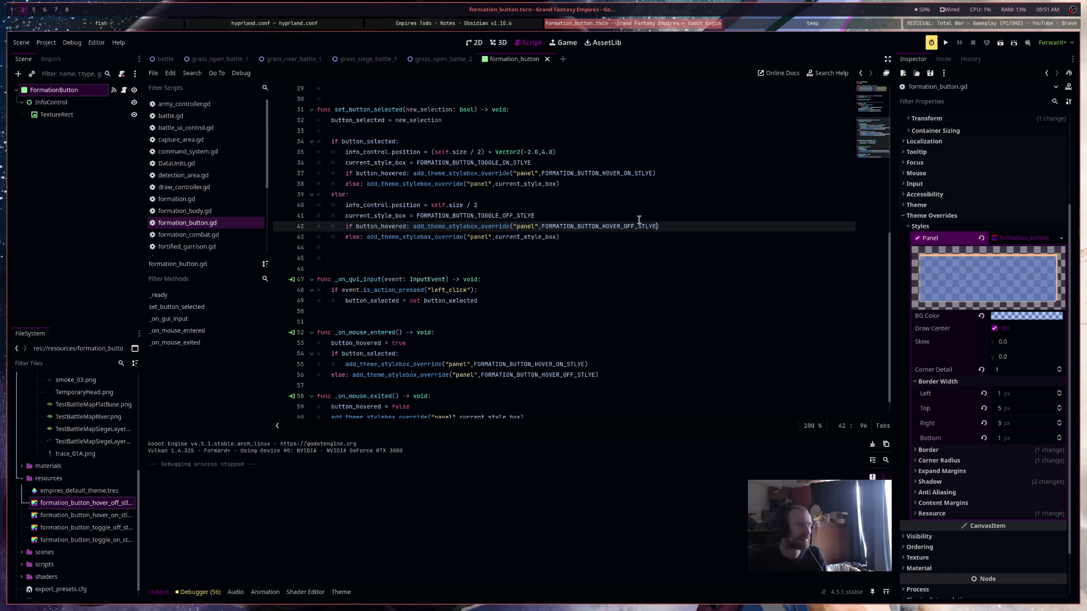
{"action": "scroll", "coordinate": [639, 220], "scroll_direction": "down", "scroll_amount": 1}
{"action": "scroll", "coordinate": [639, 220], "scroll_direction": "up", "scroll_amount": 6}
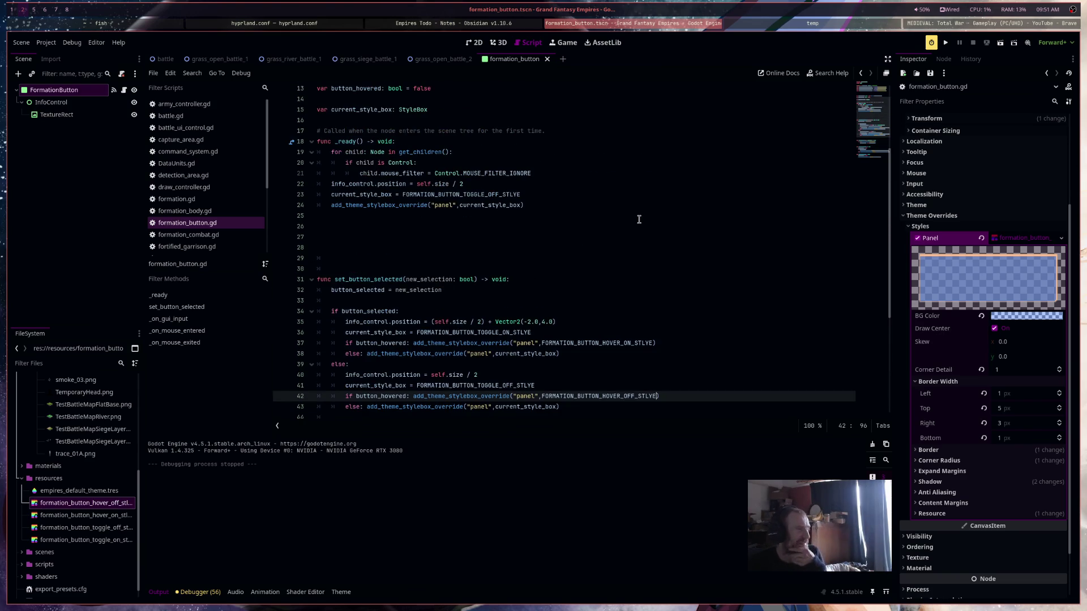
{"action": "scroll", "coordinate": [623, 215], "scroll_direction": "down", "scroll_amount": 5}
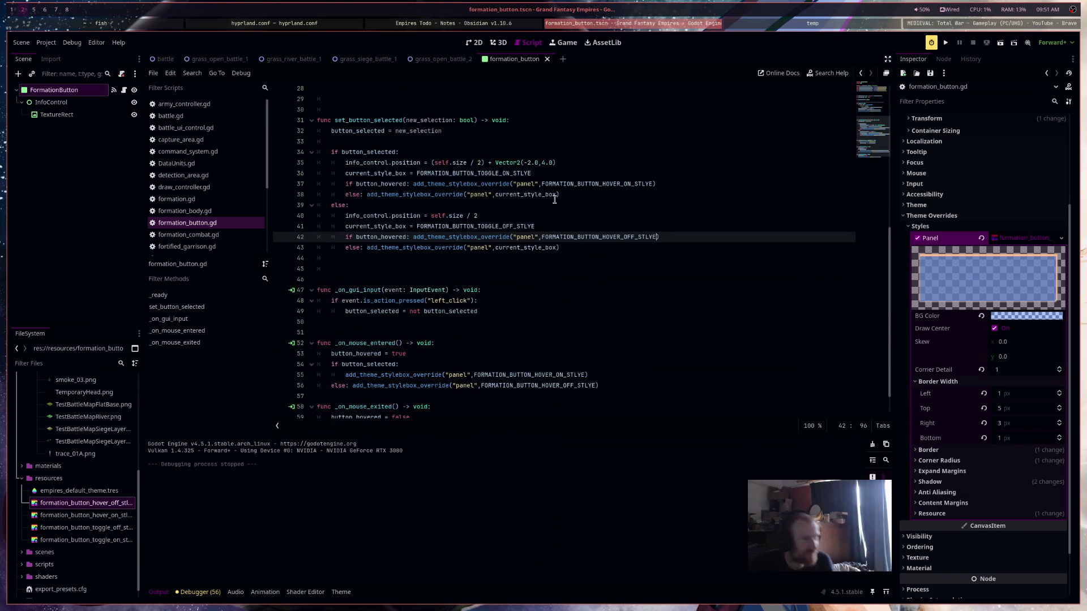
{"action": "left_click", "coordinate": [570, 176]}
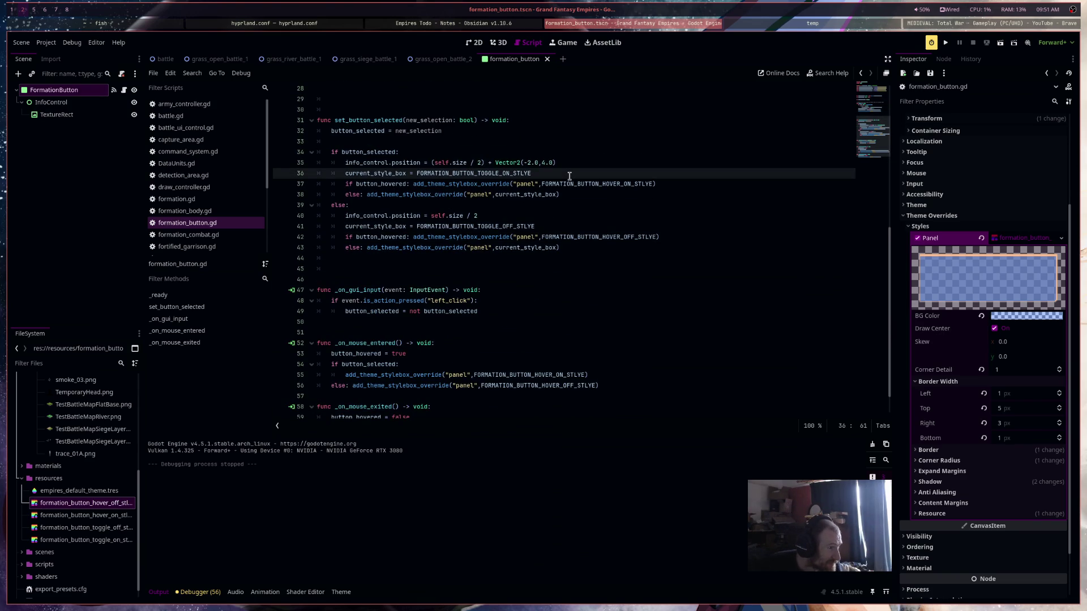
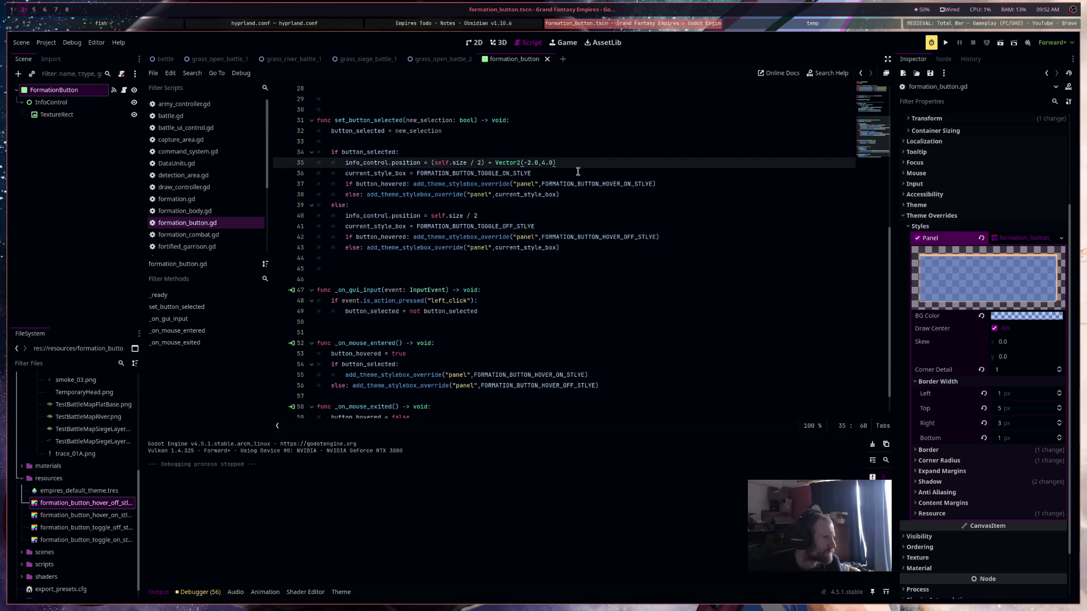
Copy the add_theme_stylebox_override call into the if-branch of set_button_selected
{"action": "key", "text": "ctrl+shift+Return"}
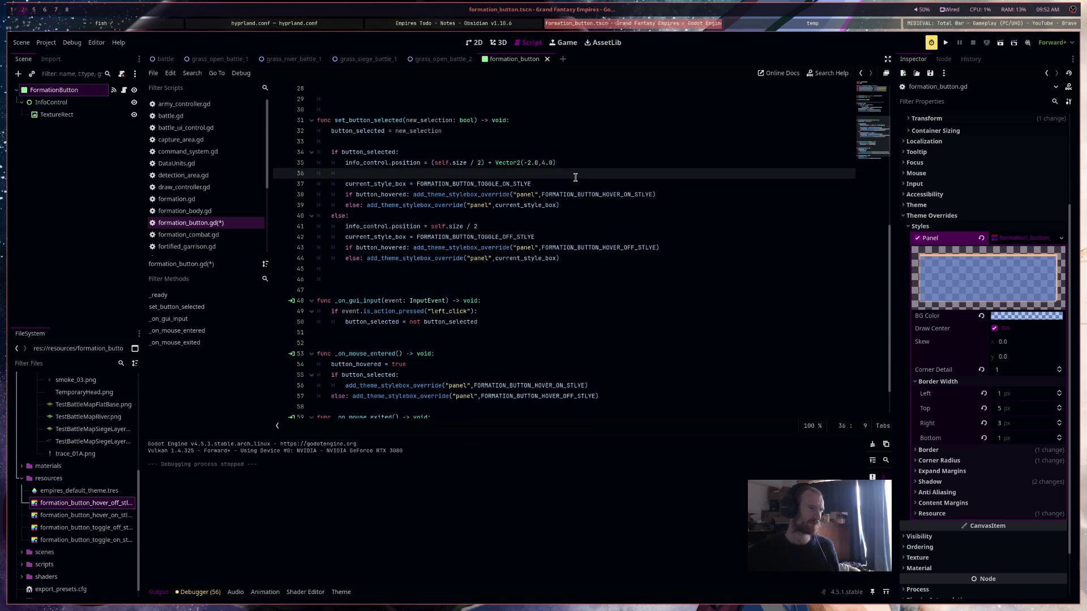
{"action": "left_click", "coordinate": [577, 184]}
{"action": "key", "text": "Return"}
{"action": "key", "text": "Return"}
{"action": "key", "text": "Return"}
{"action": "left_click", "coordinate": [562, 195]}
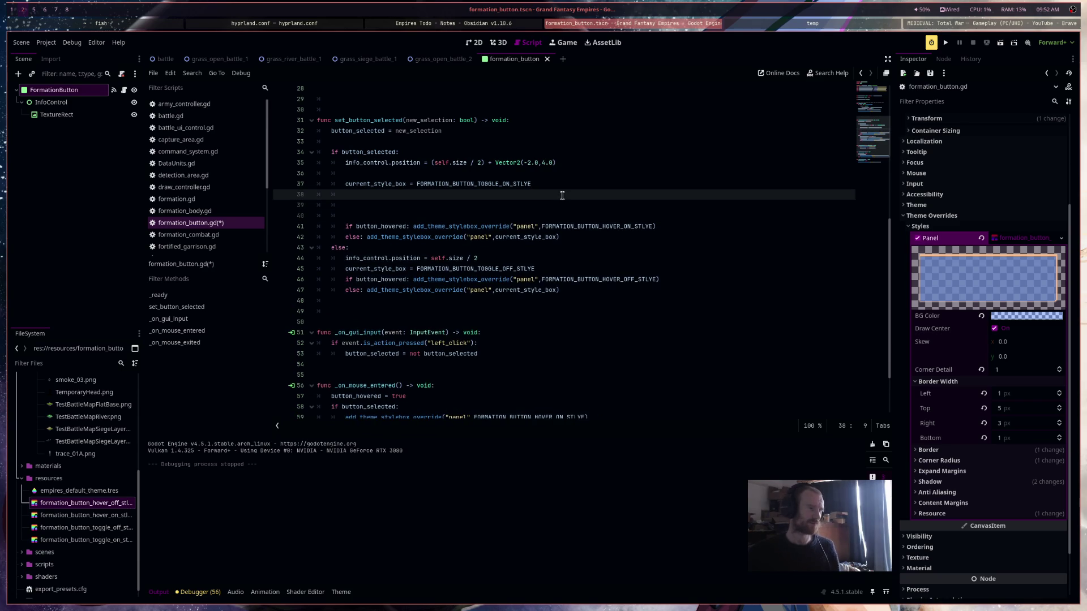
{"action": "left_click_drag", "start_coordinate": [562, 238], "coordinate": [367, 239]}
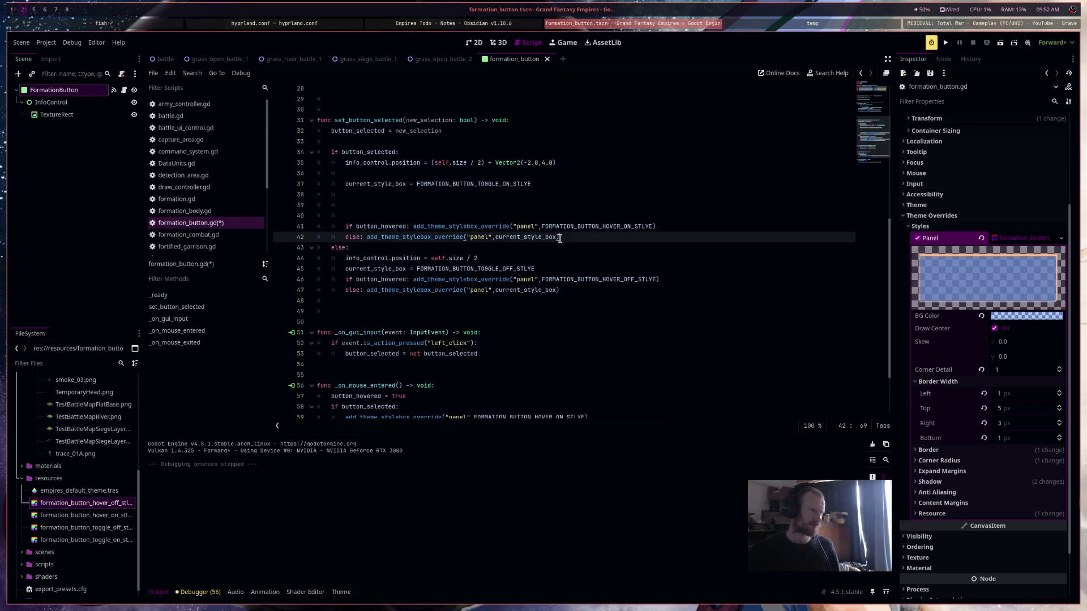
{"action": "key", "text": "ctrl+c"}
{"action": "left_click", "coordinate": [386, 195]}
{"action": "key", "text": "ctrl+v"}
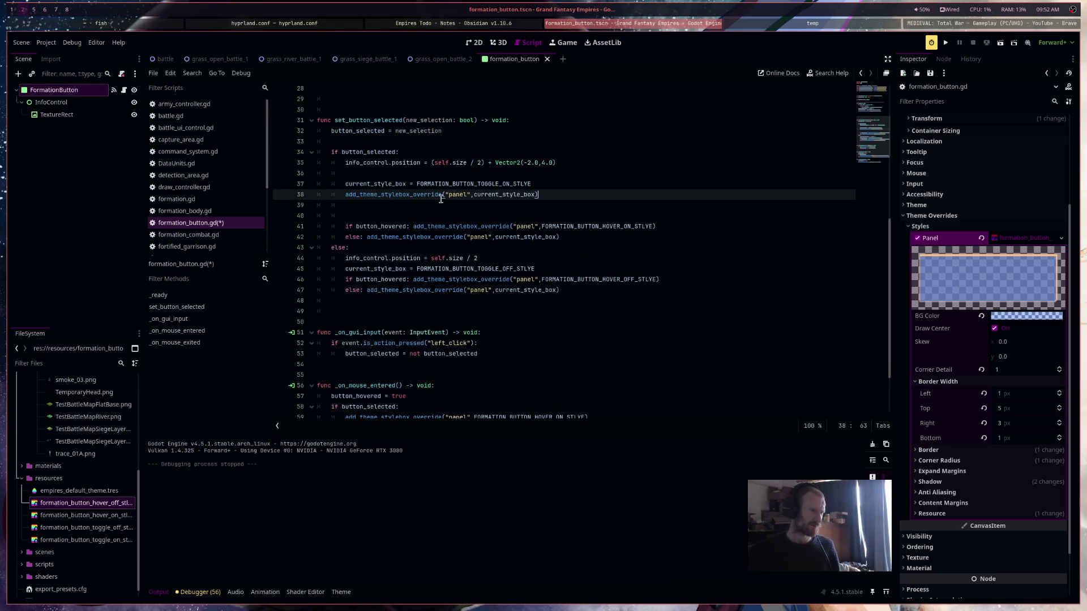
{"action": "key", "text": "Return"}
Add 'await get_tree().create_timer(0.1).timeout' below it, save, and run with F6
{"action": "type", "text": "await ge"}
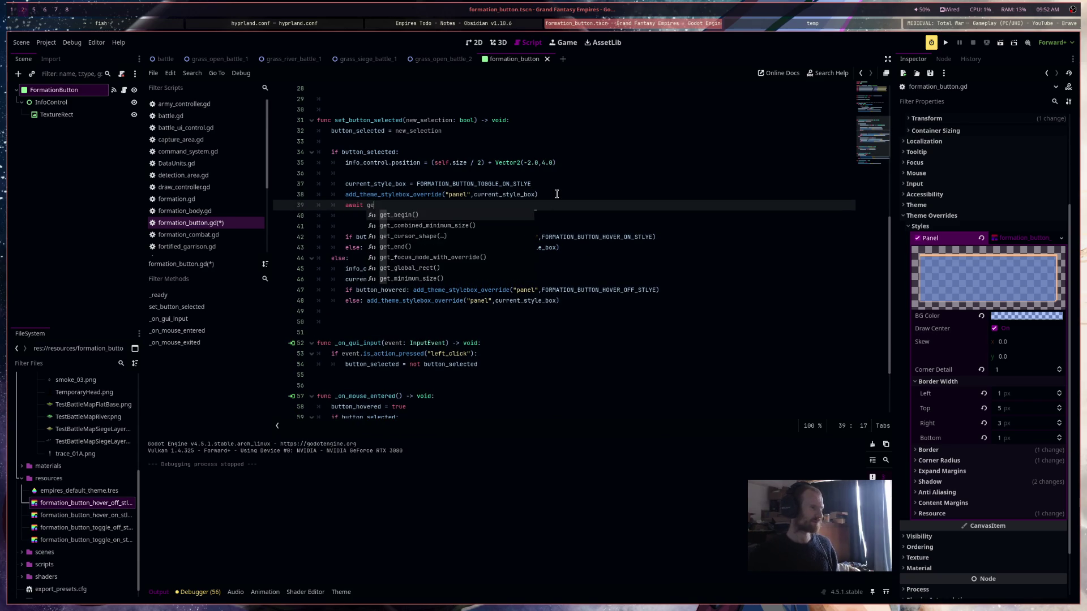
{"action": "type", "text": "t_tree().create_timer(0.1"}
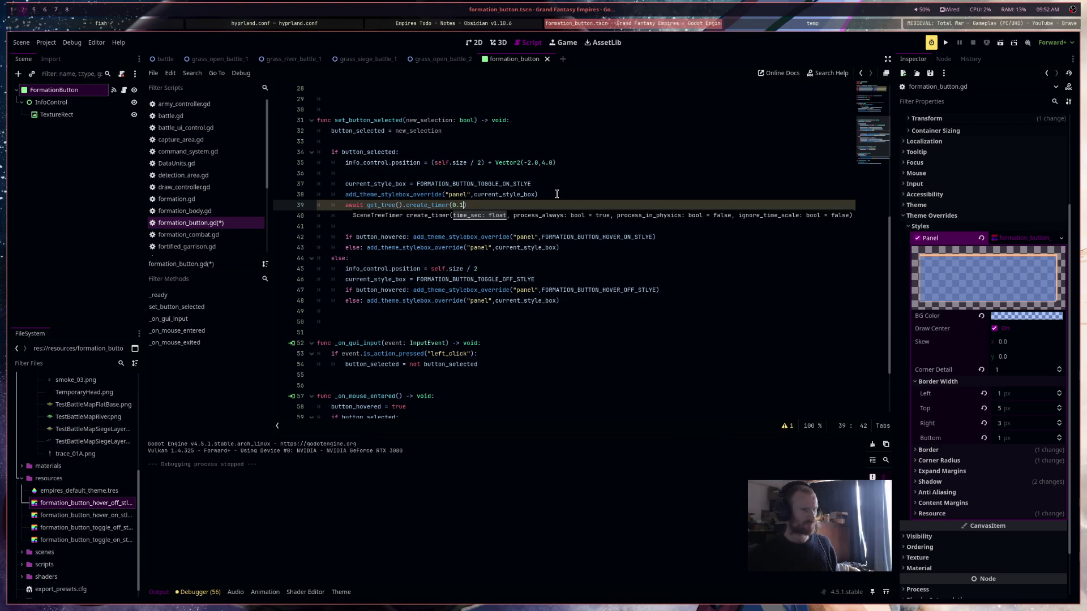
{"action": "type", "text": ").timeout"}
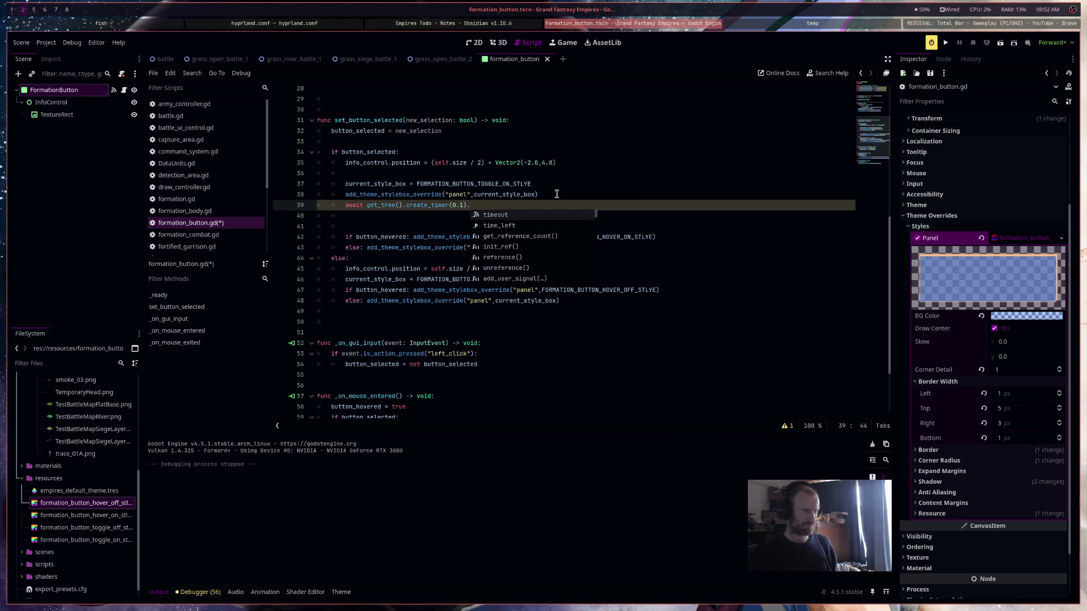
{"action": "key", "text": "ctrl+s"}
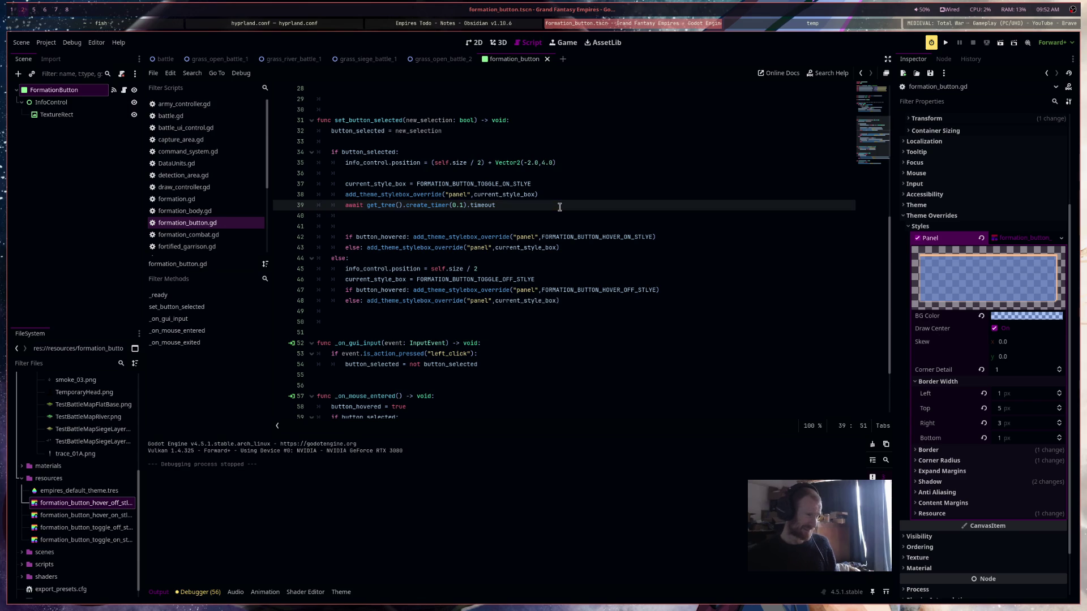
{"action": "key", "text": "F6"}
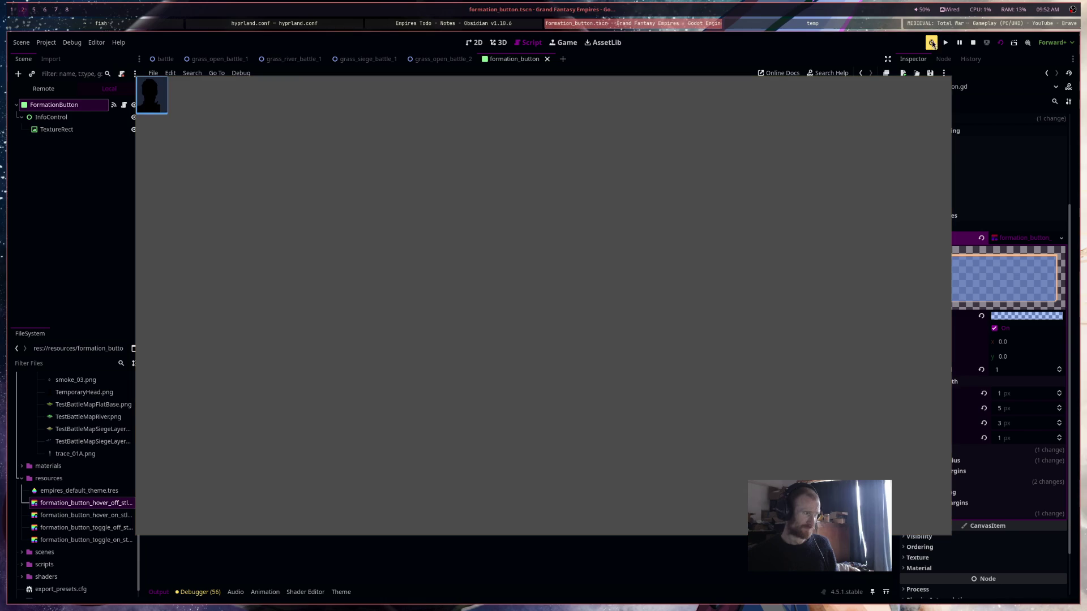
Stop the game and paste the override and timer lines into the else branch with corrected indentation
{"action": "left_click", "coordinate": [972, 42]}
{"action": "left_click", "coordinate": [282, 195], "text": "shift"}
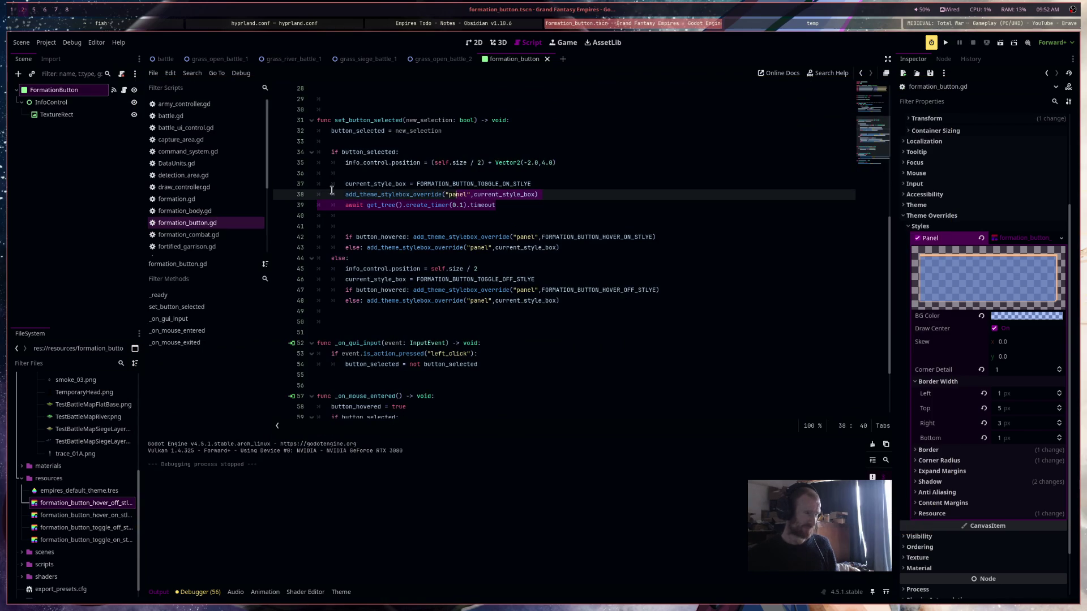
{"action": "key", "text": "ctrl+c"}
{"action": "left_click", "coordinate": [568, 277]}
{"action": "key", "text": "Return"}
{"action": "key", "text": "ctrl+v"}
{"action": "key", "text": "Up"}
{"action": "key", "text": "Home"}
{"action": "key", "text": "BackSpace"}
{"action": "key", "text": "BackSpace"}
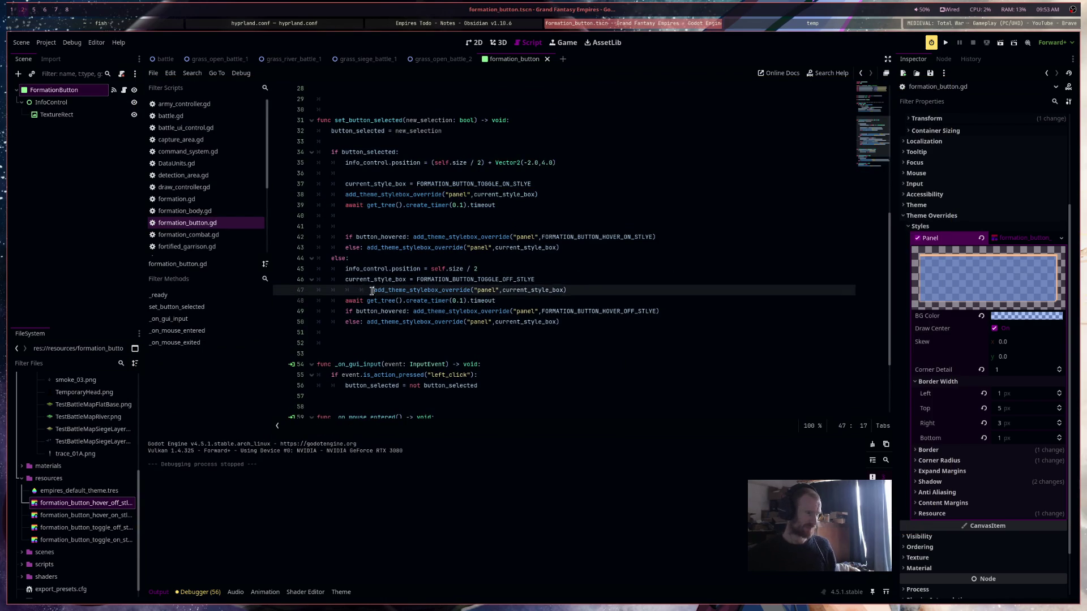
Run the scene, toggle the formation button on and off, then stop the game
{"action": "left_click", "coordinate": [1000, 42]}
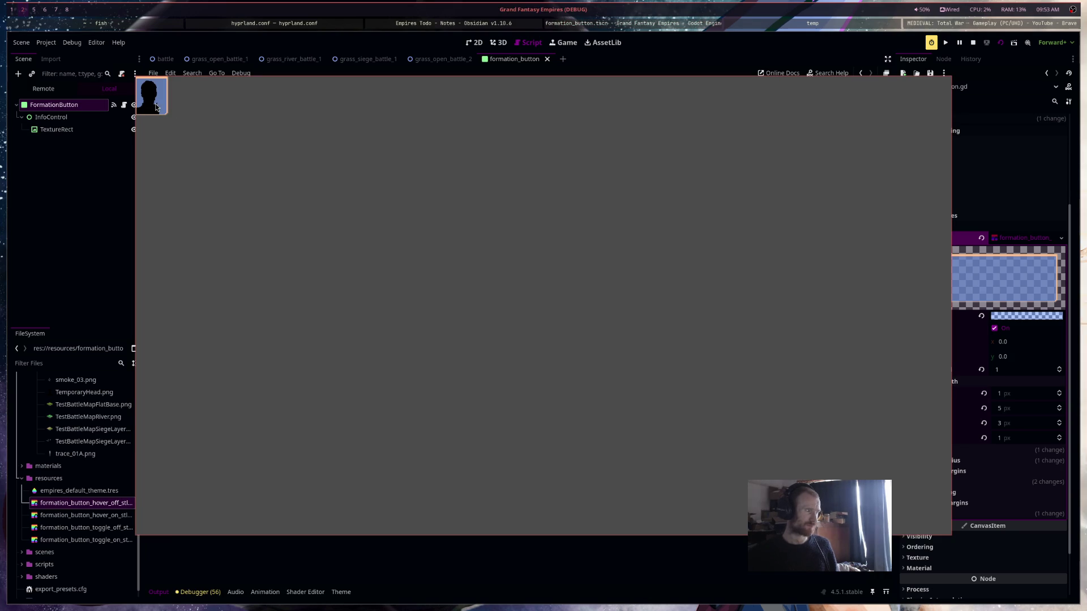
{"action": "left_click", "coordinate": [157, 108]}
{"action": "left_click", "coordinate": [157, 107]}
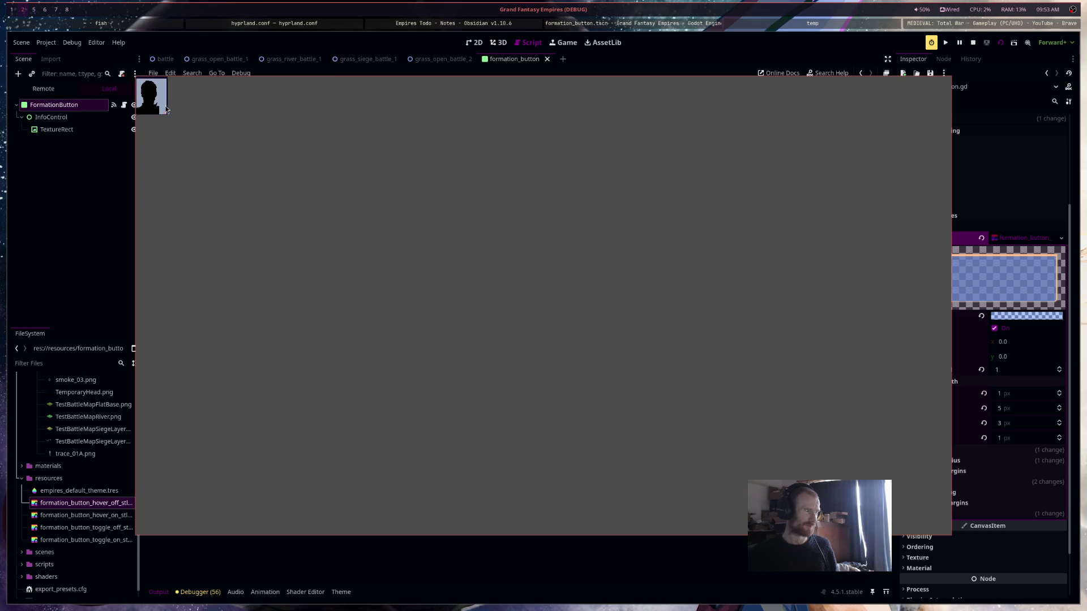
{"action": "left_click", "coordinate": [973, 42]}
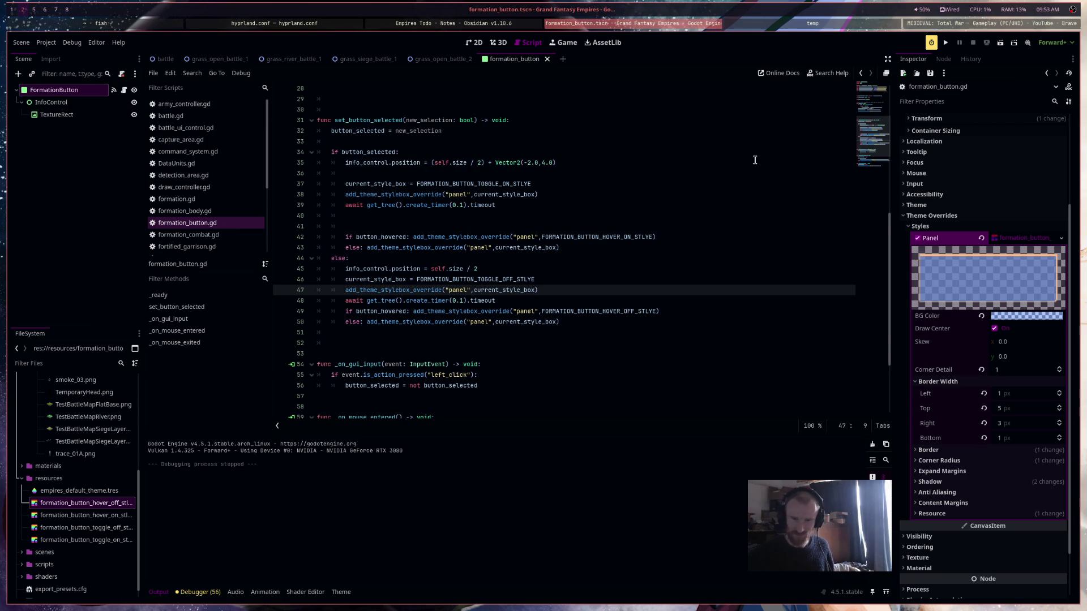
Delete blank lines 28–30, undo a stray 'o' on line 26, and collapse the Panel stylebox
{"action": "scroll", "coordinate": [712, 193], "scroll_direction": "up", "scroll_amount": 9}
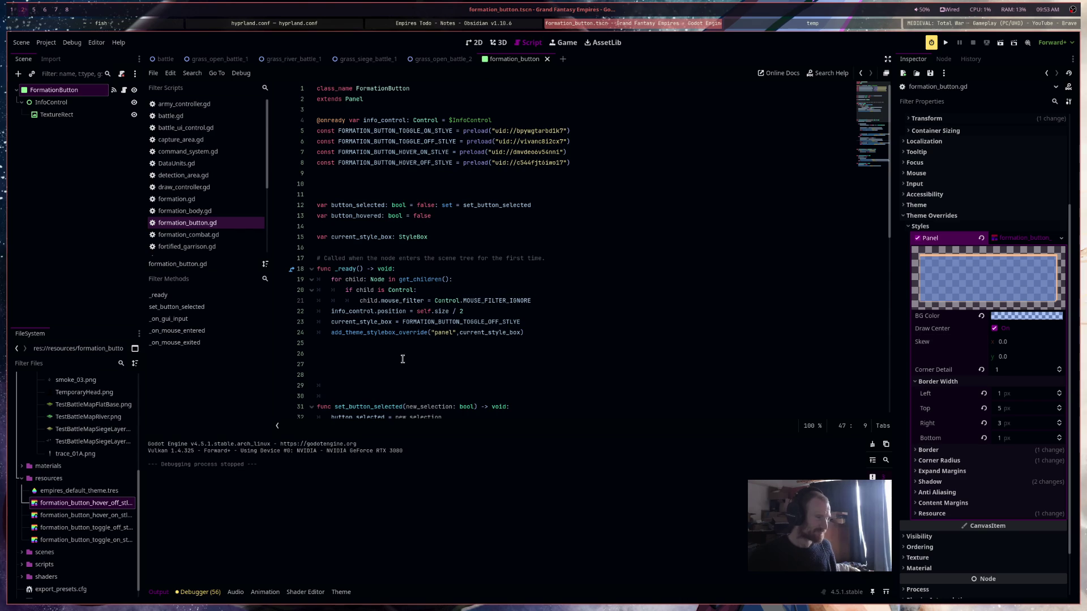
{"action": "left_click_drag", "start_coordinate": [352, 395], "coordinate": [283, 370]}
{"action": "key", "text": "BackSpace"}
{"action": "key", "text": "BackSpace"}
{"action": "key", "text": "BackSpace"}
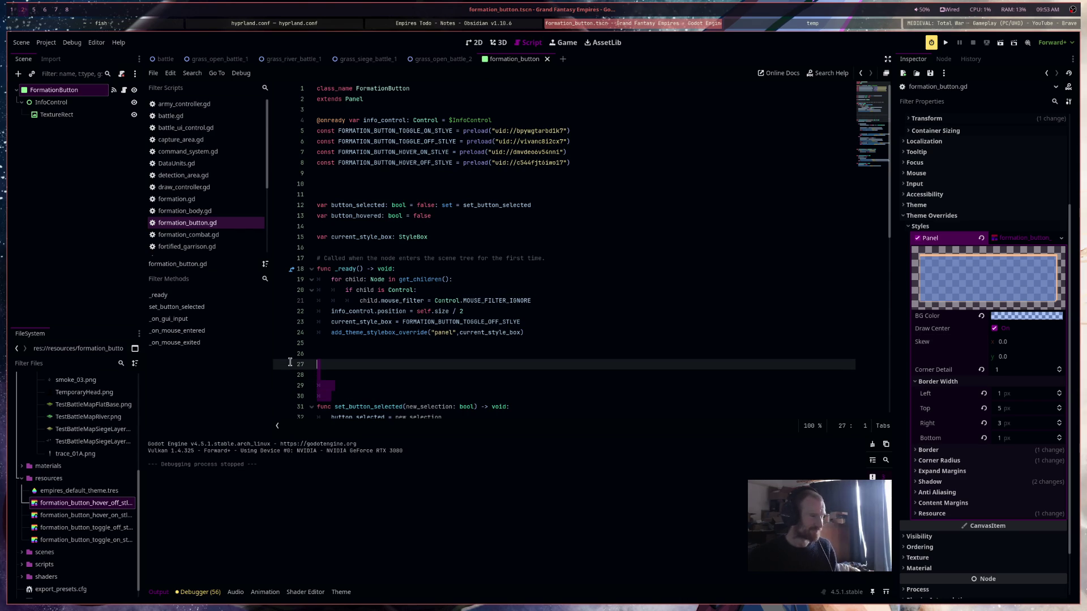
{"action": "type", "text": "o"}
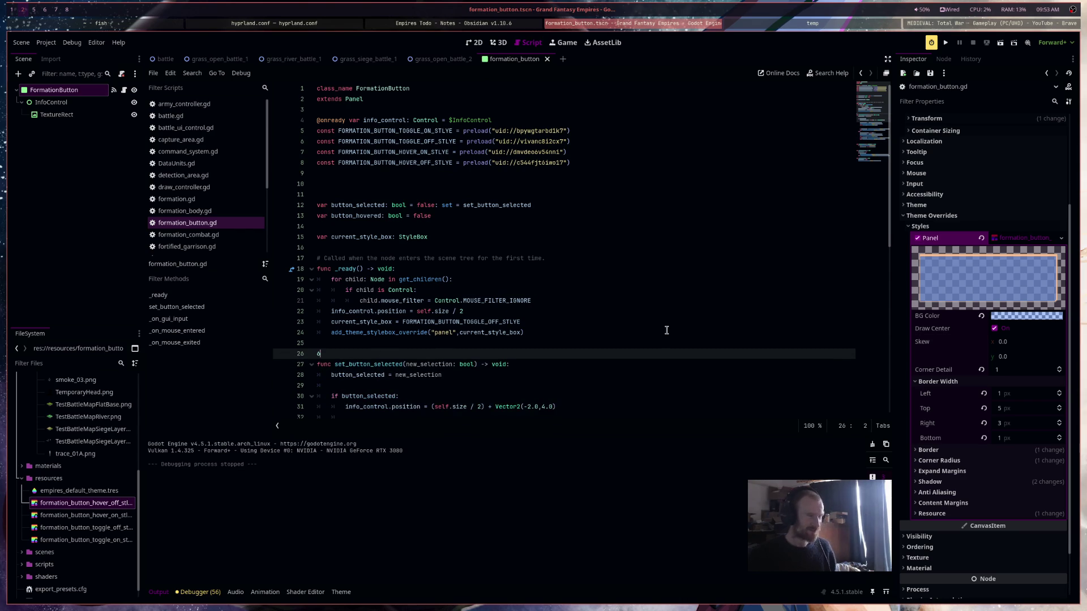
{"action": "left_click", "coordinate": [667, 330]}
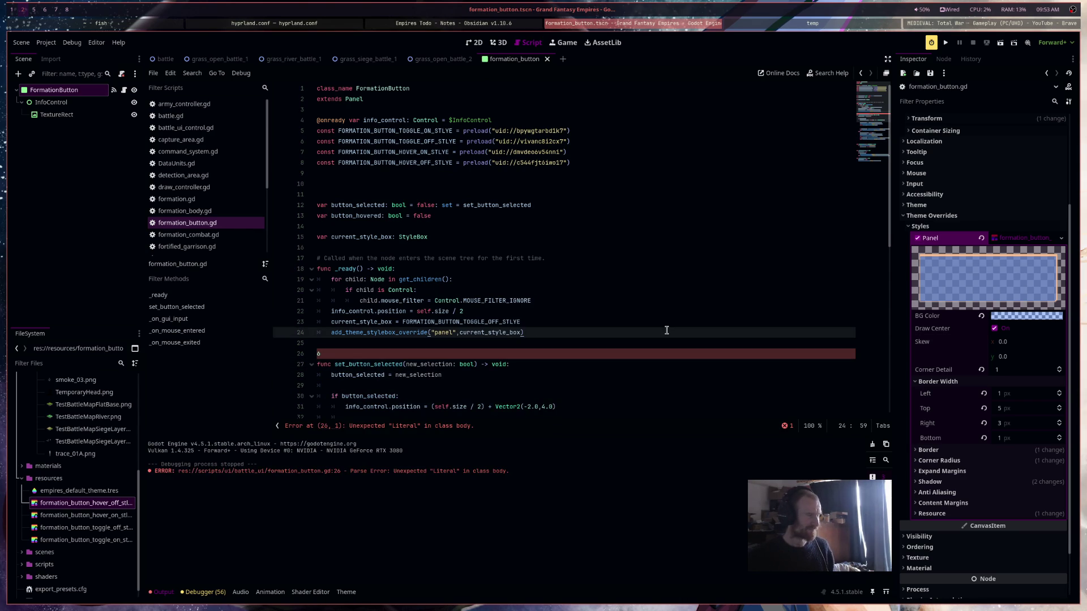
{"action": "key", "text": "ctrl+z"}
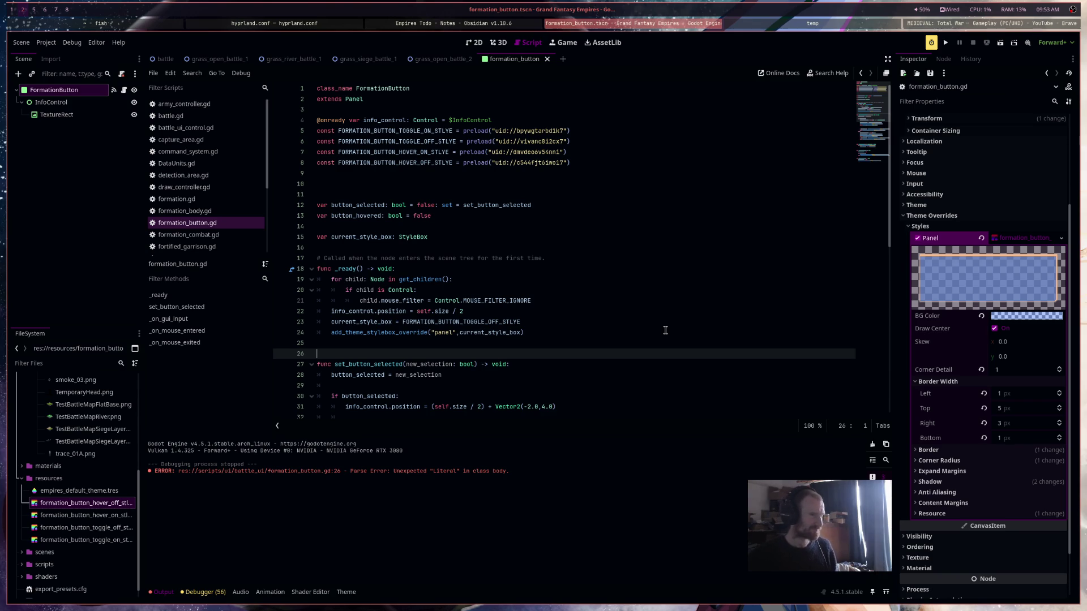
{"action": "left_click", "coordinate": [1034, 238]}
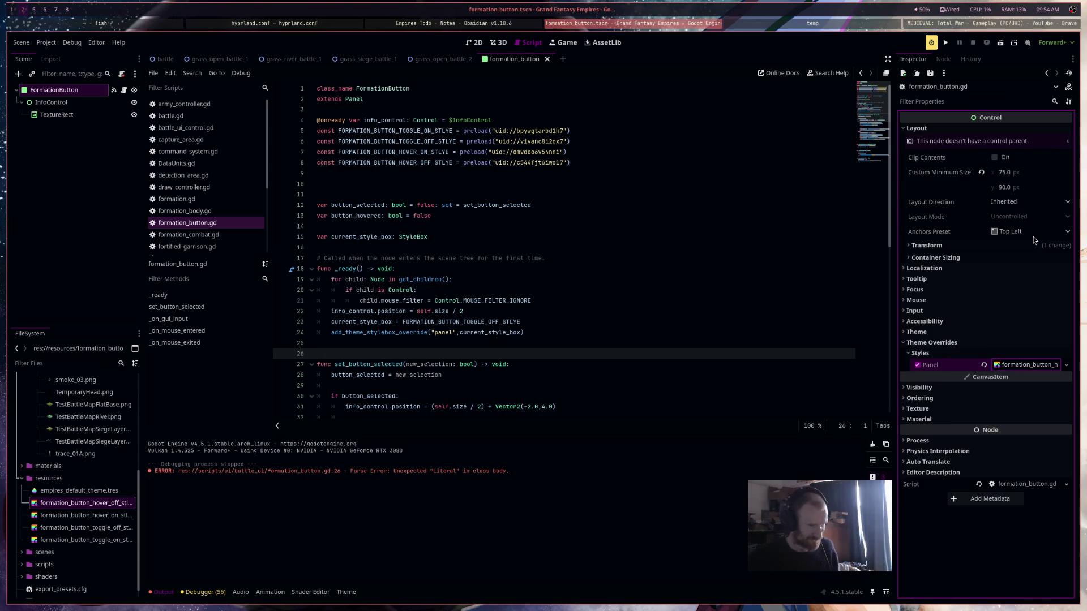
{"action": "left_click", "coordinate": [497, 271]}
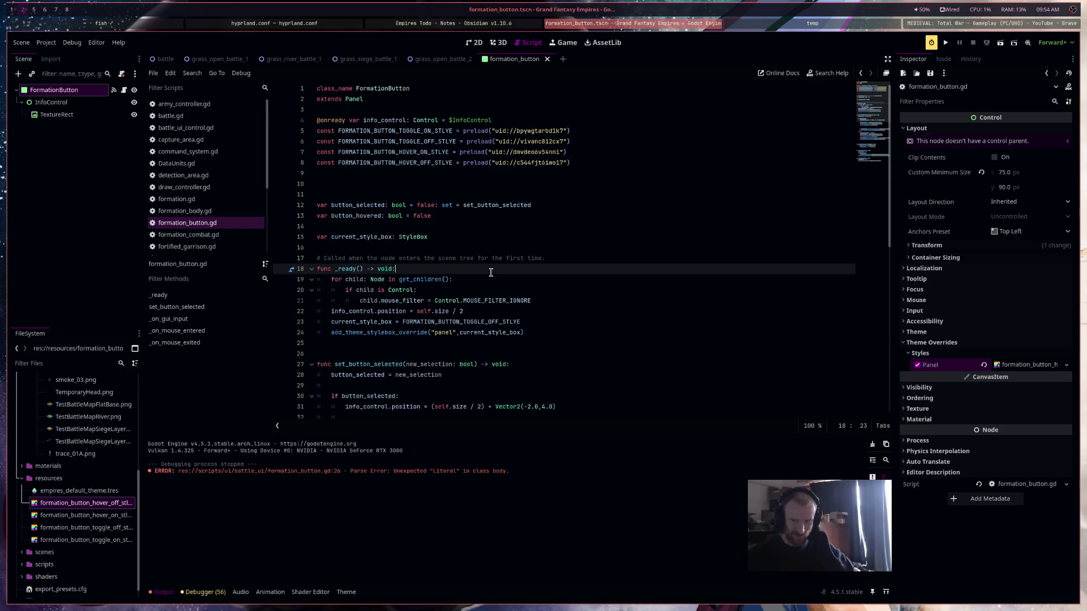
Test-run the formation button scene, then open and run grass_open_battle_2
{"action": "left_click", "coordinate": [498, 43]}
{"action": "left_click", "coordinate": [474, 43]}
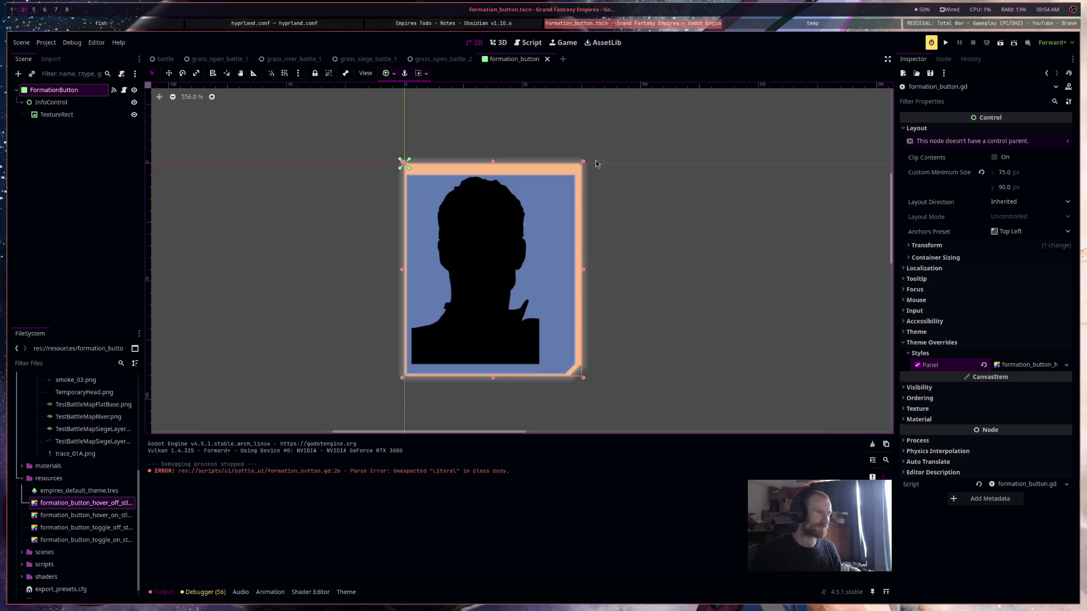
{"action": "left_click", "coordinate": [1001, 45]}
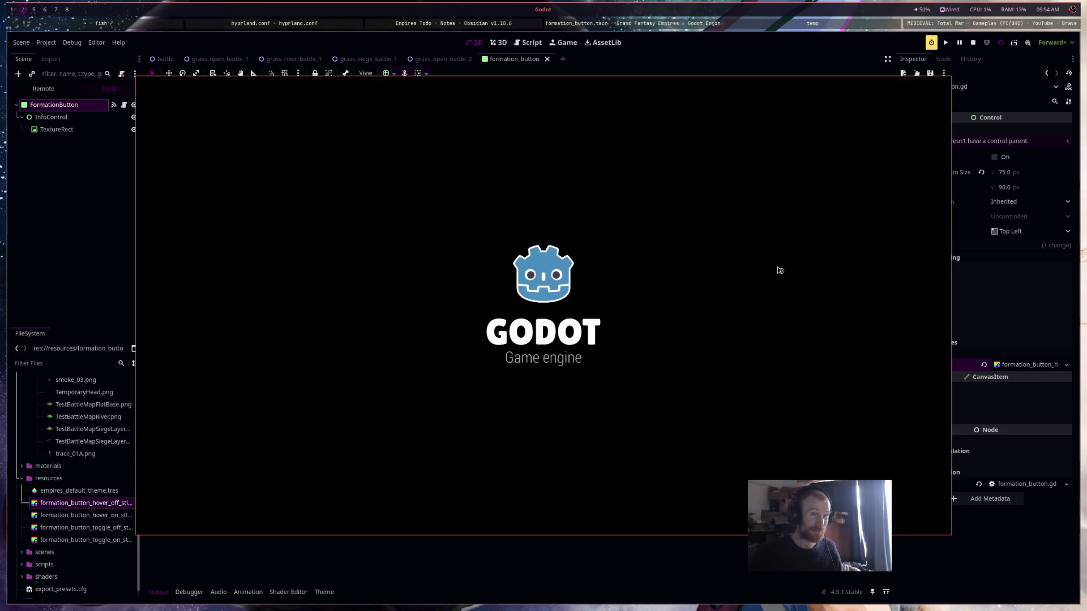
{"action": "left_click", "coordinate": [972, 43]}
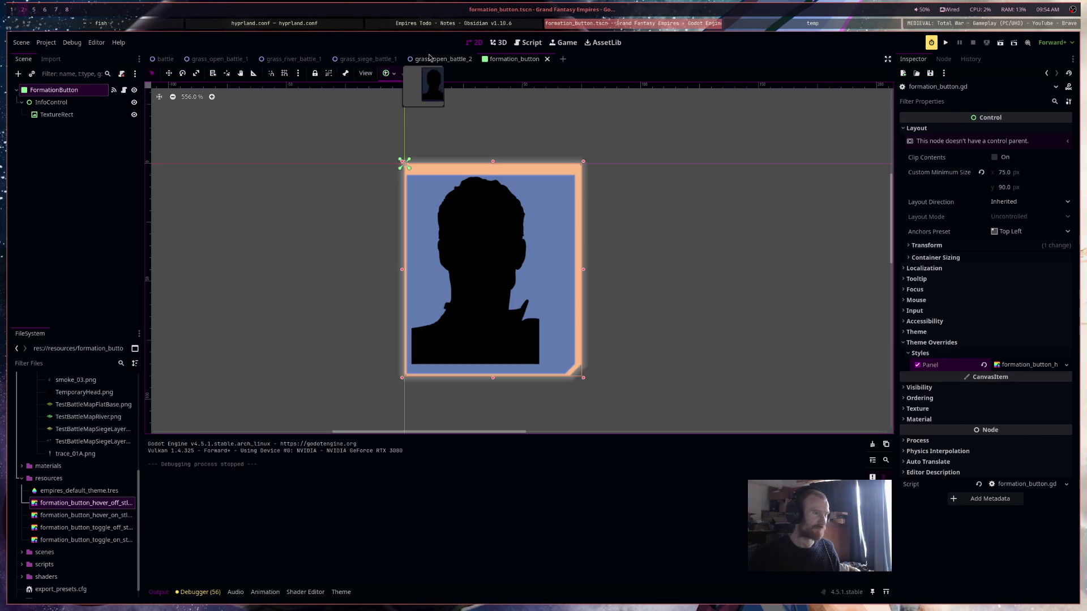
{"action": "left_click", "coordinate": [443, 58]}
{"action": "left_click", "coordinate": [1000, 45]}
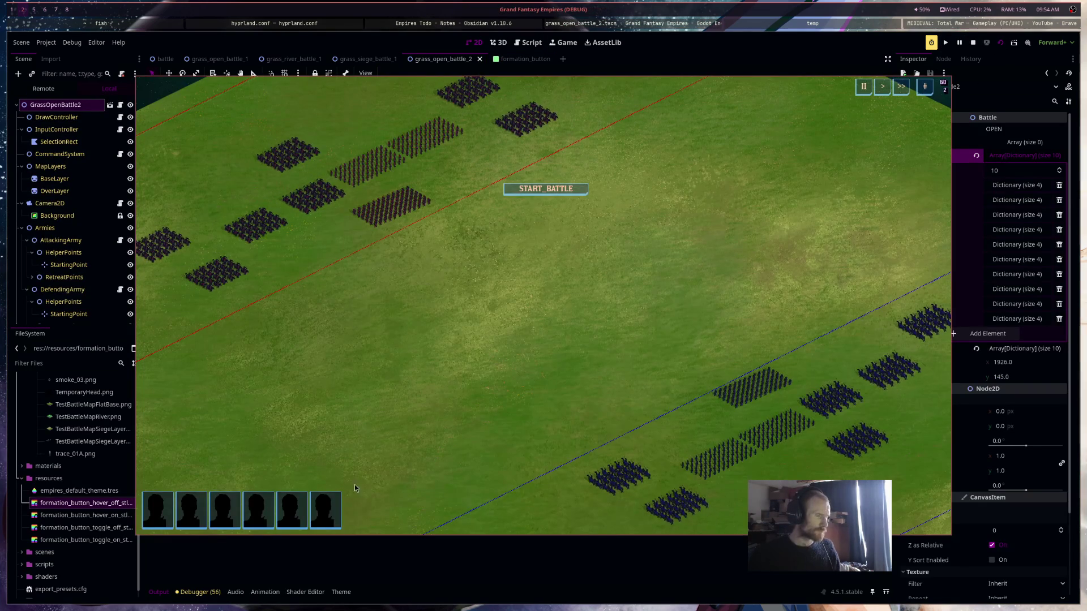
Toggle the second through sixth formation portraits on and off to test selection
{"action": "left_click", "coordinate": [326, 510]}
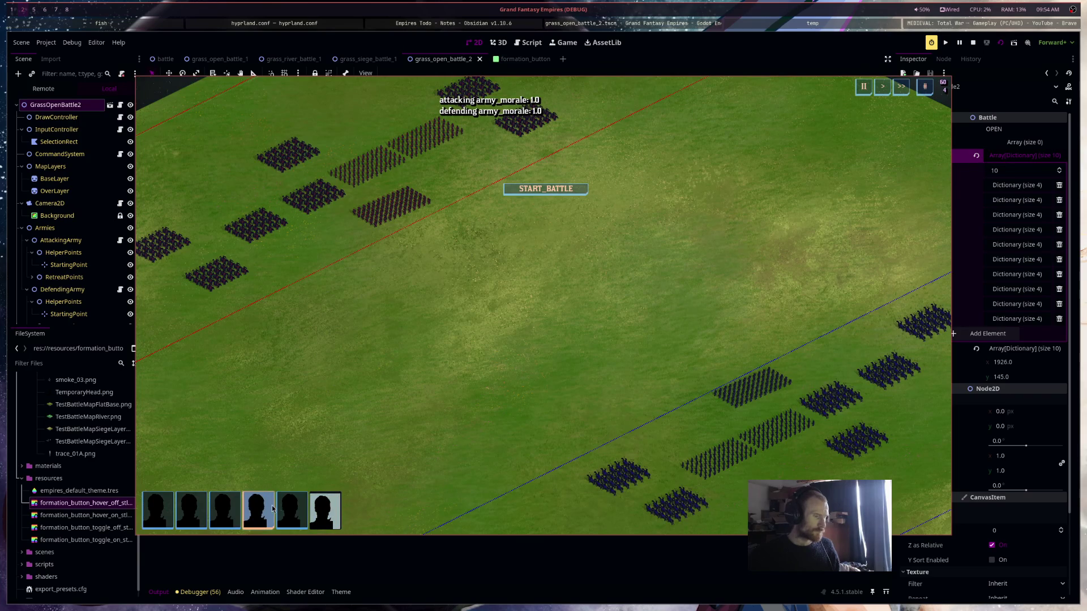
{"action": "left_click", "coordinate": [291, 509]}
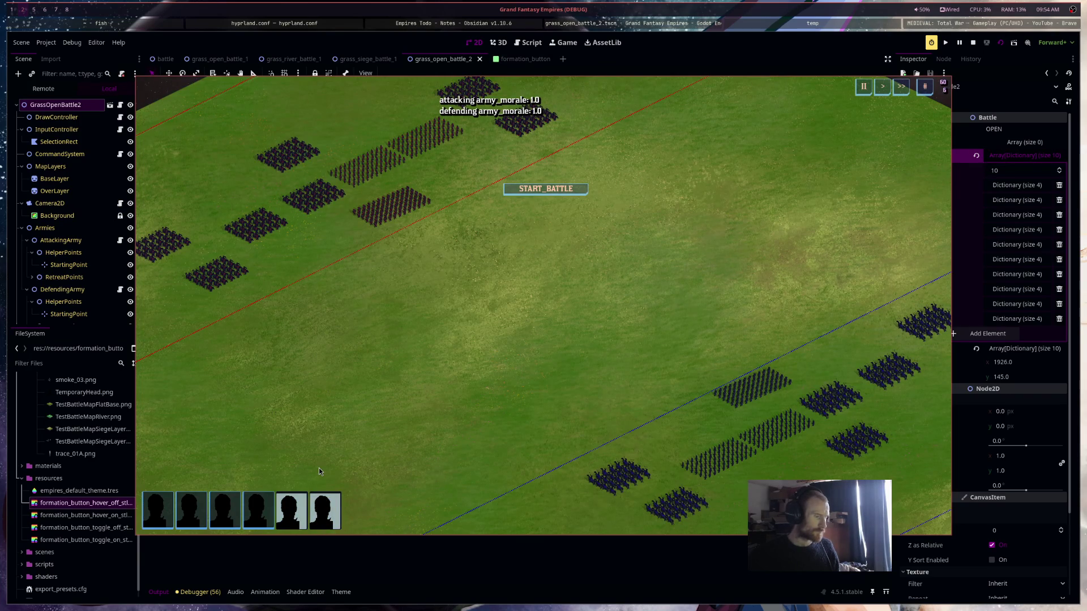
{"action": "left_click", "coordinate": [261, 506]}
{"action": "left_click", "coordinate": [222, 504]}
{"action": "left_click", "coordinate": [257, 508]}
{"action": "left_click", "coordinate": [326, 510]}
{"action": "left_click", "coordinate": [291, 510]}
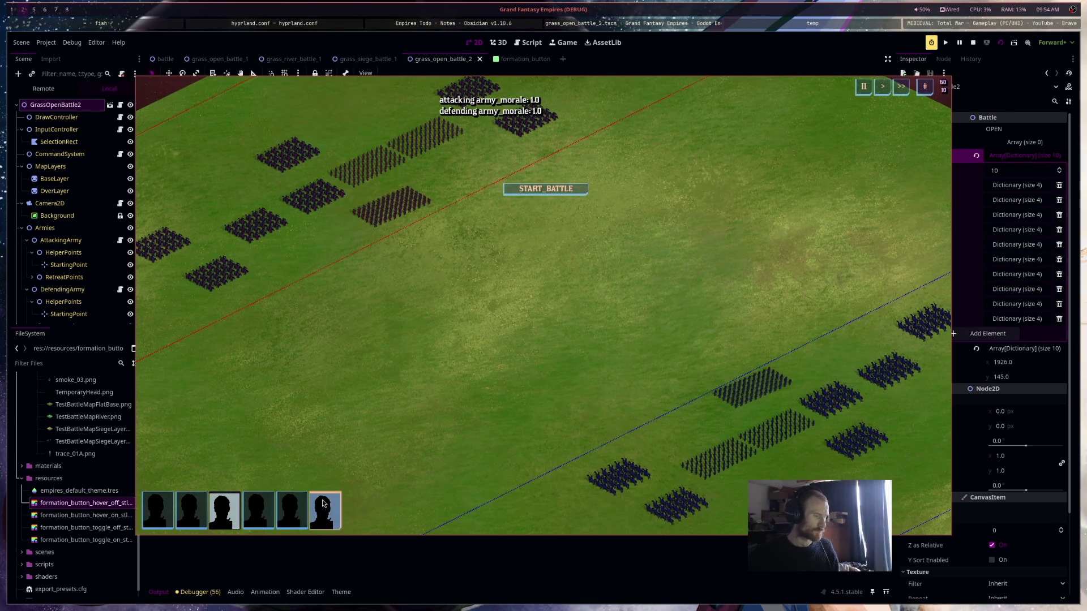
{"action": "left_click", "coordinate": [191, 507]}
{"action": "left_click", "coordinate": [292, 510]}
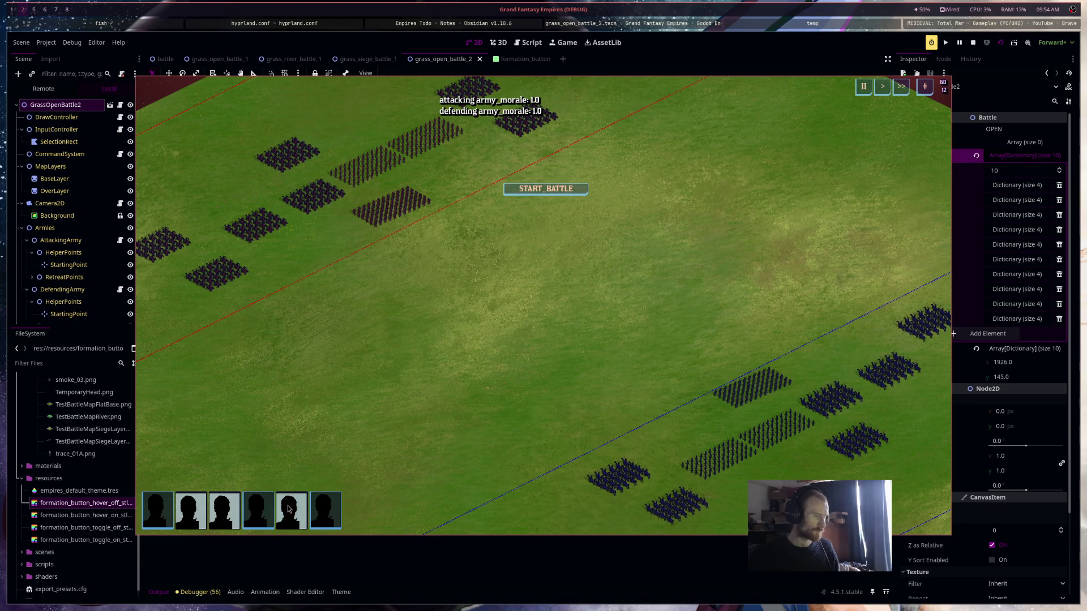
{"action": "left_click", "coordinate": [325, 509]}
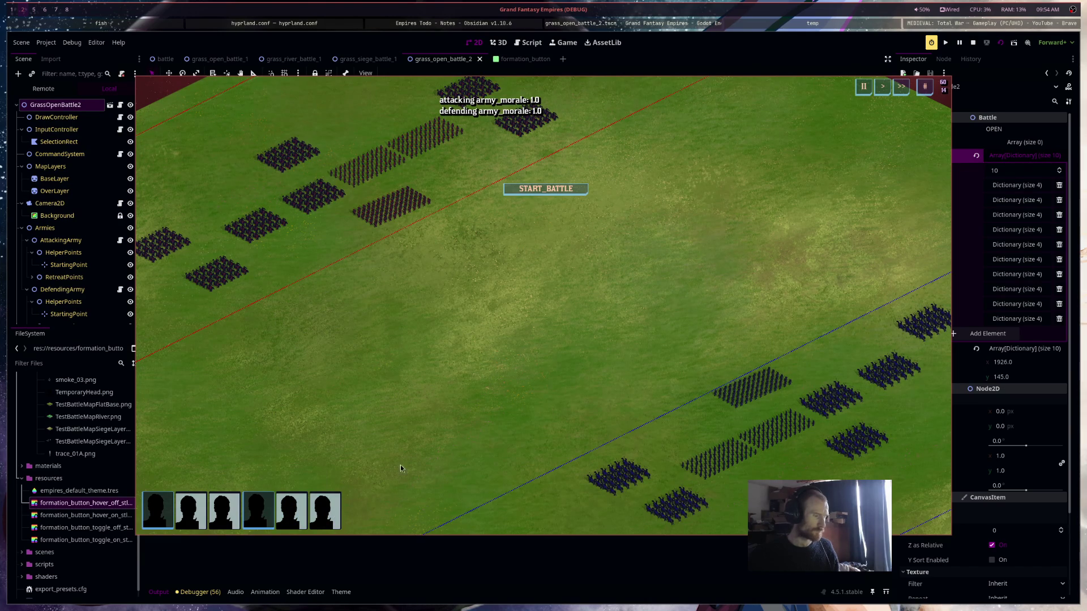
{"action": "left_click", "coordinate": [261, 508]}
{"action": "left_click", "coordinate": [292, 509]}
{"action": "left_click", "coordinate": [258, 513]}
{"action": "left_click", "coordinate": [323, 516]}
{"action": "left_click", "coordinate": [232, 517]}
{"action": "left_click", "coordinate": [190, 513]}
Zoom and pan the battlefield camera to frame both armies, then toggle on the last formation
{"action": "scroll", "coordinate": [591, 376], "scroll_direction": "down", "scroll_amount": 6}
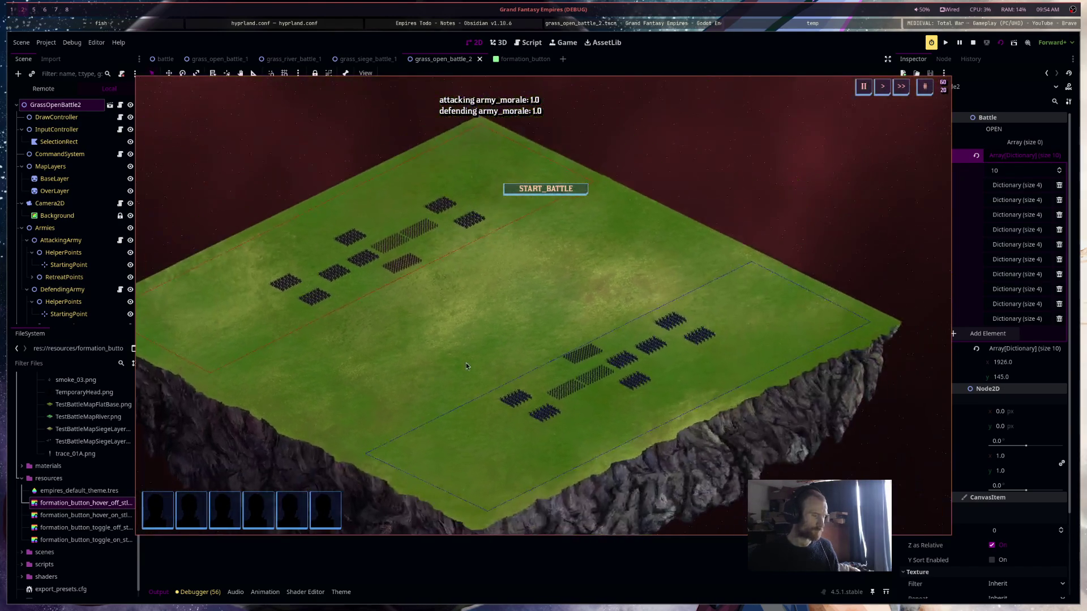
{"action": "scroll", "coordinate": [462, 340], "scroll_direction": "up", "scroll_amount": 6}
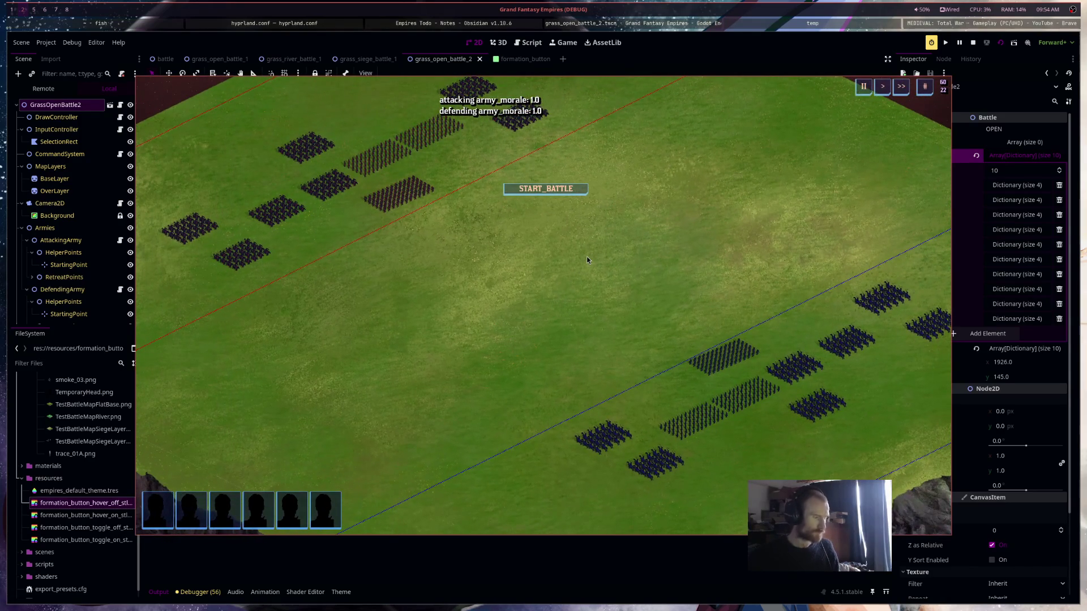
{"action": "left_click_drag", "start_coordinate": [616, 260], "coordinate": [562, 269]}
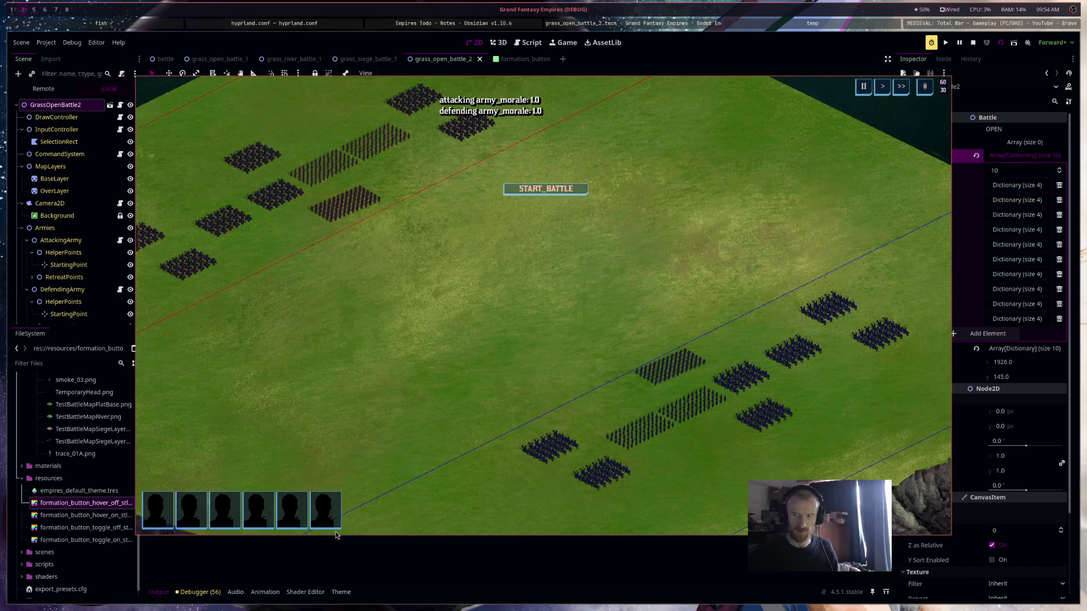
{"action": "left_click", "coordinate": [335, 531]}
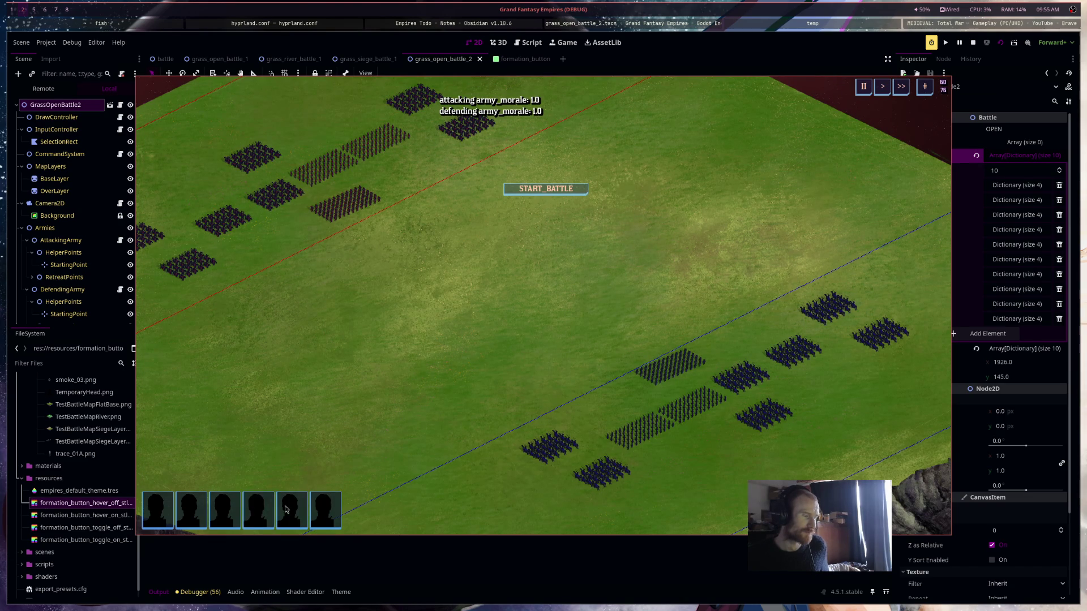
Start the battle with START_BATTLE, then stop the run with F8
{"action": "left_click", "coordinate": [545, 193]}
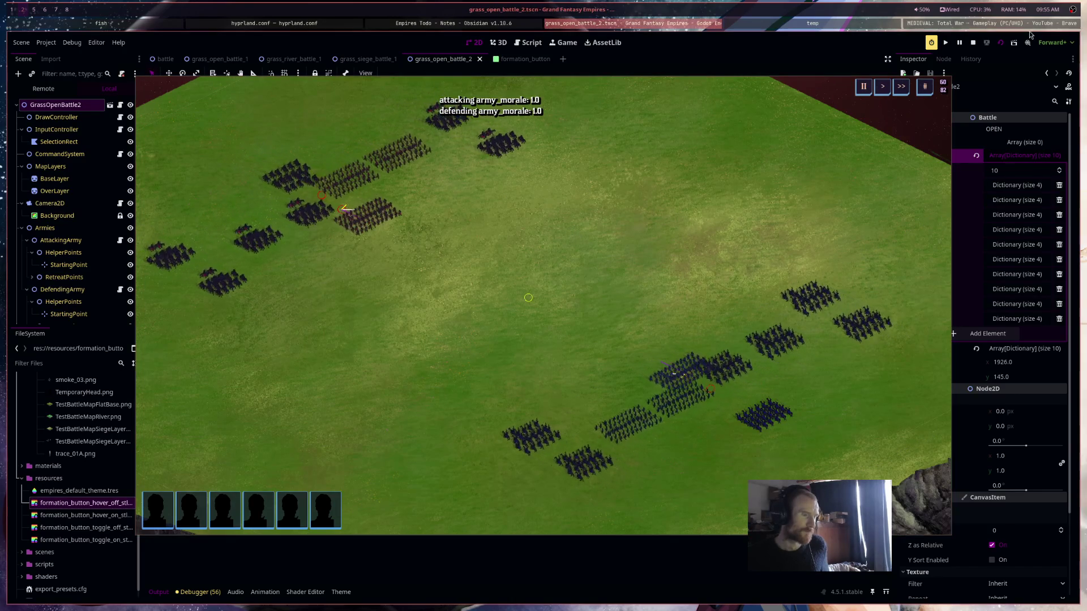
{"action": "key", "text": "F8"}
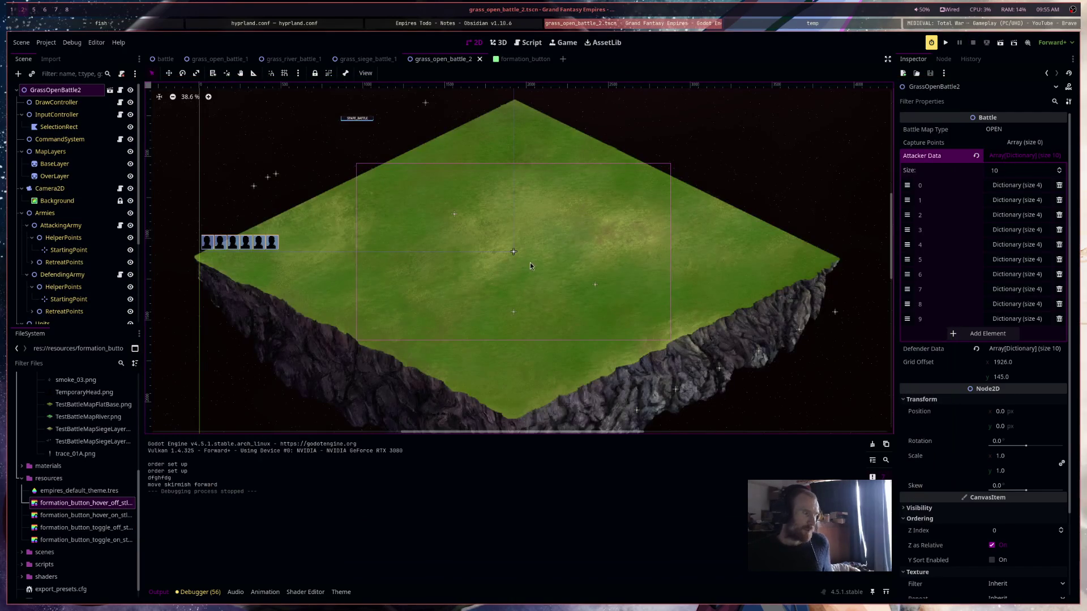
Switch to the formation_button scene and open the FormationButton script
{"action": "scroll", "coordinate": [605, 272], "scroll_direction": "up", "scroll_amount": 6}
{"action": "scroll", "coordinate": [605, 272], "scroll_direction": "down", "scroll_amount": 4}
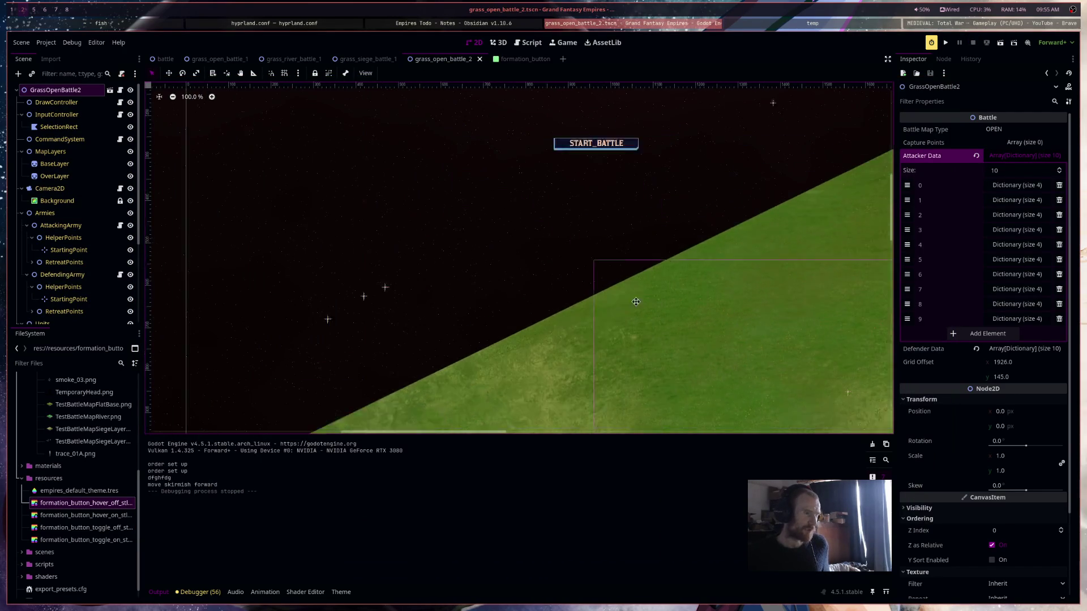
{"action": "scroll", "coordinate": [444, 330], "scroll_direction": "up", "scroll_amount": 4}
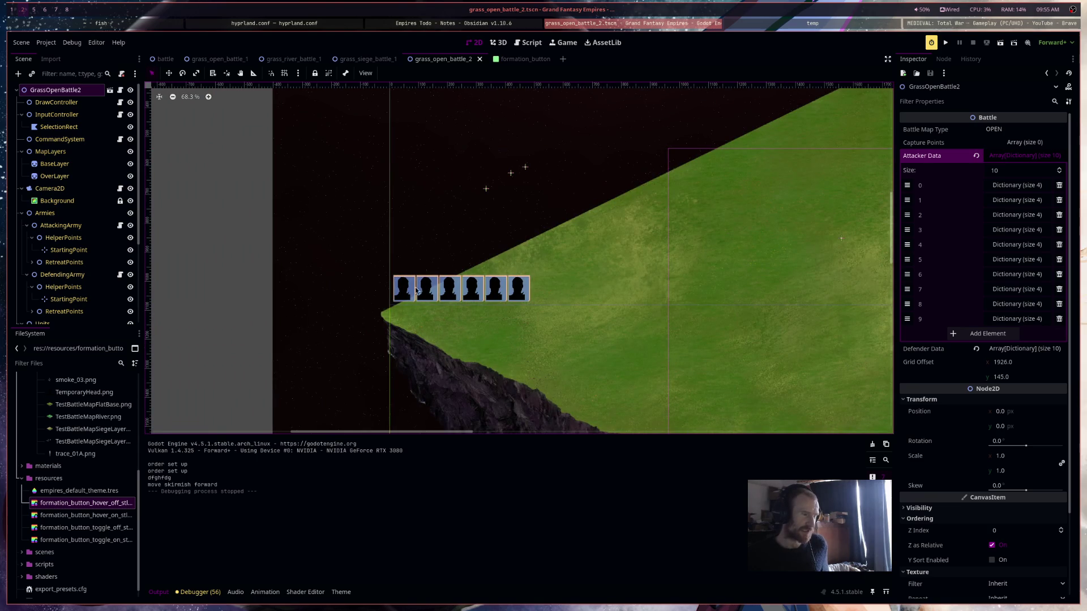
{"action": "scroll", "coordinate": [17, 249], "scroll_direction": "down", "scroll_amount": 5}
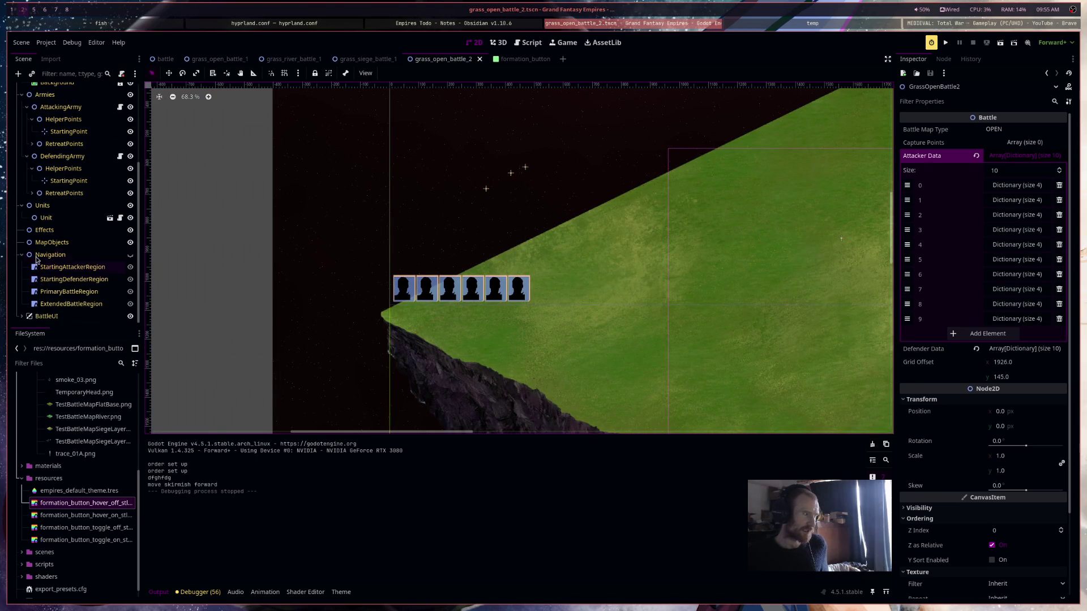
{"action": "left_click", "coordinate": [516, 59]}
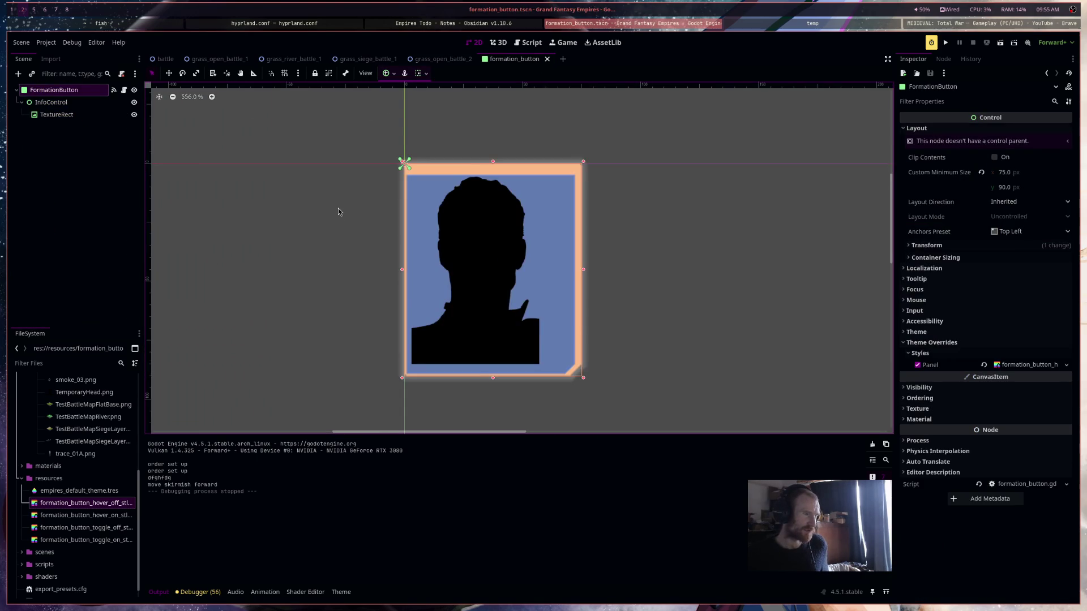
{"action": "left_click", "coordinate": [113, 90]}
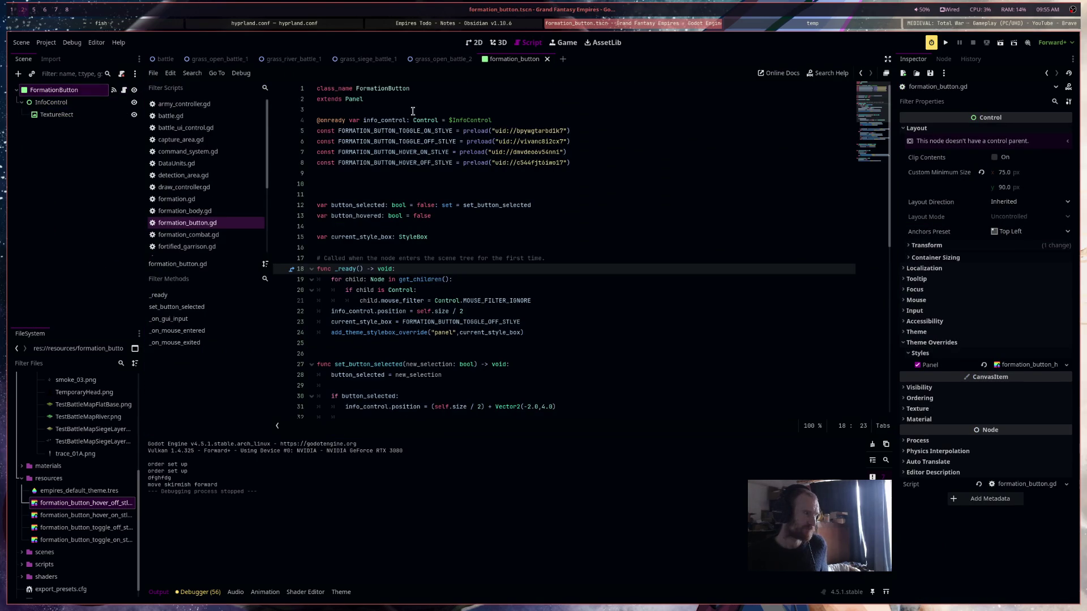
Add 'var linked_formation: Formation = null' and append '= null' to current_style_box
{"action": "left_click", "coordinate": [532, 193]}
{"action": "left_click", "coordinate": [506, 239]}
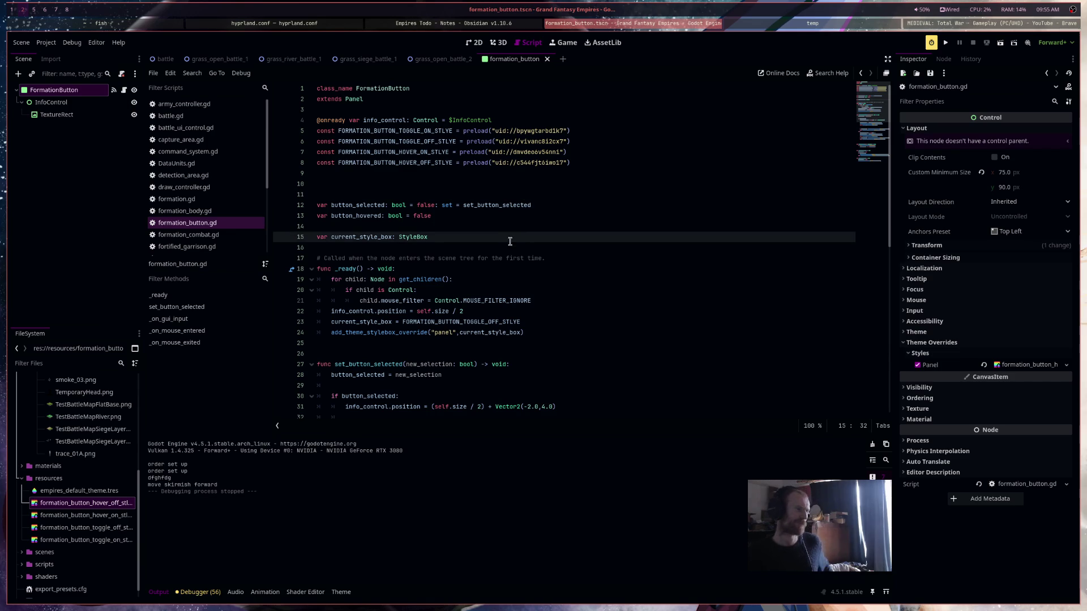
{"action": "key", "text": "Return"}
{"action": "key", "text": "Return"}
{"action": "type", "text": "var linked"}
{"action": "key", "text": "BackSpace"}
{"action": "key", "text": "BackSpace"}
{"action": "type", "text": "forma"}
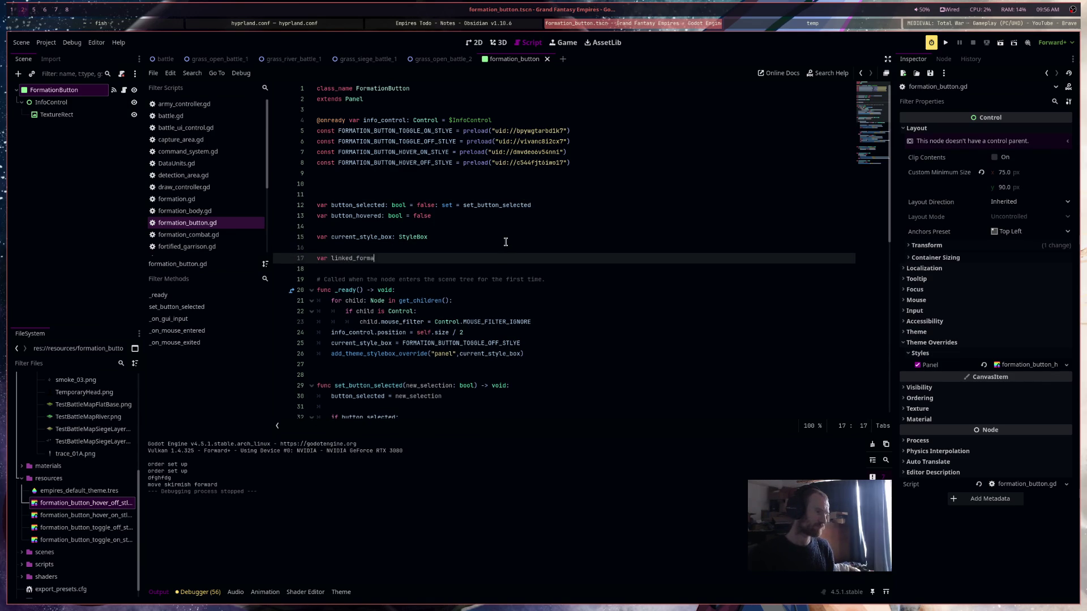
{"action": "type", "text": "tion: Formation"}
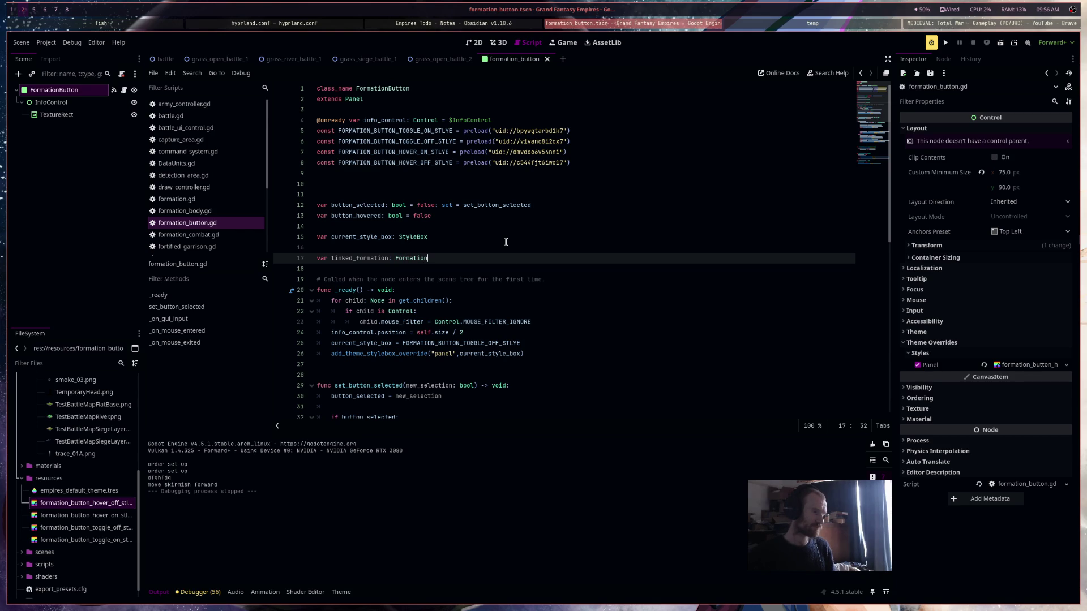
{"action": "type", "text": " = null"}
{"action": "key", "text": "Up"}
{"action": "key", "text": "Up"}
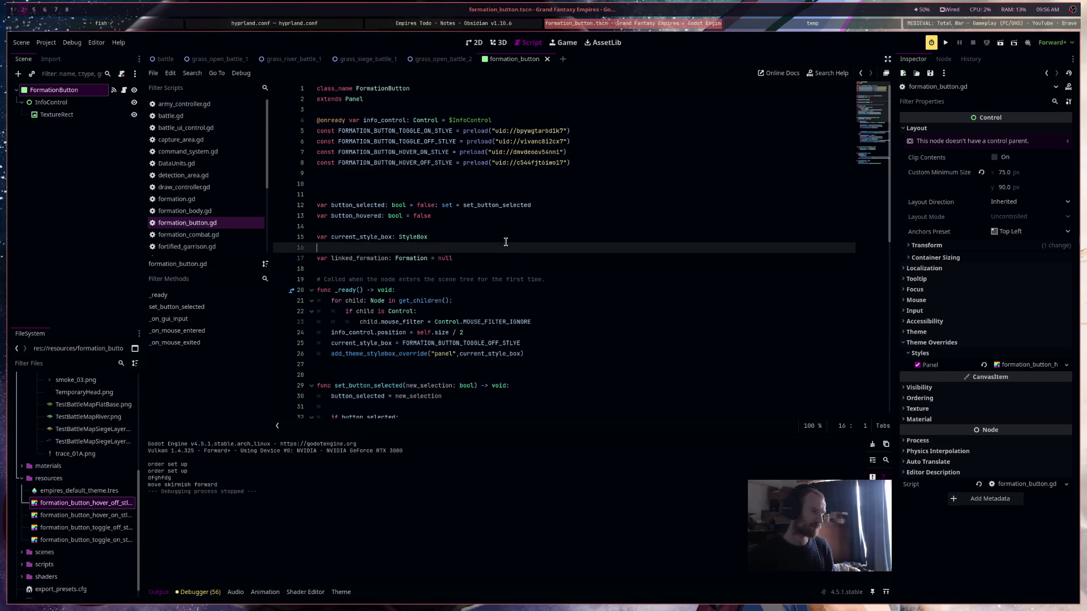
{"action": "type", "text": " = null"}
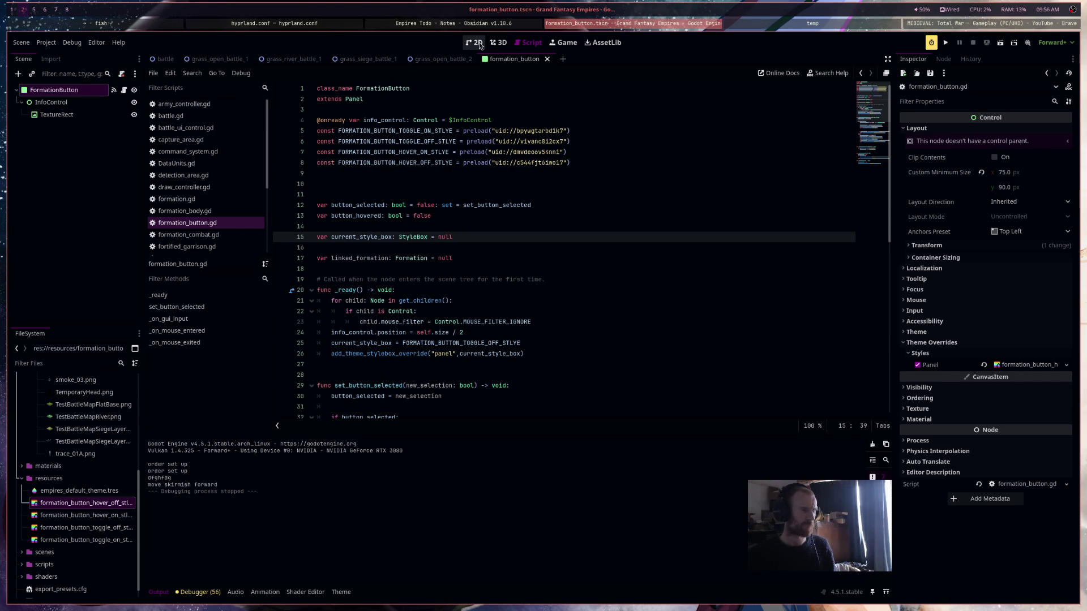
Switch to the battle scene in 2D and open BattleUIControl's battle_ui_control.gd script
{"action": "left_click", "coordinate": [477, 43]}
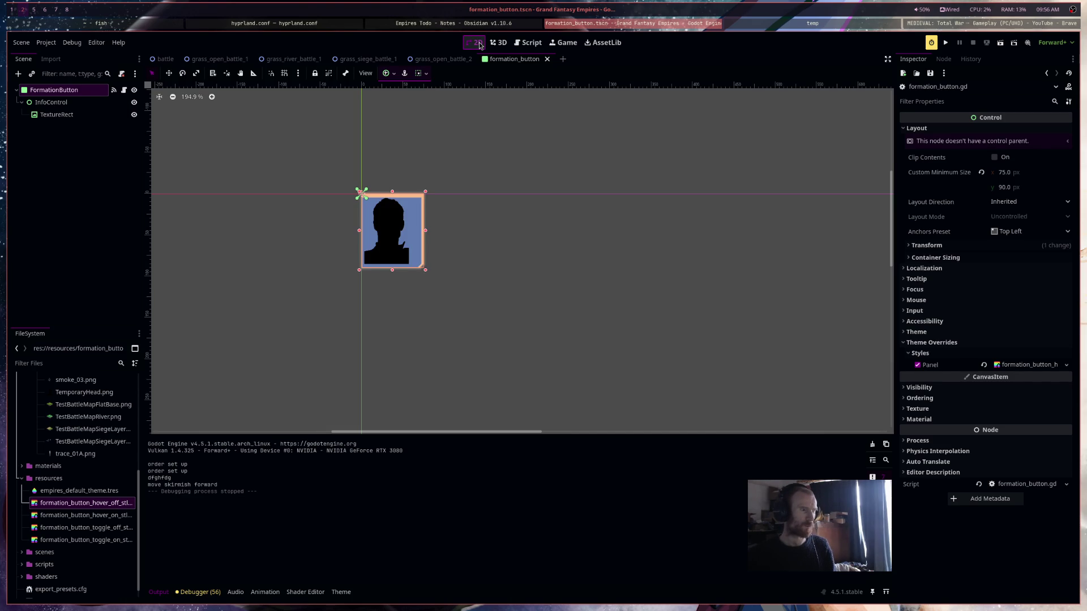
{"action": "left_click", "coordinate": [164, 59]}
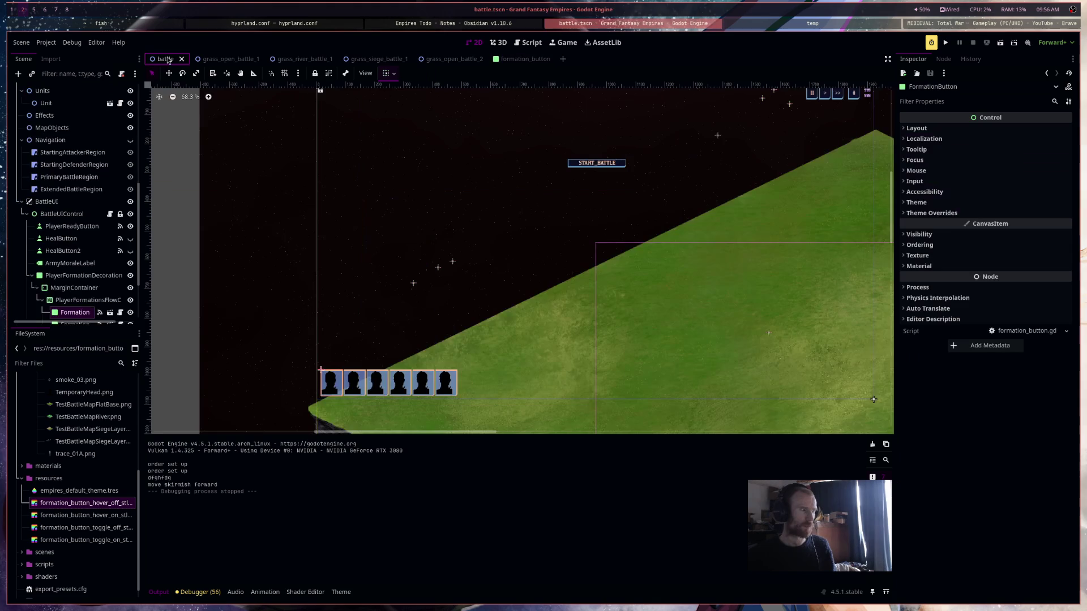
{"action": "left_click_drag", "start_coordinate": [643, 297], "coordinate": [630, 288]}
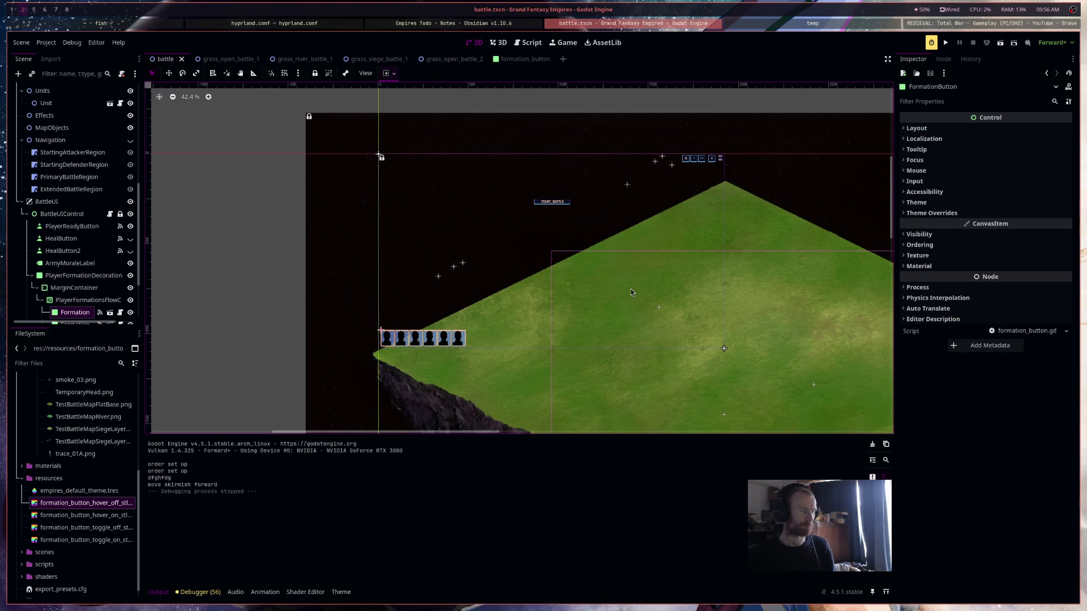
{"action": "left_click", "coordinate": [109, 214]}
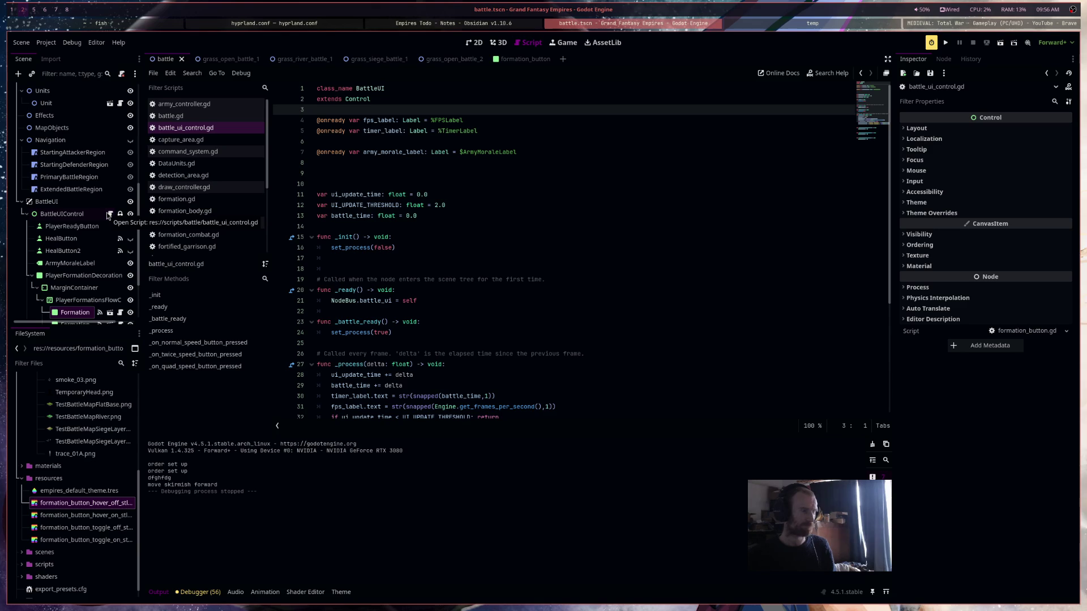
Add an initialize_battle_ui() call inside _battle_ready
{"action": "scroll", "coordinate": [490, 312], "scroll_direction": "down", "scroll_amount": 3}
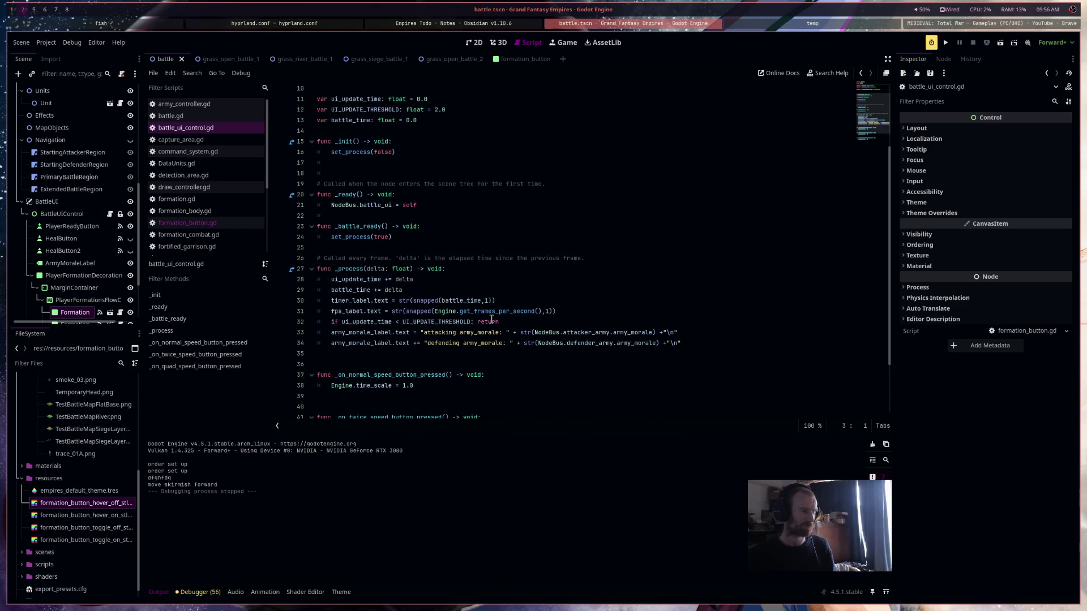
{"action": "left_click_drag", "start_coordinate": [393, 237], "coordinate": [259, 210]}
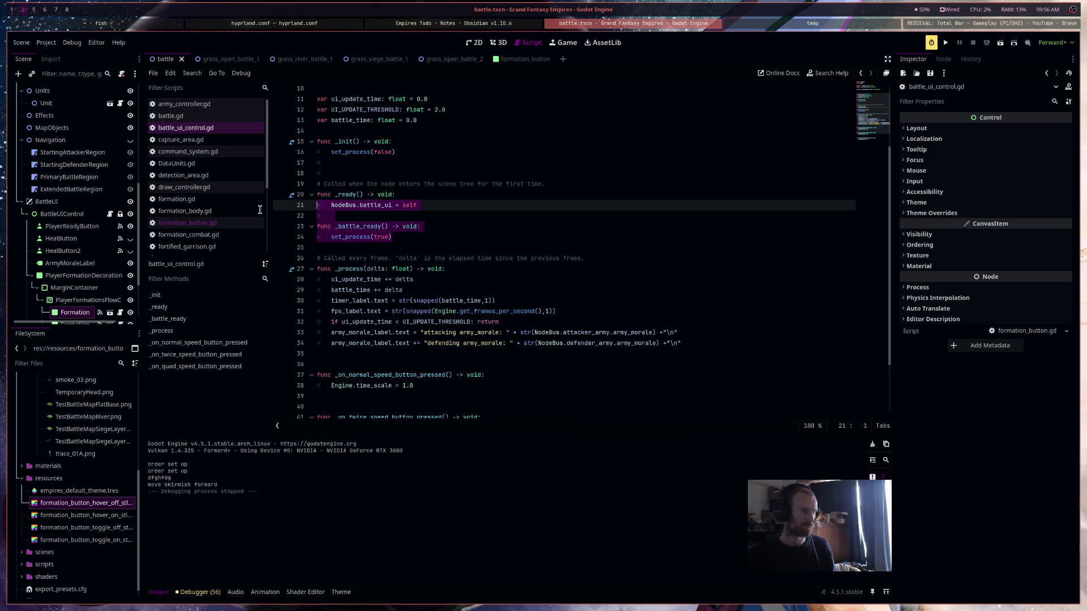
{"action": "left_click", "coordinate": [390, 239]}
{"action": "key", "text": "Return"}
{"action": "key", "text": "Return"}
{"action": "key", "text": "Return"}
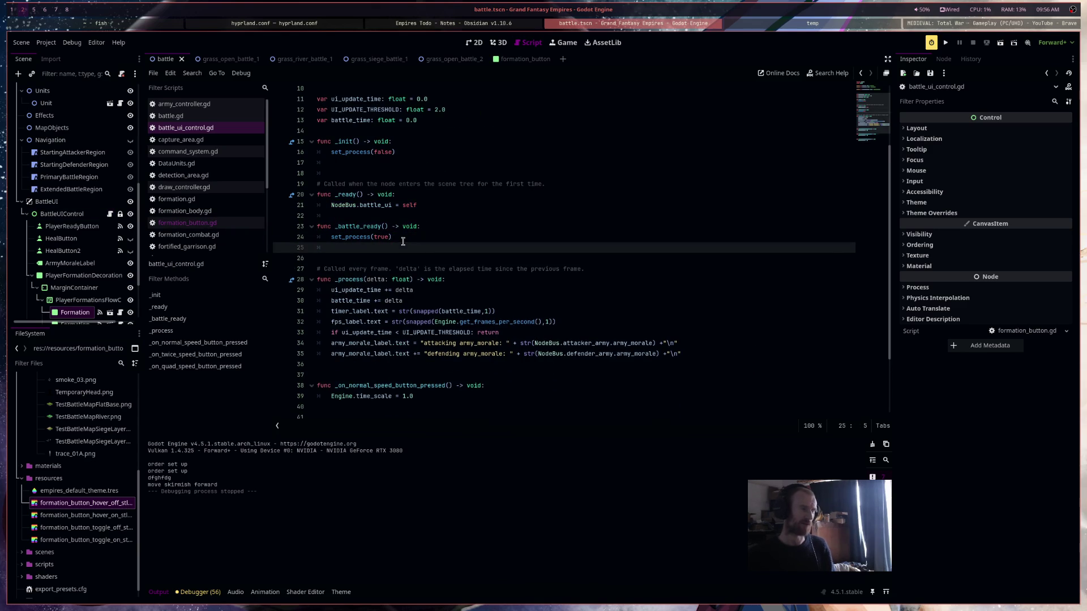
{"action": "key", "text": "Up"}
{"action": "key", "text": "Up"}
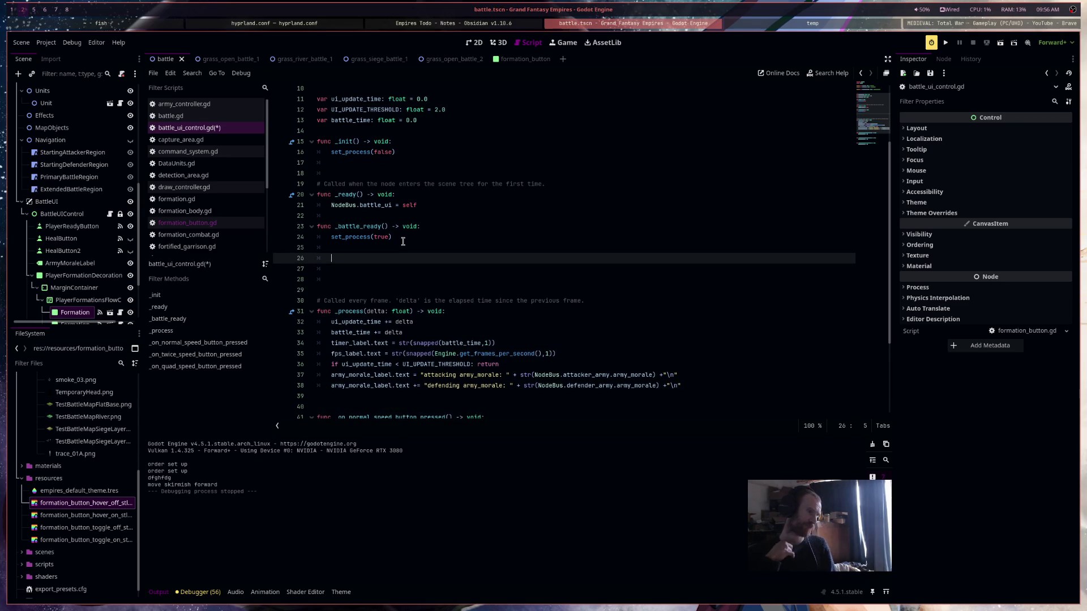
{"action": "type", "text": "initi"}
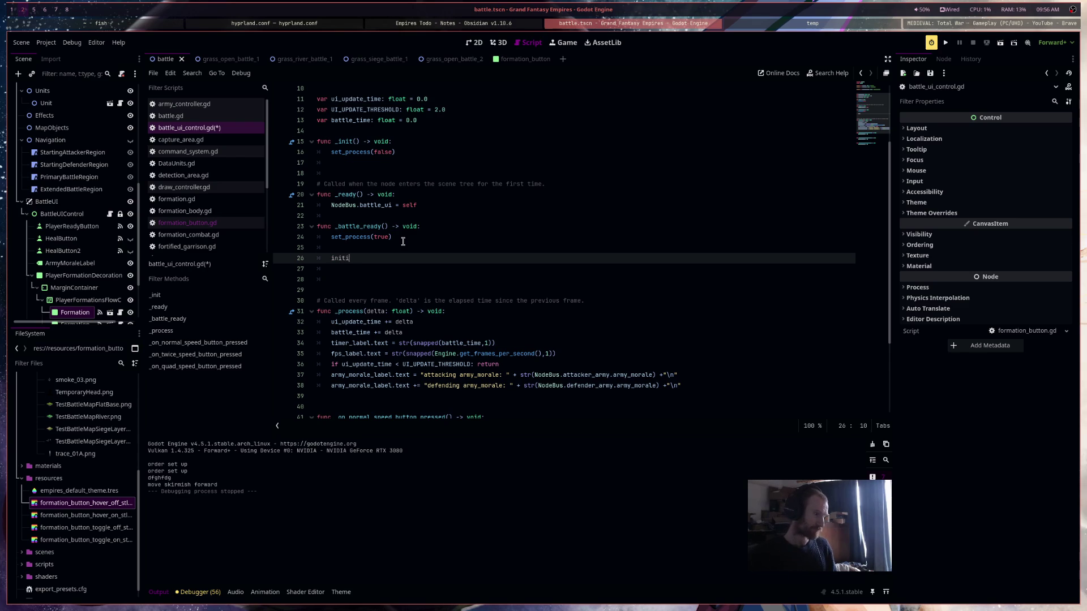
{"action": "type", "text": "alize_battle_ui("}
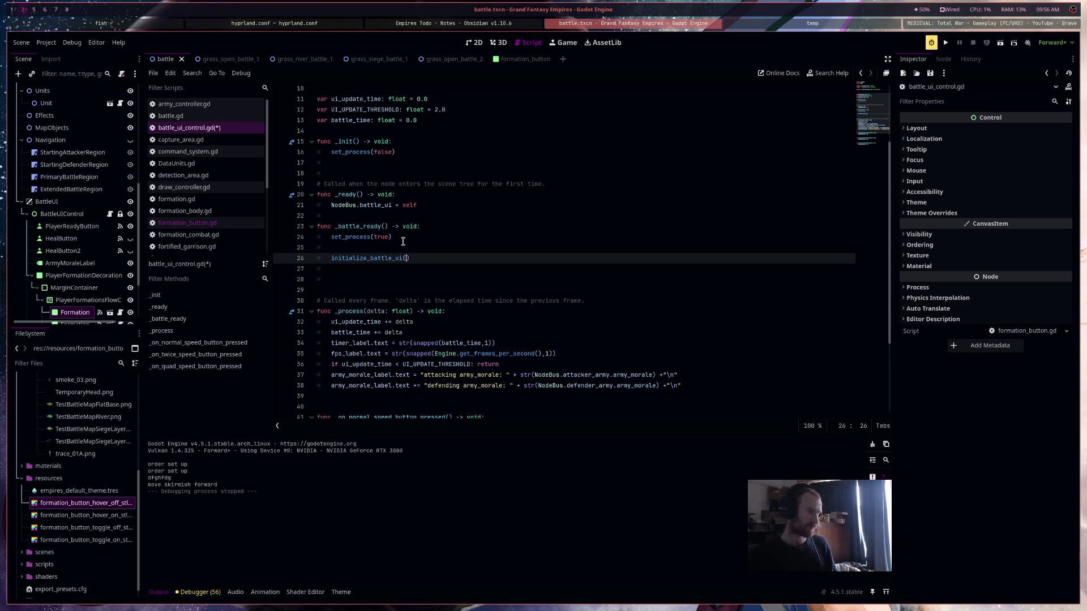
Define 'func initialize_battle_ui() -> void:' with a pass body and save the script
{"action": "key", "text": "Down"}
{"action": "key", "text": "Down"}
{"action": "type", "text": "func ini"}
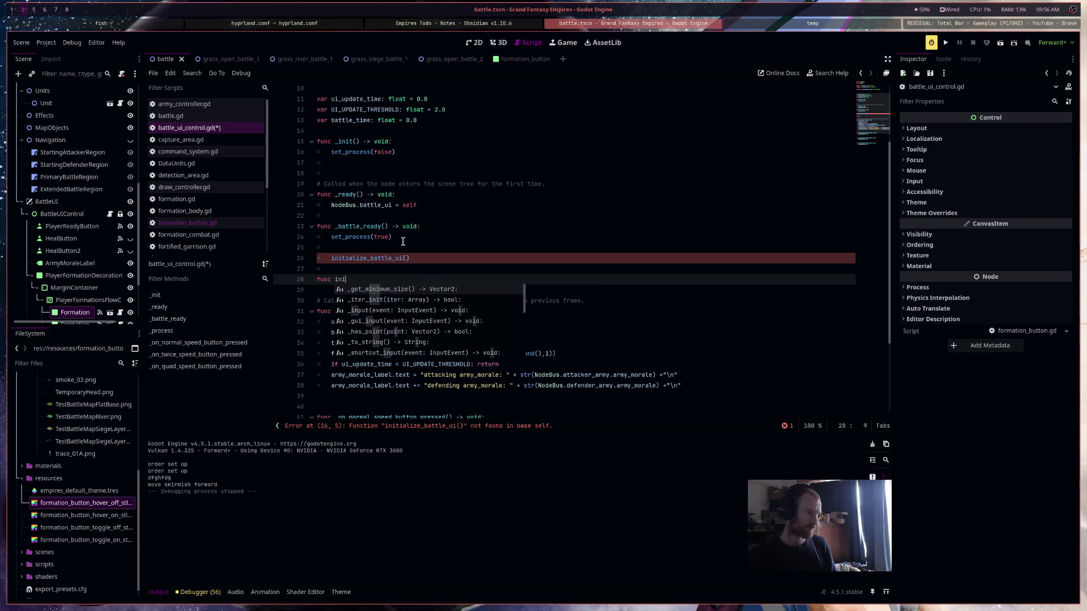
{"action": "type", "text": "tialize_battle_ui() -> vod"}
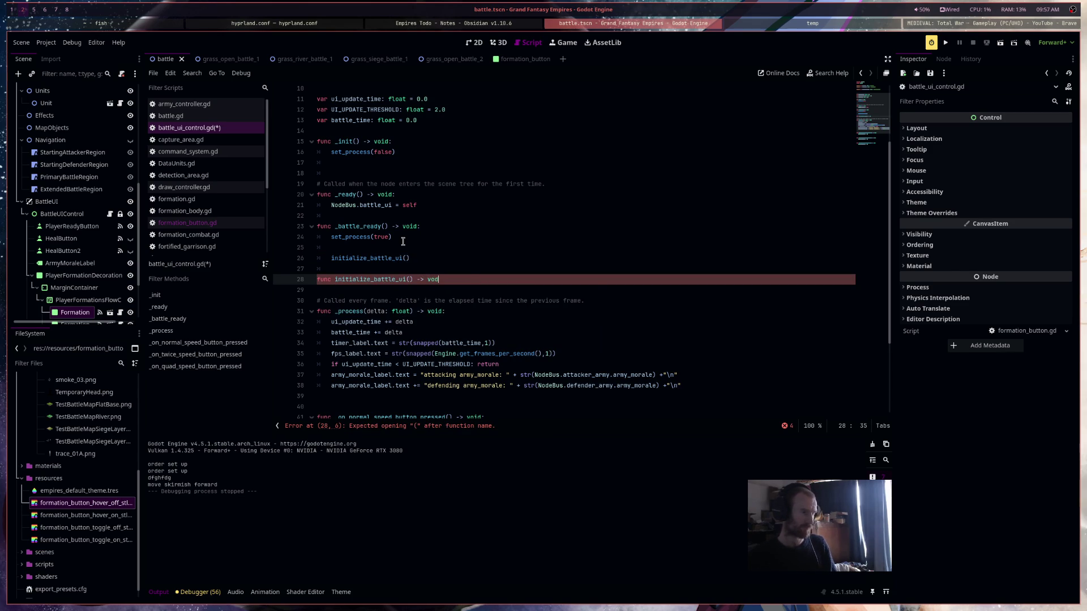
{"action": "key", "text": "Return"}
{"action": "type", "text": ":"}
{"action": "key", "text": "Return"}
{"action": "type", "text": "pa"}
{"action": "key", "text": "ctrl+s"}
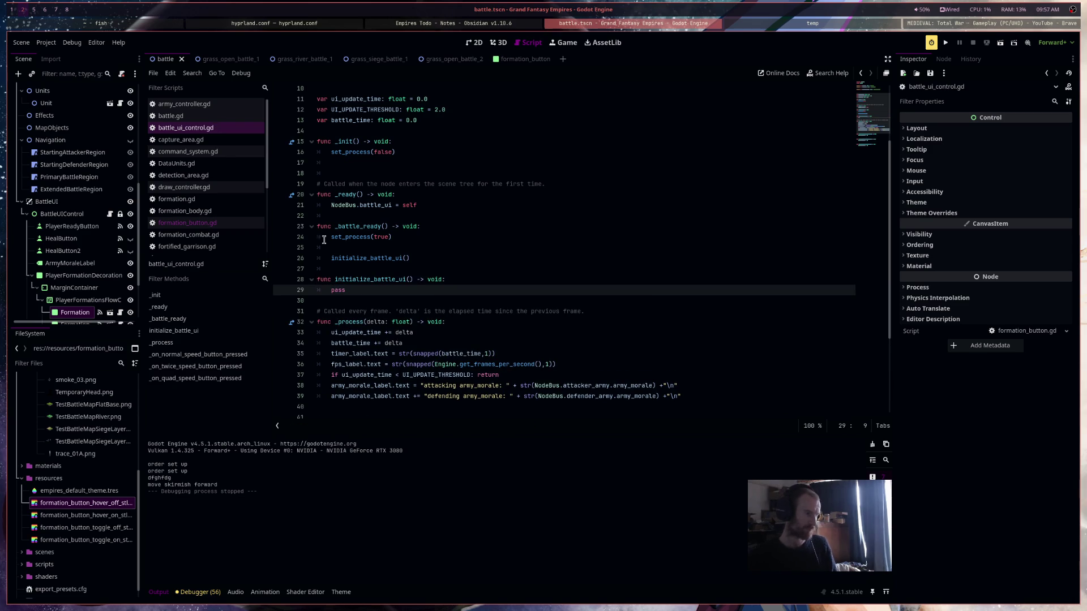
{"action": "scroll", "coordinate": [86, 316], "scroll_direction": "down", "scroll_amount": 3}
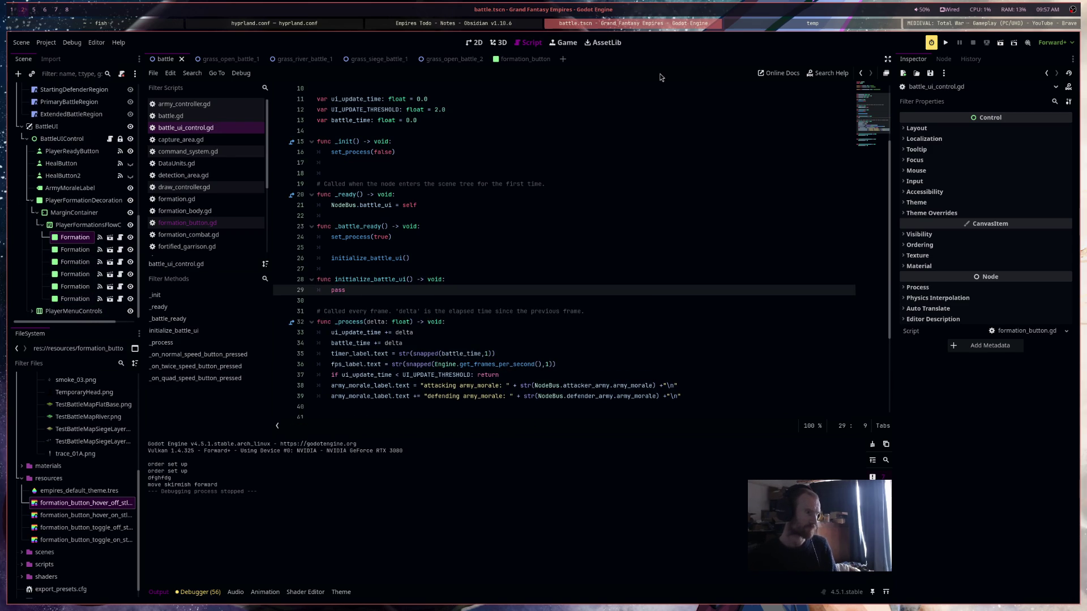
From the 2D view, reopen battle_ui_control.gd via BattleUIControl's script icon
{"action": "left_click", "coordinate": [474, 42]}
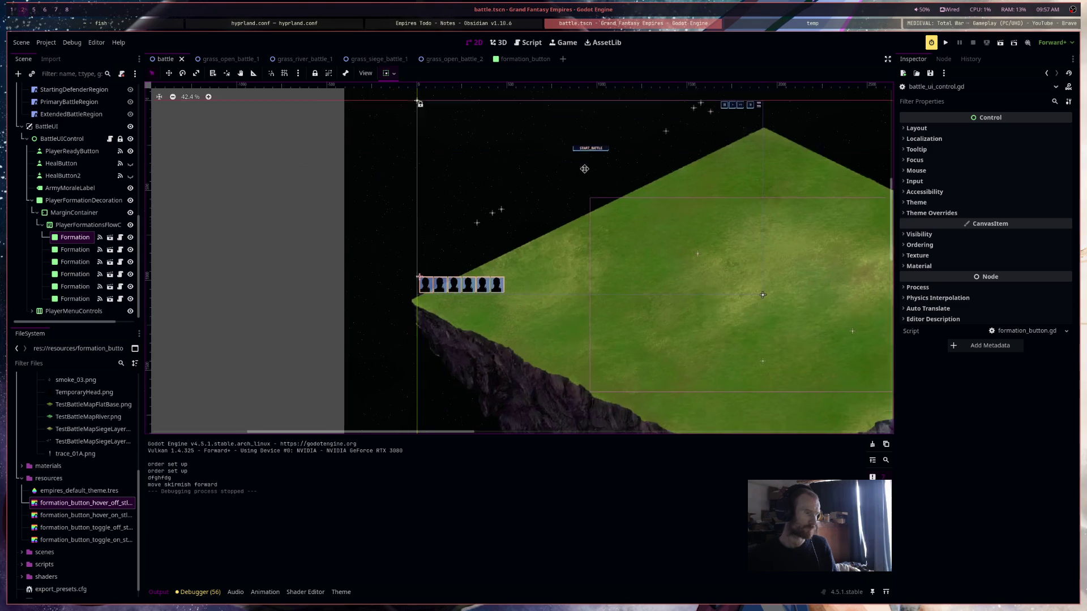
{"action": "scroll", "coordinate": [533, 255], "scroll_direction": "up", "scroll_amount": 4}
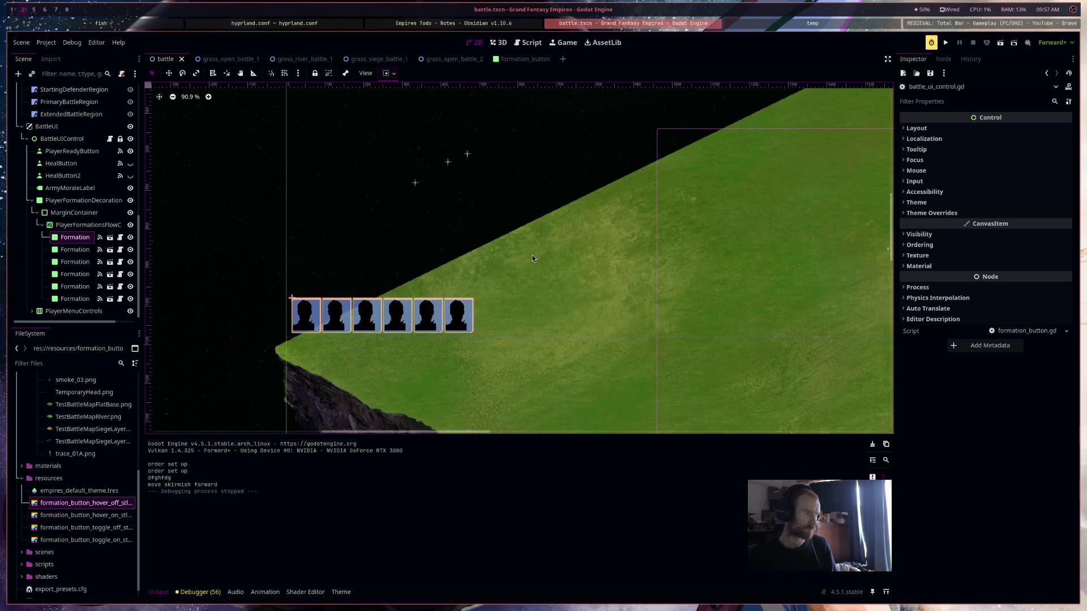
{"action": "scroll", "coordinate": [532, 258], "scroll_direction": "down", "scroll_amount": 3}
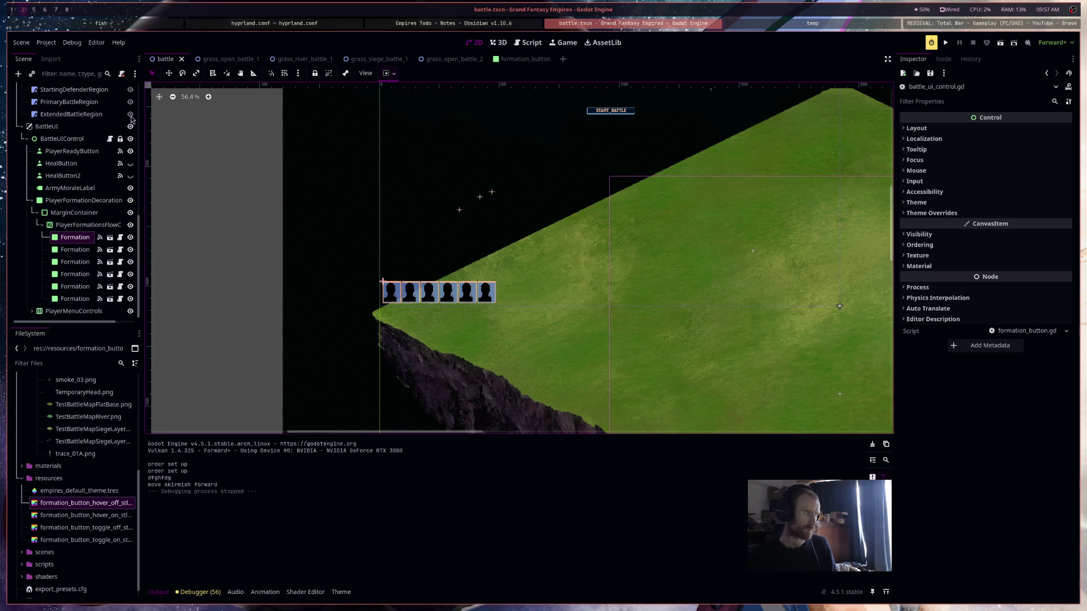
{"action": "left_click", "coordinate": [111, 141]}
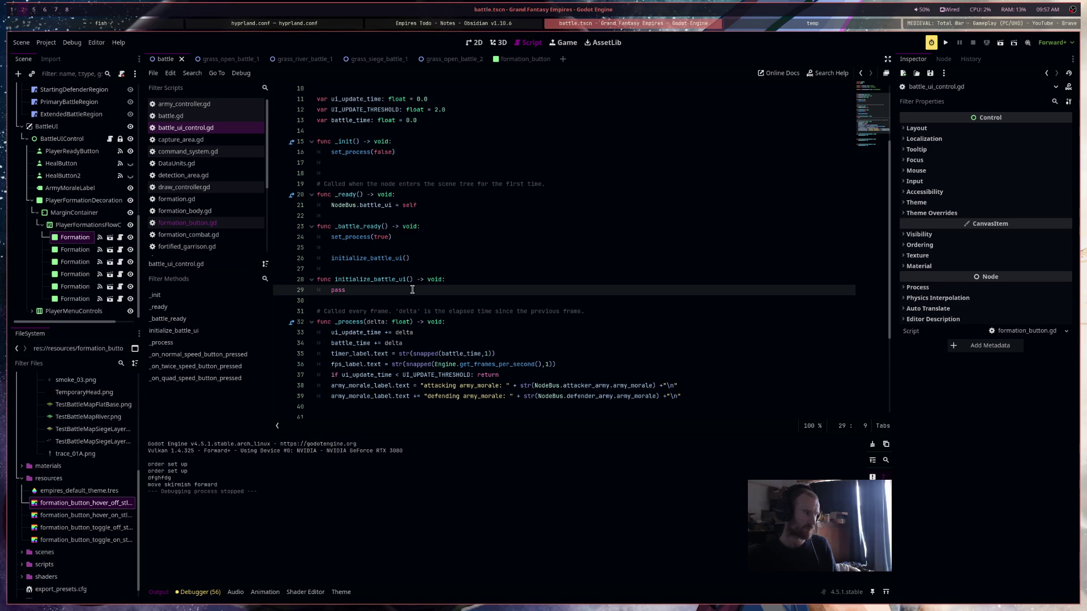
{"action": "left_click", "coordinate": [171, 115]}
{"action": "scroll", "coordinate": [322, 170], "scroll_direction": "up", "scroll_amount": 10}
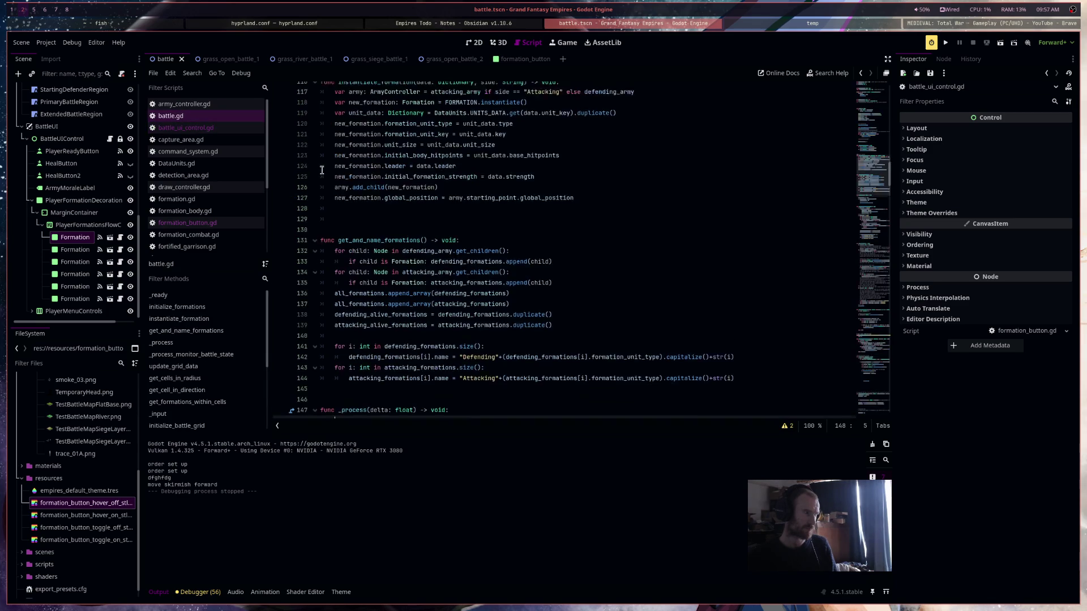
{"action": "scroll", "coordinate": [321, 169], "scroll_direction": "up", "scroll_amount": 16}
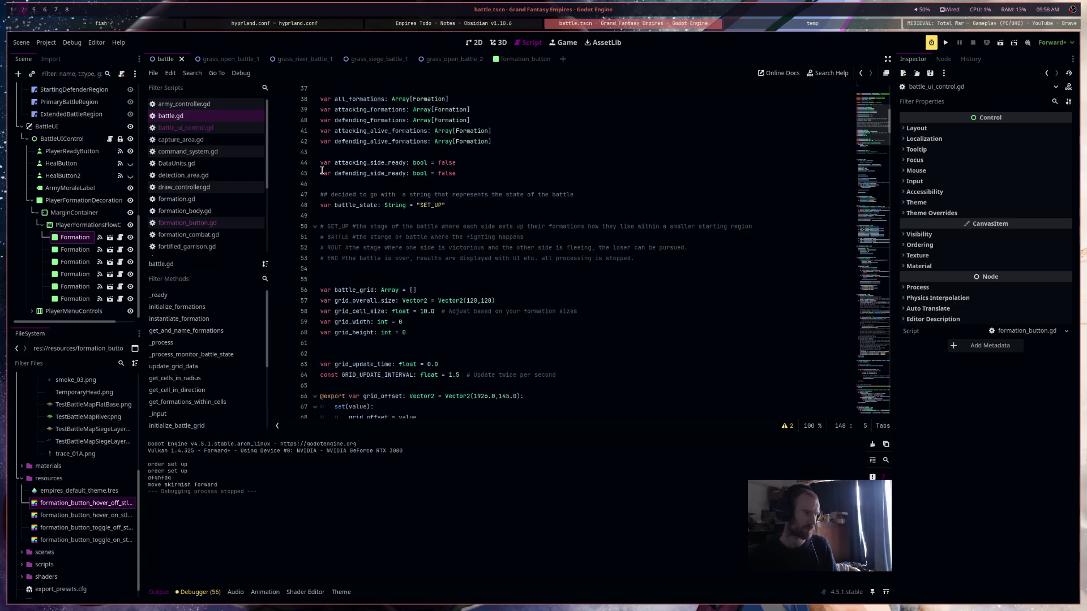
{"action": "scroll", "coordinate": [321, 170], "scroll_direction": "up", "scroll_amount": 4}
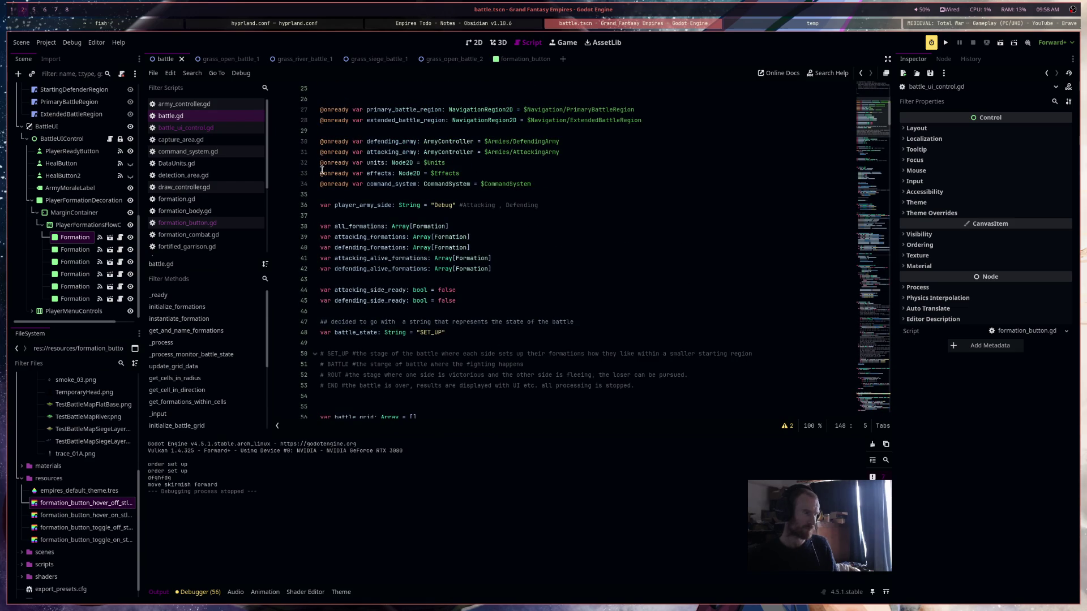
{"action": "triple_click", "coordinate": [595, 209]}
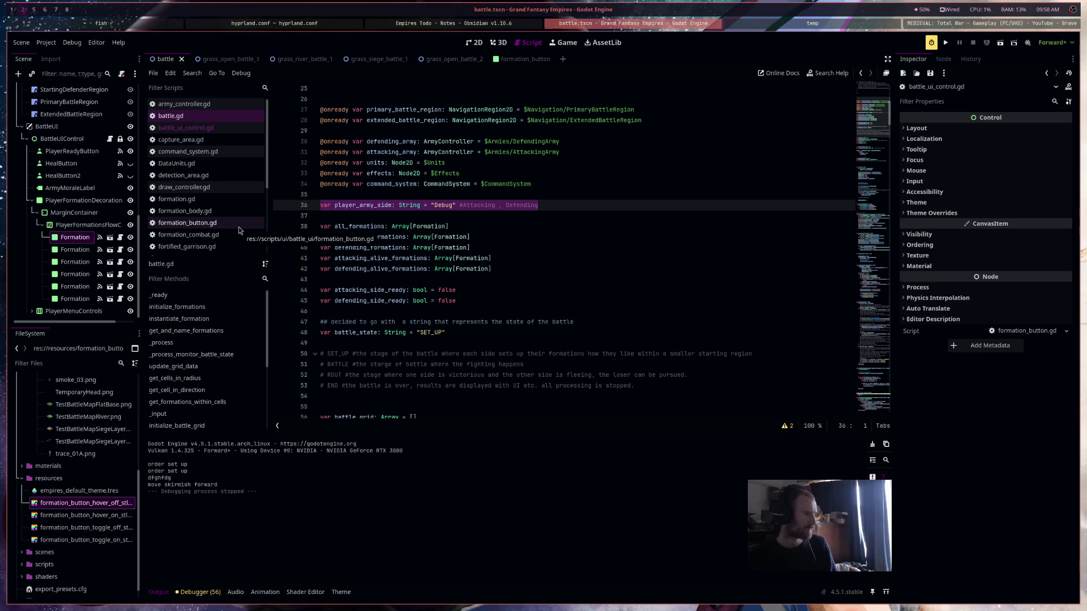
{"action": "key", "text": "alt+Left"}
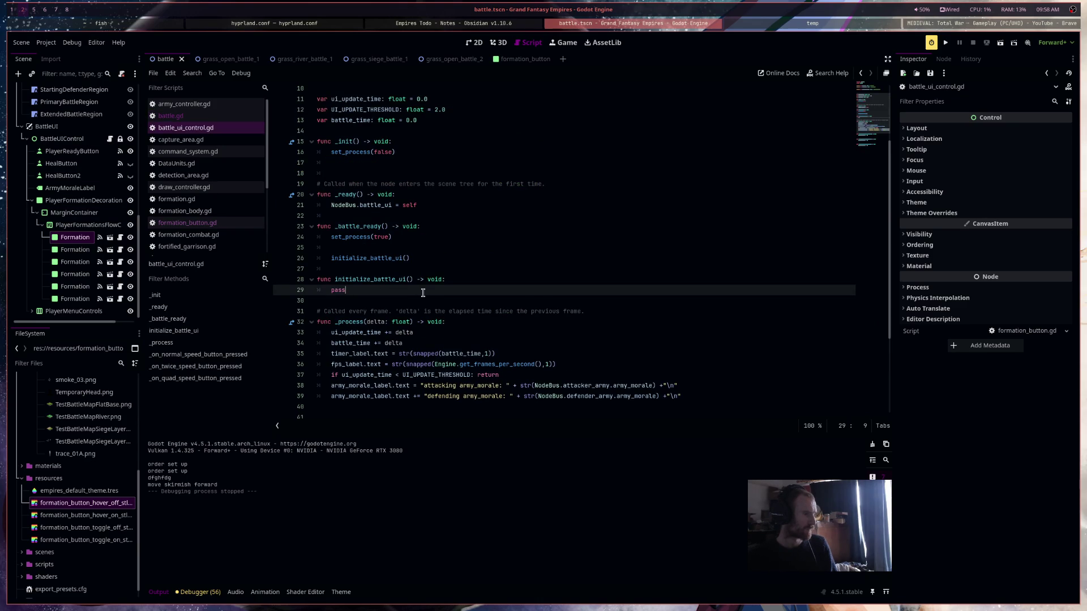
Replace pass with a 'var player_army_controller: ArmyController' declaration
{"action": "double_click", "coordinate": [423, 293]}
{"action": "scroll", "coordinate": [423, 292], "scroll_direction": "down", "scroll_amount": 2}
{"action": "type", "text": "var army_"}
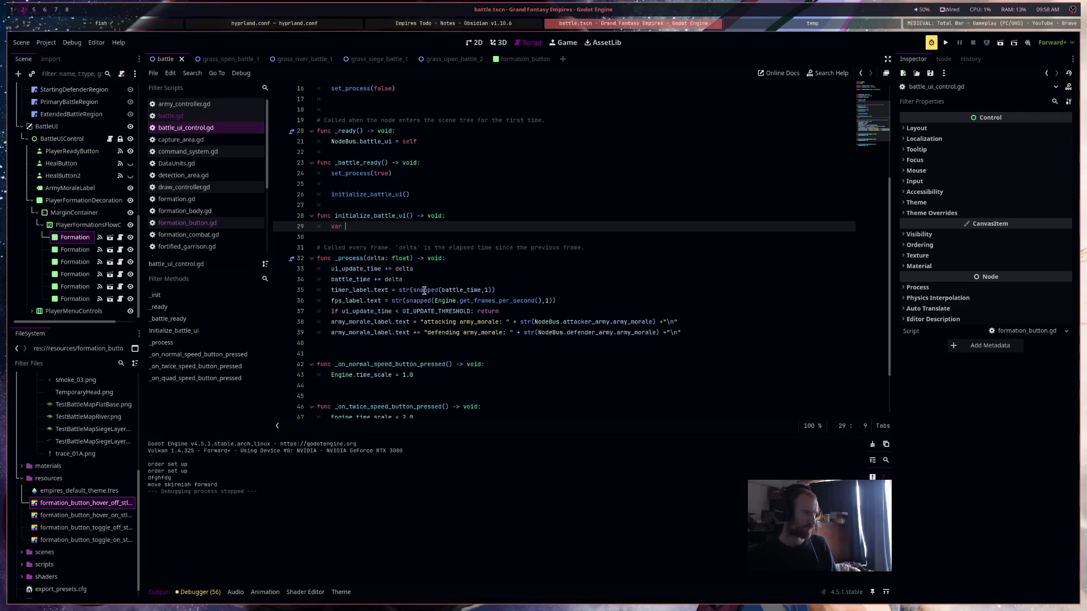
{"action": "type", "text": "contro"}
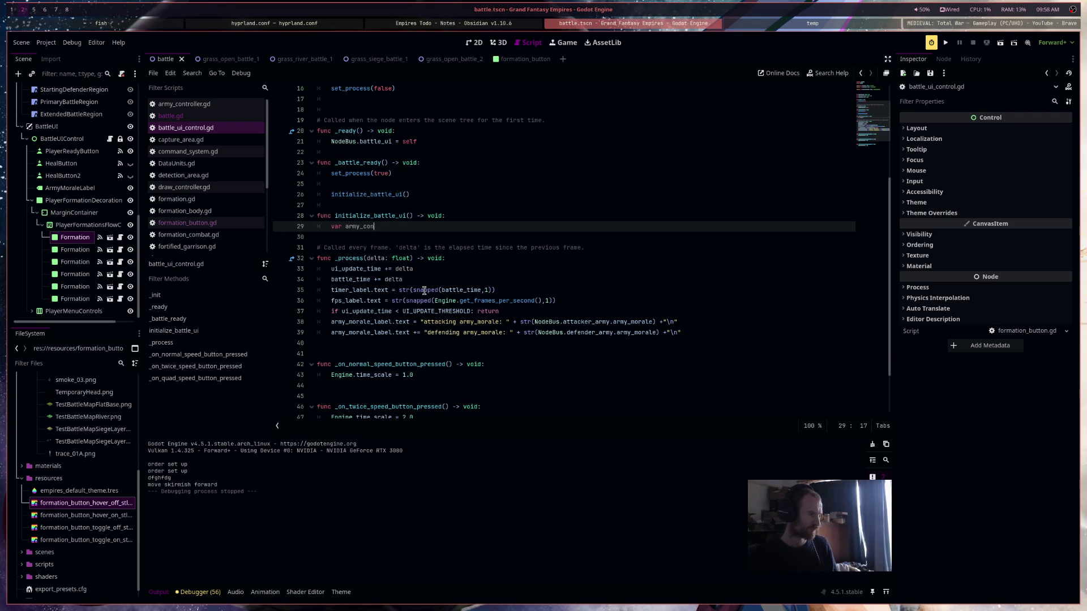
{"action": "key", "text": "BackSpace"}
{"action": "key", "text": "BackSpace"}
{"action": "key", "text": "BackSpace"}
{"action": "type", "text": "player_army_controller: "}
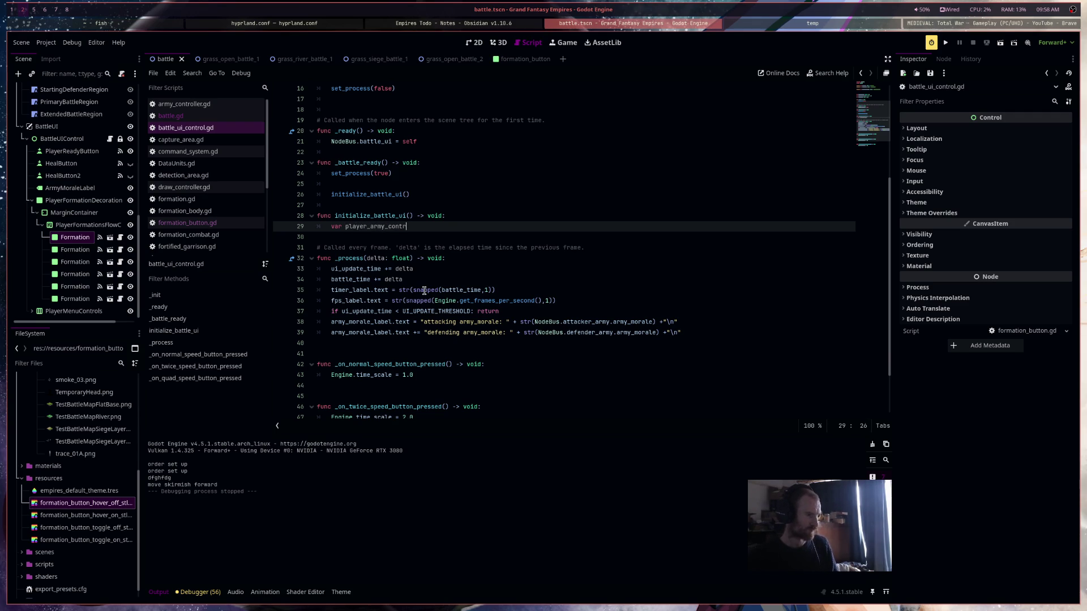
{"action": "type", "text": "Dictionary"}
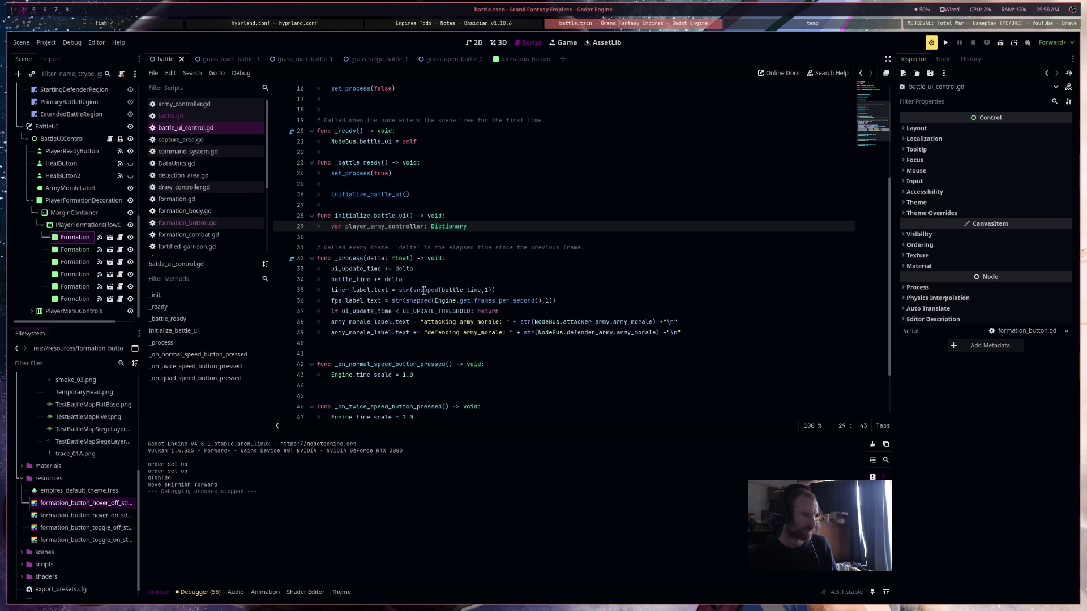
{"action": "key", "text": "BackSpace"}
{"action": "key", "text": "BackSpace"}
{"action": "key", "text": "BackSpace"}
{"action": "type", "text": "A"}
{"action": "key", "text": "Return"}
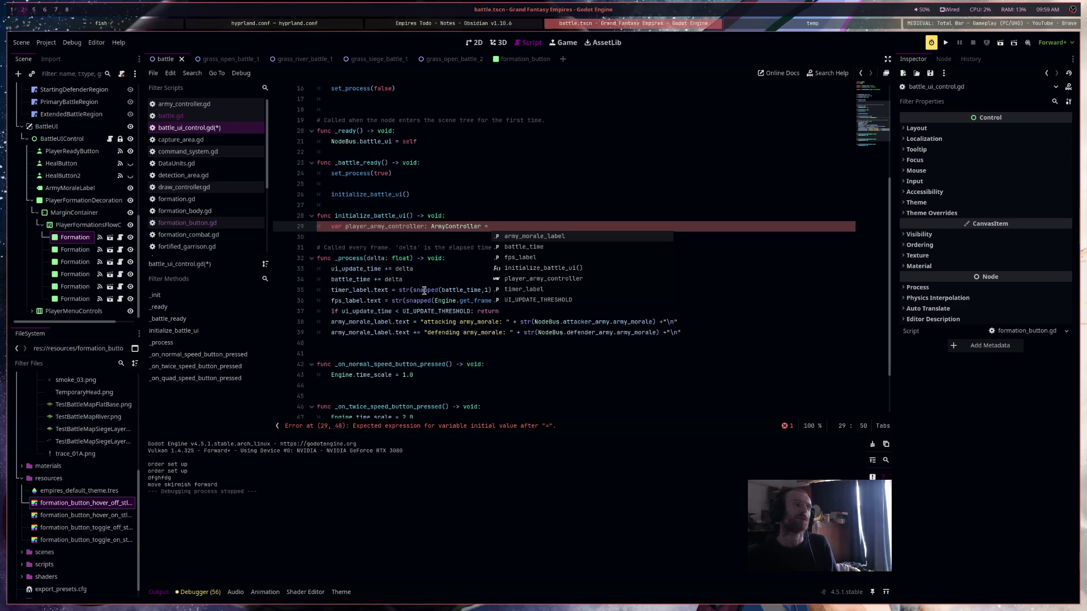
Assign NodeBus.attacker_army if player_army_side is "Attacking", else NodeBus.defender_army
{"action": "type", "text": "NodeBus."}
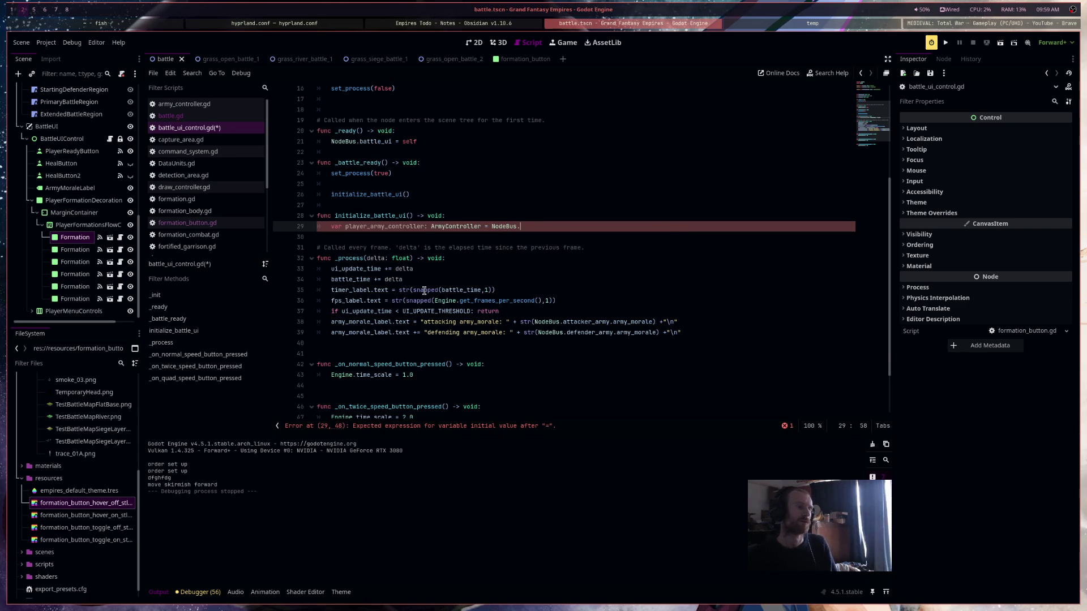
{"action": "key", "text": "Return"}
{"action": "type", "text": "if N"}
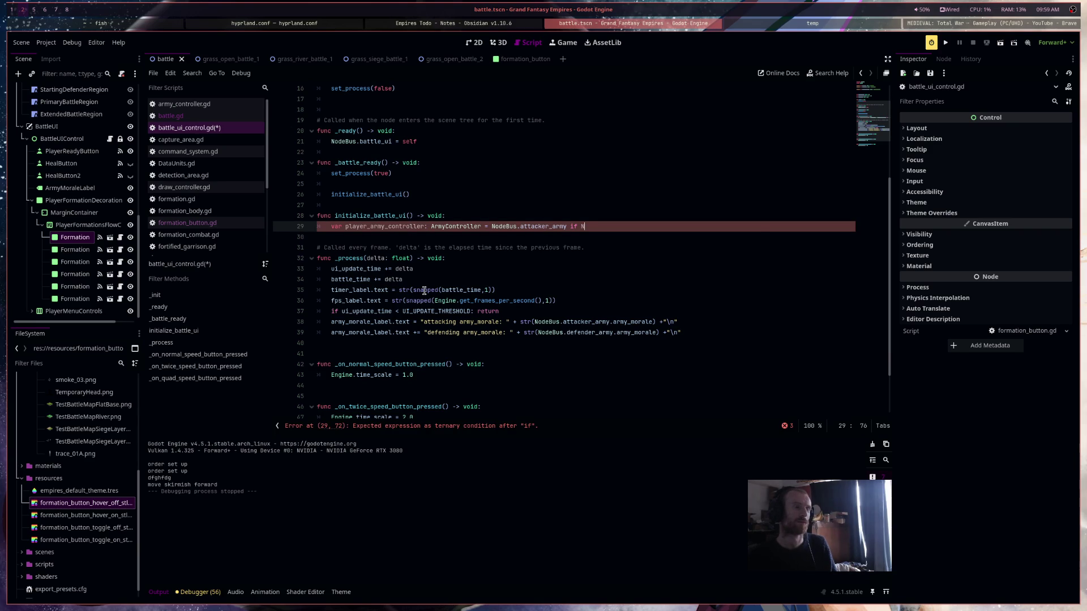
{"action": "type", "text": "odeBus."}
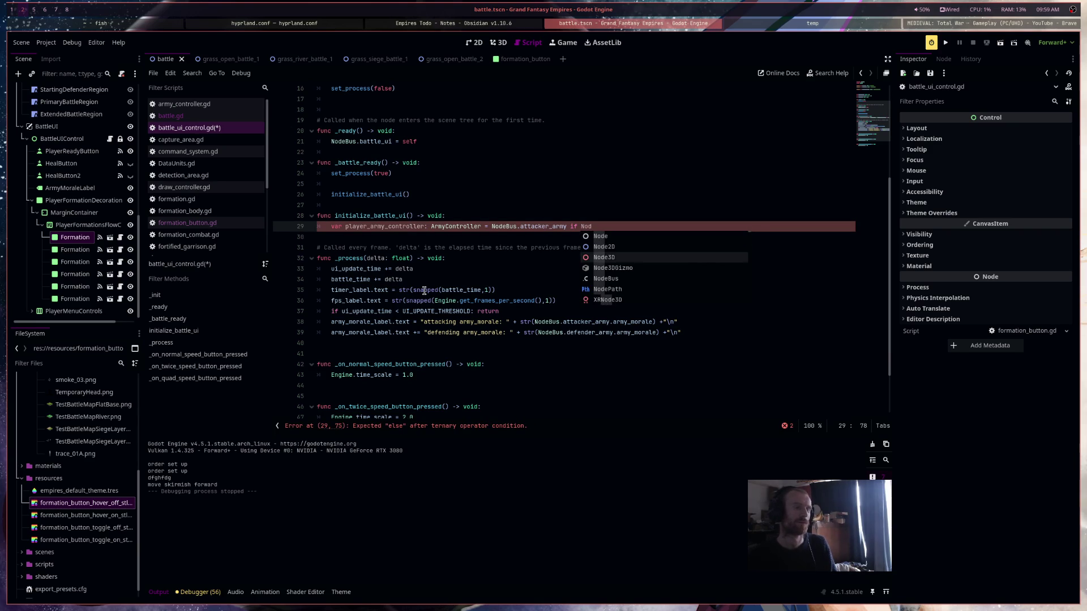
{"action": "type", "text": "battle."}
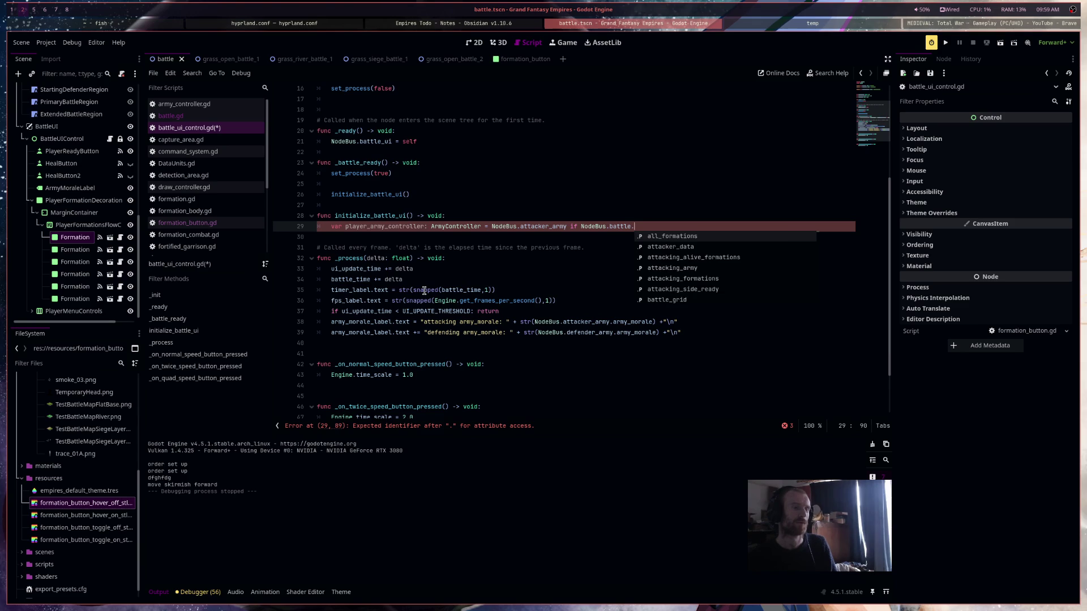
{"action": "type", "text": "pla"}
{"action": "key", "text": "Return"}
{"action": "type", "text": "= \"Attacking\" e"}
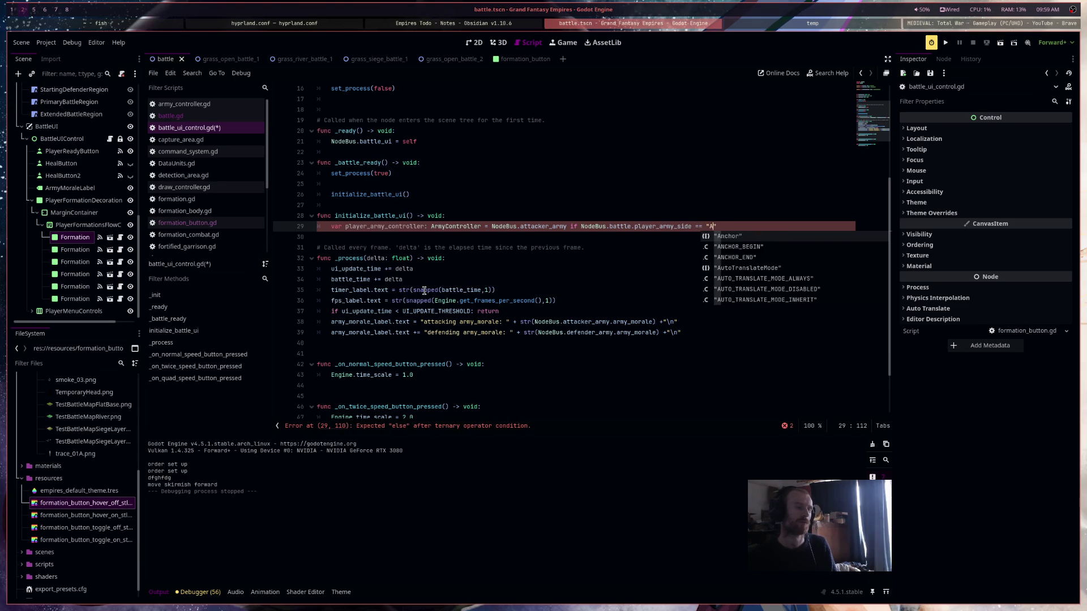
{"action": "type", "text": "lse NodeBus.defender_army"}
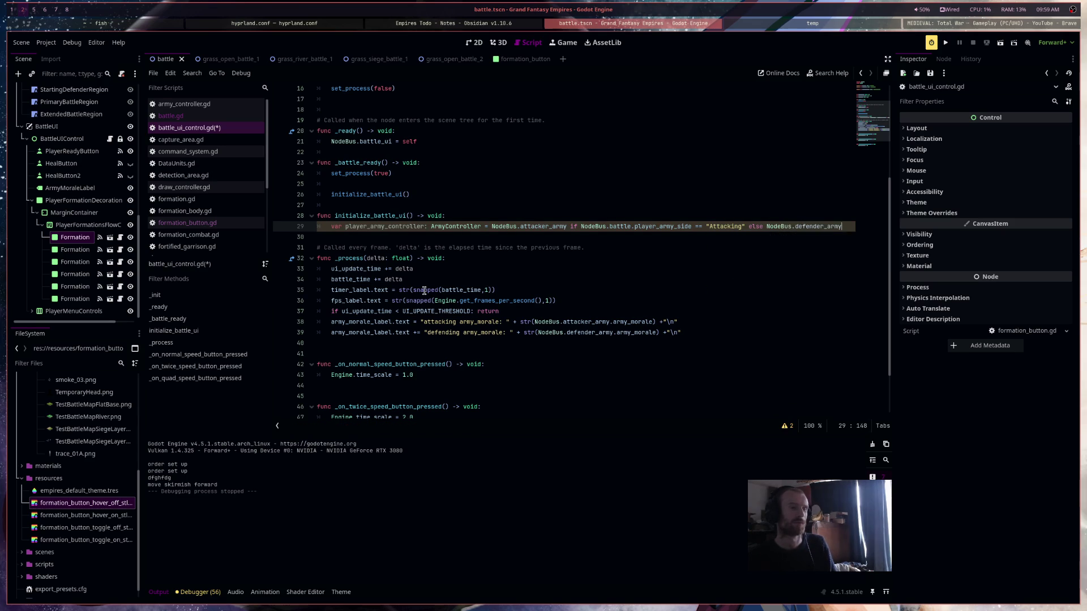
{"action": "key", "text": "Return"}
{"action": "type", "text": "if"}
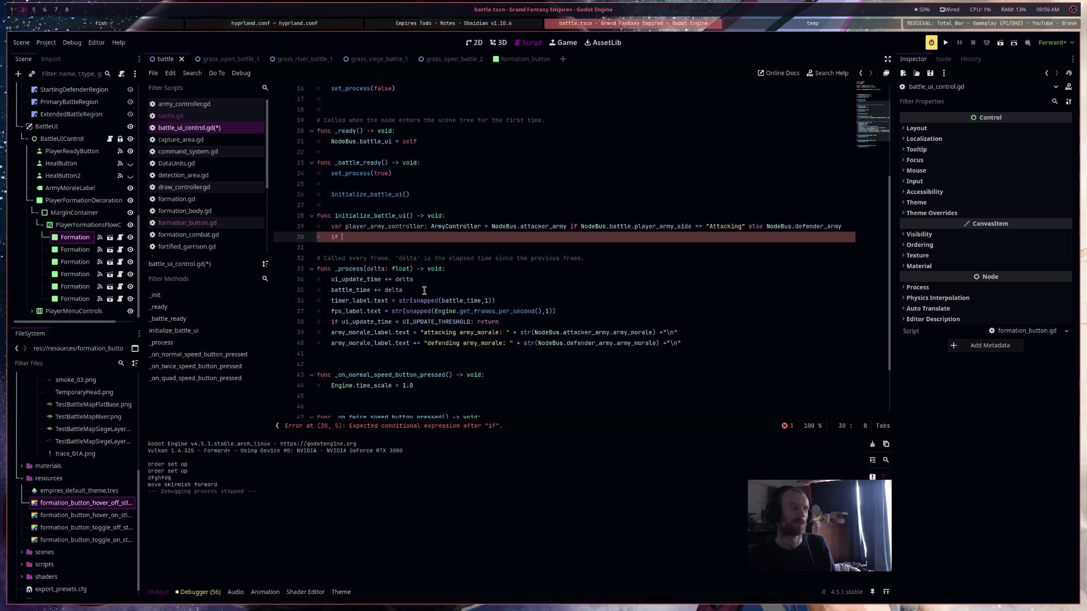
Add a "Debug" check in initialize_battle_ui that assigns player_army_controller NodeBus.defender_army
{"action": "type", "text": "Node"}
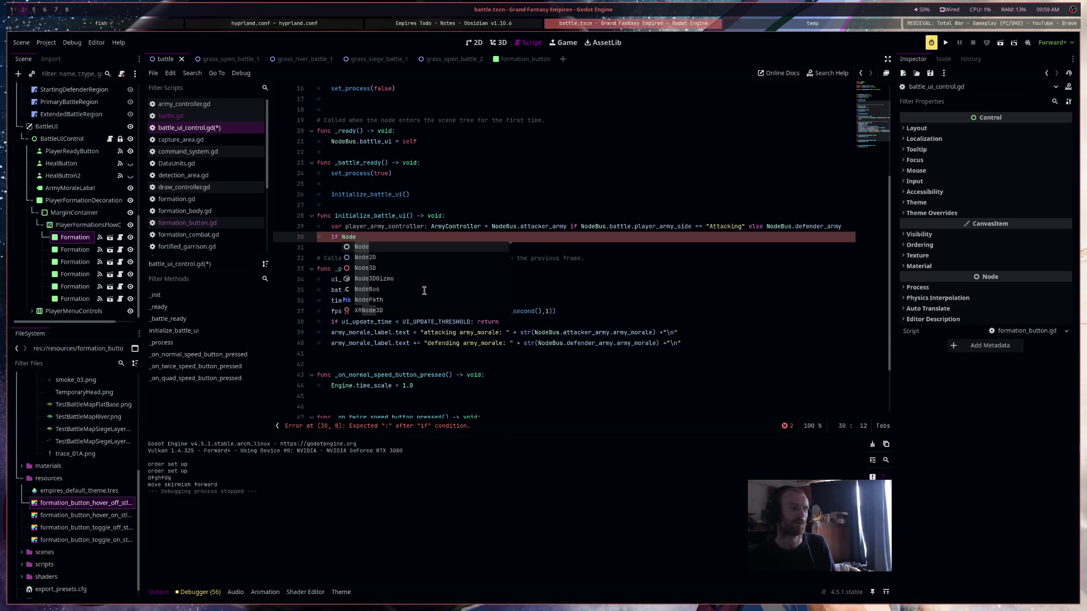
{"action": "type", "text": "Bus."}
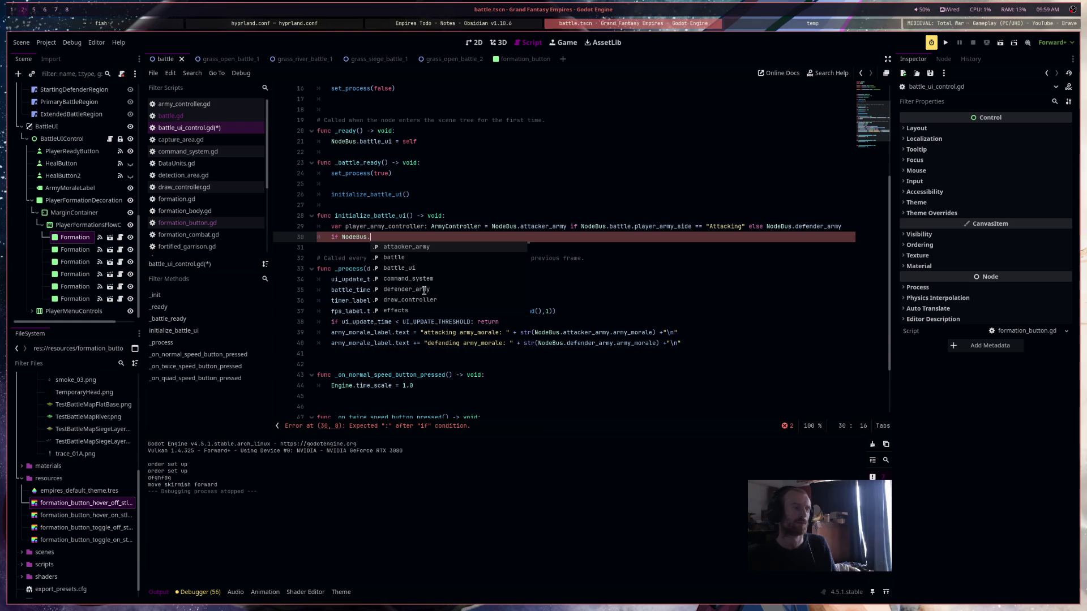
{"action": "type", "text": "battle."}
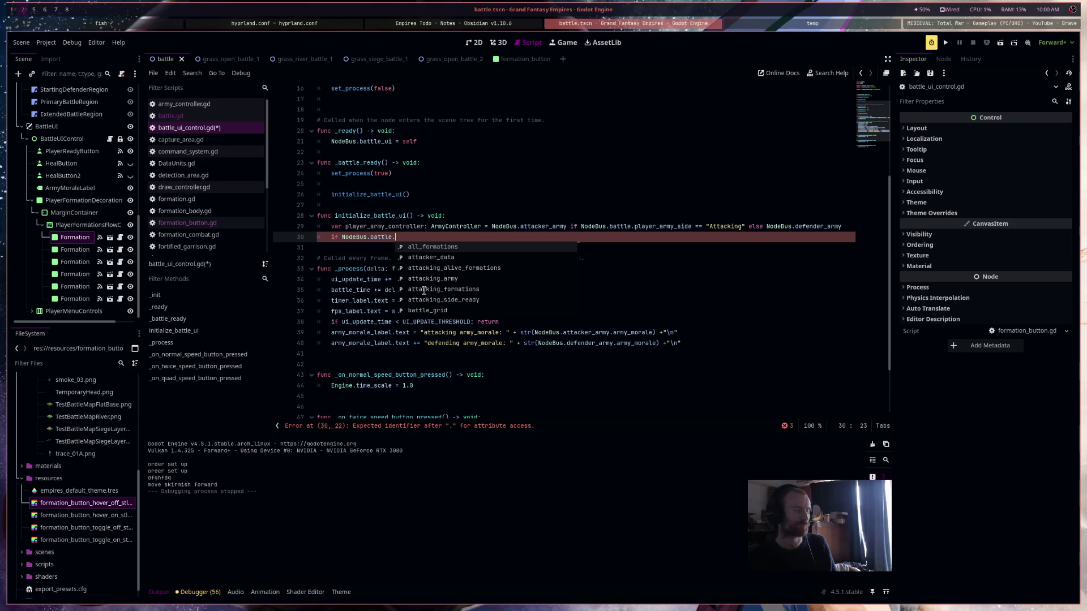
{"action": "type", "text": "player_army_side == \"Debug\": pl"}
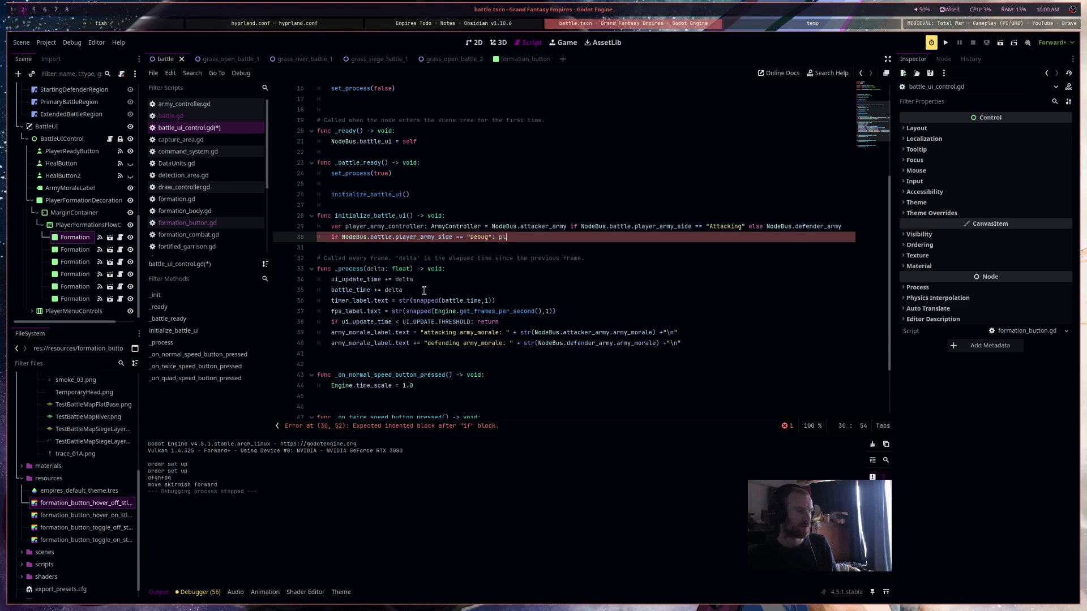
{"action": "key", "text": "Return"}
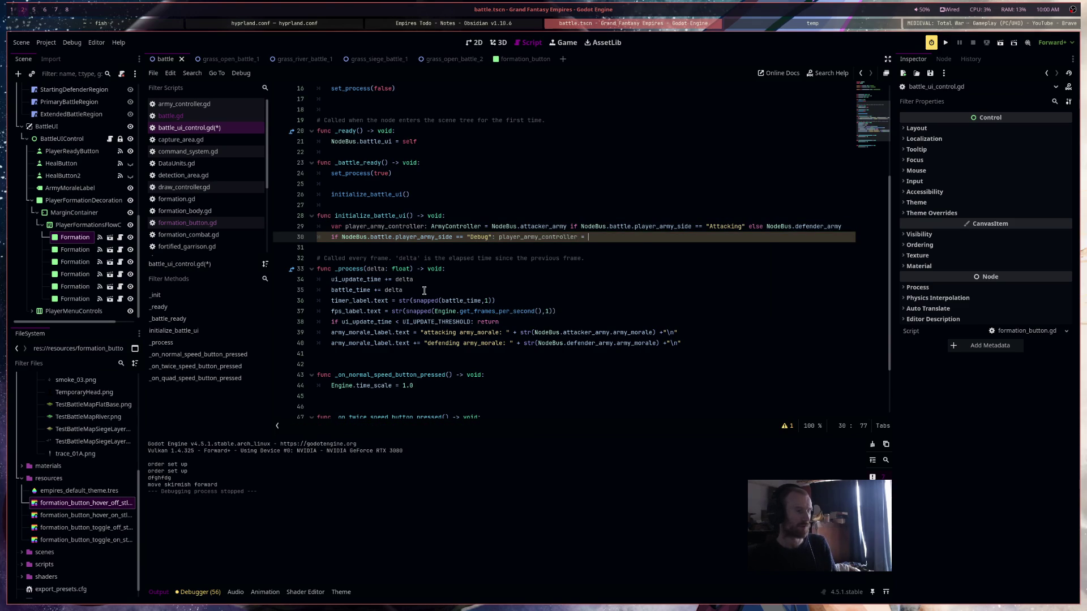
{"action": "type", "text": "Node"}
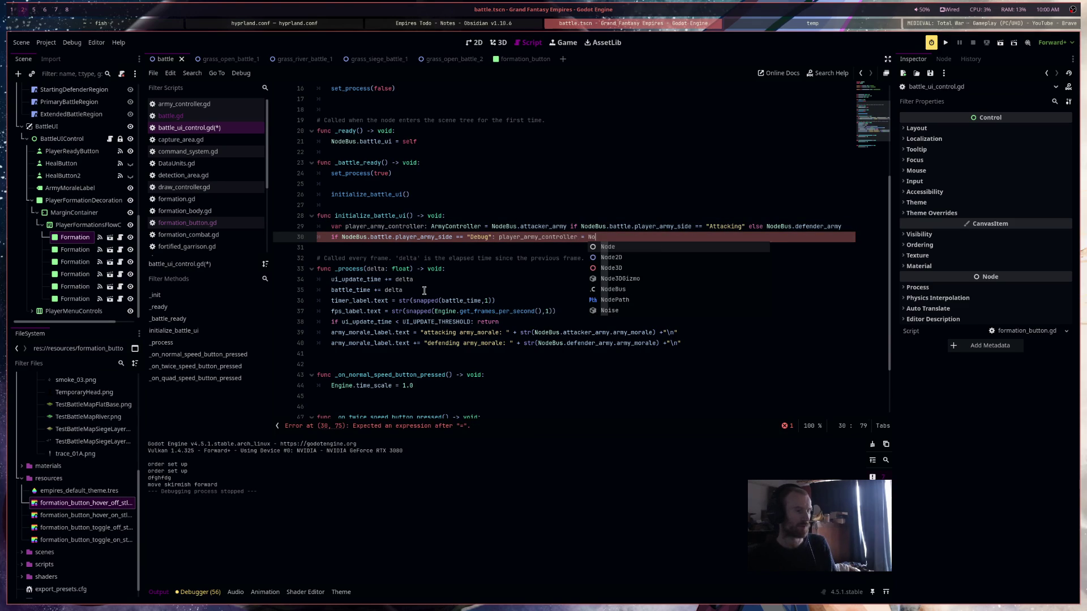
{"action": "type", "text": "Bus.defender_army"}
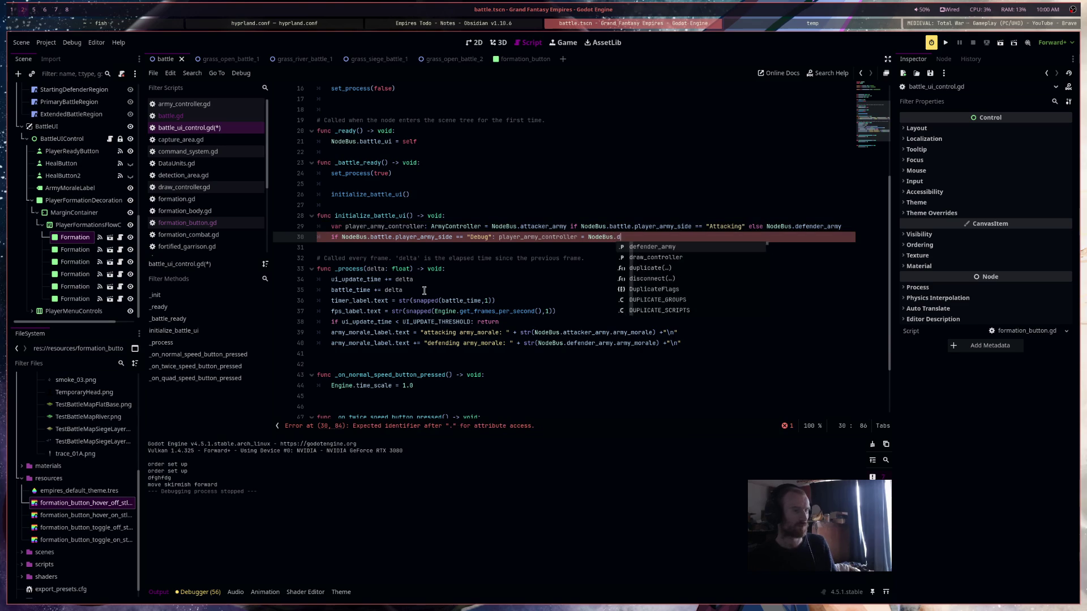
Start a 'for formation.' loop line below the Debug check
{"action": "key", "text": "Return"}
{"action": "type", "text": "f"}
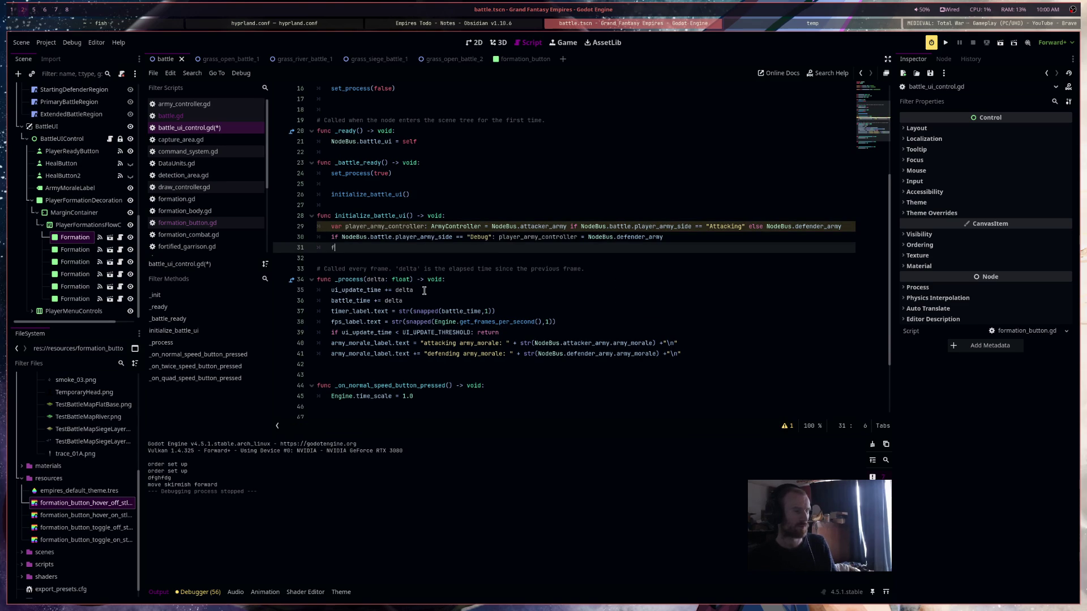
{"action": "key", "text": "BackSpace"}
{"action": "key", "text": "Return"}
{"action": "type", "text": "for form"}
{"action": "key", "text": "Return"}
{"action": "key", "text": "BackSpace"}
{"action": "key", "text": "BackSpace"}
{"action": "key", "text": "BackSpace"}
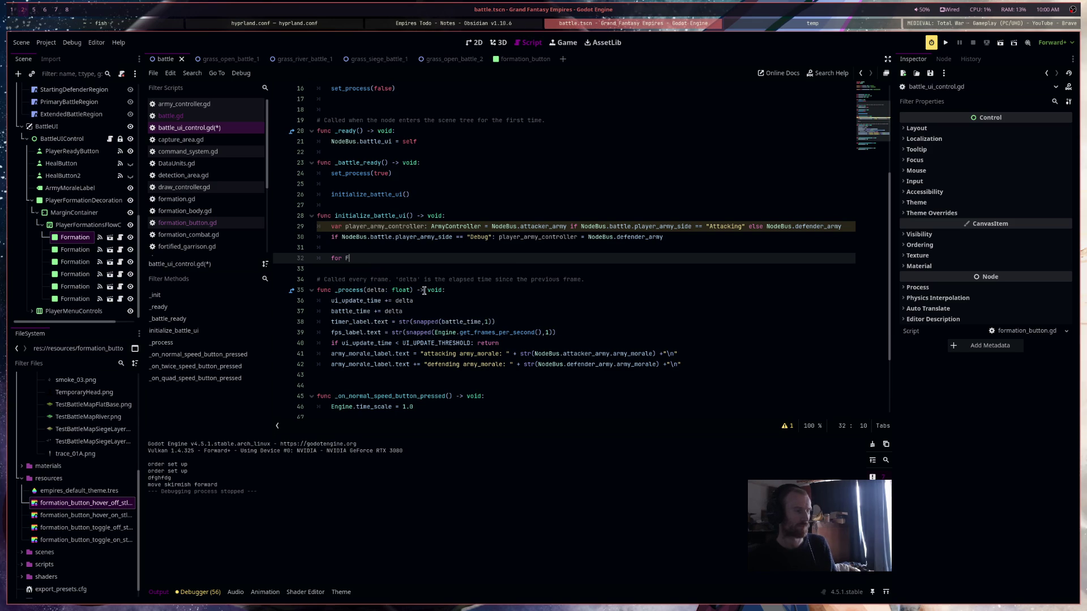
{"action": "type", "text": "ormation."}
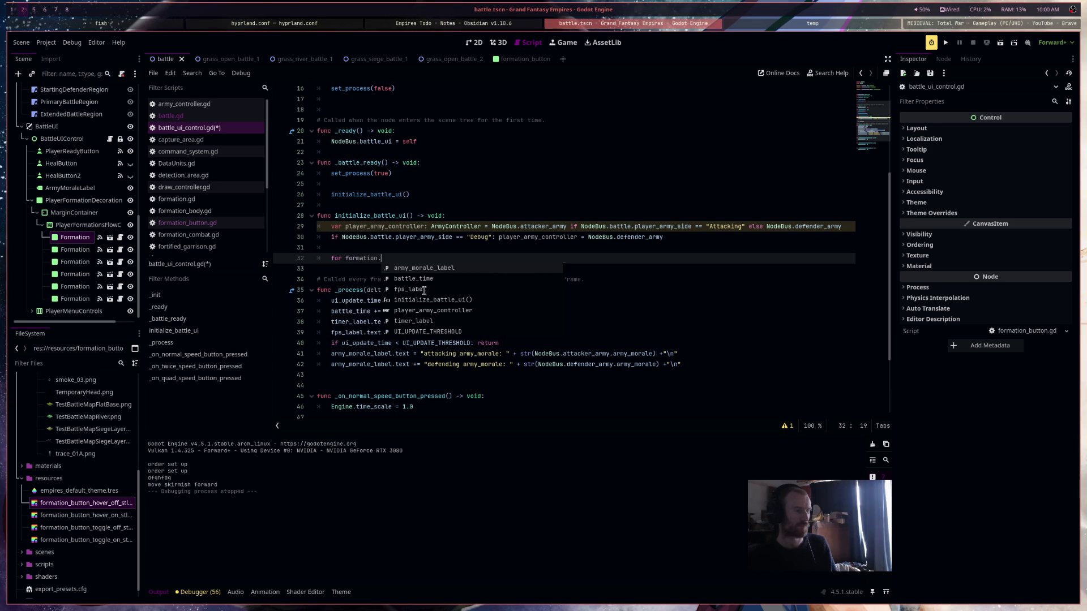
Insert blank lines at the start of initialize_battle_ui, leaving line 30 empty
{"action": "left_click", "coordinate": [509, 220]}
{"action": "key", "text": "Return"}
{"action": "key", "text": "Return"}
{"action": "key", "text": "Up"}
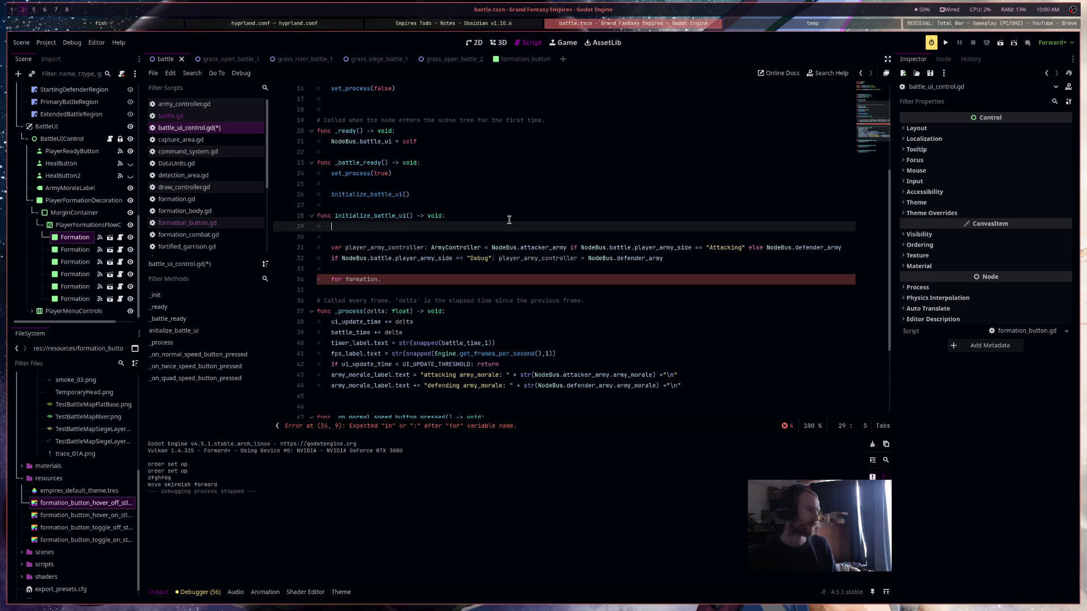
{"action": "scroll", "coordinate": [509, 219], "scroll_direction": "up", "scroll_amount": 5}
{"action": "mouse_move", "coordinate": [86, 225]}
{"action": "left_mouse_down"}
{"action": "mouse_move", "coordinate": [339, 215]}
{"action": "mouse_move", "coordinate": [407, 176]}
{"action": "left_mouse_up"}
{"action": "scroll", "coordinate": [403, 187], "scroll_direction": "down", "scroll_amount": 5}
{"action": "left_click", "coordinate": [401, 244]}
{"action": "key", "text": "Up"}
{"action": "type", "text": "p"}
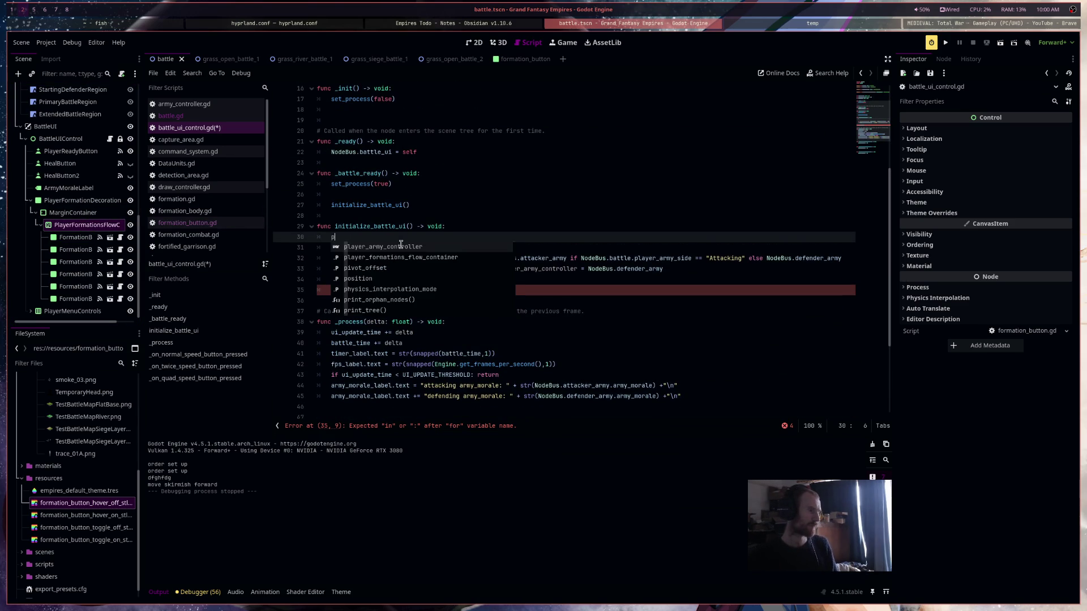
{"action": "type", "text": "la"}
{"action": "key", "text": "BackSpace"}
{"action": "key", "text": "BackSpace"}
{"action": "key", "text": "BackSpace"}
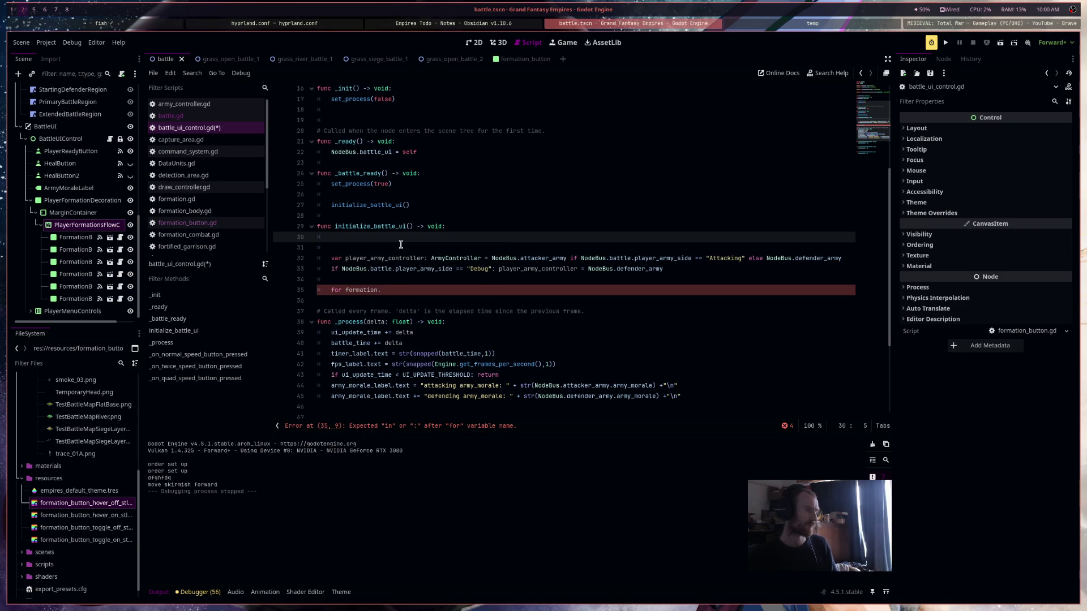
Remove the unfinished for-formation line and switch to Utils.gd
{"action": "left_click", "coordinate": [399, 291]}
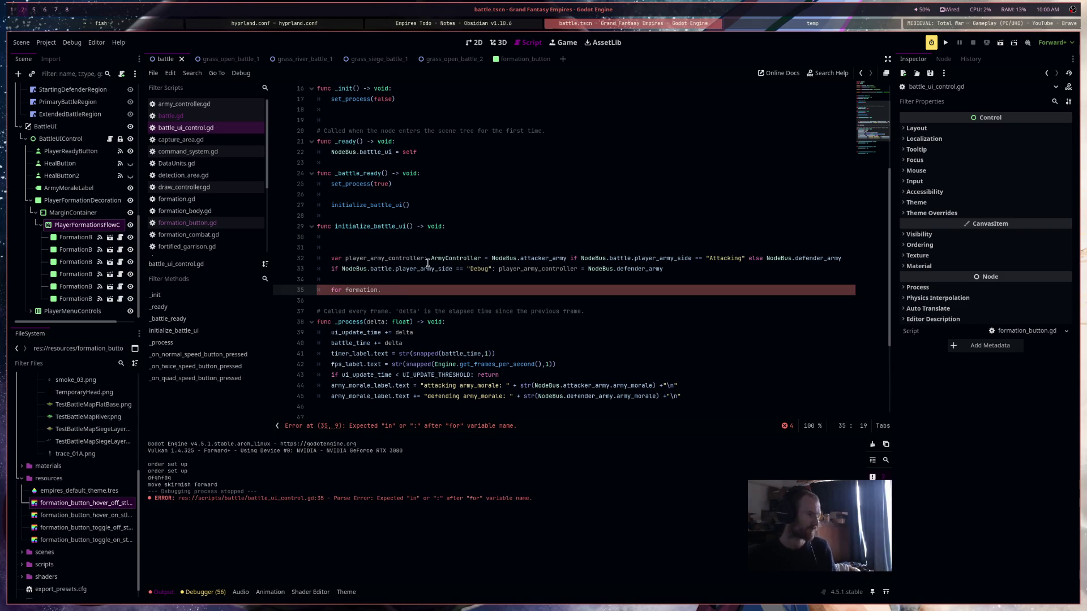
{"action": "left_click", "coordinate": [331, 289]}
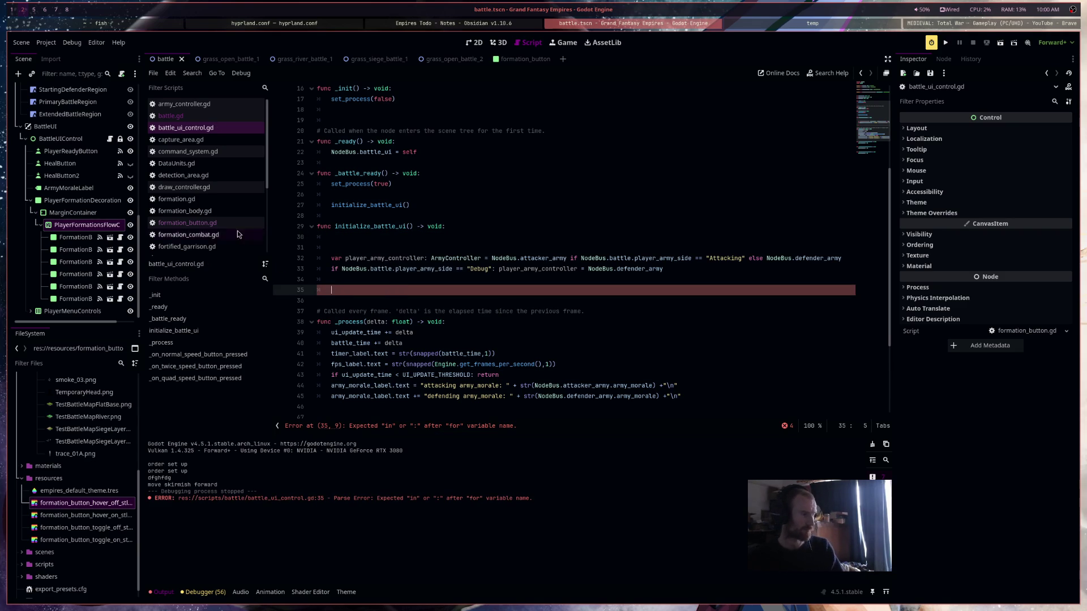
{"action": "left_click", "coordinate": [169, 220]}
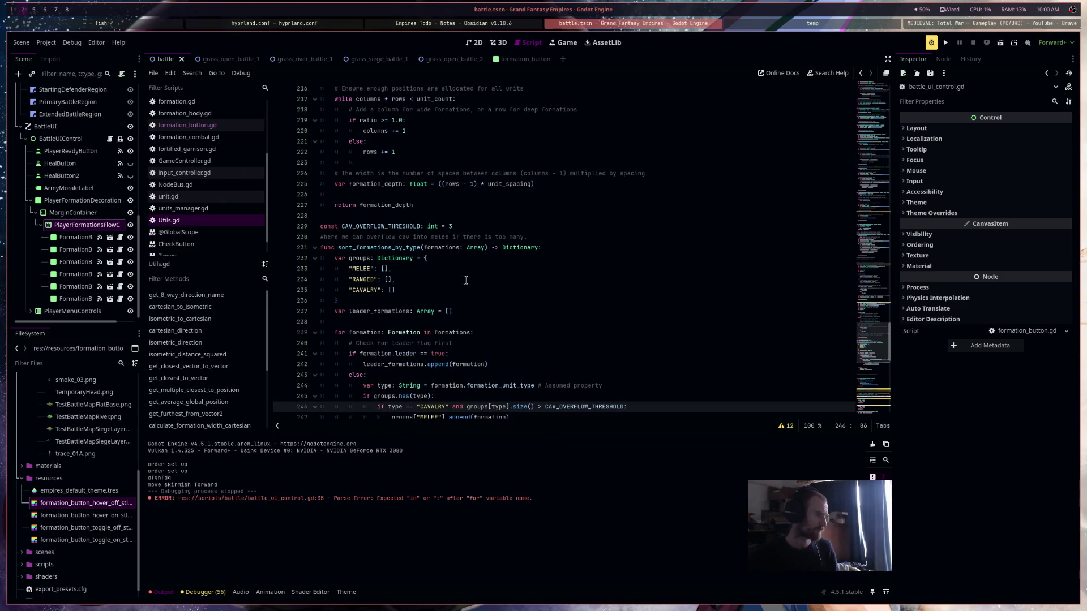
Add a func clear_children(node: Node) -> void: header after return formation_depth
{"action": "left_click", "coordinate": [447, 218]}
{"action": "key", "text": "Return"}
{"action": "key", "text": "Return"}
{"action": "key", "text": "Return"}
{"action": "left_click", "coordinate": [451, 226]}
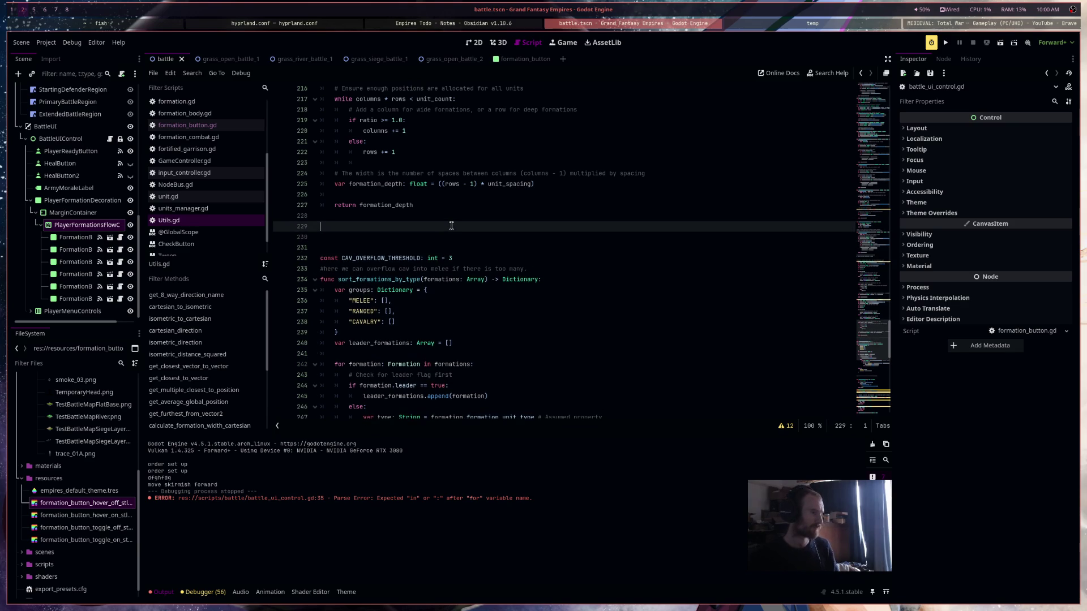
{"action": "type", "text": "func clear_"}
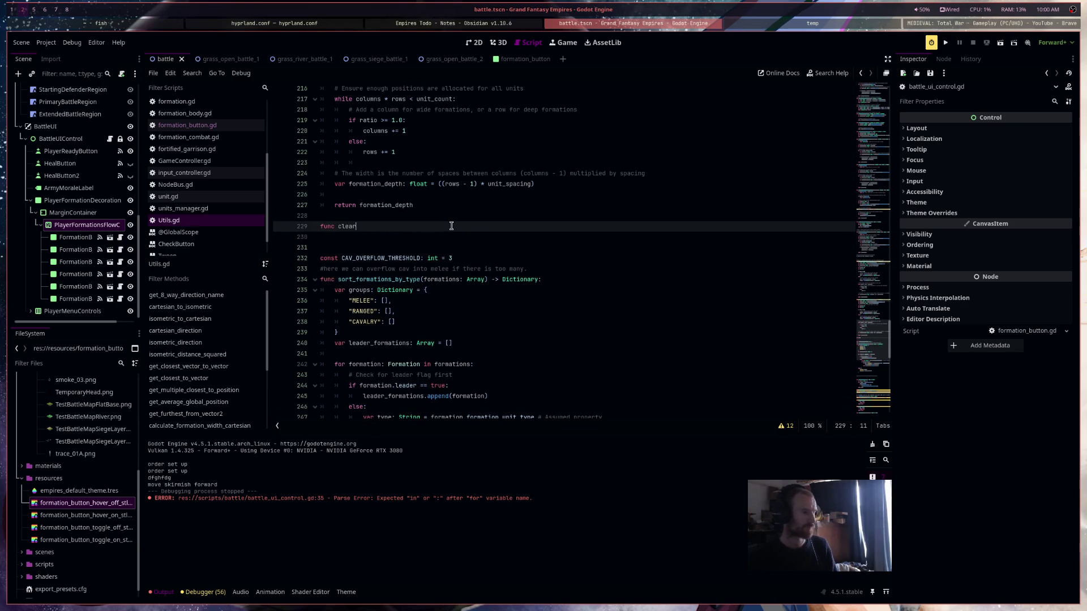
{"action": "type", "text": "children() -> vo"}
{"action": "type", "text": "id"}
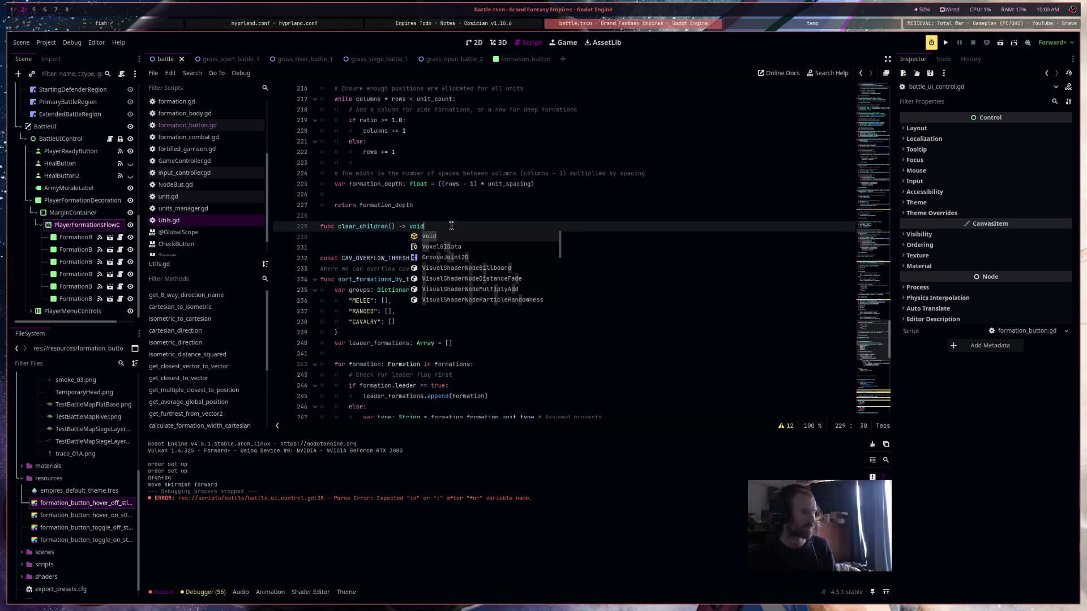
{"action": "key", "text": "Left"}
{"action": "key", "text": "Left"}
{"action": "key", "text": "Left"}
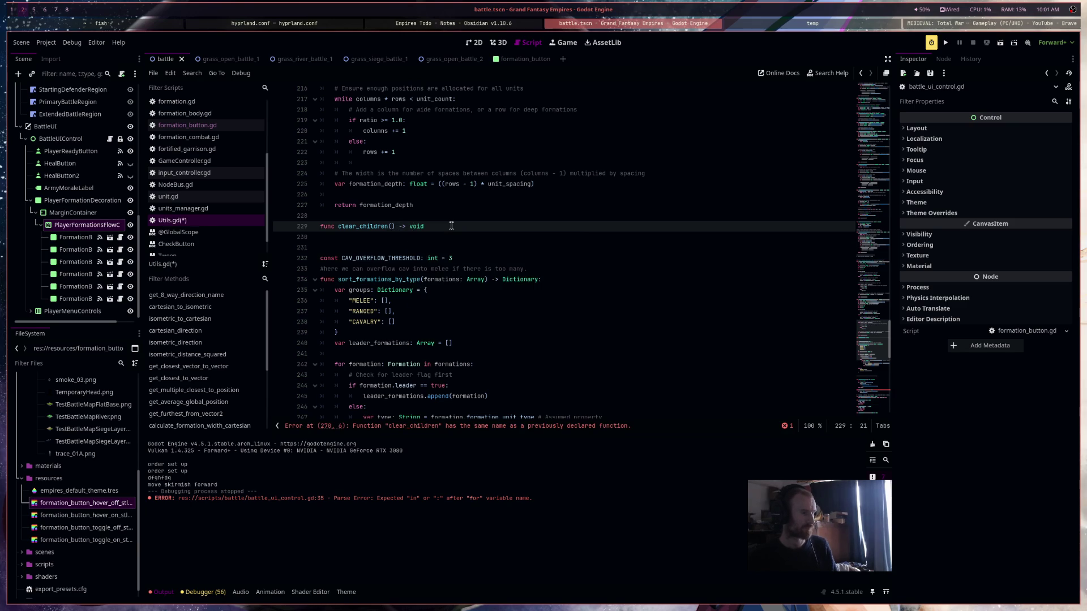
{"action": "type", "text": "node: "}
{"action": "type", "text": "Node"}
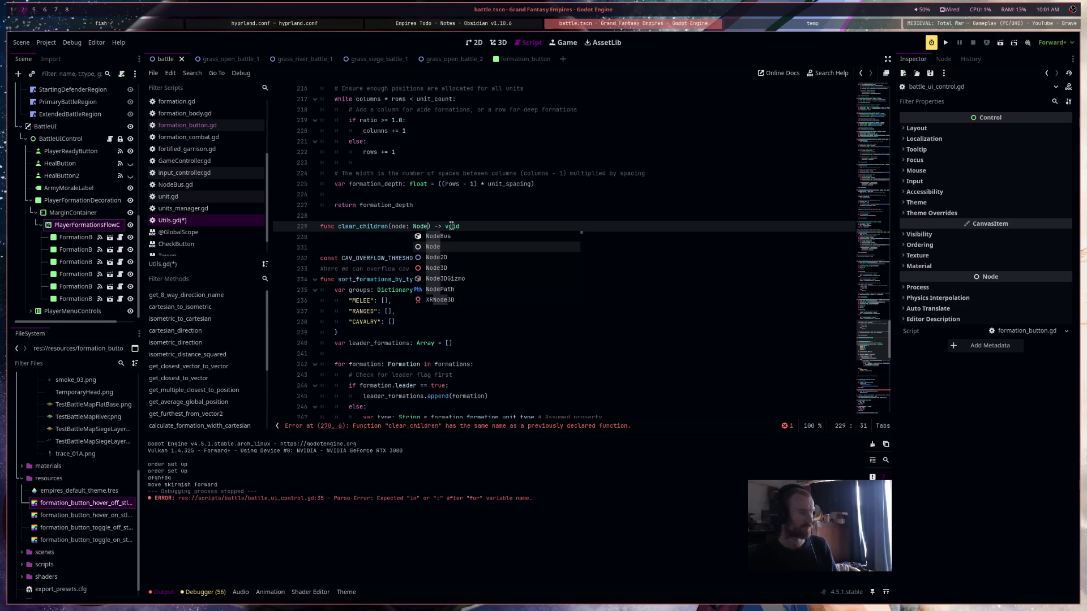
{"action": "left_click", "coordinate": [474, 224]}
{"action": "type", "text": ":"}
{"action": "key", "text": "Return"}
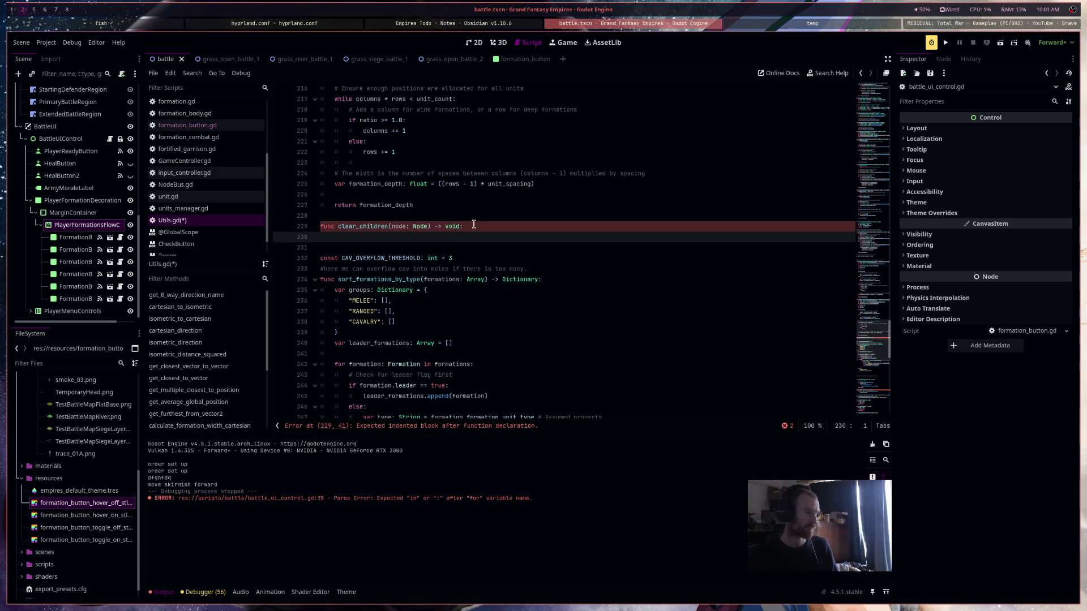
{"action": "type", "text": "f"}
{"action": "key", "text": "Tab"}
Fill it with a loop over node.get_children() calling child.queue_free(), and save Utils.gd
{"action": "type", "text": "for chi"}
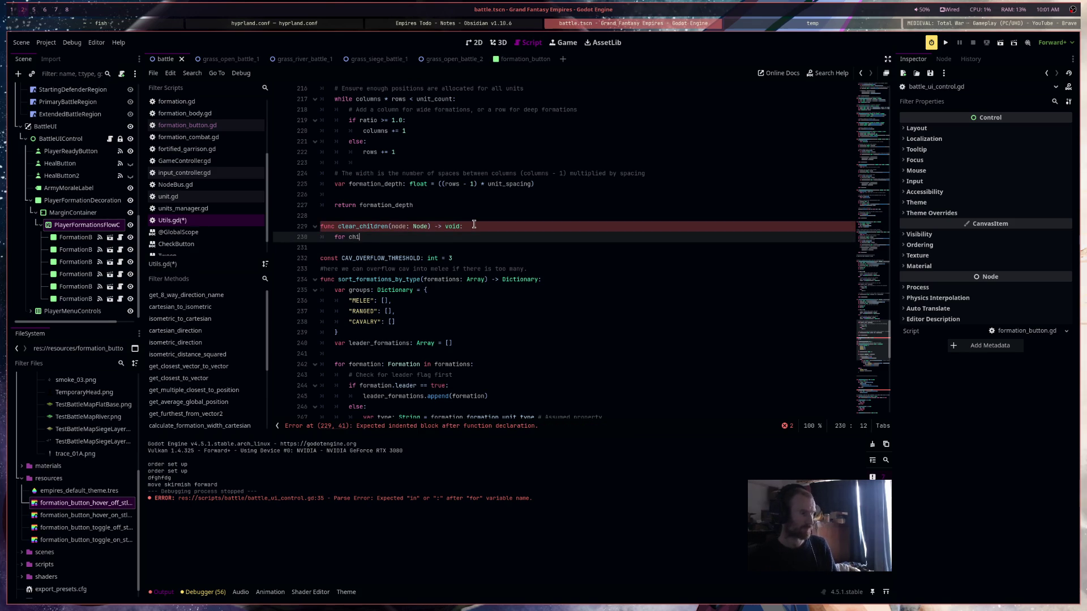
{"action": "type", "text": "ld: Node in"}
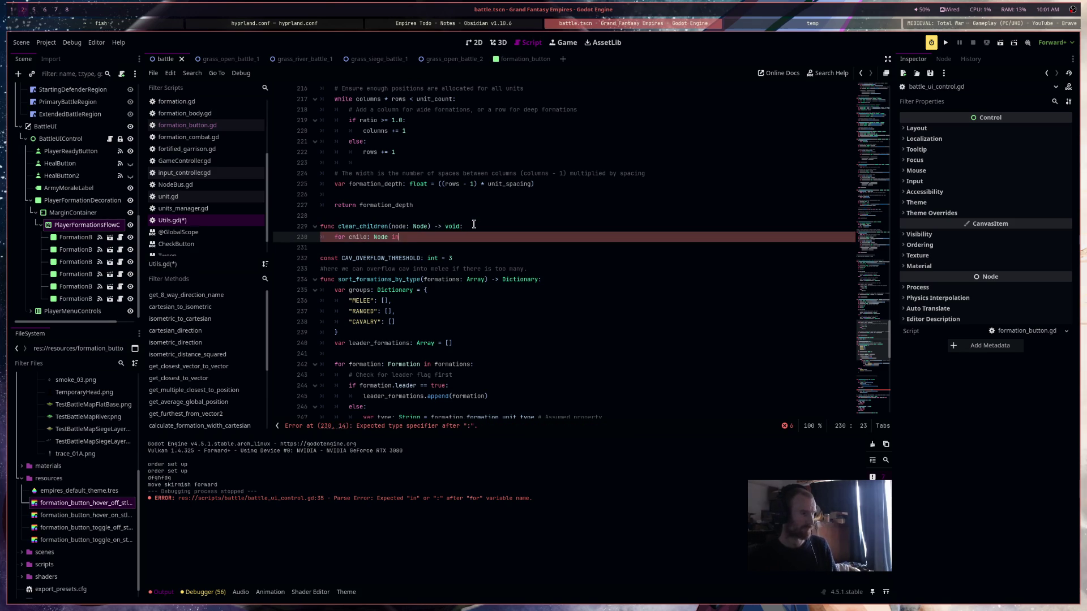
{"action": "type", "text": " node.chi"}
{"action": "key", "text": "BackSpace"}
{"action": "key", "text": "BackSpace"}
{"action": "key", "text": "BackSpace"}
{"action": "type", "text": "get_chl"}
{"action": "key", "text": "Down"}
{"action": "key", "text": "Return"}
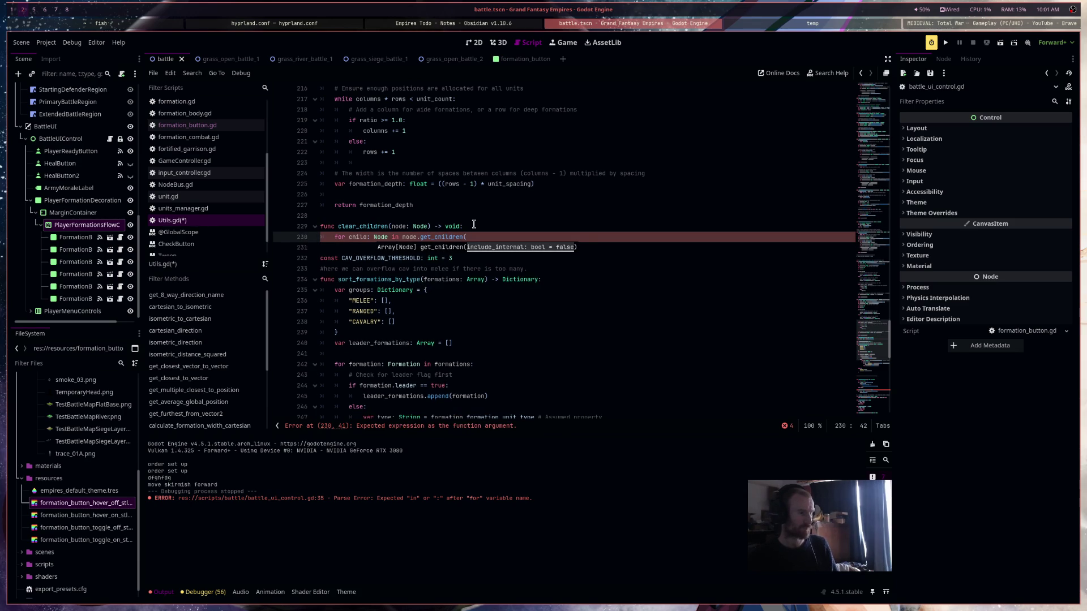
{"action": "type", "text": ":"}
{"action": "key", "text": "Return"}
{"action": "type", "text": "child"}
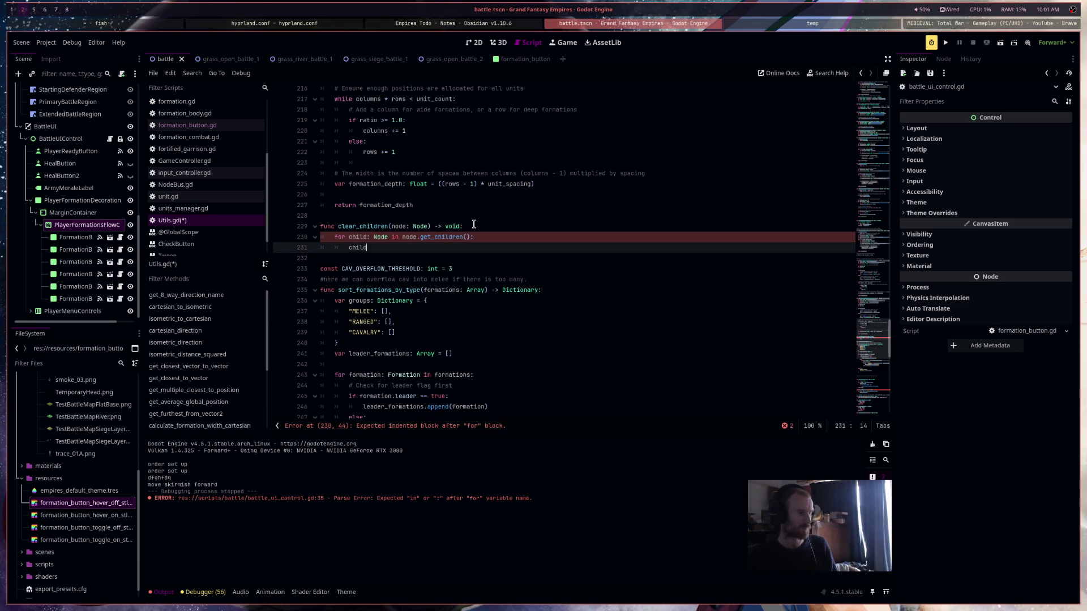
{"action": "type", "text": ".queue"}
{"action": "key", "text": "Return"}
{"action": "key", "text": "ctrl+s"}
{"action": "left_click", "coordinate": [189, 124]}
{"action": "left_click", "coordinate": [202, 221]}
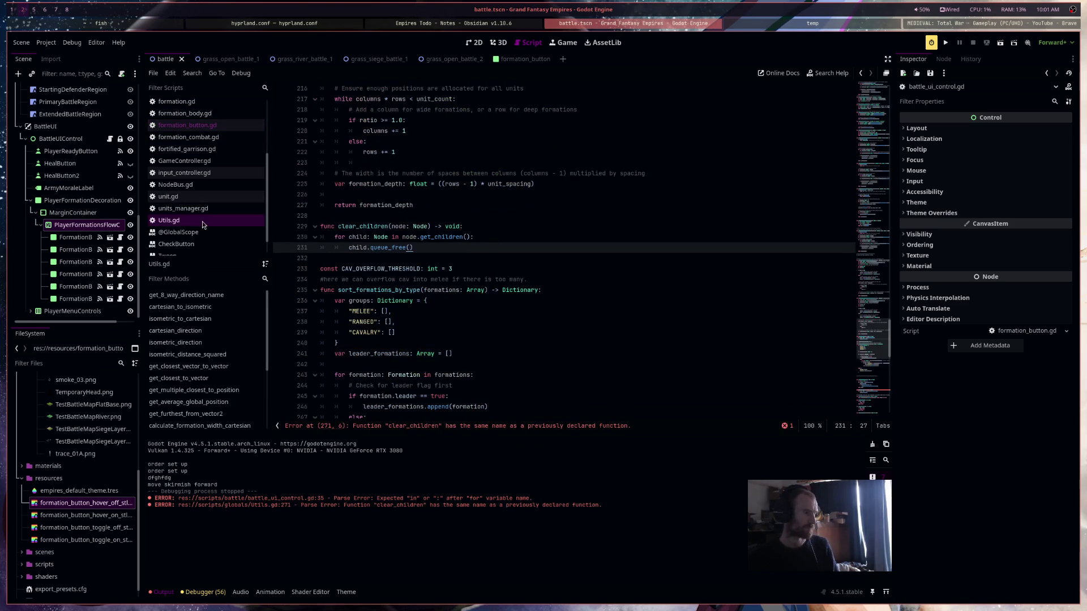
Call Utils.clear_children(player_formations_flow_container) on line 30 of initialize_battle_ui
{"action": "left_click", "coordinate": [111, 139]}
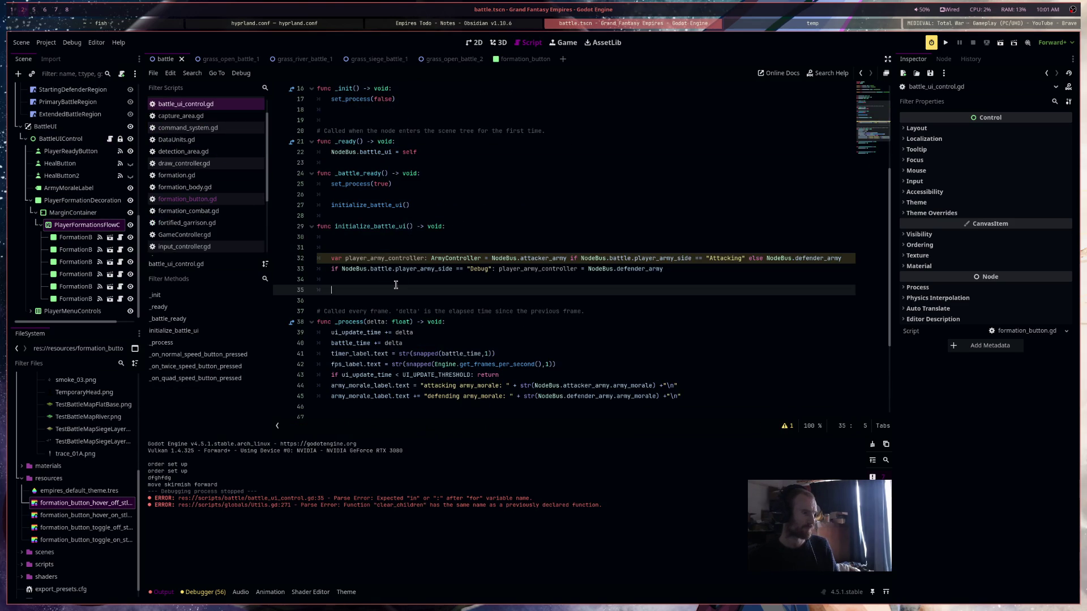
{"action": "left_click", "coordinate": [398, 238]}
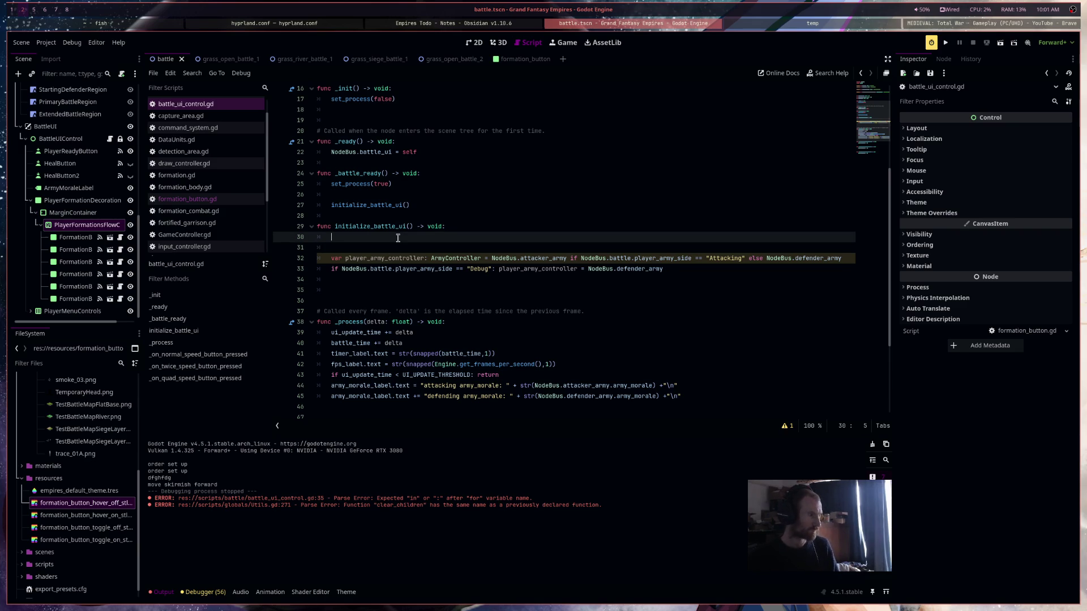
{"action": "type", "text": "utils.clea"}
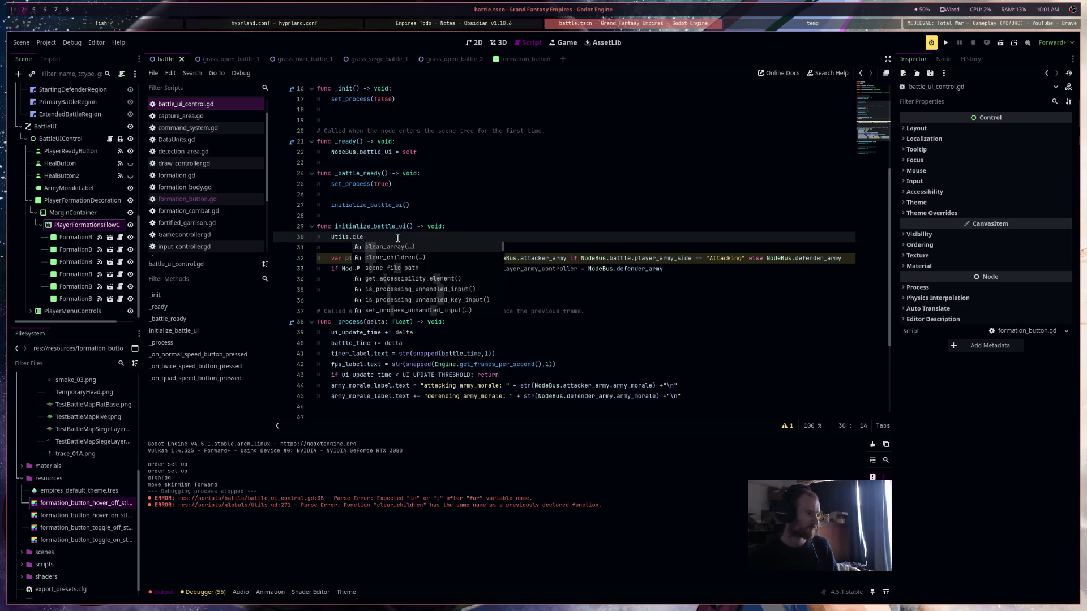
{"action": "key", "text": "Down"}
{"action": "key", "text": "Return"}
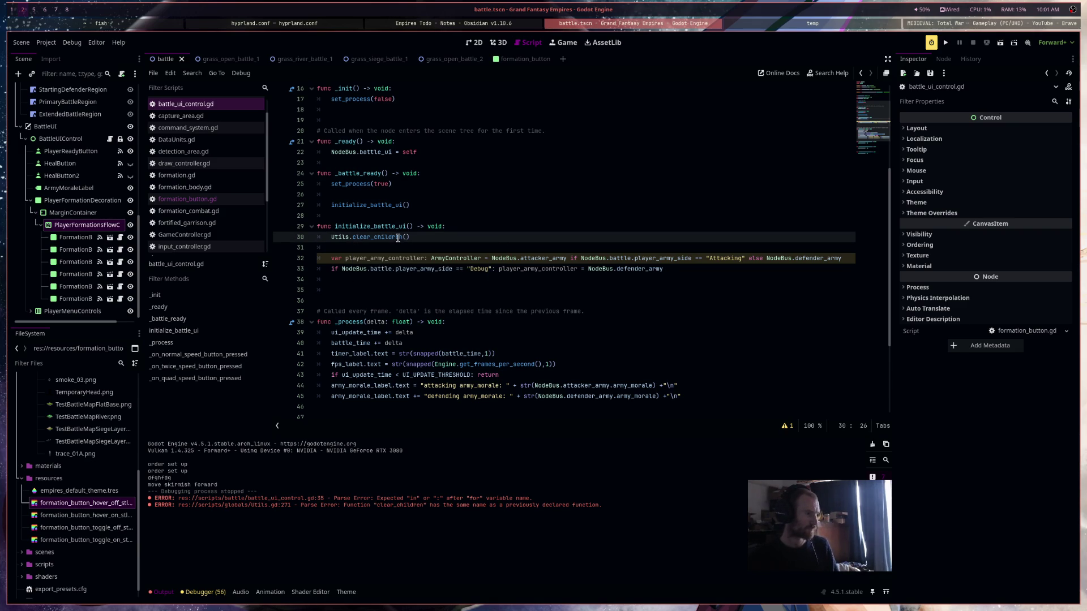
{"action": "type", "text": "pla"}
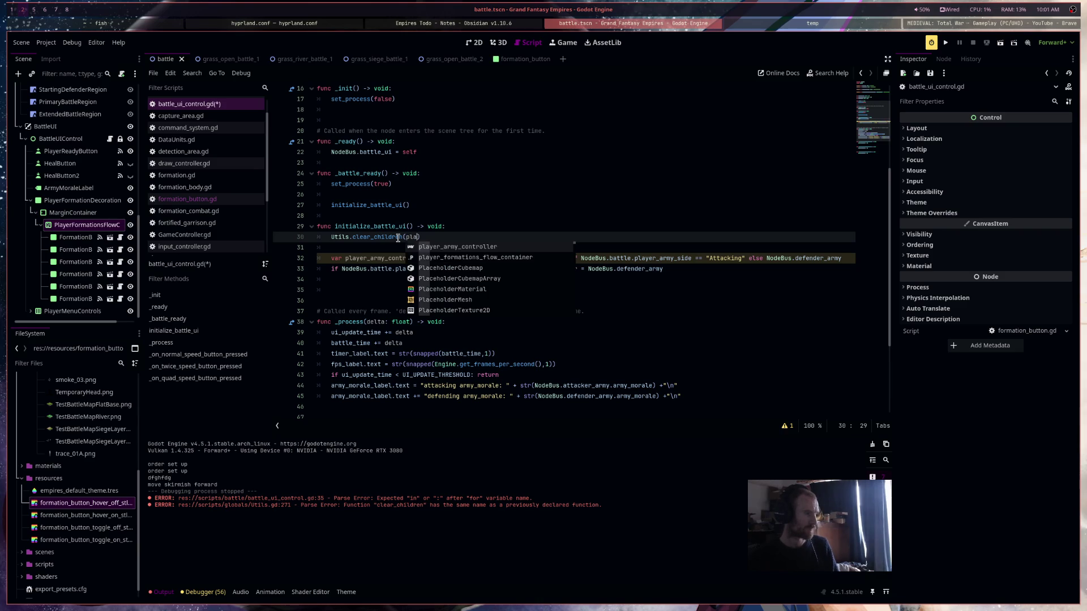
{"action": "key", "text": "Return"}
Open a for loop over player_army_controller.formations_under_control on line 35
{"action": "key", "text": "Down"}
{"action": "key", "text": "Down"}
{"action": "key", "text": "Down"}
{"action": "key", "text": "Return"}
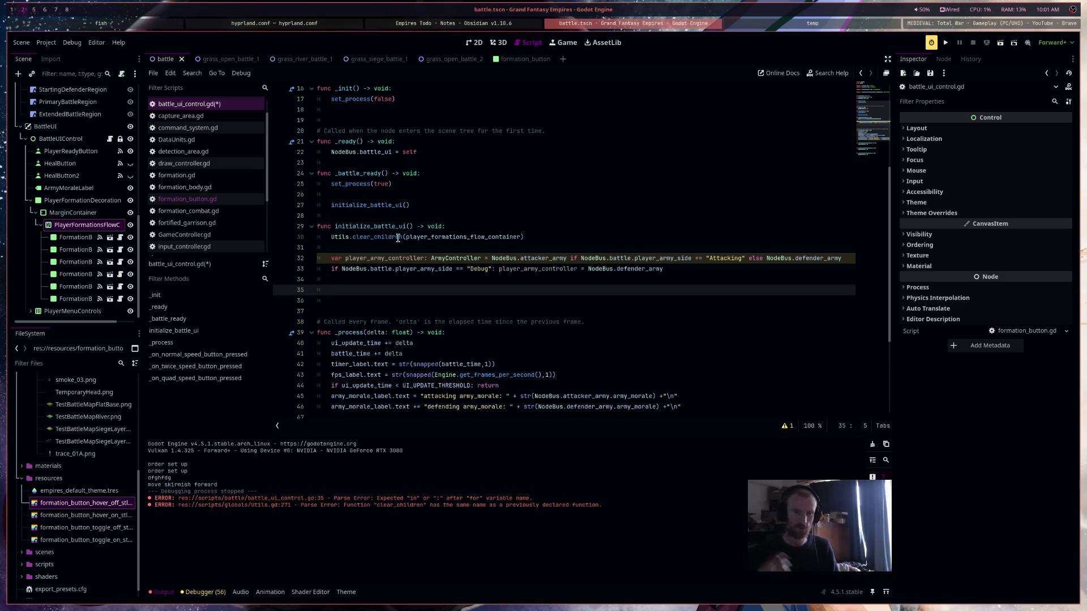
{"action": "type", "text": "for formation: F"}
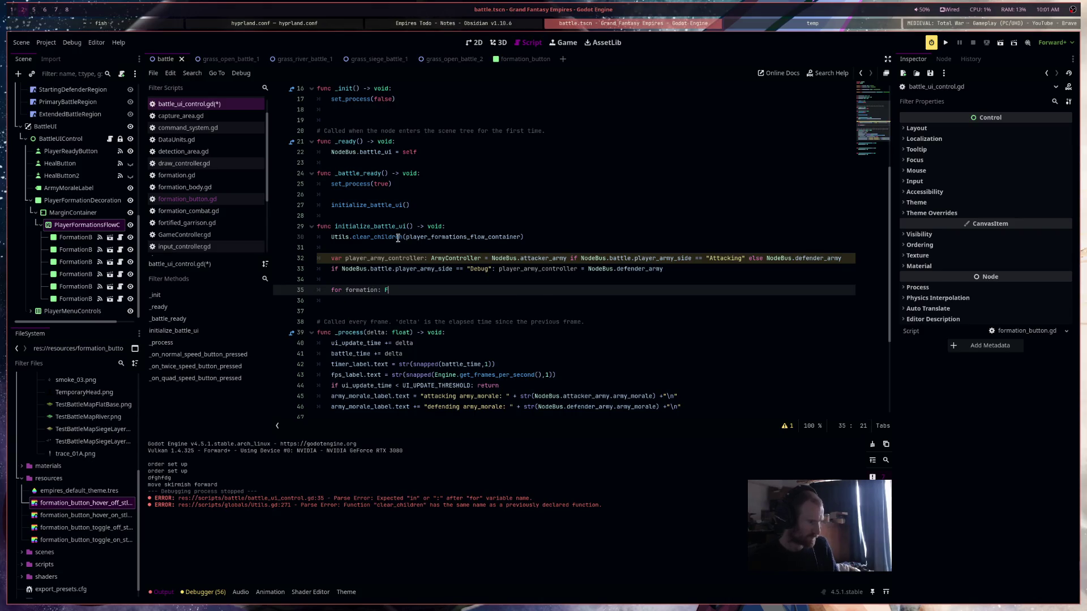
{"action": "type", "text": "ormation in "}
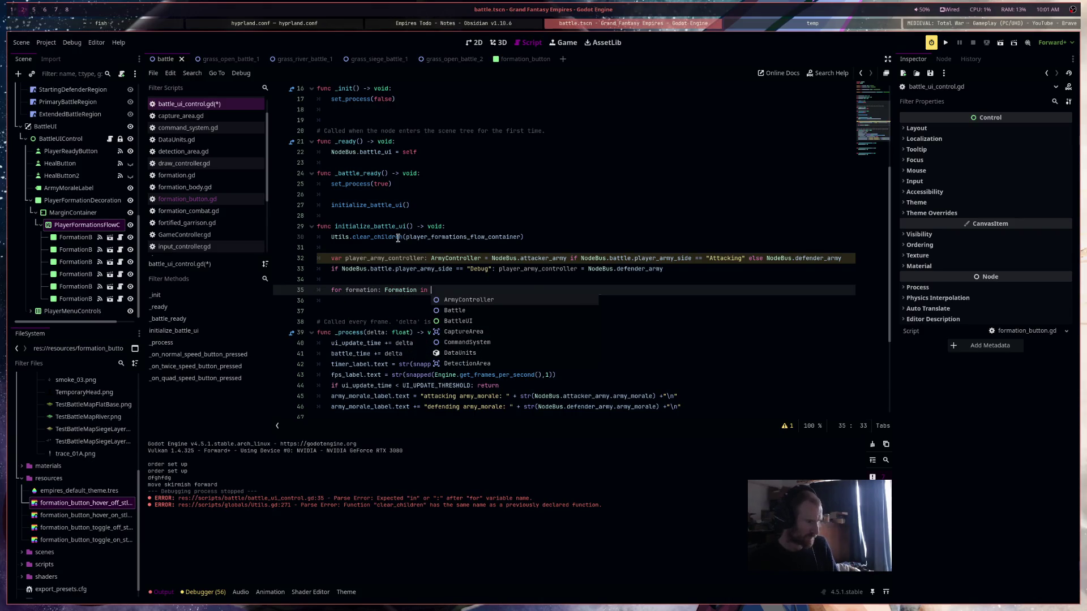
{"action": "type", "text": "player_army_controller:"}
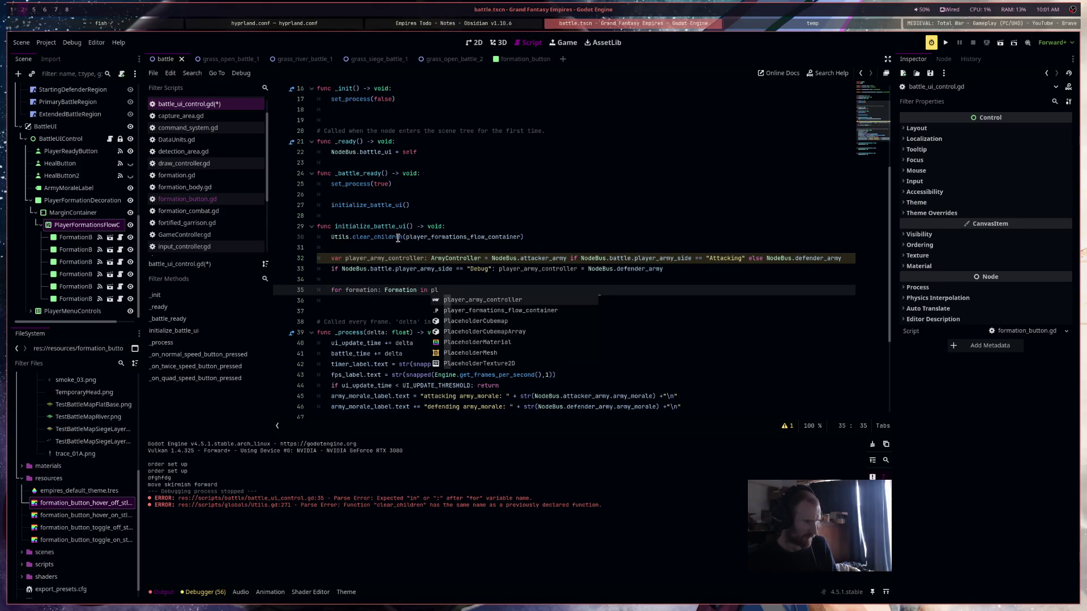
{"action": "key", "text": "Return"}
{"action": "key", "text": "BackSpace"}
{"action": "key", "text": "BackSpace"}
{"action": "type", "text": "alive_formations"}
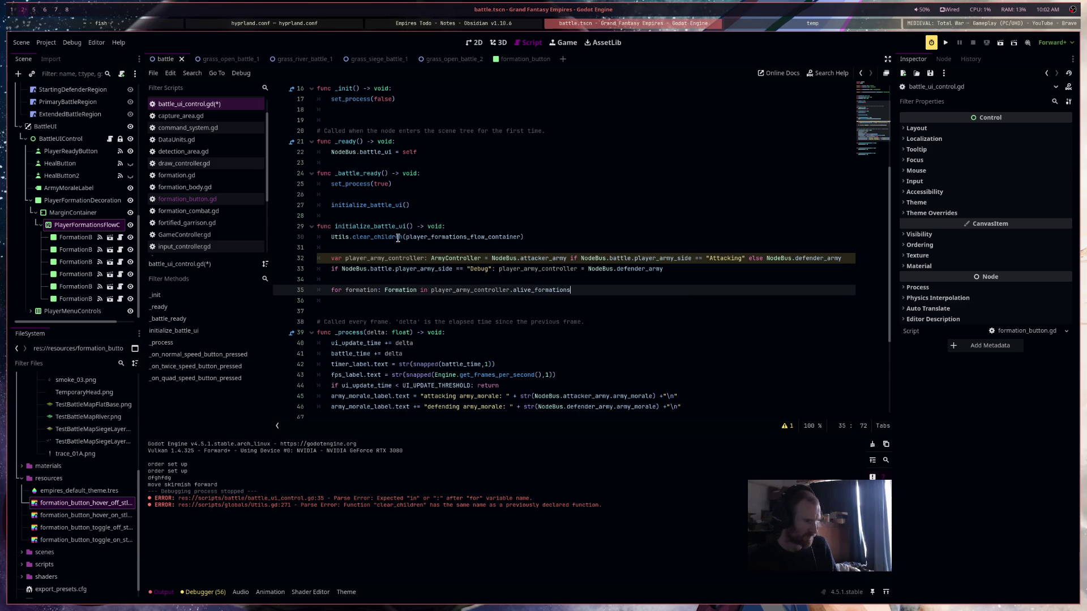
{"action": "key", "text": "BackSpace"}
{"action": "key", "text": "BackSpace"}
{"action": "key", "text": "BackSpace"}
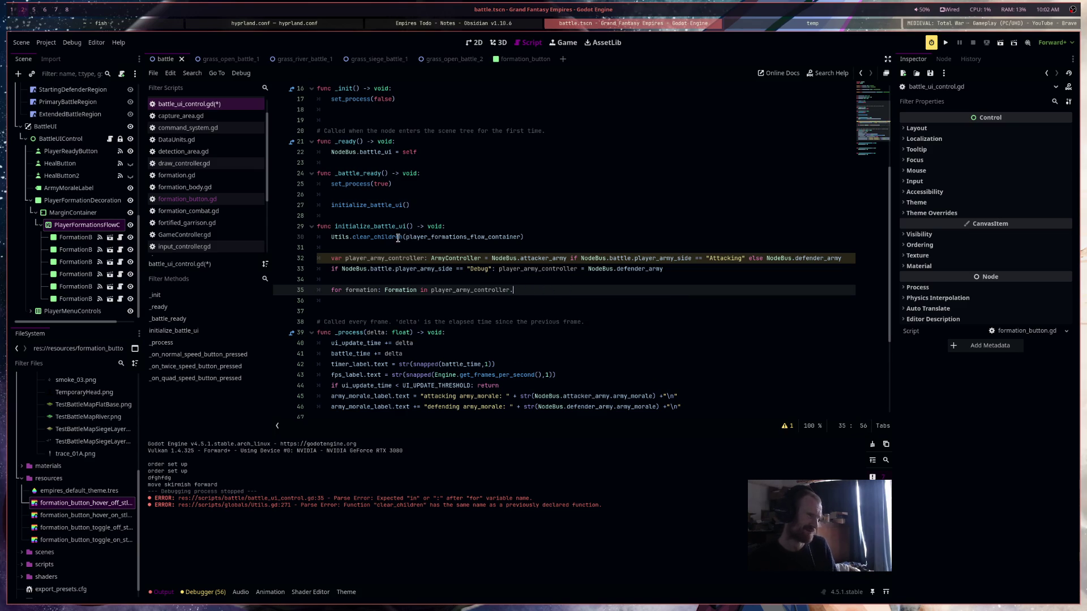
{"action": "type", "text": "formations_under"}
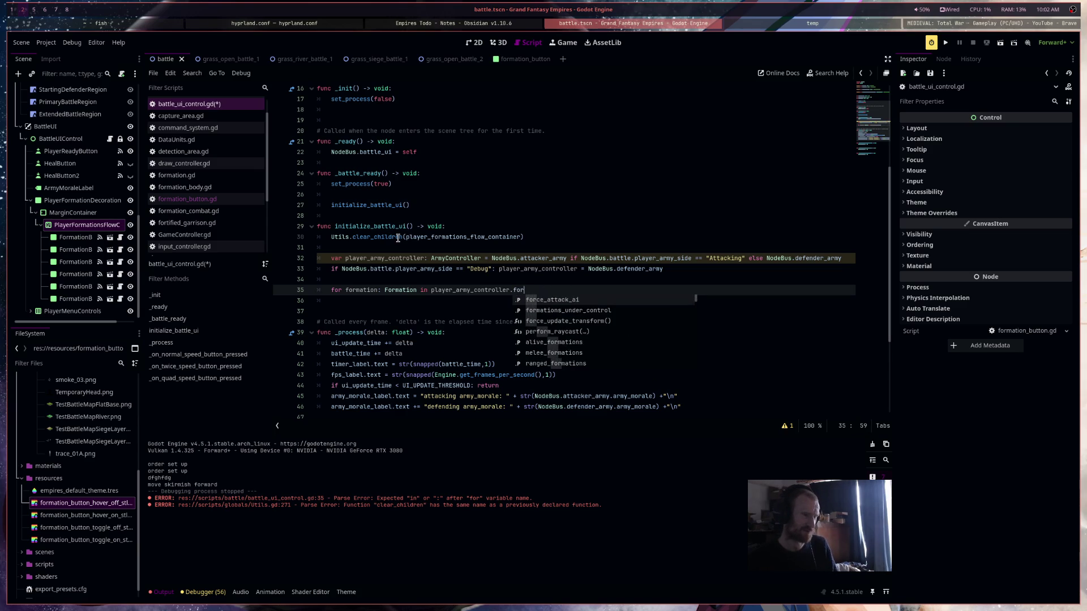
{"action": "key", "text": "Return"}
{"action": "type", "text": ":"}
{"action": "key", "text": "Return"}
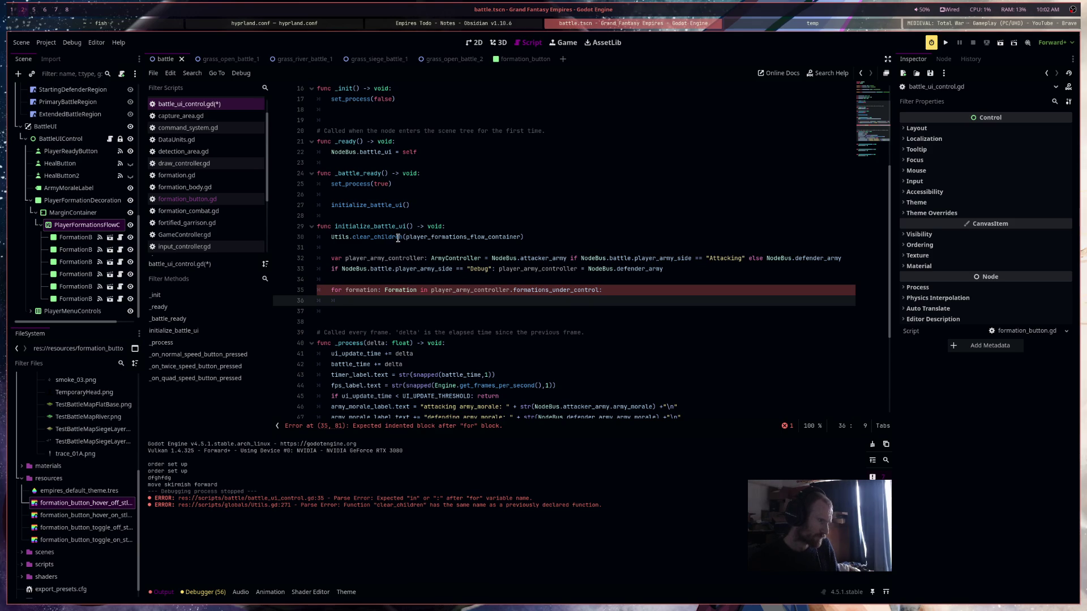
Expand scenes/ui/battle_ui in FileSystem and select formation_button.tscn
{"action": "scroll", "coordinate": [398, 237], "scroll_direction": "up", "scroll_amount": 5}
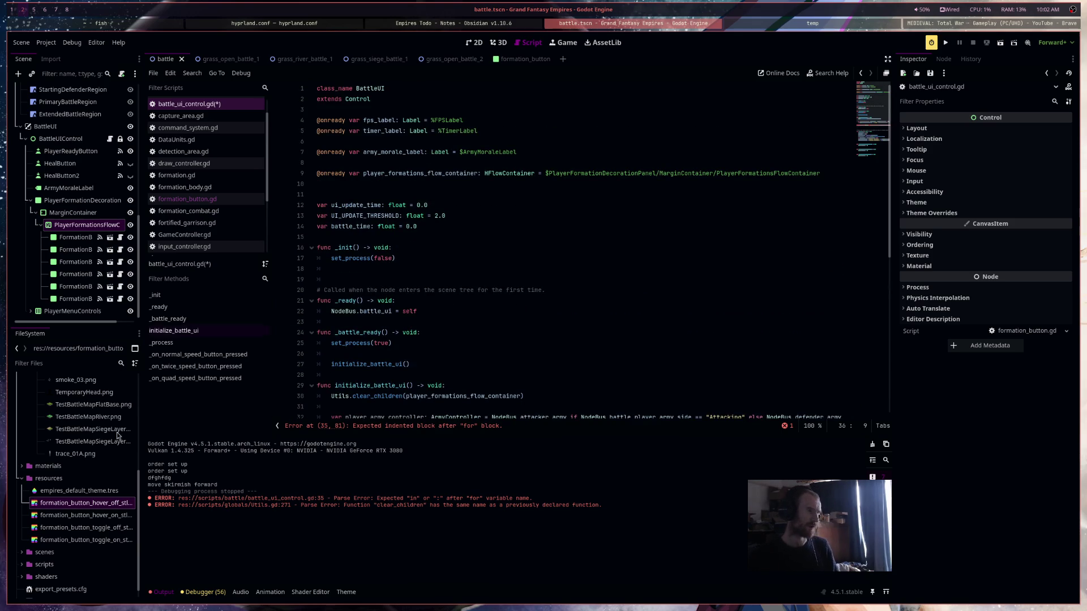
{"action": "scroll", "coordinate": [97, 478], "scroll_direction": "up", "scroll_amount": 3}
{"action": "scroll", "coordinate": [97, 478], "scroll_direction": "down", "scroll_amount": 5}
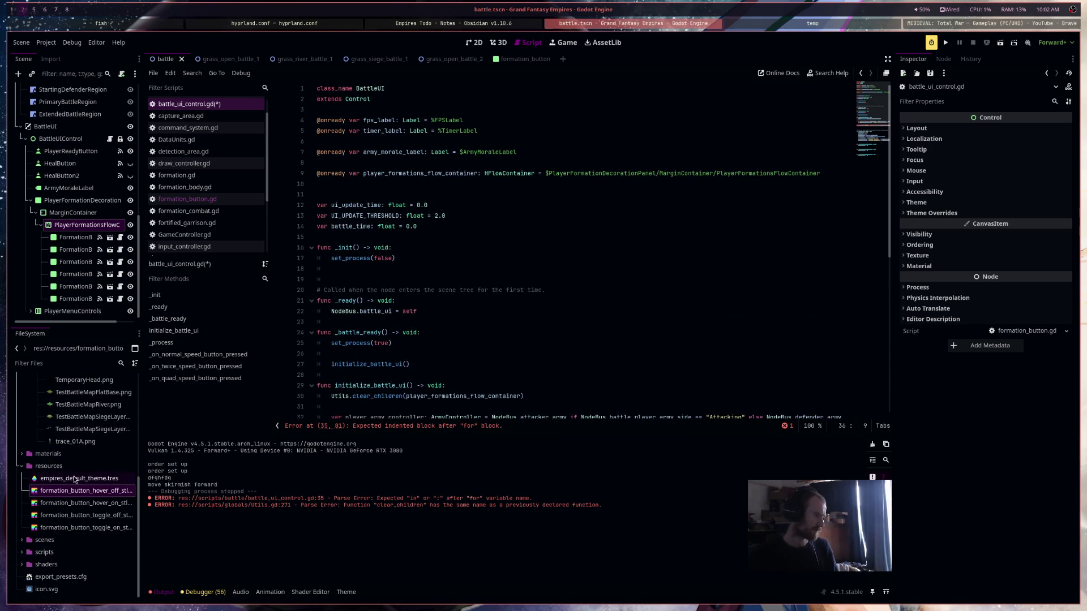
{"action": "left_click", "coordinate": [22, 540]}
{"action": "scroll", "coordinate": [77, 539], "scroll_direction": "down", "scroll_amount": 5}
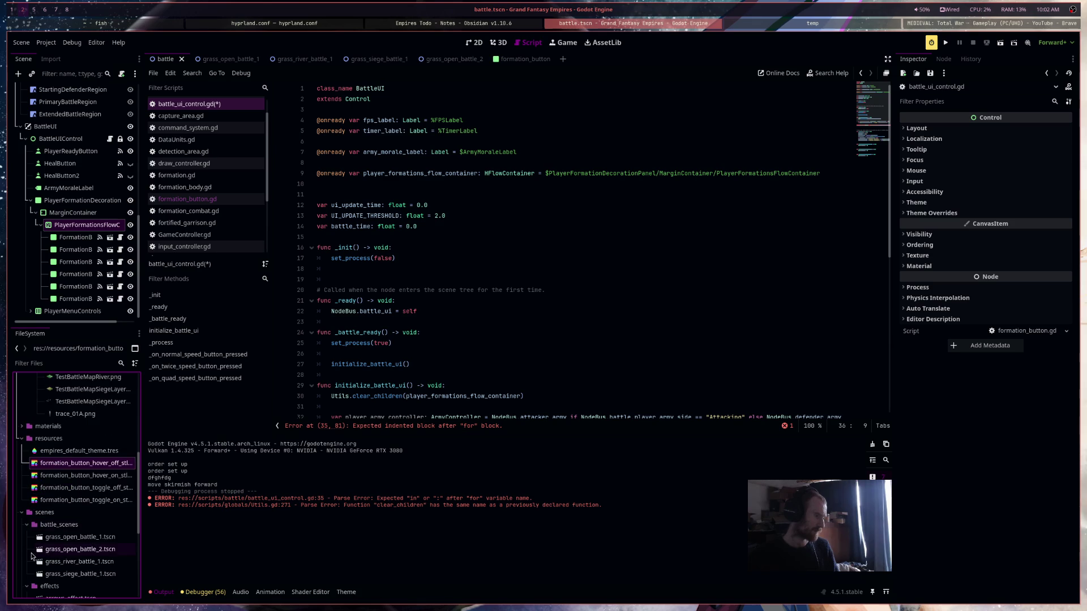
{"action": "left_click", "coordinate": [27, 499]}
{"action": "left_click", "coordinate": [31, 511]}
{"action": "left_click", "coordinate": [62, 523]}
Declare var new_formation_button: FormationButton inside the formations loop
{"action": "left_click", "coordinate": [388, 194]}
{"action": "key", "text": "ctrl+v"}
{"action": "scroll", "coordinate": [449, 291], "scroll_direction": "down", "scroll_amount": 5}
{"action": "left_click", "coordinate": [410, 311]}
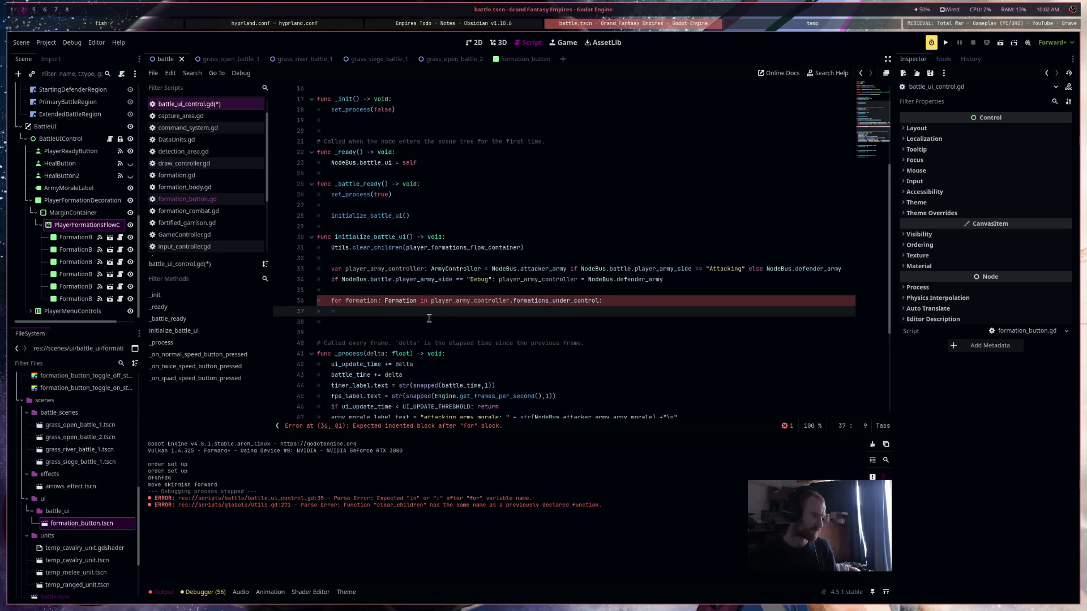
{"action": "type", "text": "var new_f"}
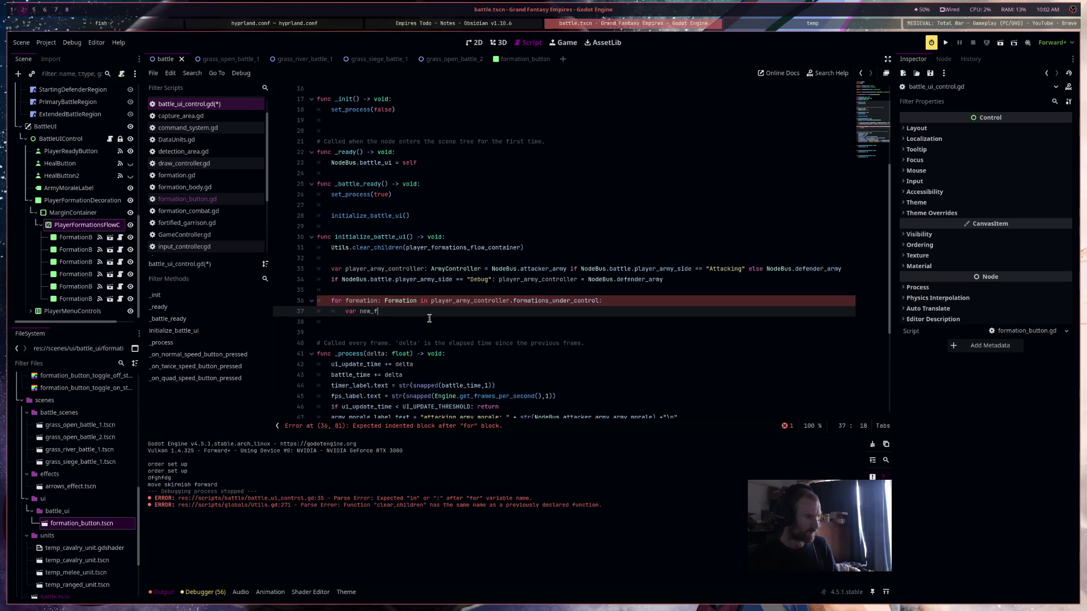
{"action": "type", "text": "ormation_butto"}
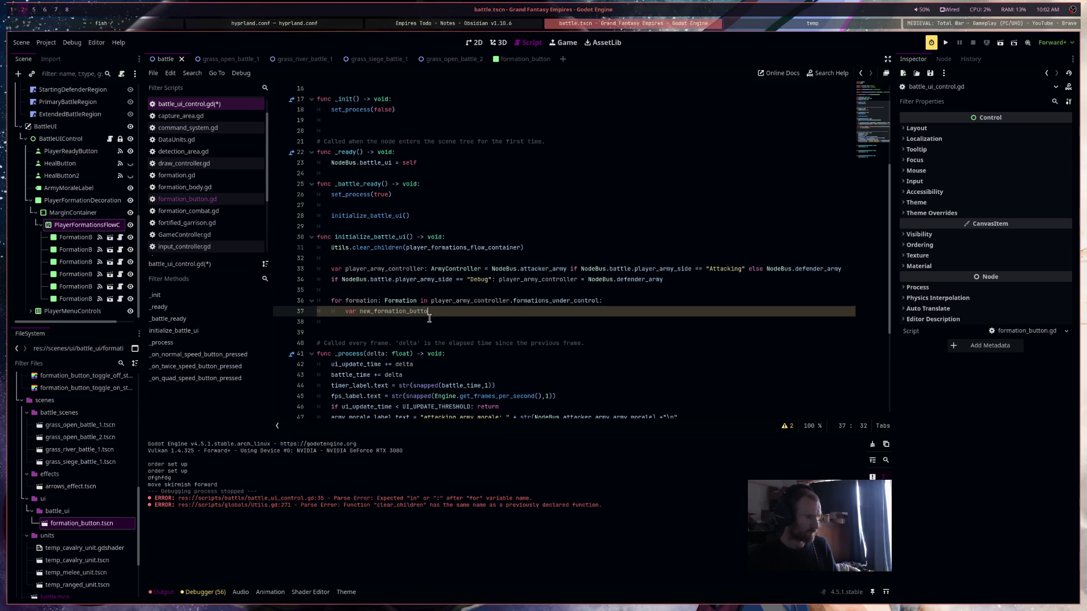
{"action": "type", "text": "n: Formation"}
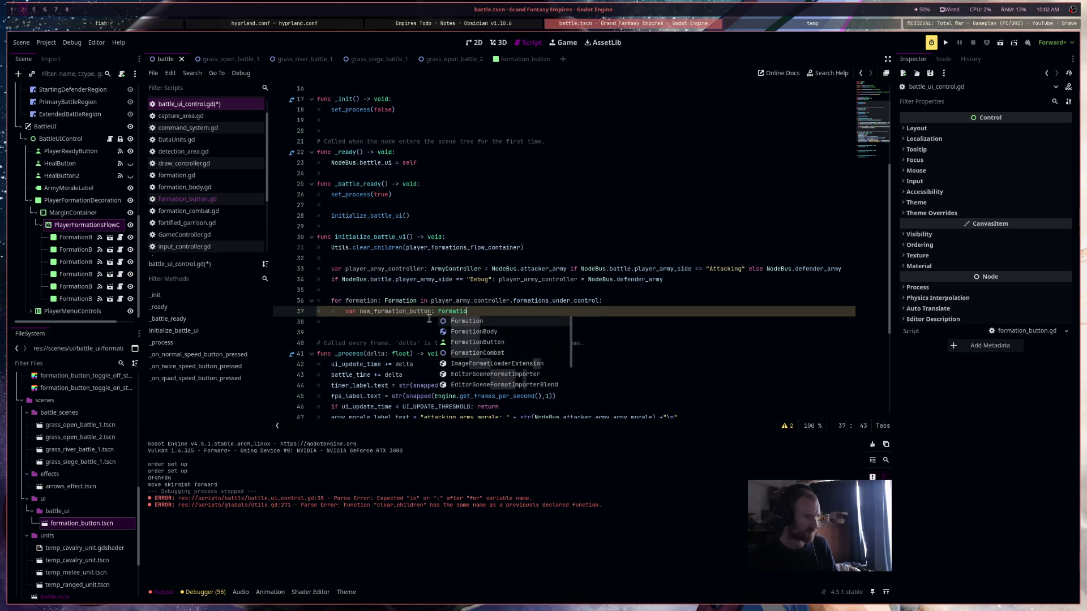
{"action": "key", "text": "Return"}
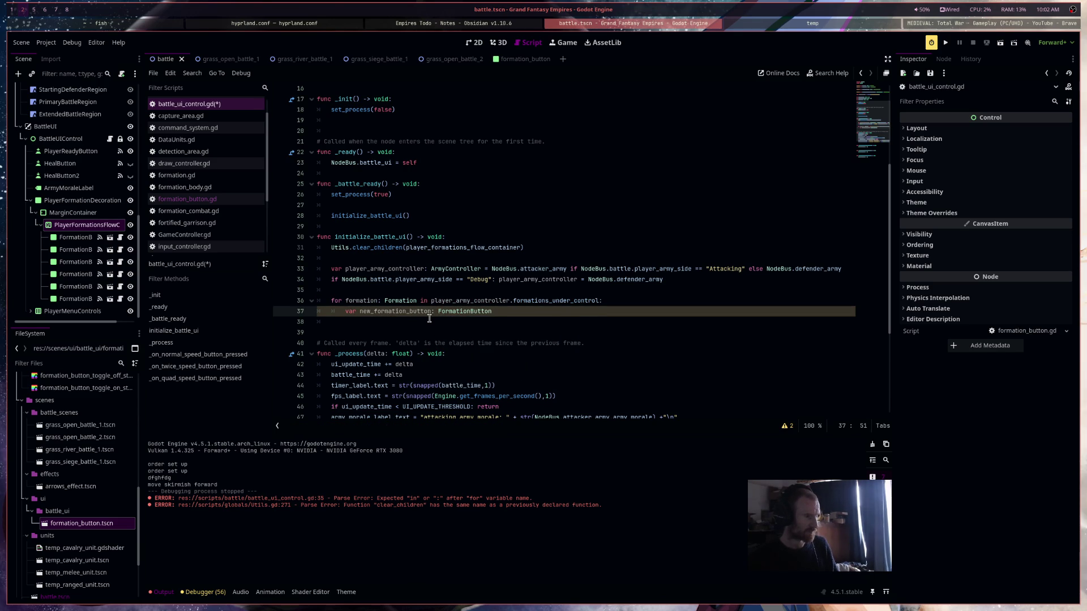
After checking formation_button.gd, assign FORMATION_BUTTON.instantiate() to new_formation_button
{"action": "left_click", "coordinate": [187, 198]}
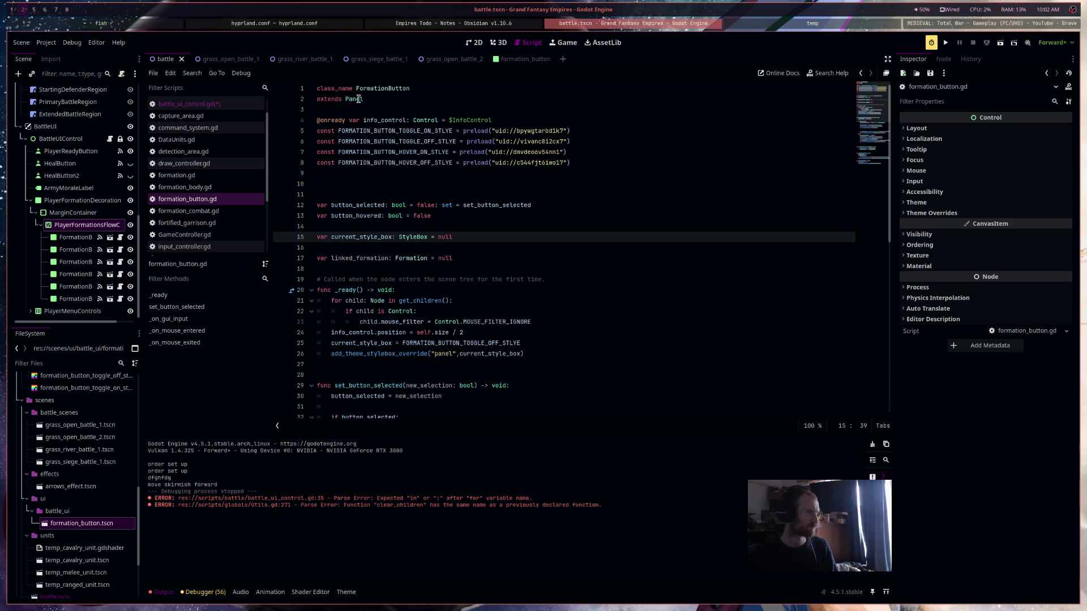
{"action": "mouse_move", "coordinate": [359, 99]}
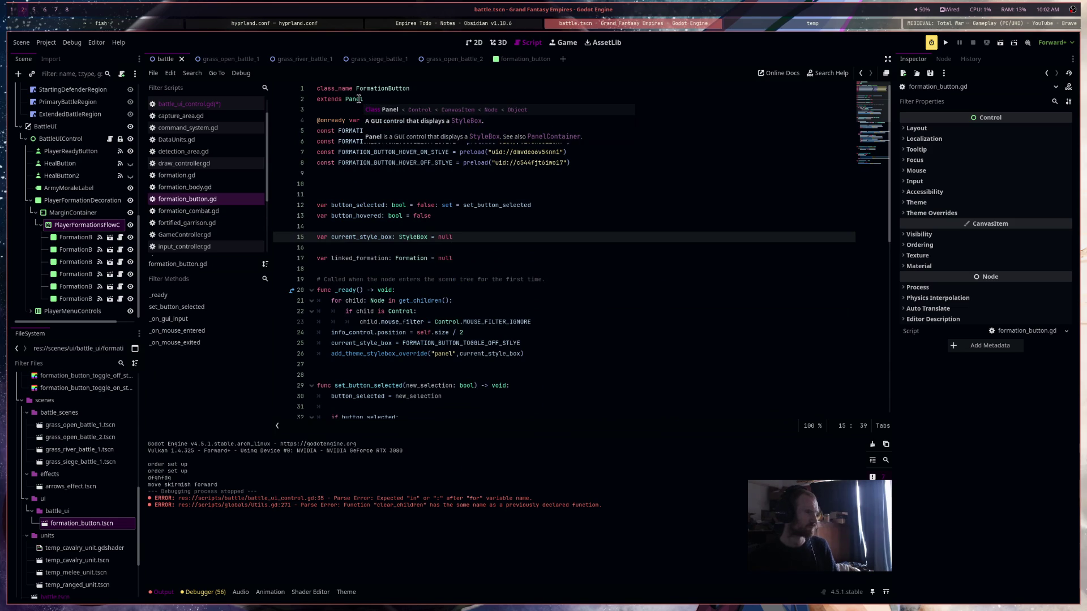
{"action": "left_click", "coordinate": [187, 103]}
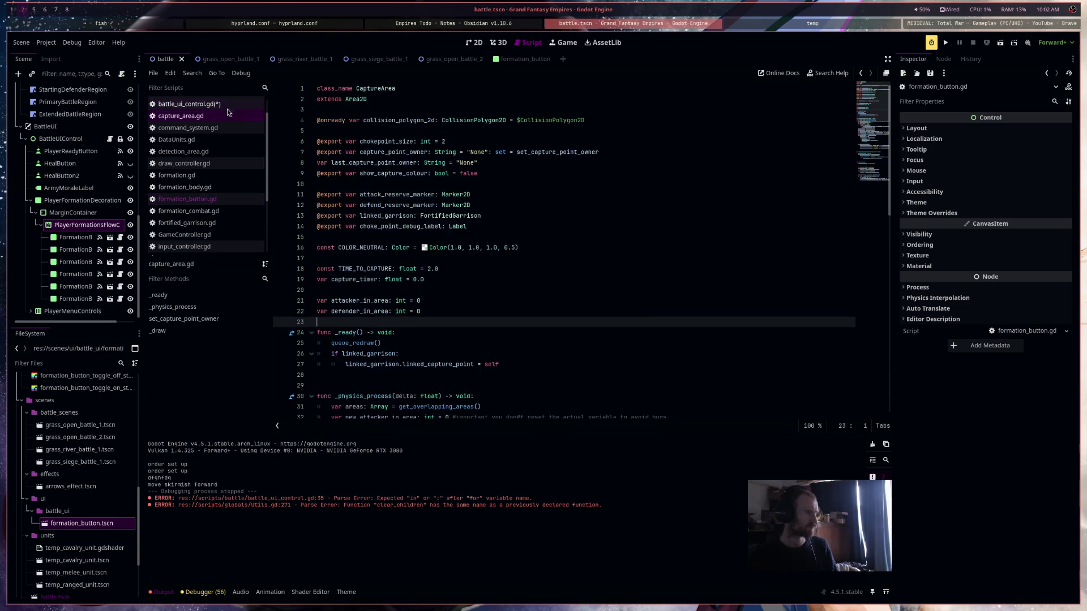
{"action": "left_click", "coordinate": [466, 312]}
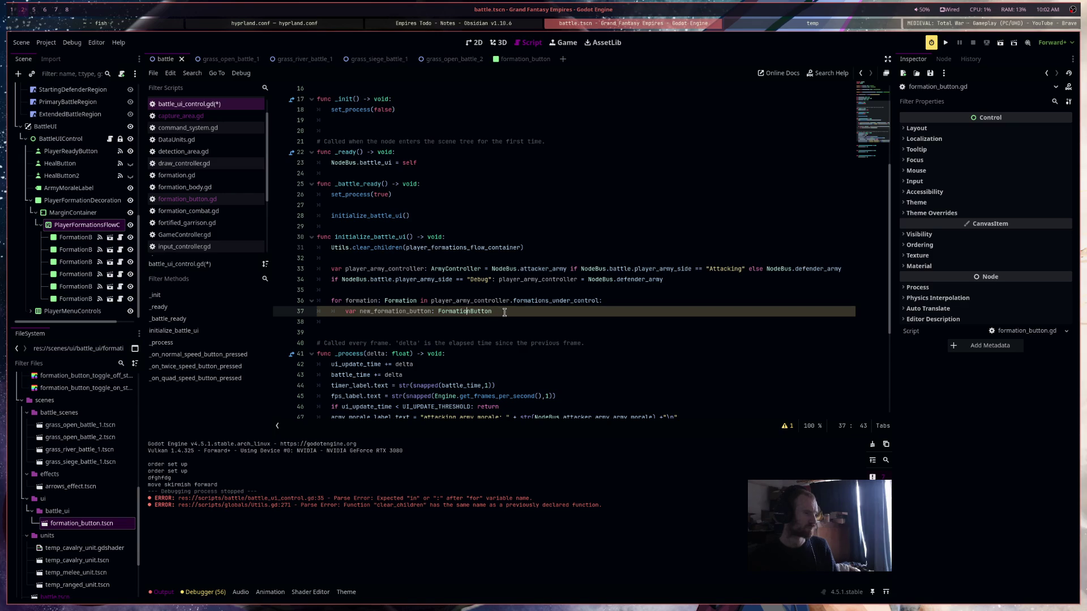
{"action": "key", "text": "ctrl+s"}
{"action": "type", "text": " = FORMATION_BUTTON"}
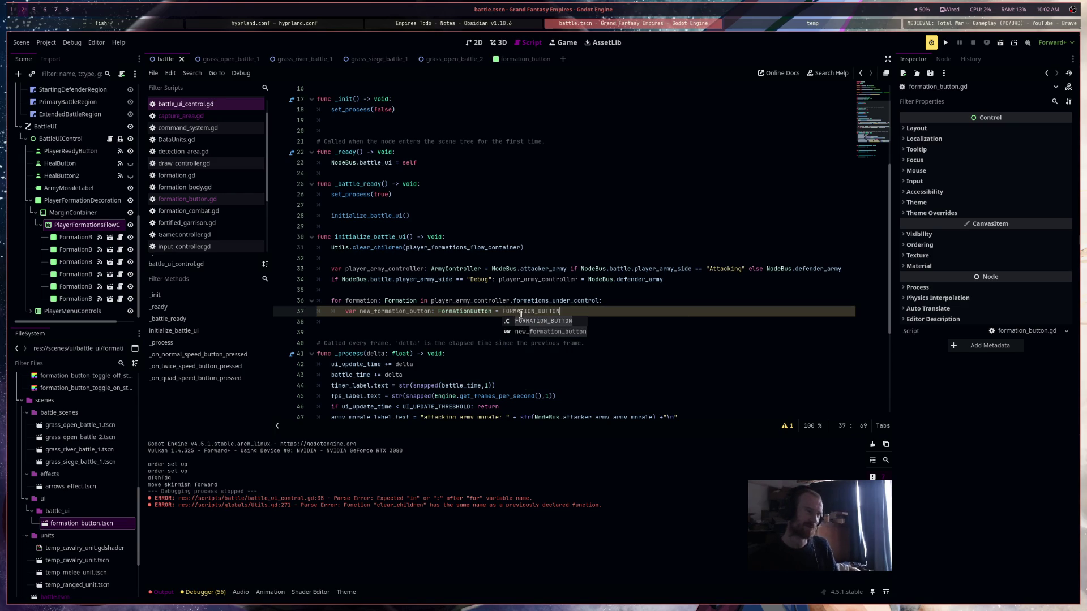
{"action": "type", "text": ".inst"}
{"action": "key", "text": "Return"}
{"action": "key", "text": "Return"}
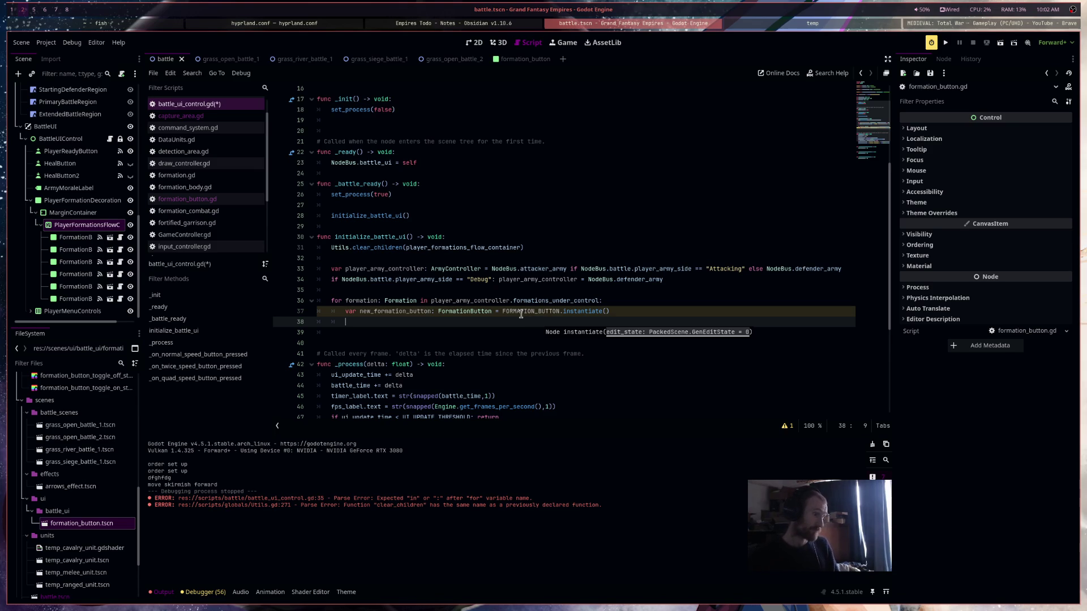
Set new_formation_button.linked_formation to formation
{"action": "type", "text": "pl"}
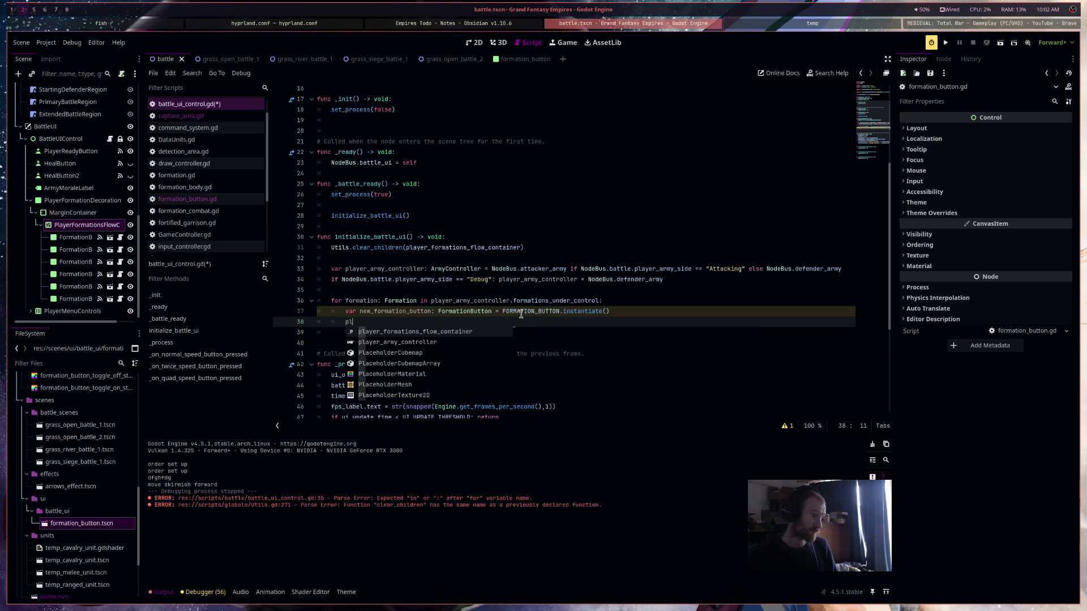
{"action": "key", "text": "BackSpace"}
{"action": "key", "text": "BackSpace"}
{"action": "type", "text": "ew_formation_button.lin"}
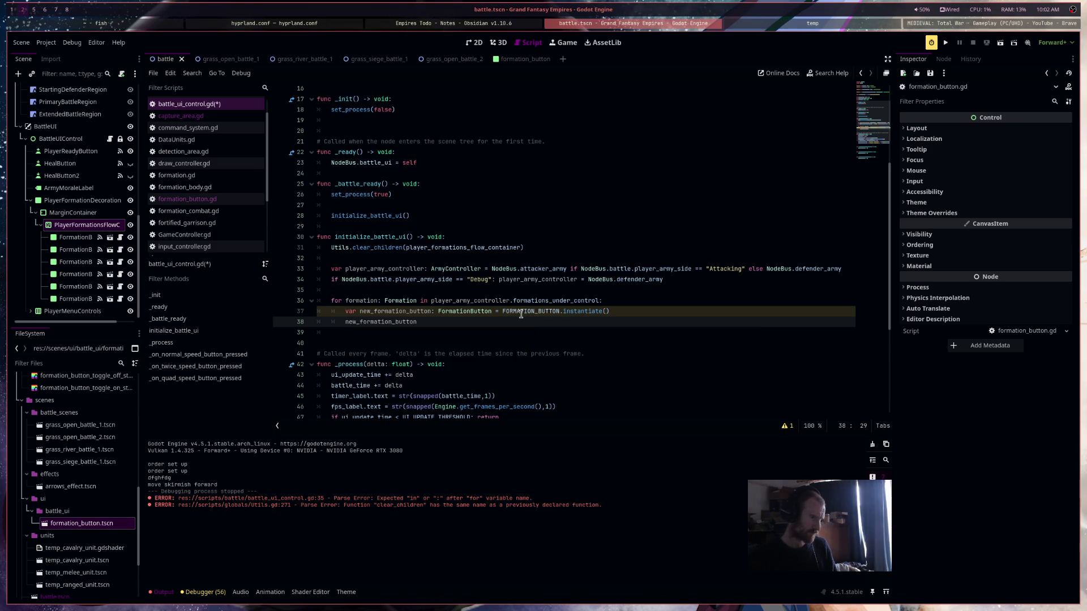
{"action": "key", "text": "Return"}
{"action": "type", "text": "formation = formation"}
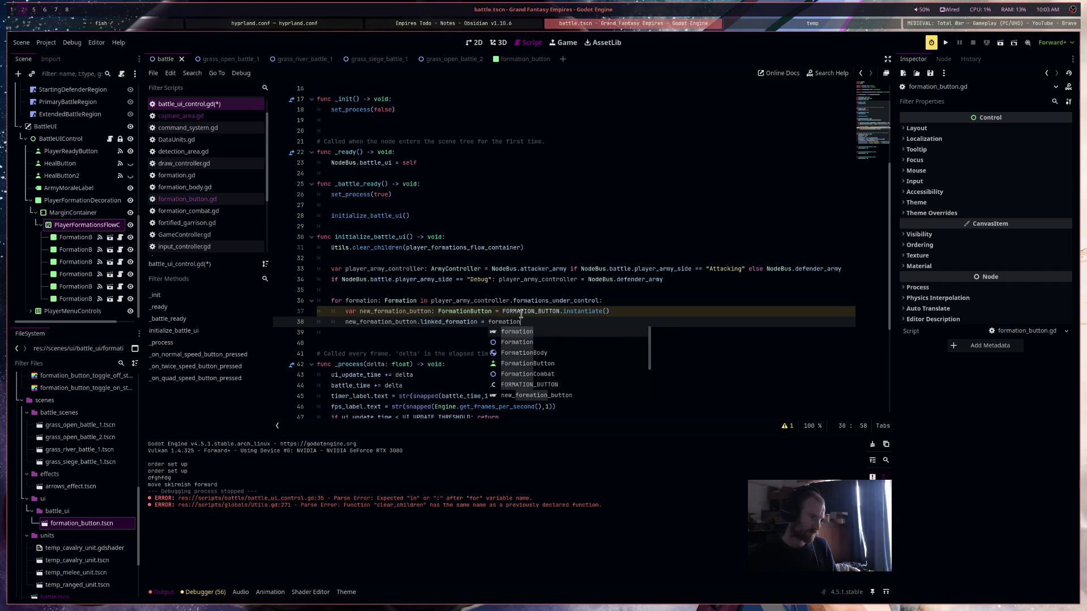
{"action": "key", "text": "Return"}
{"action": "key", "text": "Return"}
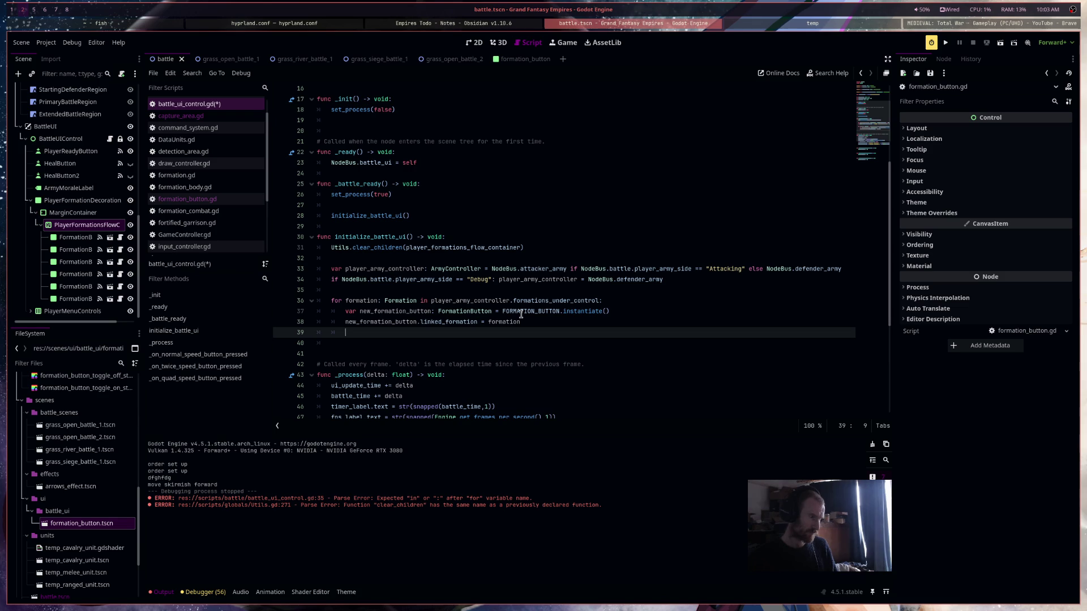
Add the button to player_formations_flow_container, call initialize_formation_button(), and save
{"action": "type", "text": "pl"}
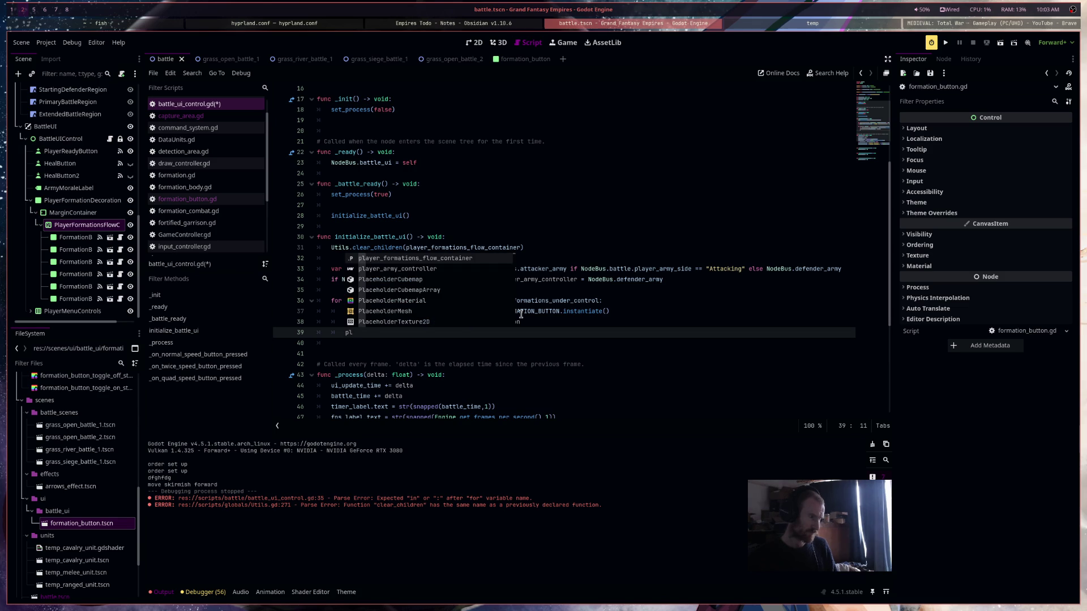
{"action": "key", "text": "Return"}
{"action": "type", "text": ".add"}
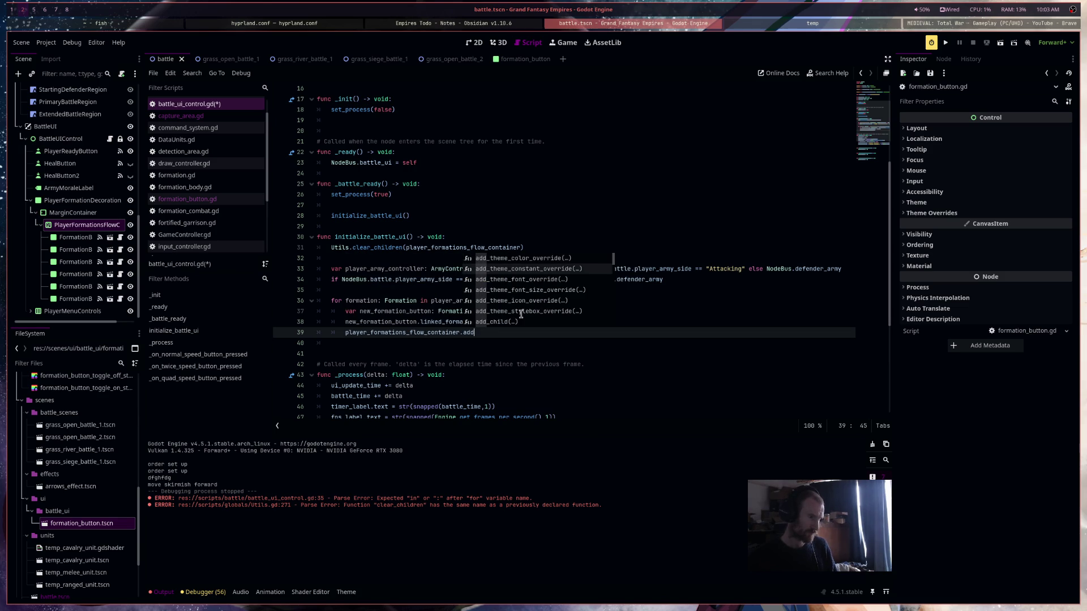
{"action": "type", "text": "_ch"}
{"action": "key", "text": "Return"}
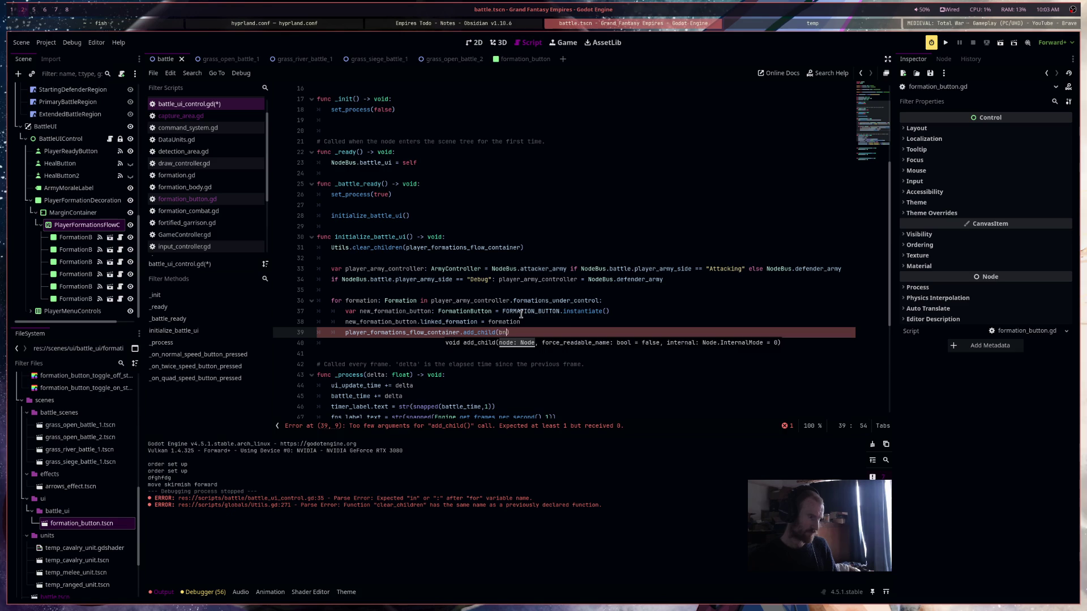
{"action": "type", "text": "e"}
{"action": "key", "text": "BackSpace"}
{"action": "key", "text": "BackSpace"}
{"action": "key", "text": "BackSpace"}
{"action": "key", "text": "Return"}
{"action": "key", "text": "Return"}
{"action": "type", "text": "new_formation_button.initialize_"}
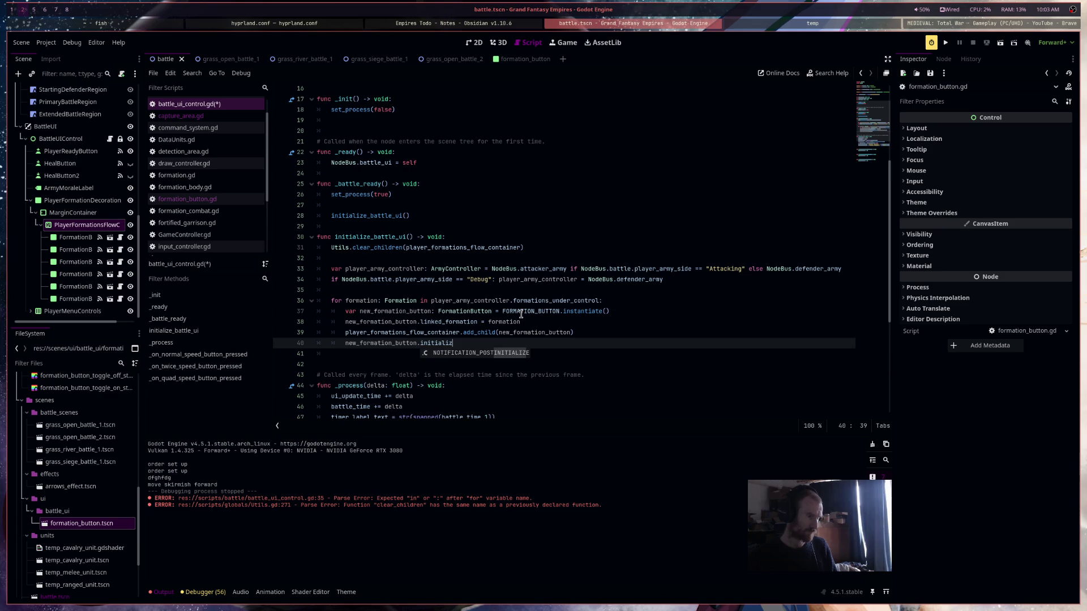
{"action": "type", "text": "formation_"}
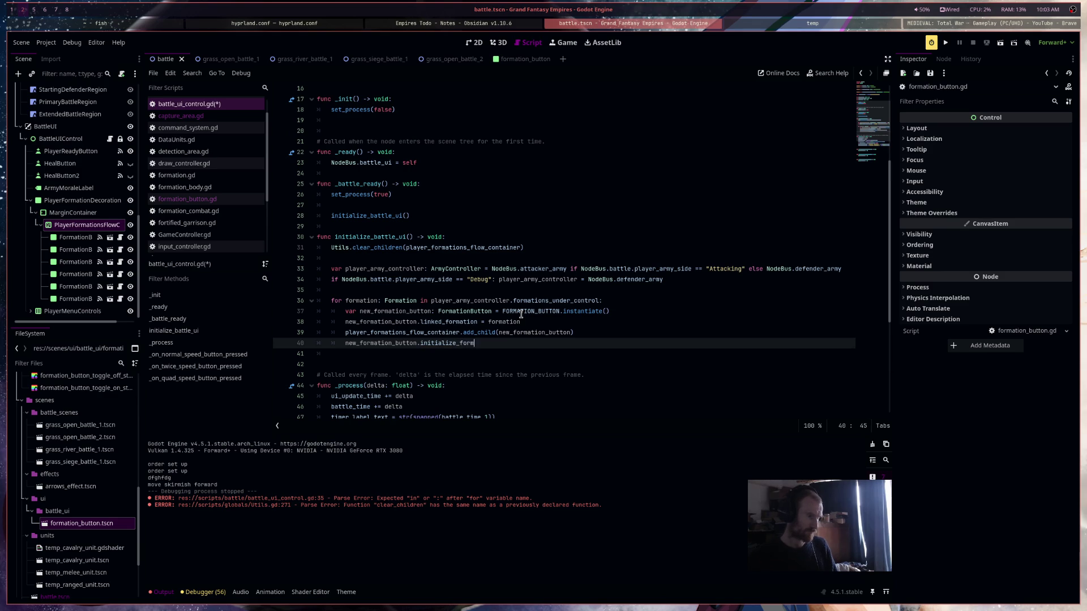
{"action": "type", "text": "button()"}
{"action": "key", "text": "ctrl+s"}
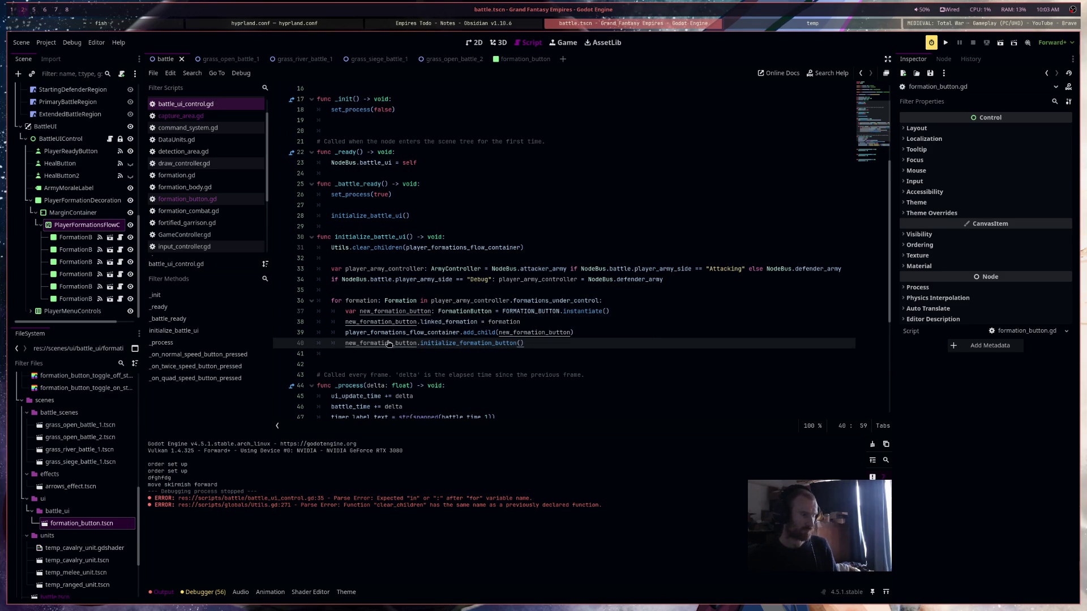
Declare func initialize_formation_button() -> void: after _ready in formation_button.gd
{"action": "left_click", "coordinate": [482, 309], "text": "ctrl"}
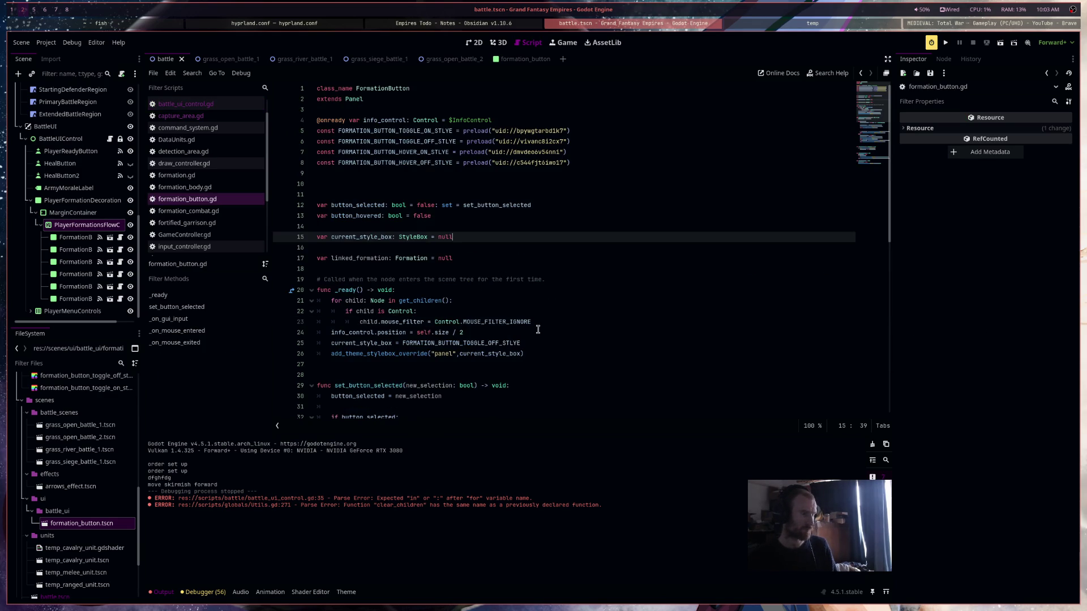
{"action": "scroll", "coordinate": [381, 235], "scroll_direction": "down", "scroll_amount": 4}
{"action": "left_click", "coordinate": [380, 234]}
{"action": "key", "text": "Return"}
{"action": "type", "text": "func initialize_"}
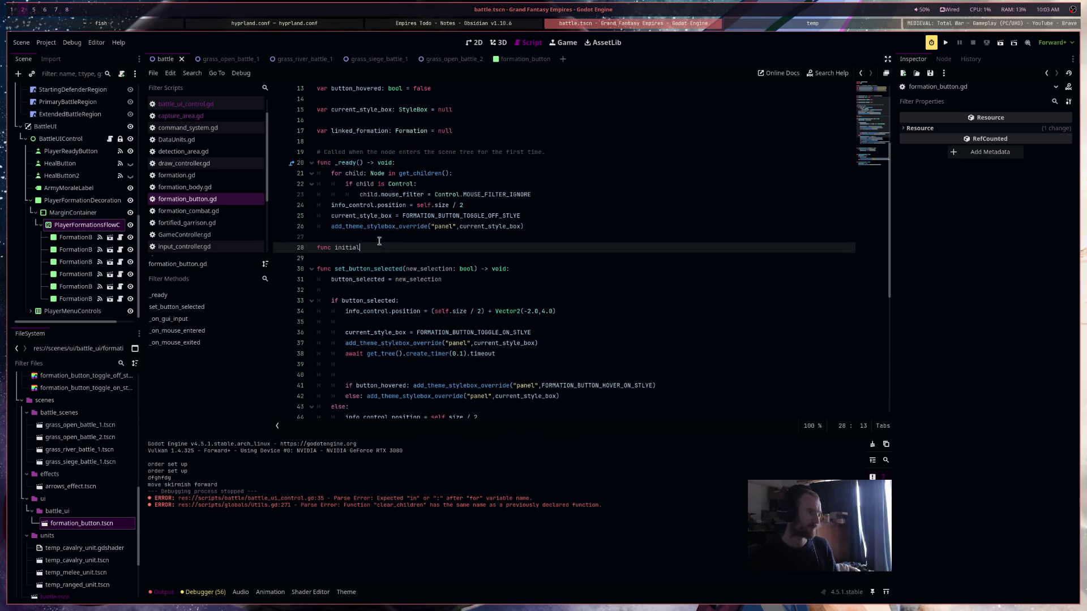
{"action": "type", "text": "formation_button() -"}
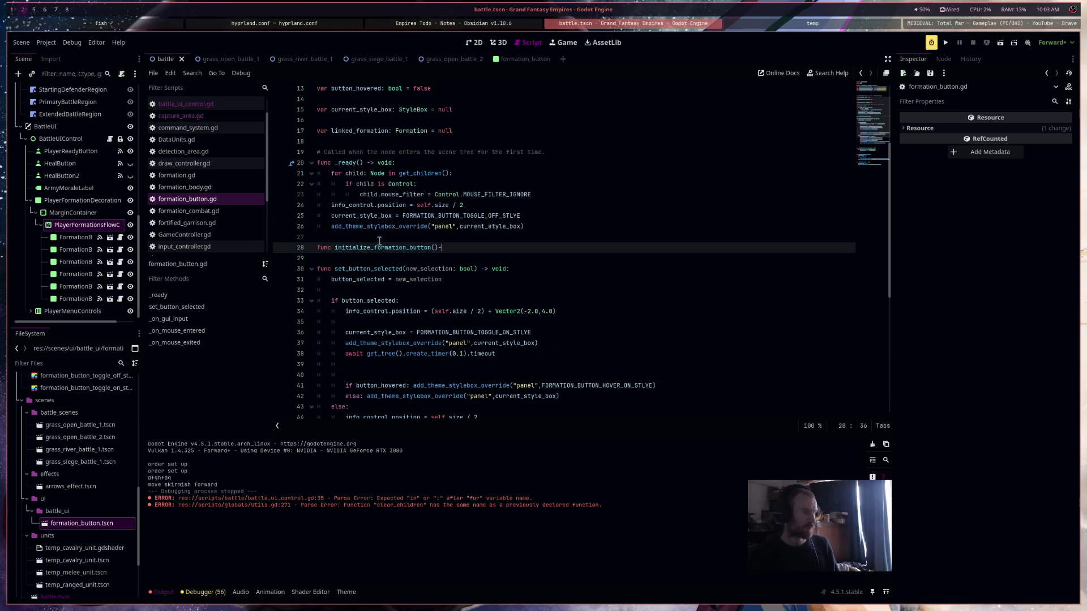
{"action": "type", "text": "> void:"}
{"action": "key", "text": "Return"}
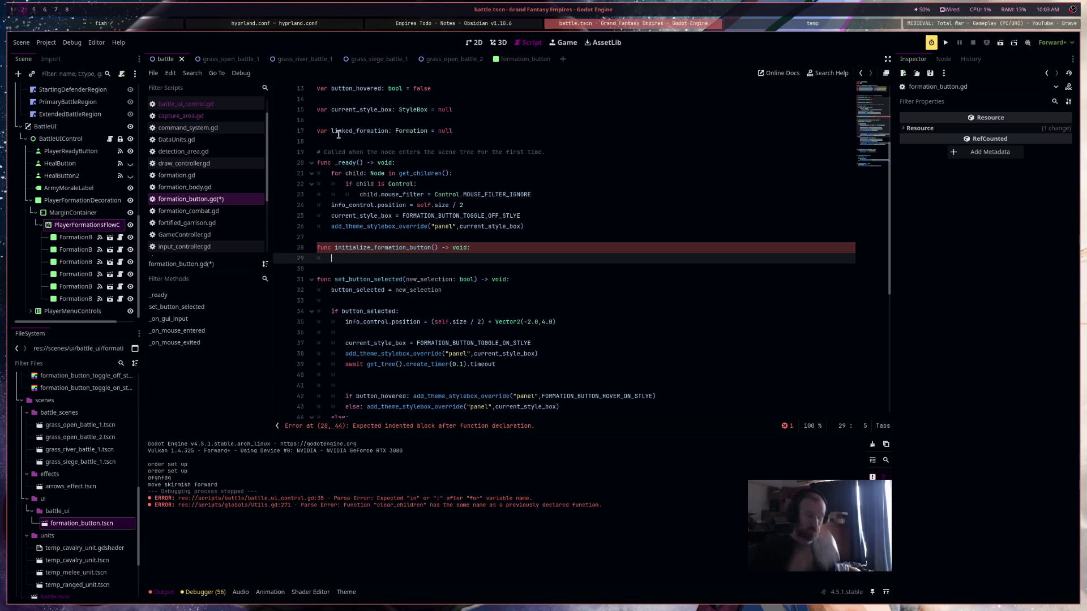
Give it print("initialize button") with a '#do stuff like set the hp progress bar…' comment above, and save
{"action": "scroll", "coordinate": [594, 376], "scroll_direction": "down", "scroll_amount": 1}
{"action": "mouse_move", "coordinate": [594, 390]}
{"action": "left_mouse_down"}
{"action": "mouse_move", "coordinate": [576, 347]}
{"action": "mouse_move", "coordinate": [440, 186]}
{"action": "left_mouse_up"}
{"action": "scroll", "coordinate": [631, 338], "scroll_direction": "down", "scroll_amount": 3}
{"action": "scroll", "coordinate": [619, 343], "scroll_direction": "up", "scroll_amount": 7}
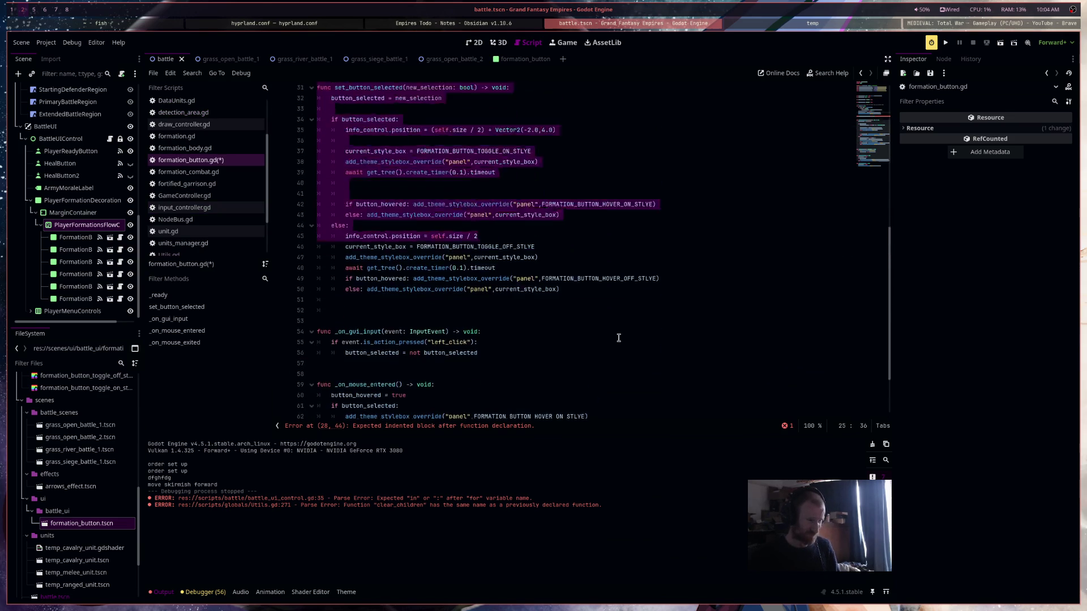
{"action": "left_click", "coordinate": [478, 248]}
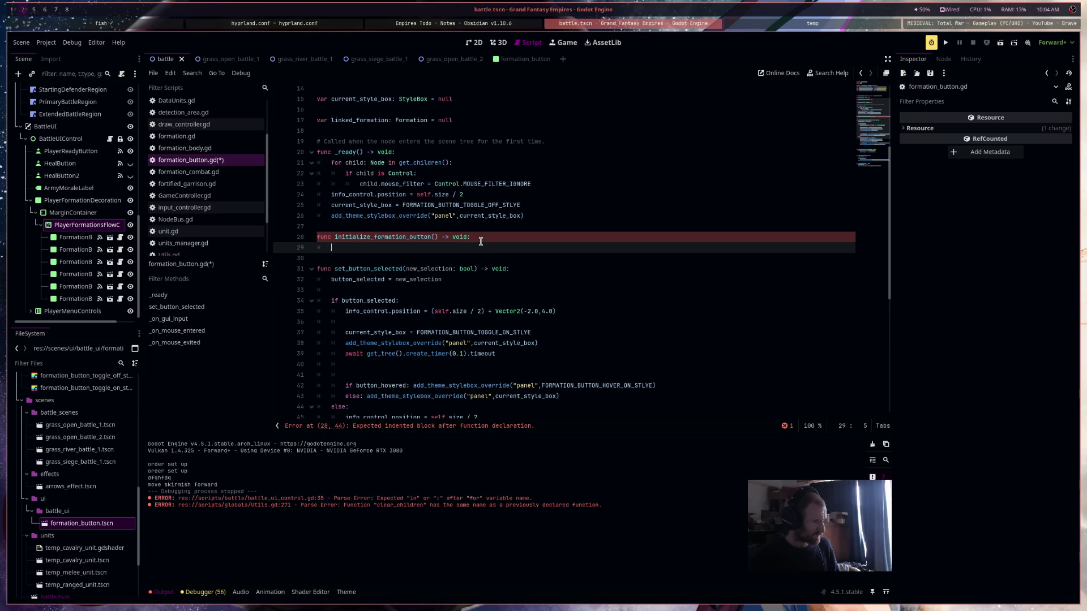
{"action": "type", "text": "print(\""}
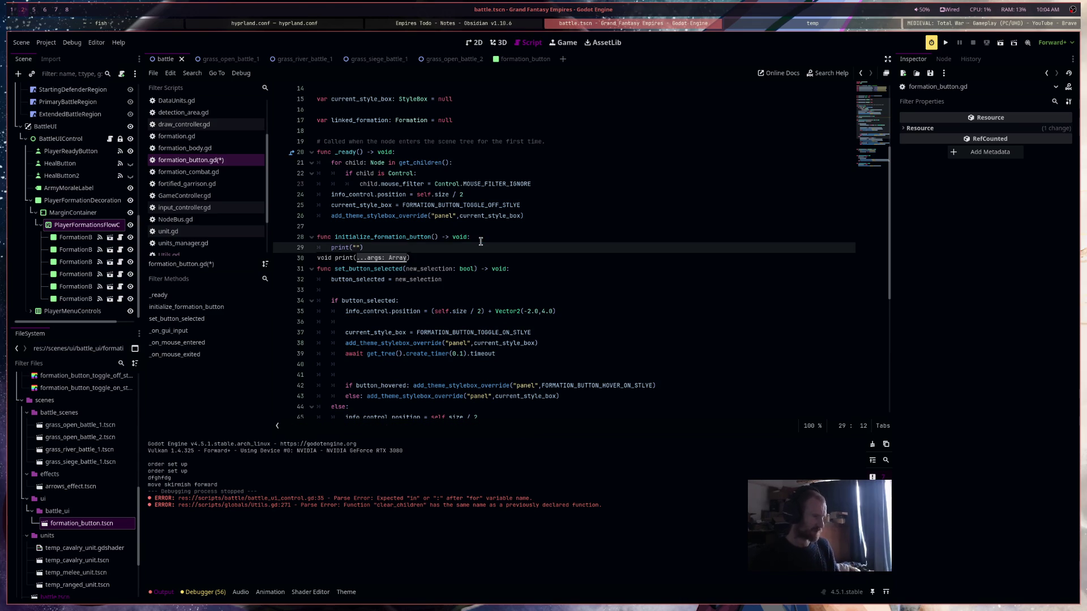
{"action": "type", "text": "initialize butto"}
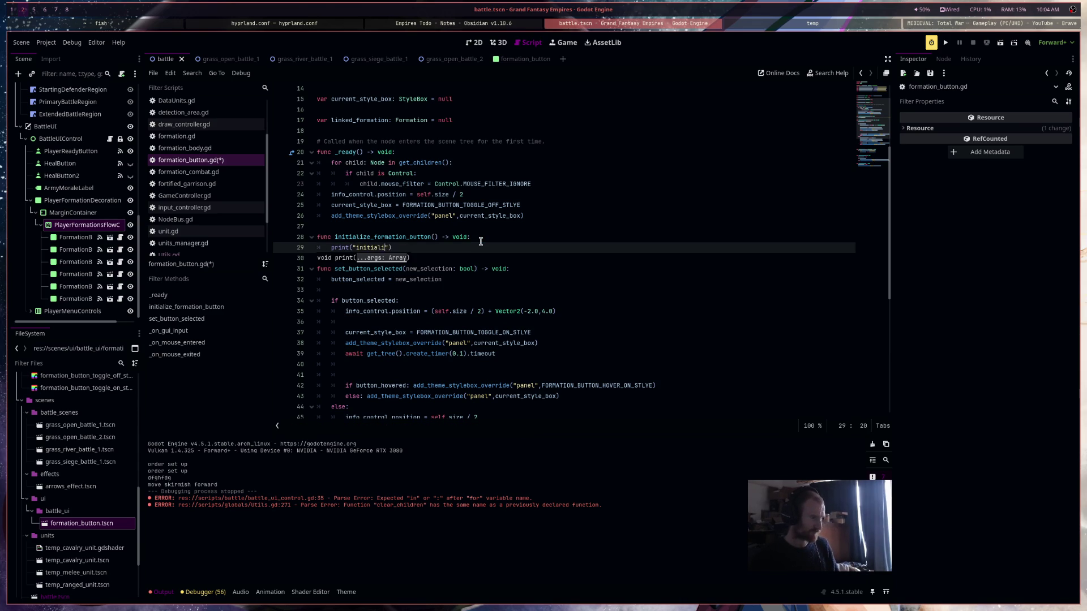
{"action": "type", "text": "n"}
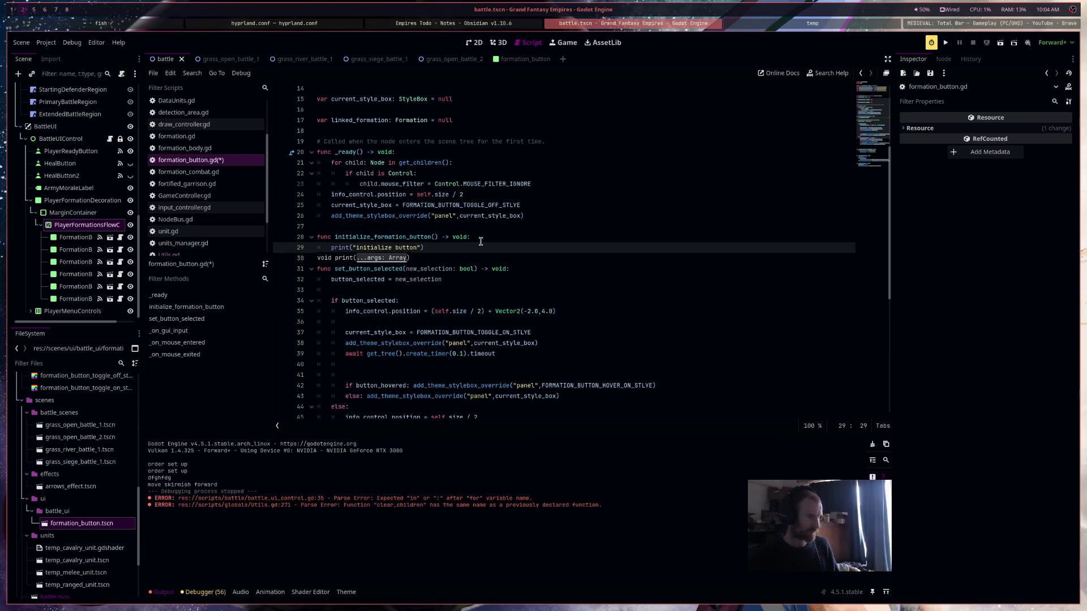
{"action": "key", "text": "ctrl+shift+Return"}
{"action": "type", "text": "#"}
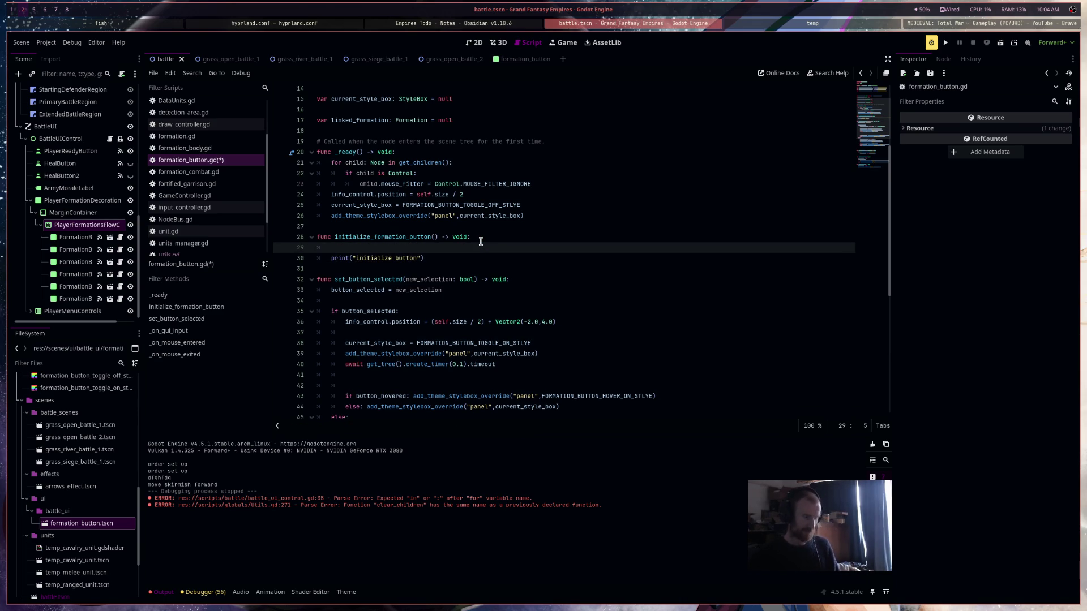
{"action": "type", "text": "do s"}
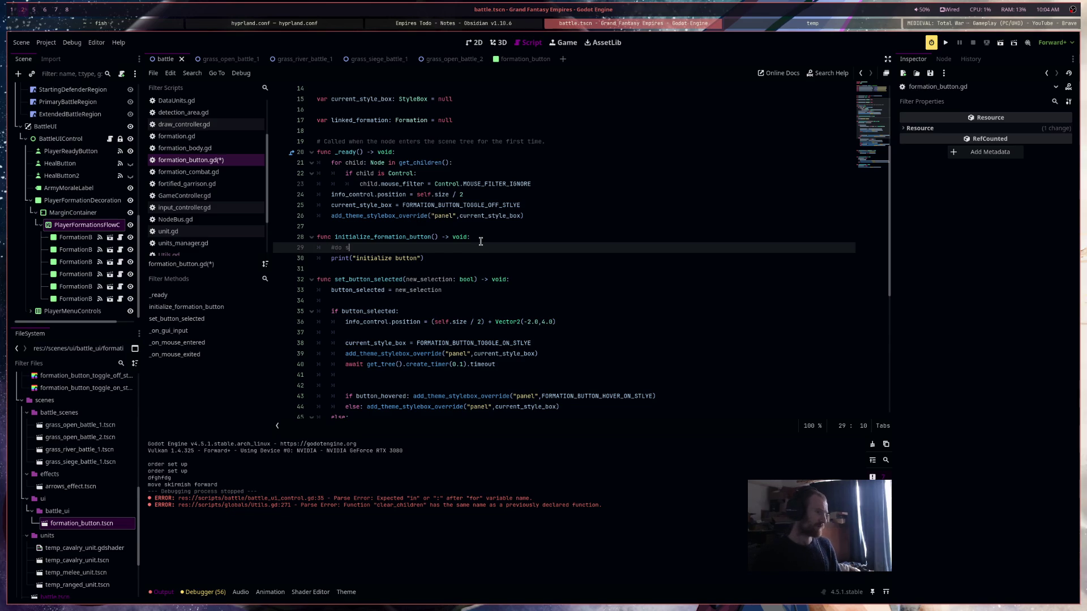
{"action": "type", "text": "tuff like set the hp progres"}
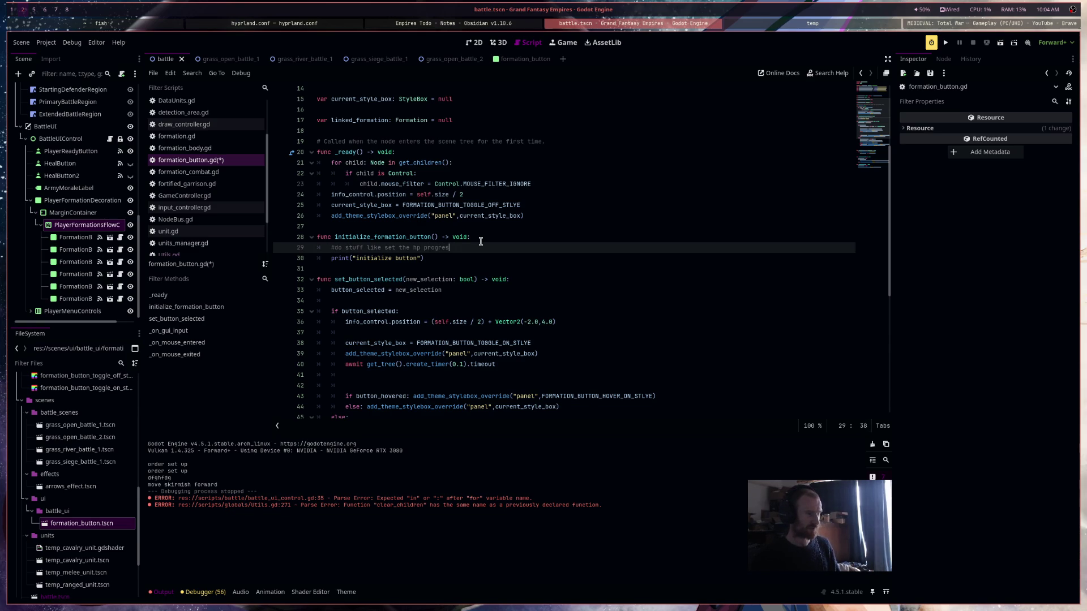
{"action": "type", "text": "s bar and morale and pic"}
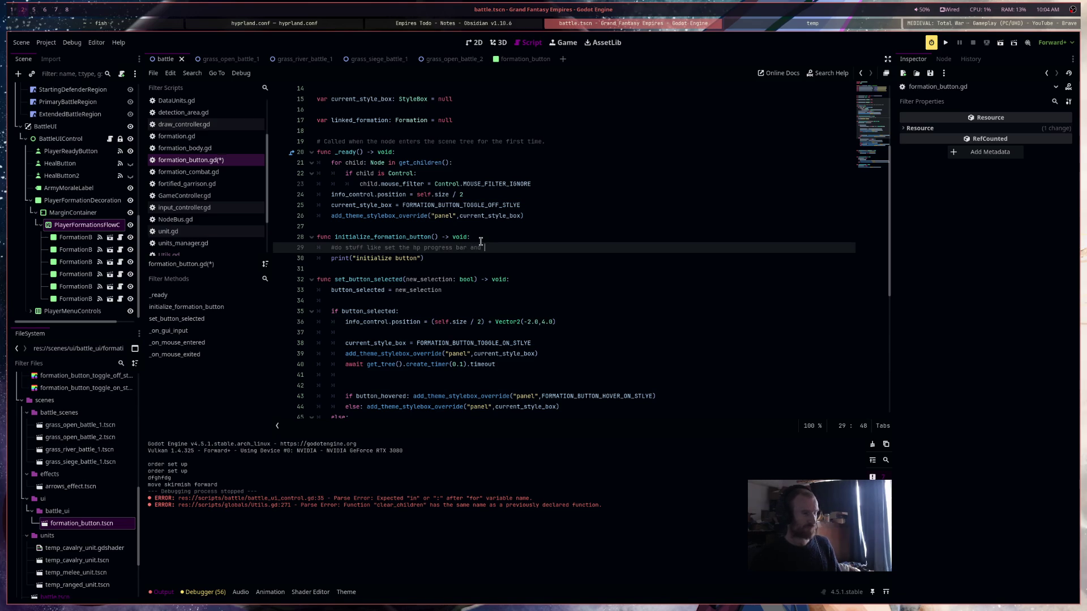
{"action": "type", "text": "ture etc etc etc"}
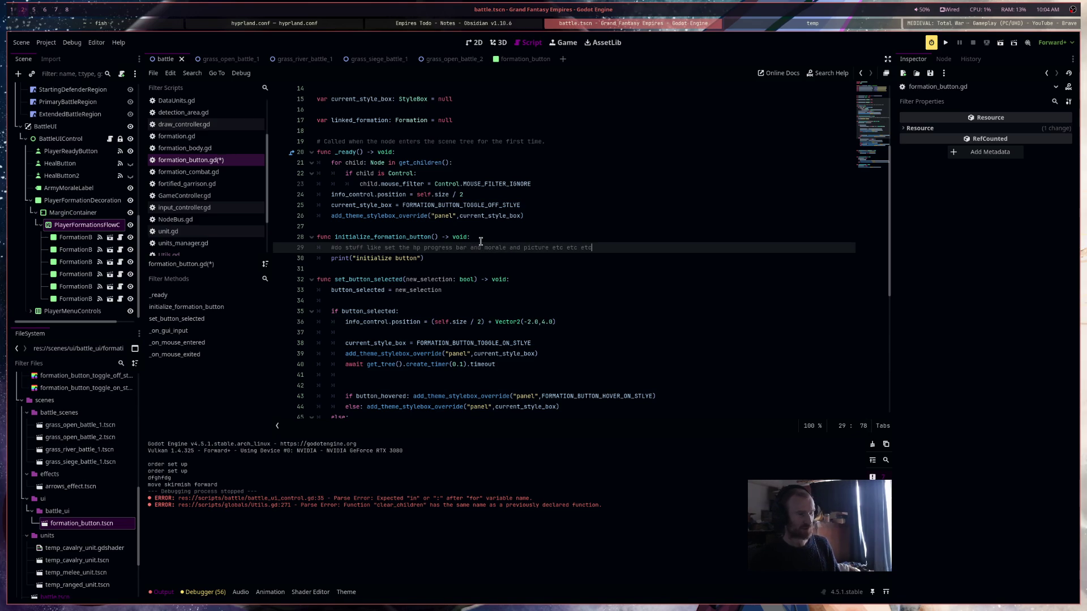
{"action": "key", "text": "ctrl+s"}
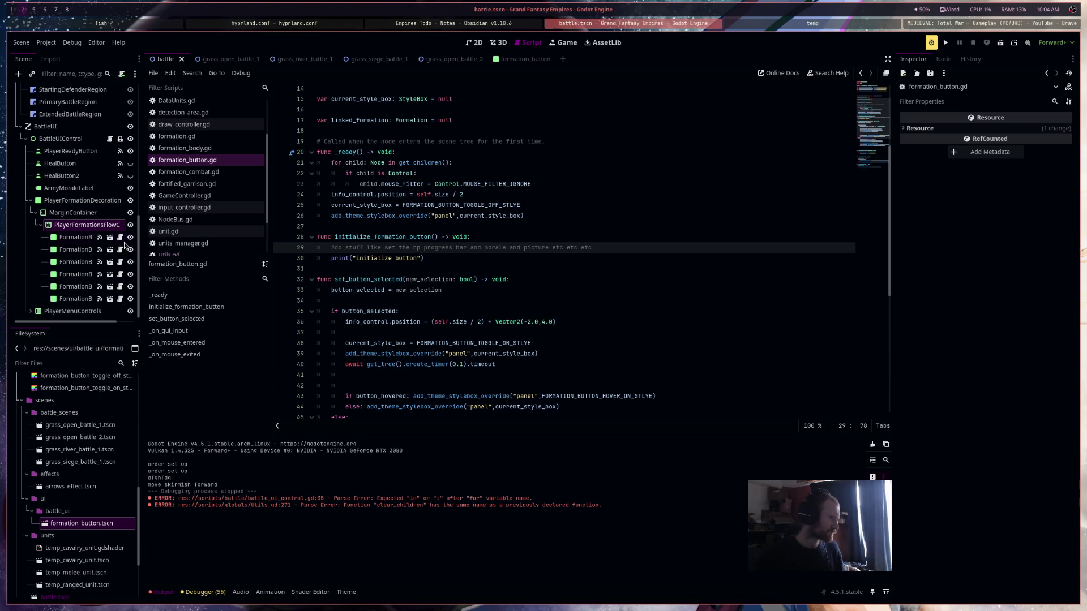
{"action": "left_click", "coordinate": [110, 138]}
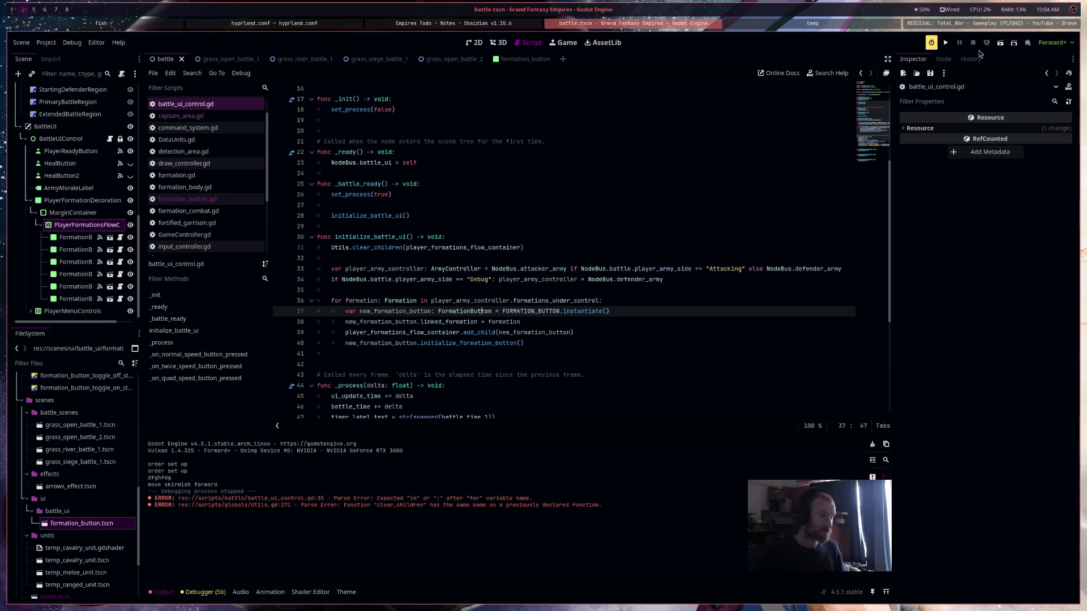
Run the grass_open_battle_2 scene and close the game window after it errors
{"action": "left_click", "coordinate": [435, 59]}
{"action": "left_click", "coordinate": [1000, 42]}
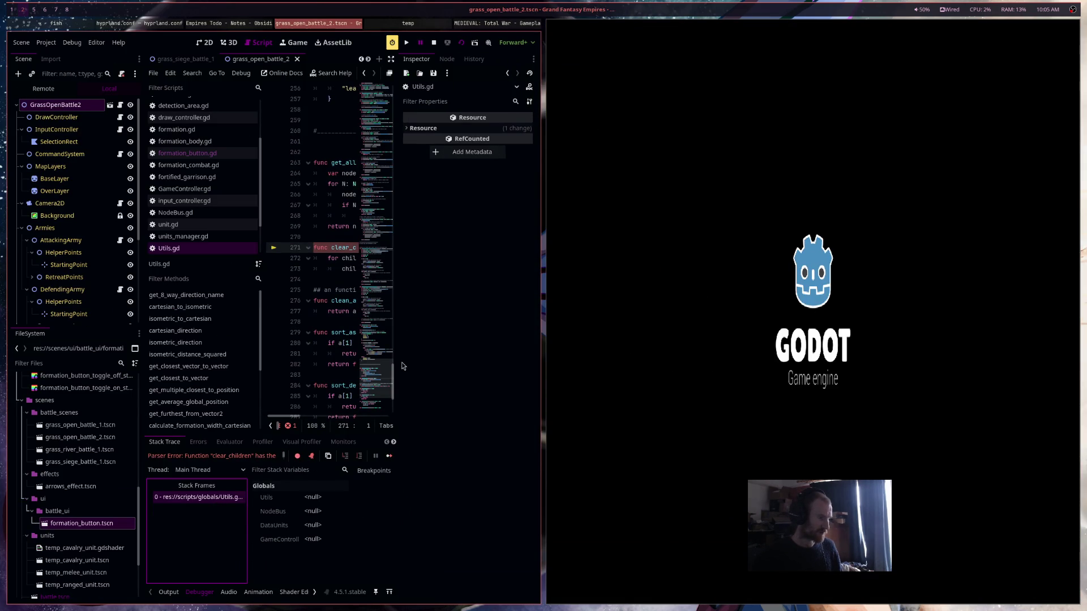
{"action": "key", "text": "super+v"}
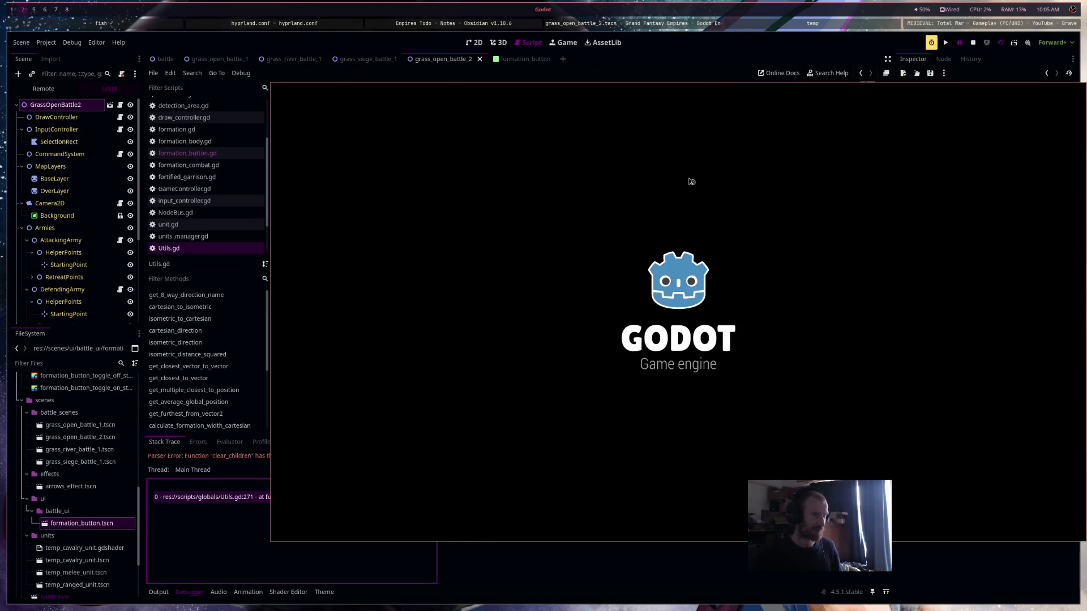
{"action": "key", "text": "super+q"}
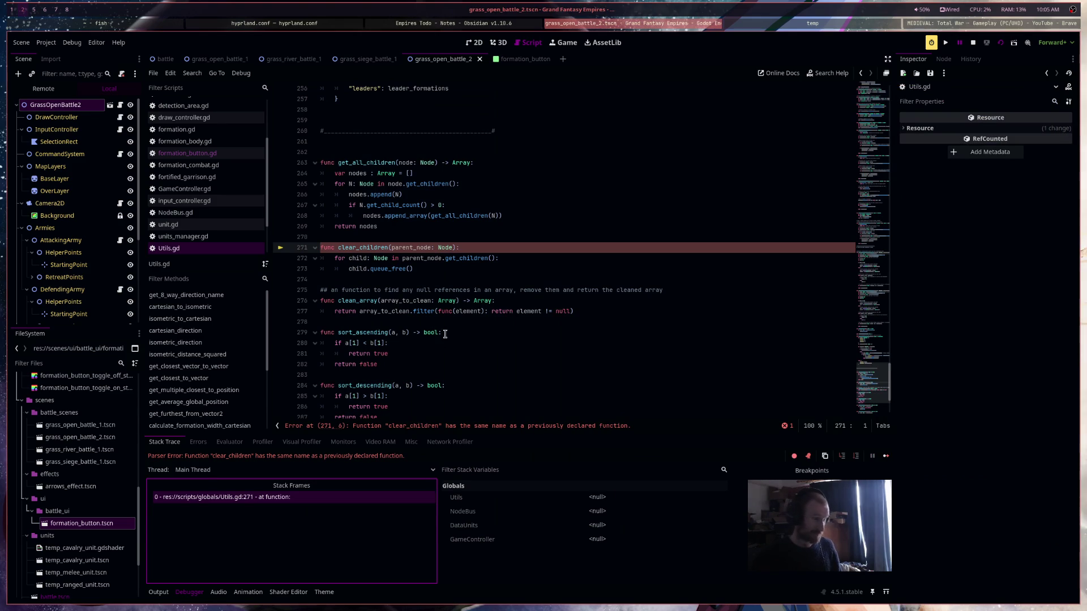
Delete the older duplicate clear_children function in Utils.gd and stop the session with F8
{"action": "scroll", "coordinate": [456, 343], "scroll_direction": "down", "scroll_amount": 3}
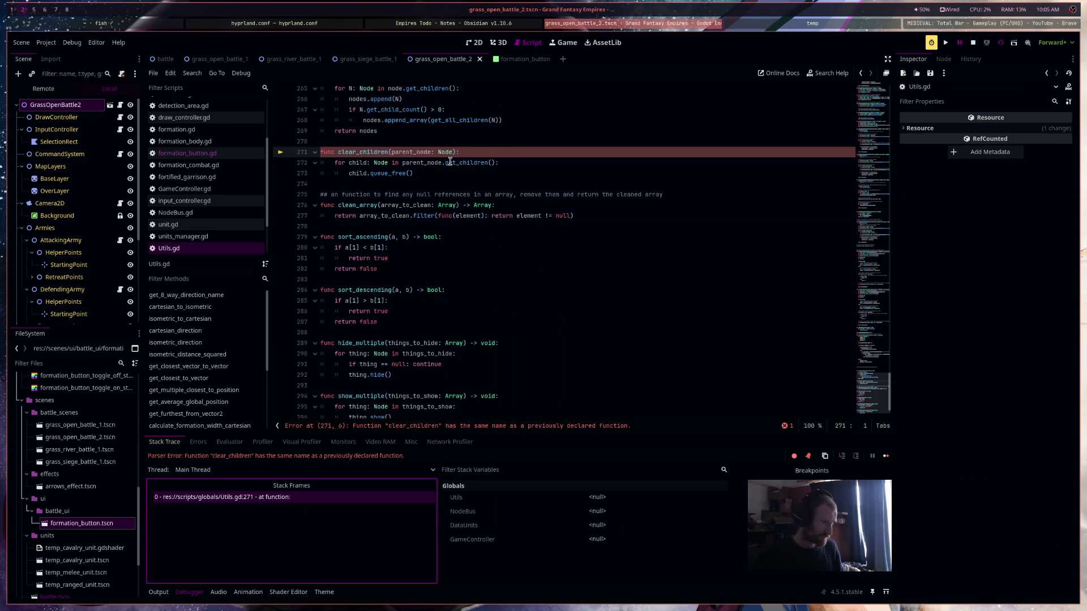
{"action": "left_click_drag", "start_coordinate": [321, 151], "coordinate": [527, 154]}
{"action": "scroll", "coordinate": [504, 383], "scroll_direction": "up", "scroll_amount": 6}
{"action": "left_click", "coordinate": [542, 364]}
{"action": "scroll", "coordinate": [542, 366], "scroll_direction": "up", "scroll_amount": 9}
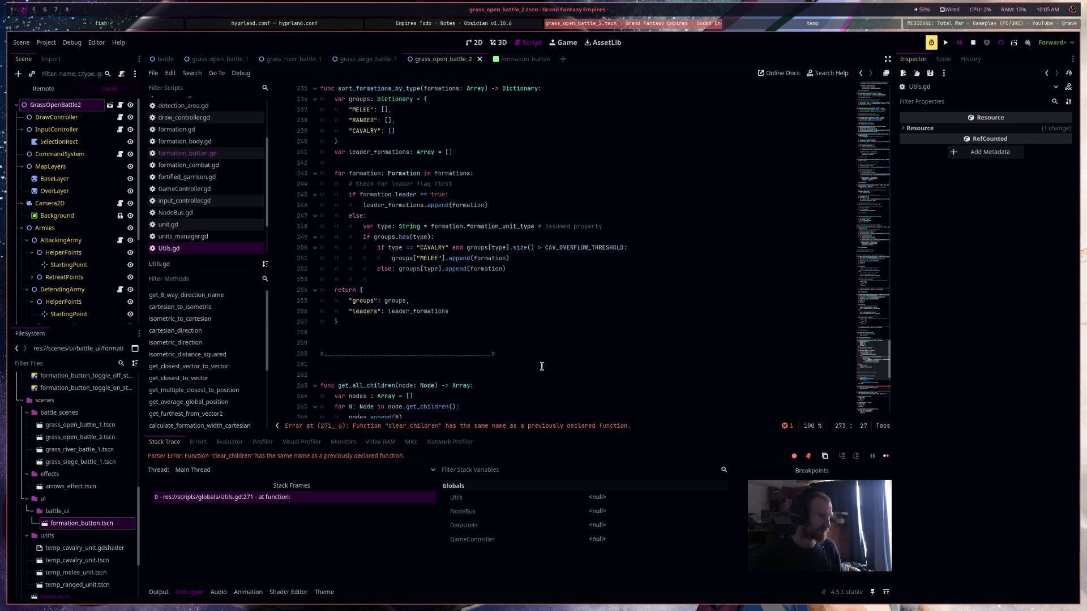
{"action": "scroll", "coordinate": [541, 367], "scroll_direction": "up", "scroll_amount": 4}
{"action": "left_click_drag", "start_coordinate": [416, 333], "coordinate": [320, 311]}
{"action": "key", "text": "BackSpace"}
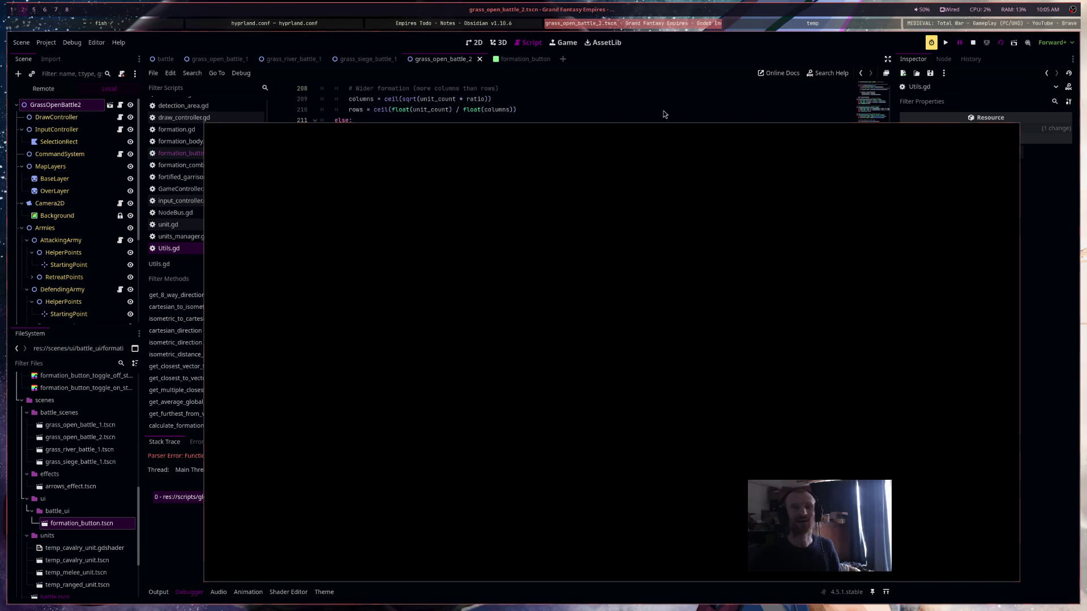
{"action": "key", "text": "F8"}
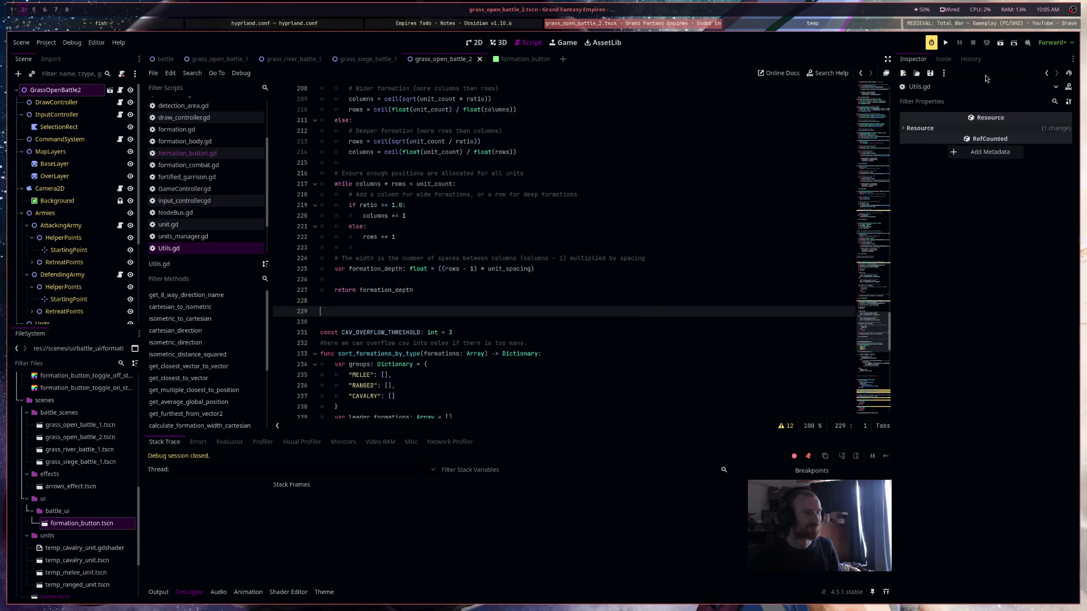
Run grass_open_battle_2, toggle formation buttons 1, 2, 4 and 7 on then off, and stop
{"action": "left_click", "coordinate": [1001, 43]}
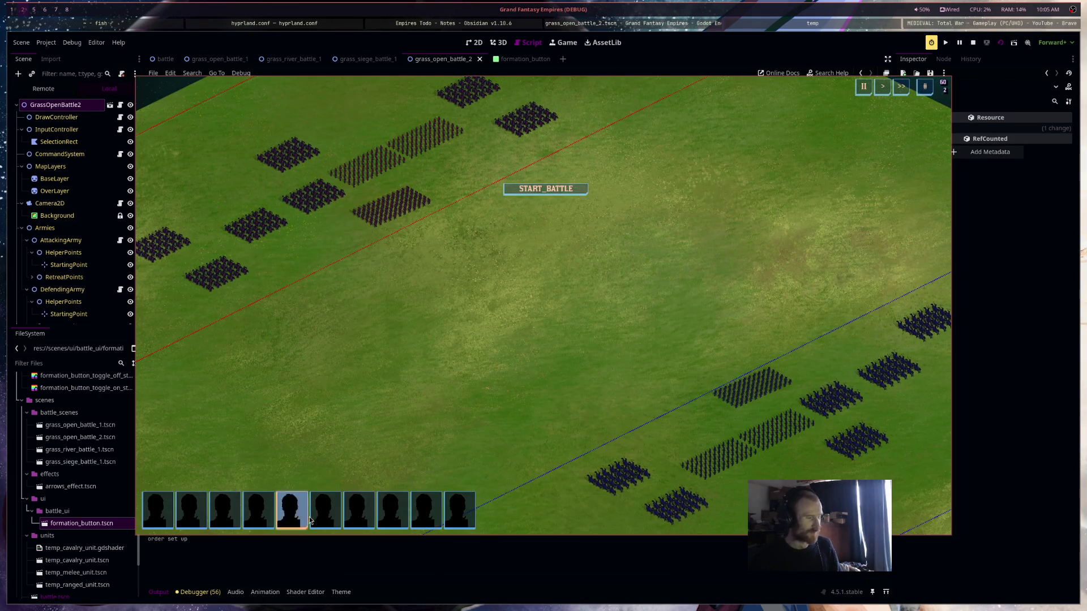
{"action": "left_click", "coordinate": [170, 514]}
{"action": "left_click", "coordinate": [191, 512]}
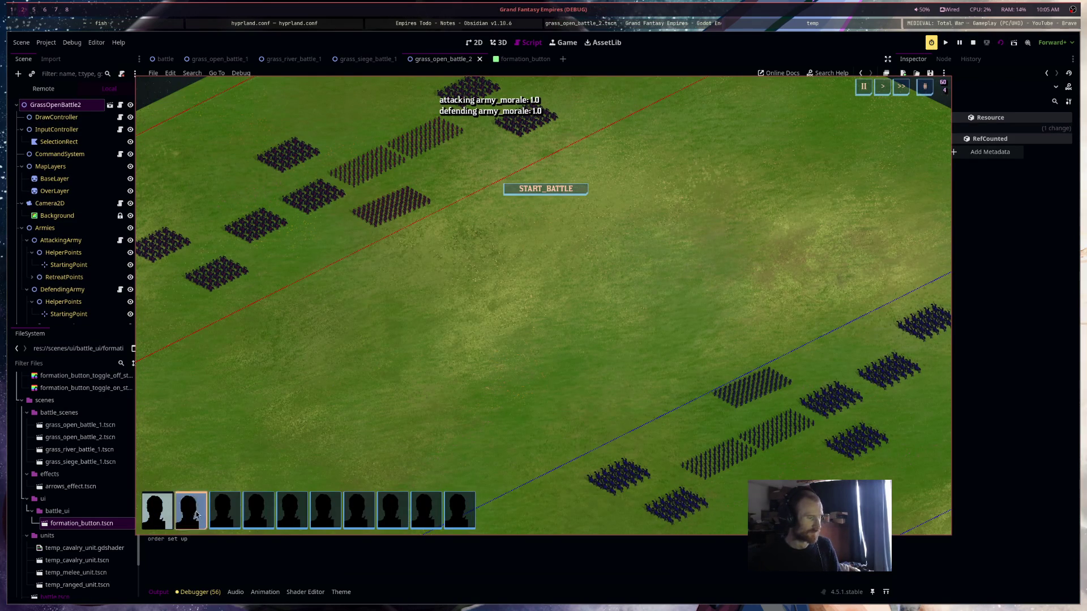
{"action": "left_click", "coordinate": [257, 512]}
{"action": "left_click", "coordinate": [358, 512]}
{"action": "left_click", "coordinate": [362, 516]}
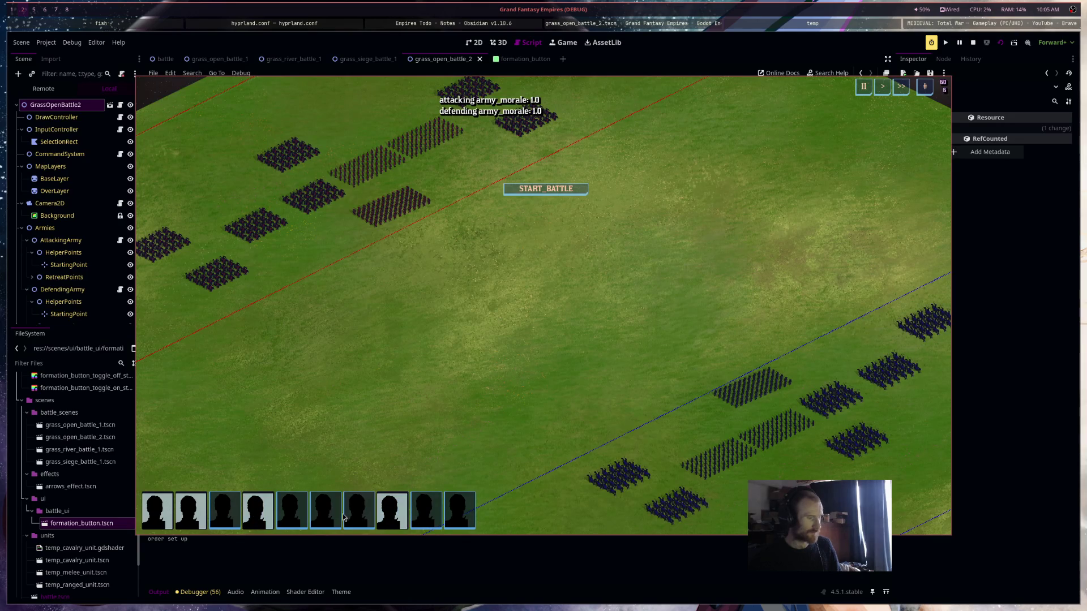
{"action": "left_click", "coordinate": [258, 512]}
{"action": "left_click", "coordinate": [158, 513]}
{"action": "left_click", "coordinate": [191, 512]}
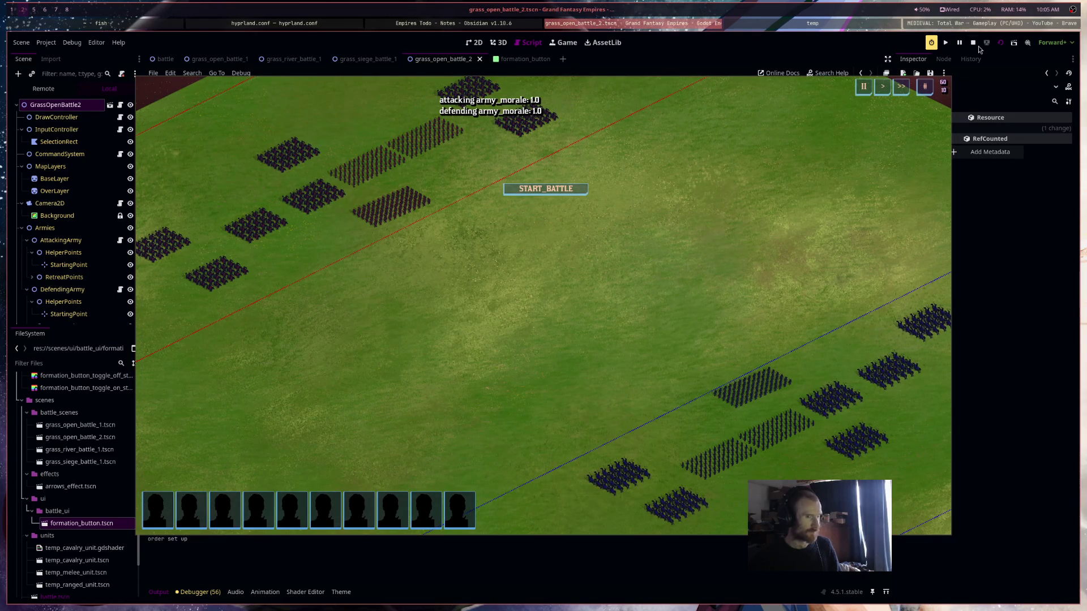
{"action": "left_click", "coordinate": [972, 43]}
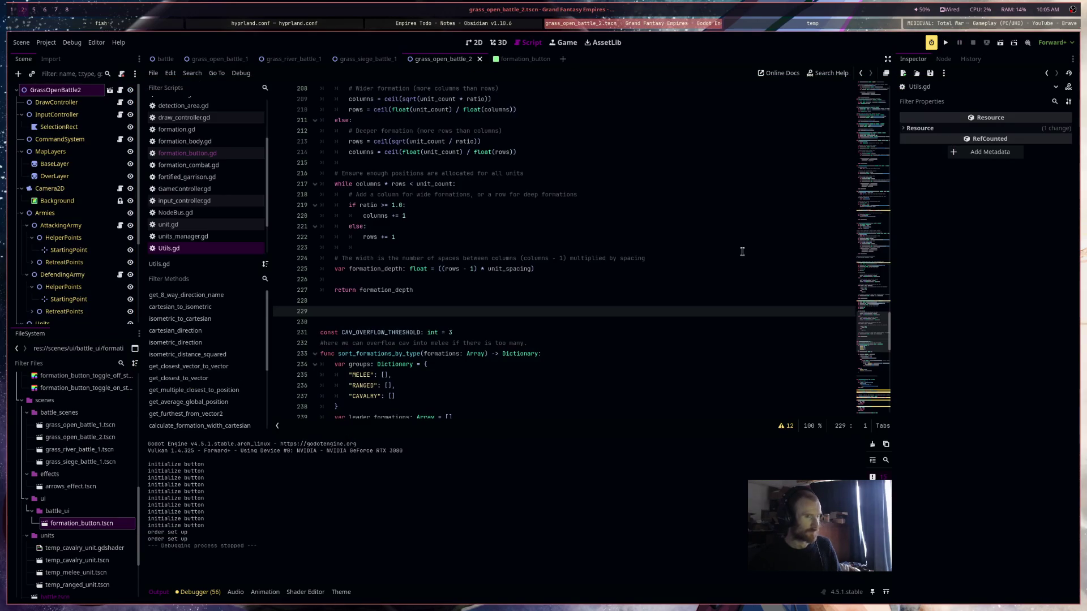
Open formation_button.gd, skim through its code, and enlarge the code area above the output log
{"action": "left_click", "coordinate": [243, 155]}
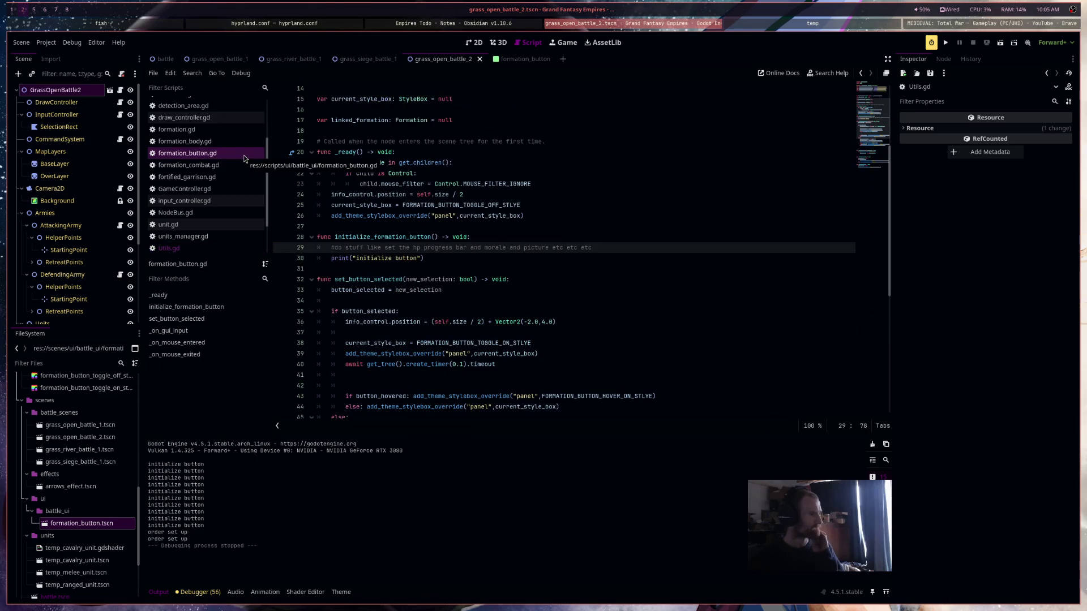
{"action": "scroll", "coordinate": [556, 249], "scroll_direction": "down", "scroll_amount": 3}
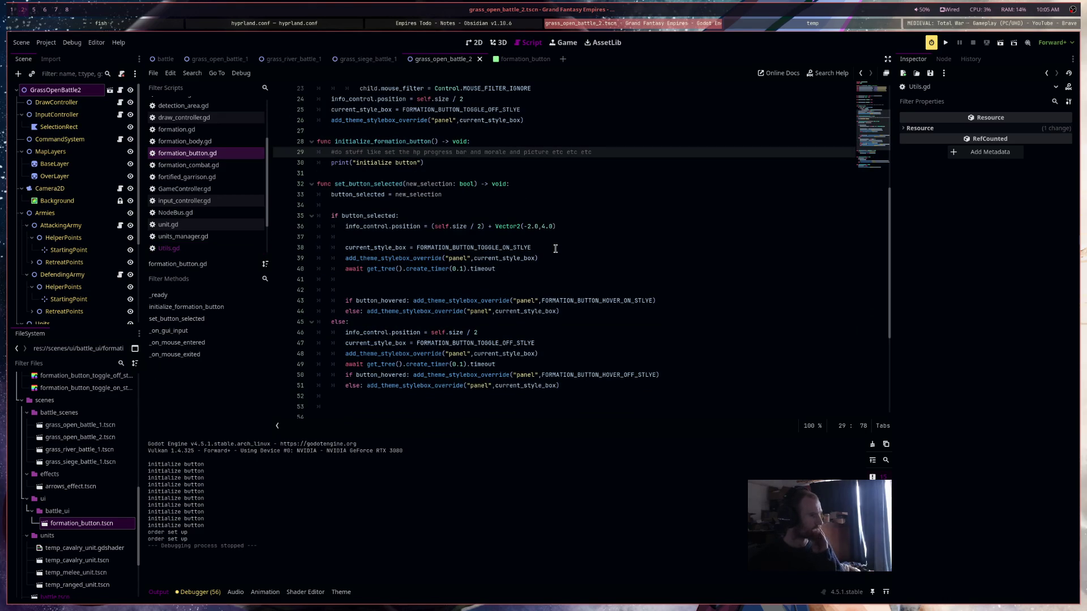
{"action": "scroll", "coordinate": [556, 249], "scroll_direction": "down", "scroll_amount": 3}
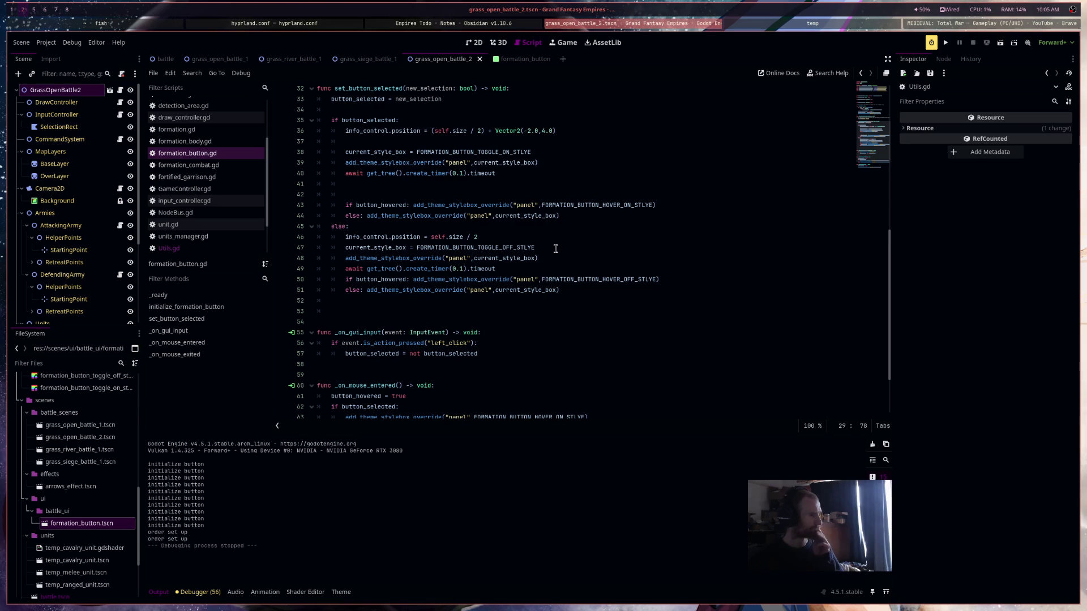
{"action": "scroll", "coordinate": [555, 250], "scroll_direction": "up", "scroll_amount": 6}
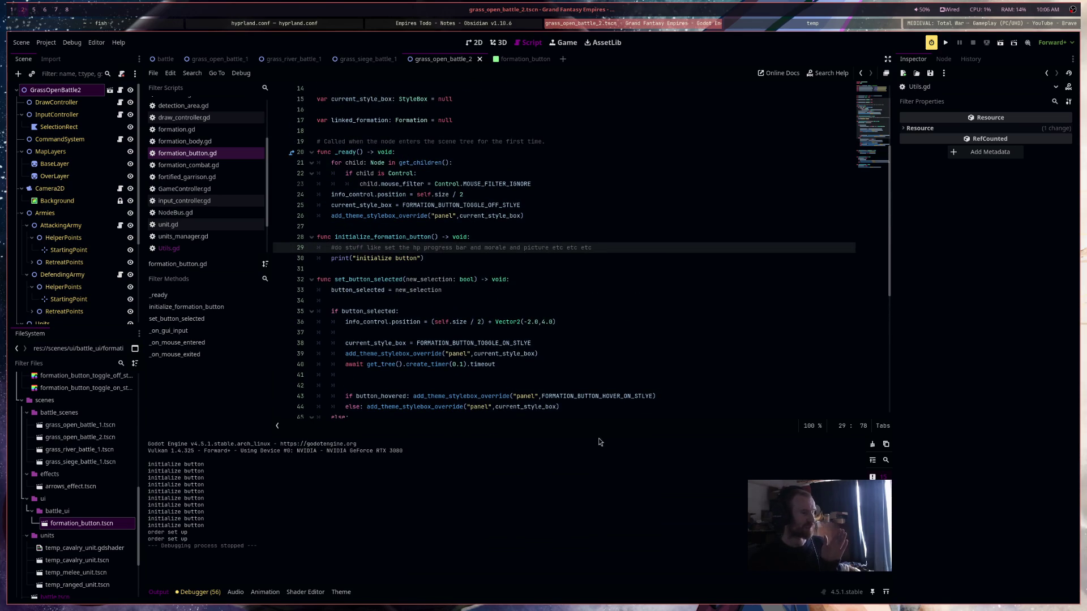
{"action": "mouse_move", "coordinate": [599, 436]}
{"action": "left_mouse_down"}
{"action": "mouse_move", "coordinate": [604, 512]}
{"action": "mouse_move", "coordinate": [625, 457]}
{"action": "left_mouse_up"}
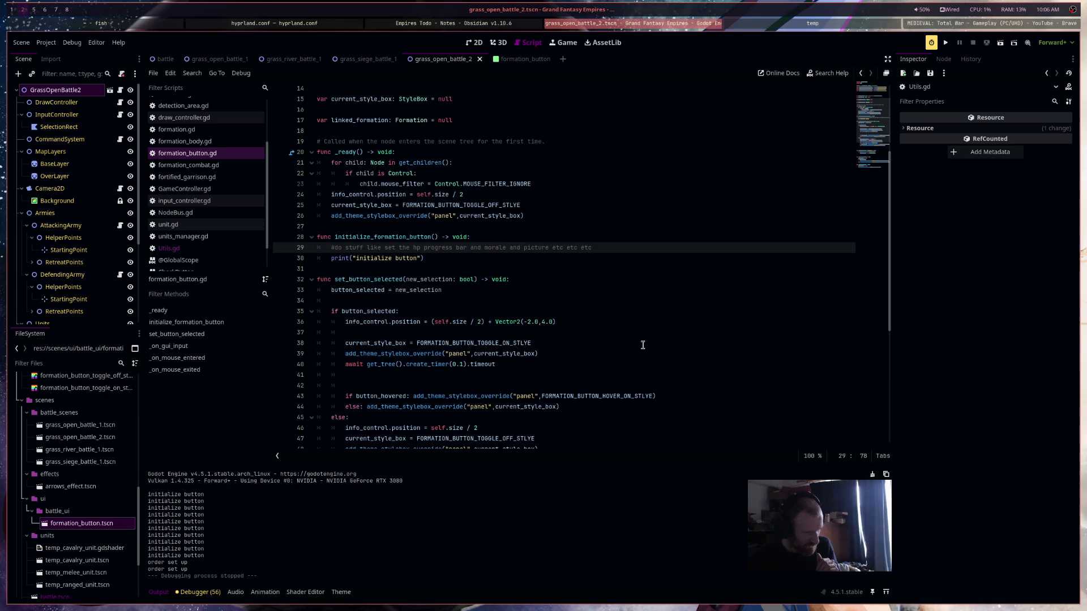
{"action": "scroll", "coordinate": [642, 345], "scroll_direction": "down", "scroll_amount": 7}
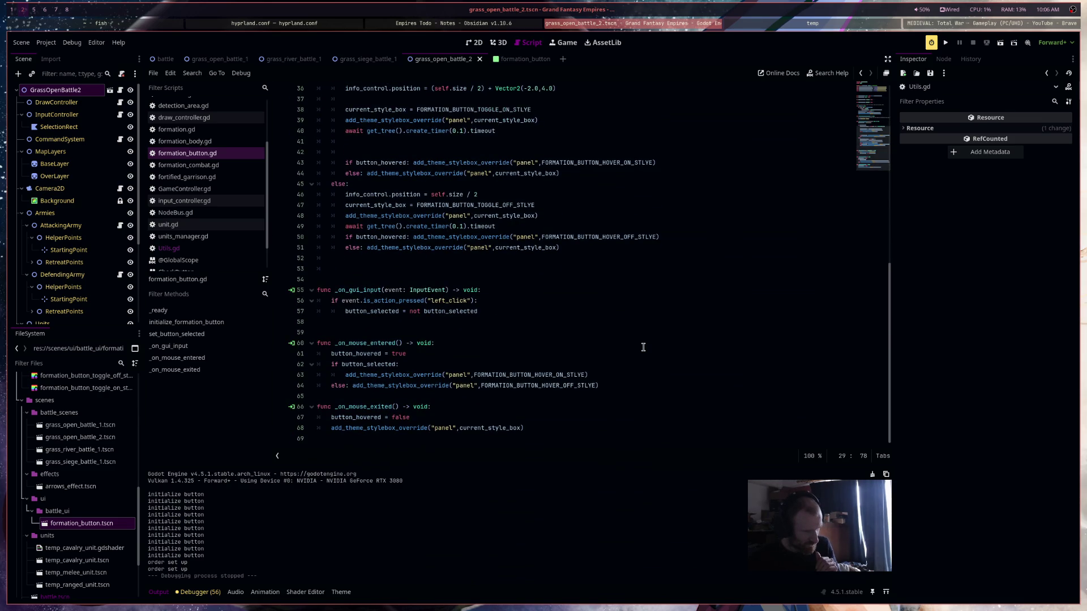
{"action": "scroll", "coordinate": [642, 347], "scroll_direction": "up", "scroll_amount": 12}
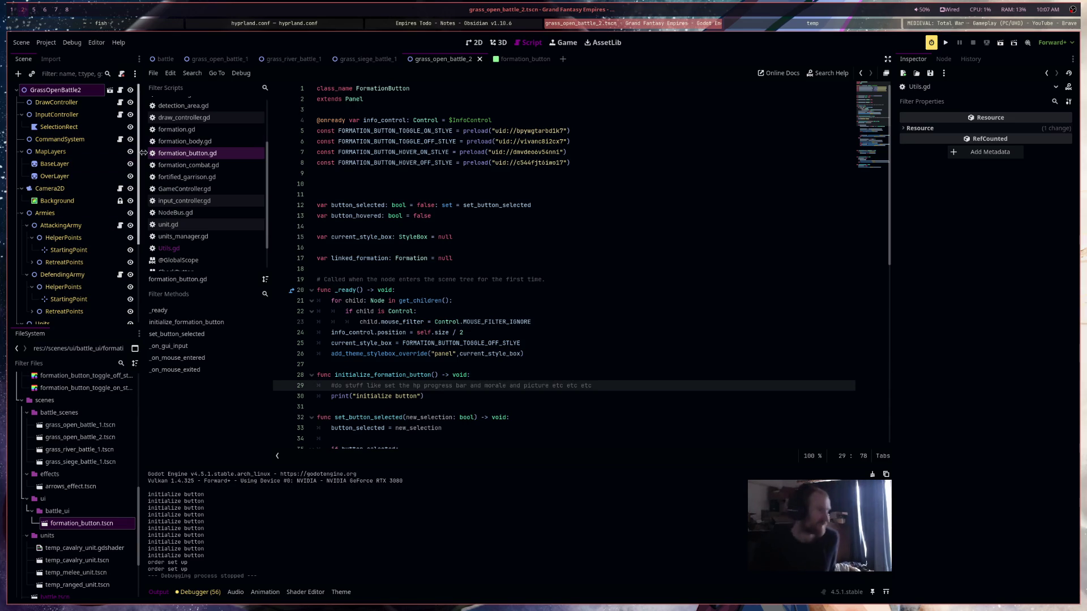
{"action": "left_click", "coordinate": [176, 130]}
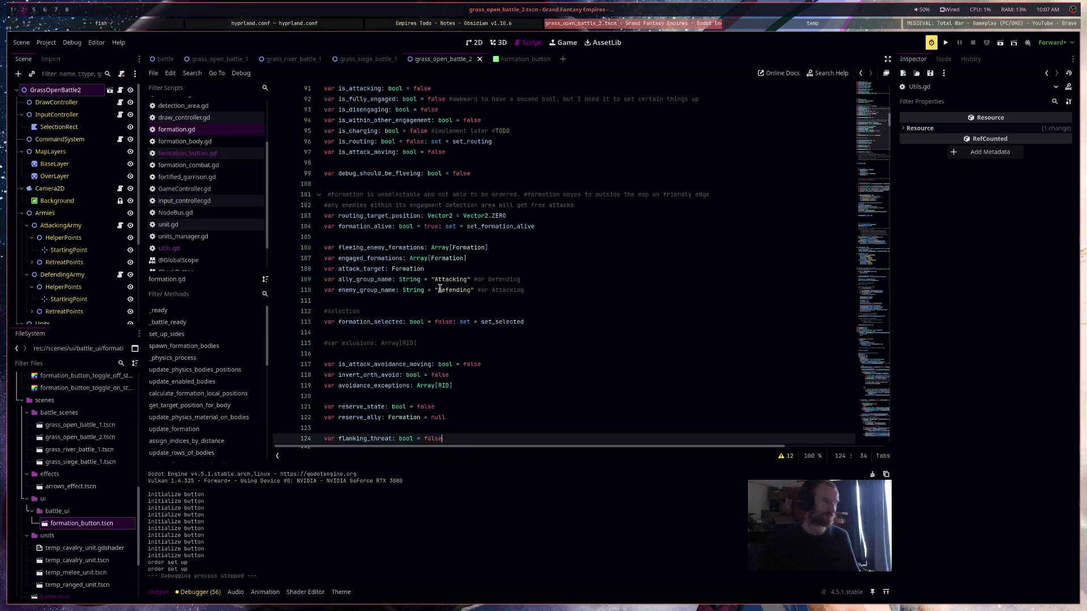
Below the formation_data block in formation.gd, add 'var formation_button: FormationButton = null'
{"action": "scroll", "coordinate": [475, 249], "scroll_direction": "down", "scroll_amount": 9}
{"action": "left_click", "coordinate": [455, 250]}
{"action": "key", "text": "Return"}
{"action": "key", "text": "Return"}
{"action": "key", "text": "Return"}
{"action": "type", "text": "var formation_button: Fo"}
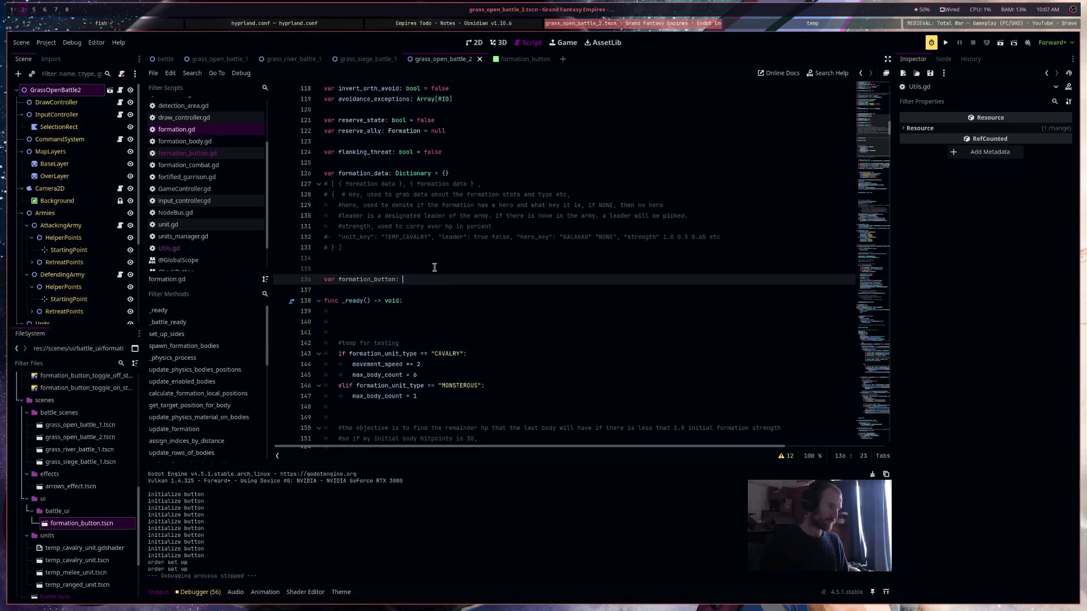
{"action": "type", "text": "rm"}
{"action": "key", "text": "Down"}
{"action": "key", "text": "Down"}
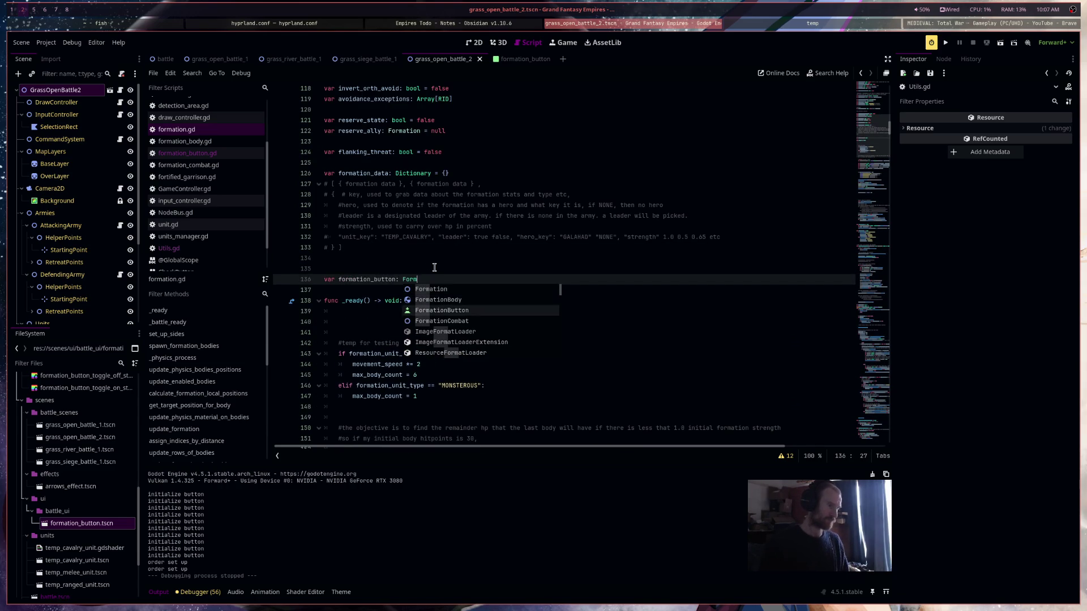
{"action": "key", "text": "Return"}
{"action": "type", "text": "= null"}
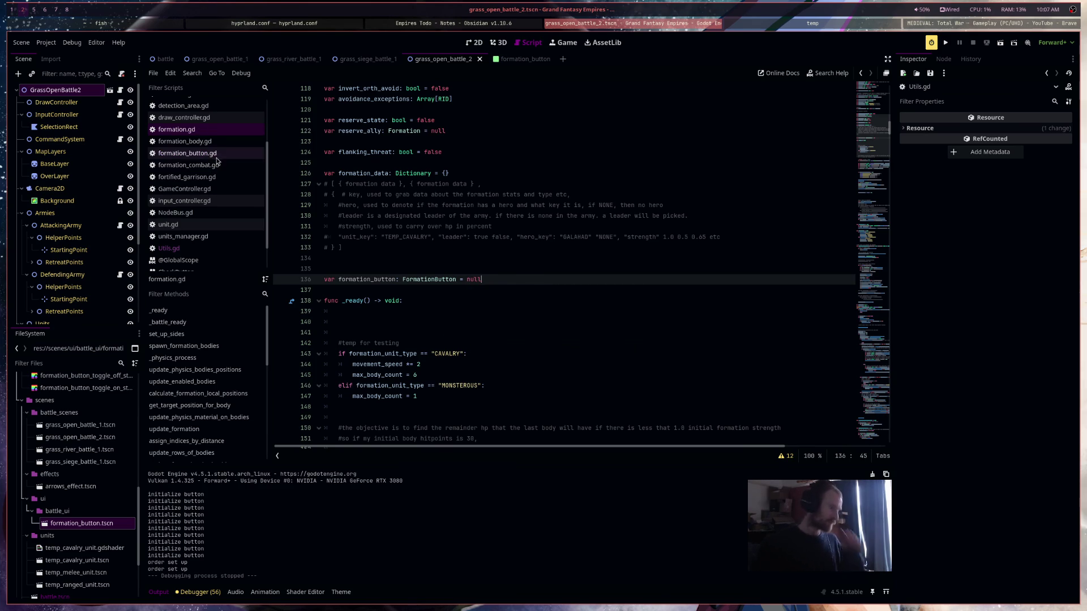
Below the print call, add 'if linked_formation != null: linked_formation.formation_button = self', then switch to formation.gd
{"action": "key", "text": "alt+Left"}
{"action": "left_click", "coordinate": [495, 404]}
{"action": "left_click", "coordinate": [503, 400]}
{"action": "key", "text": "Return"}
{"action": "type", "text": "l"}
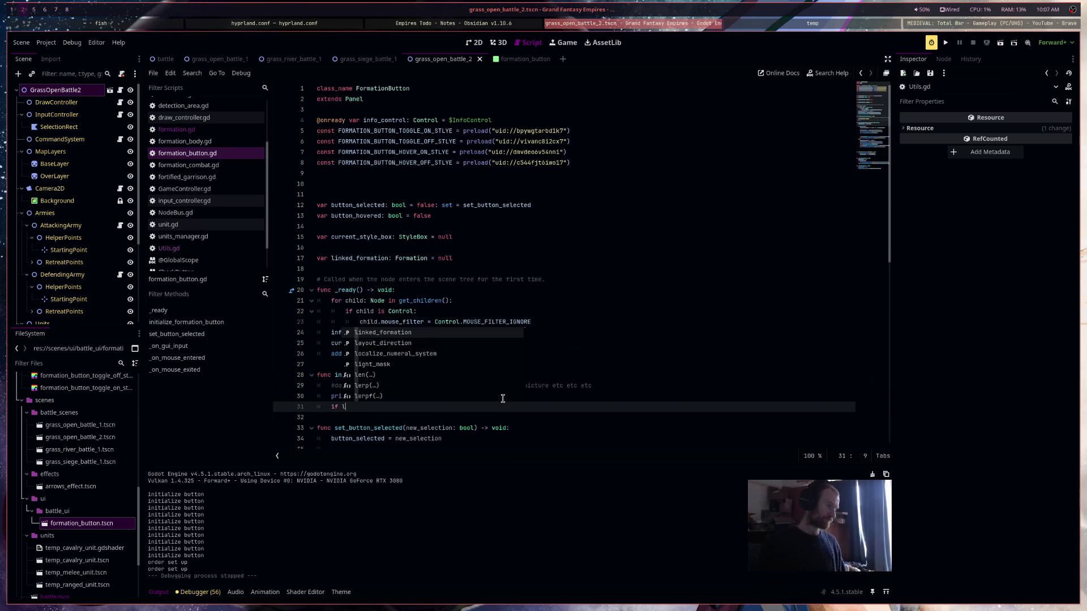
{"action": "type", "text": "inked_formation != null: f"}
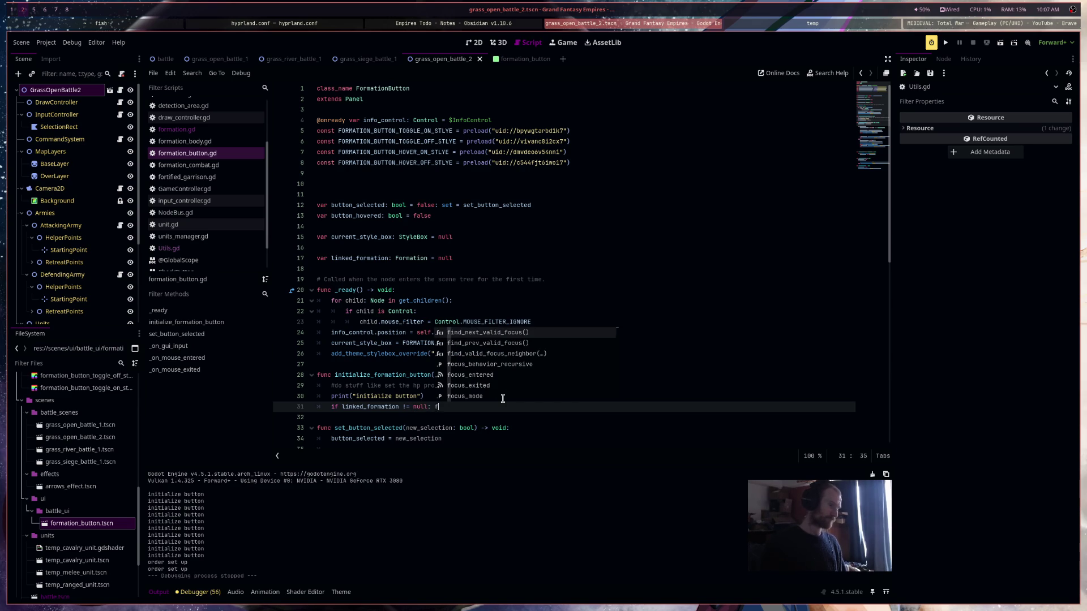
{"action": "key", "text": "BackSpace"}
{"action": "type", "text": "linked_formation"}
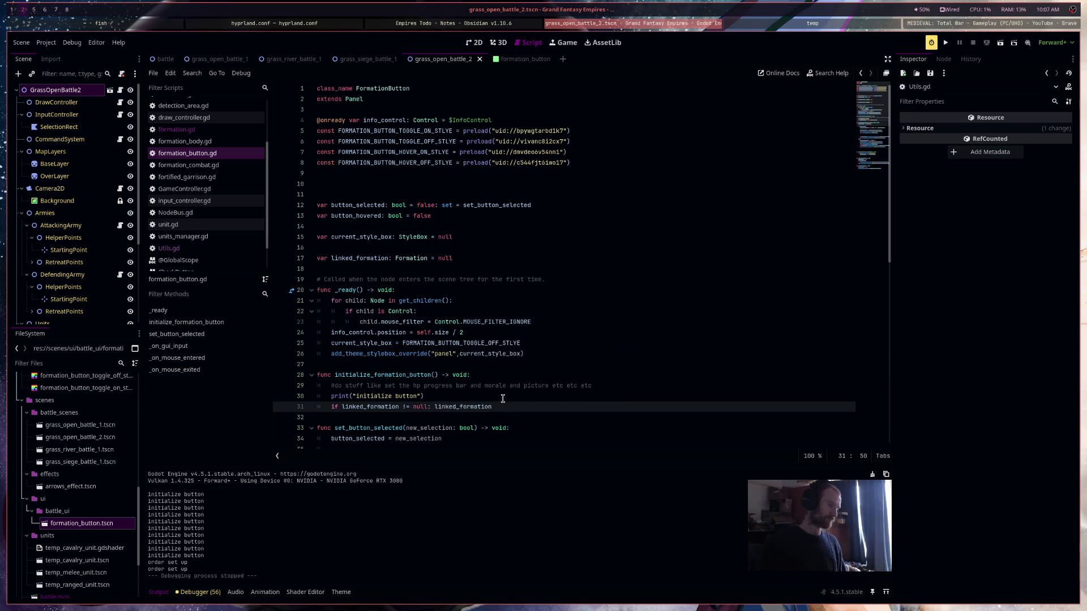
{"action": "type", "text": ".format"}
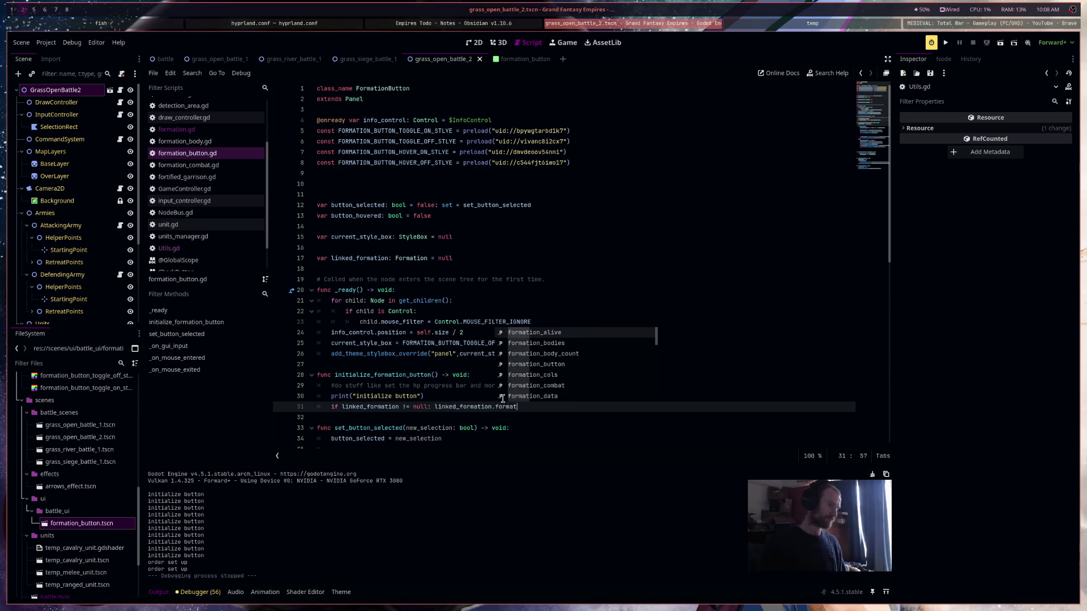
{"action": "type", "text": "ion_bu"}
{"action": "key", "text": "Return"}
{"action": "type", "text": "= self"}
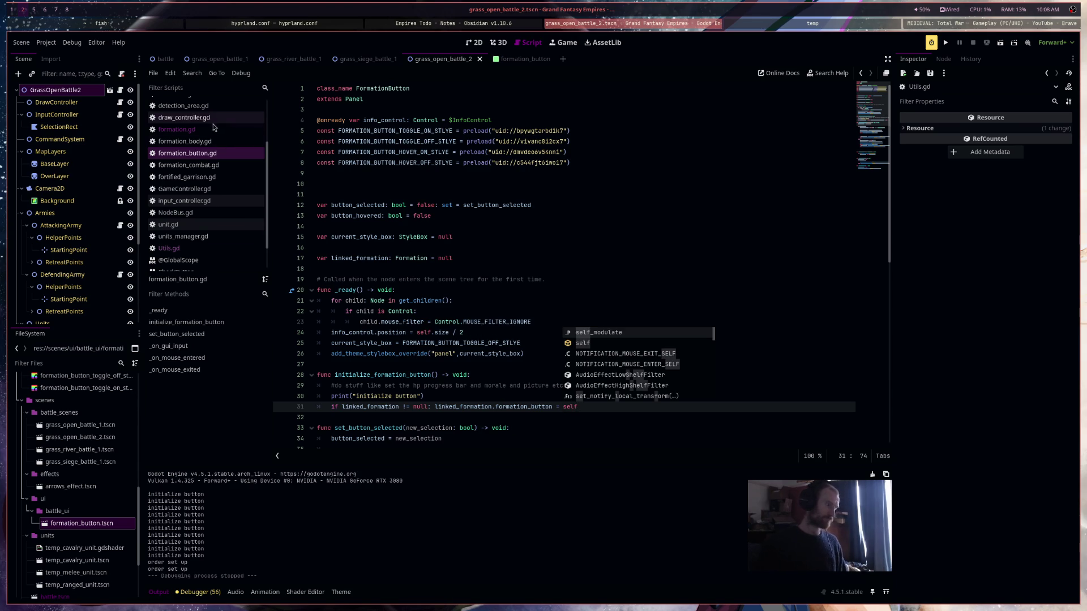
{"action": "left_click", "coordinate": [176, 130]}
{"action": "left_click", "coordinate": [550, 373]}
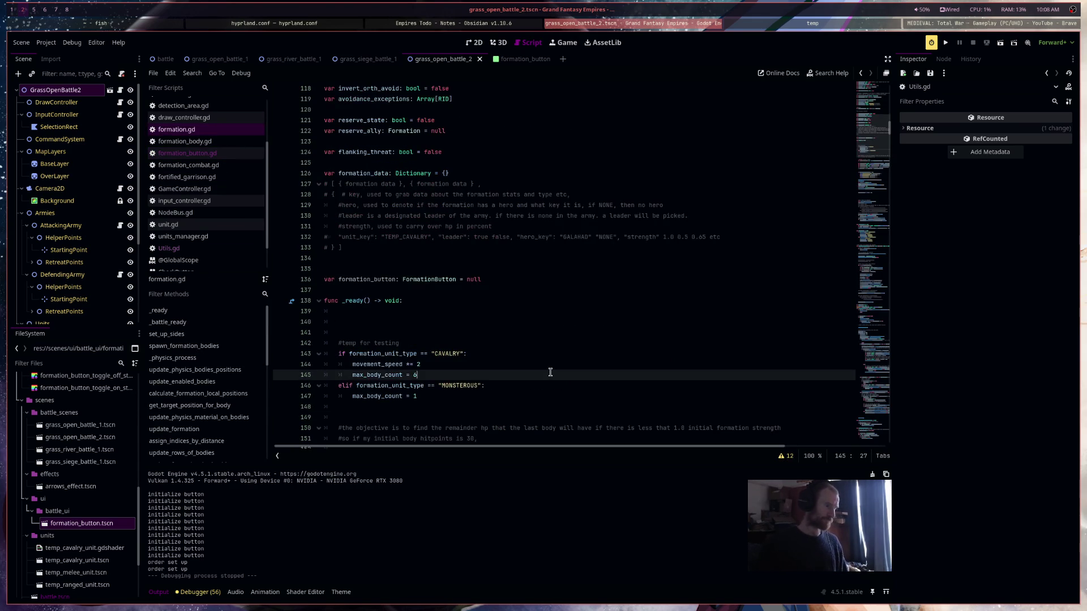
{"action": "scroll", "coordinate": [551, 372], "scroll_direction": "down", "scroll_amount": 6}
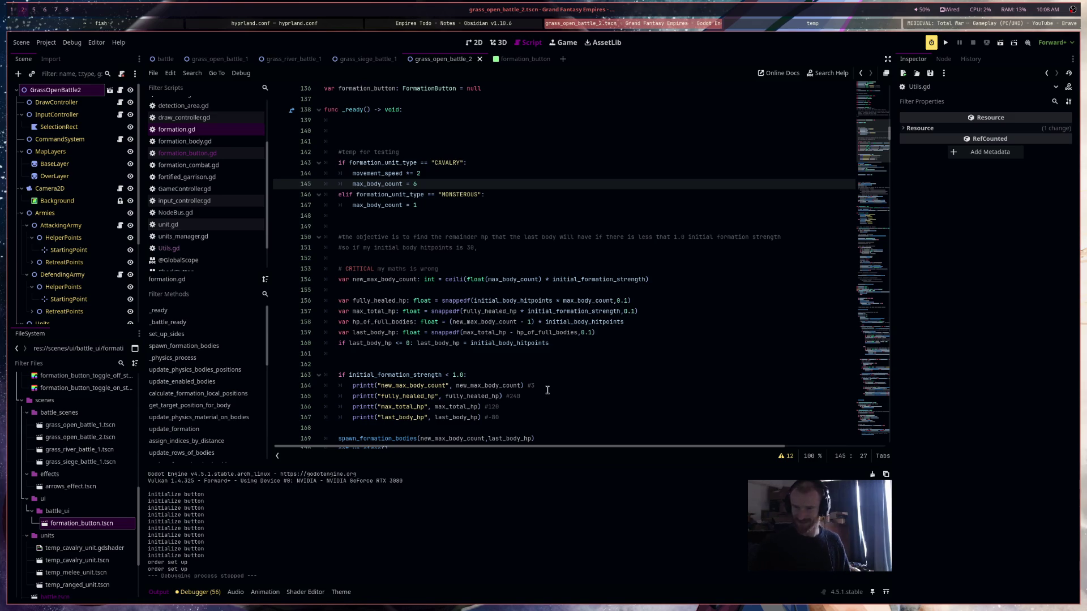
{"action": "scroll", "coordinate": [548, 390], "scroll_direction": "down", "scroll_amount": 5}
{"action": "scroll", "coordinate": [550, 377], "scroll_direction": "down", "scroll_amount": 6}
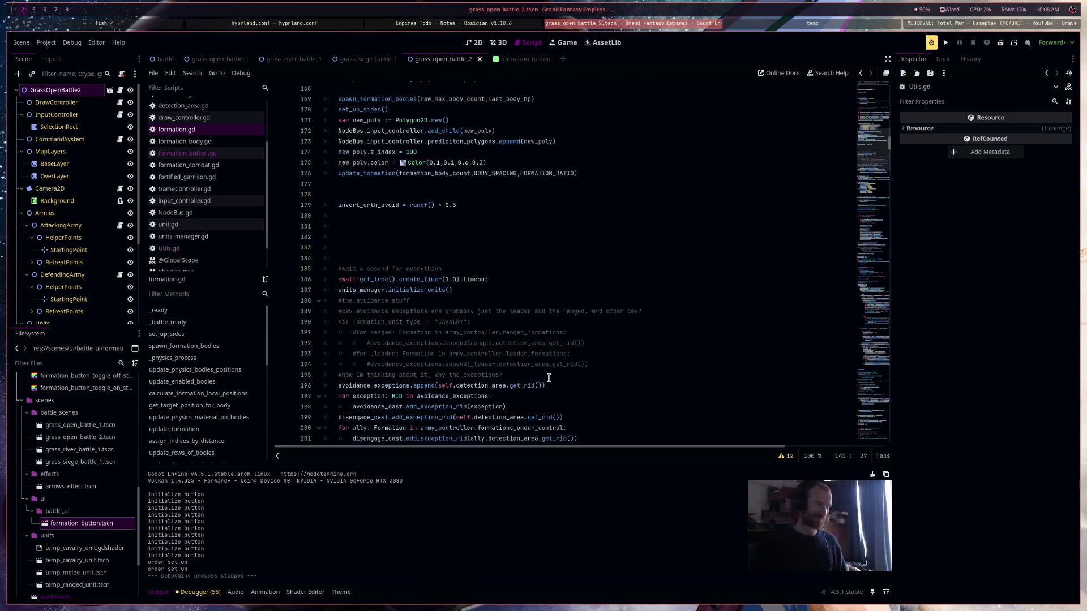
{"action": "scroll", "coordinate": [551, 377], "scroll_direction": "down", "scroll_amount": 6}
{"action": "scroll", "coordinate": [553, 377], "scroll_direction": "down", "scroll_amount": 6}
{"action": "scroll", "coordinate": [554, 377], "scroll_direction": "down", "scroll_amount": 17}
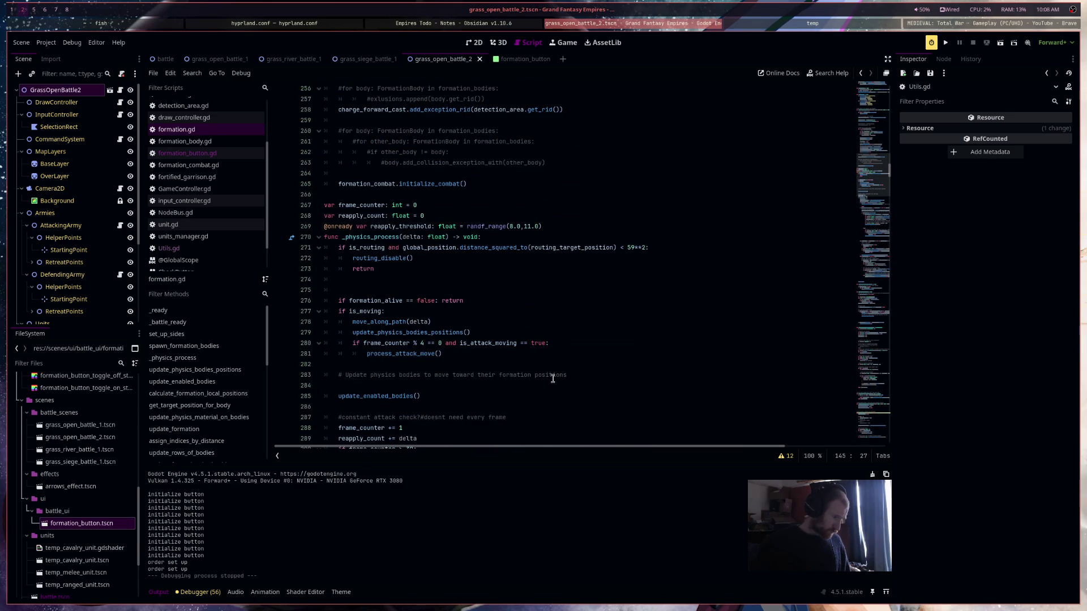
{"action": "scroll", "coordinate": [553, 377], "scroll_direction": "up", "scroll_amount": 5}
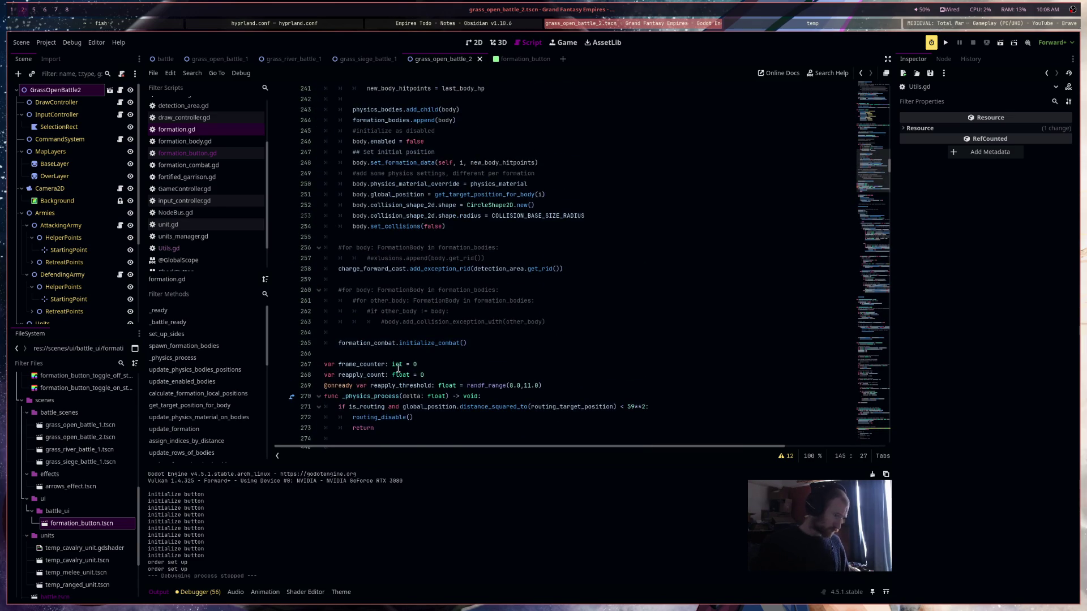
{"action": "scroll", "coordinate": [471, 404], "scroll_direction": "down", "scroll_amount": 20}
{"action": "scroll", "coordinate": [471, 403], "scroll_direction": "down", "scroll_amount": 17}
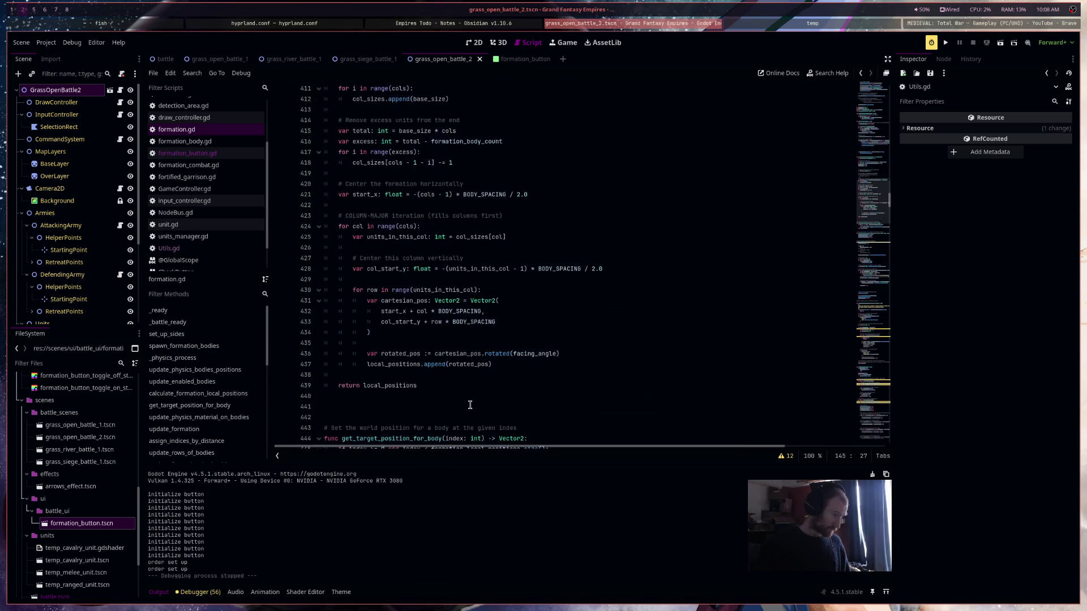
{"action": "scroll", "coordinate": [470, 404], "scroll_direction": "down", "scroll_amount": 5}
{"action": "scroll", "coordinate": [470, 405], "scroll_direction": "down", "scroll_amount": 4}
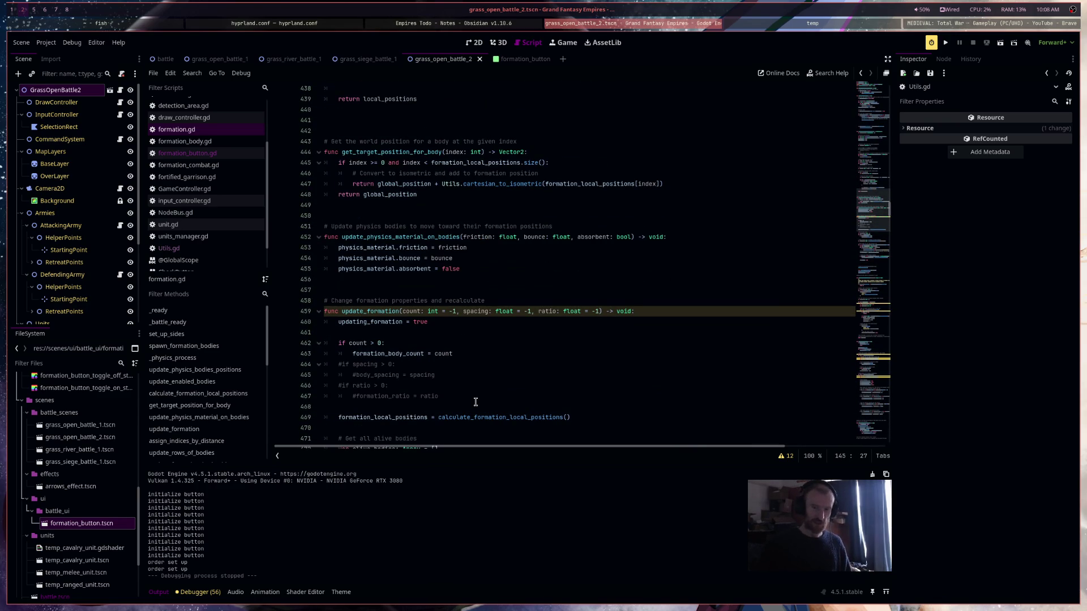
{"action": "scroll", "coordinate": [475, 402], "scroll_direction": "down", "scroll_amount": 7}
{"action": "scroll", "coordinate": [498, 379], "scroll_direction": "down", "scroll_amount": 15}
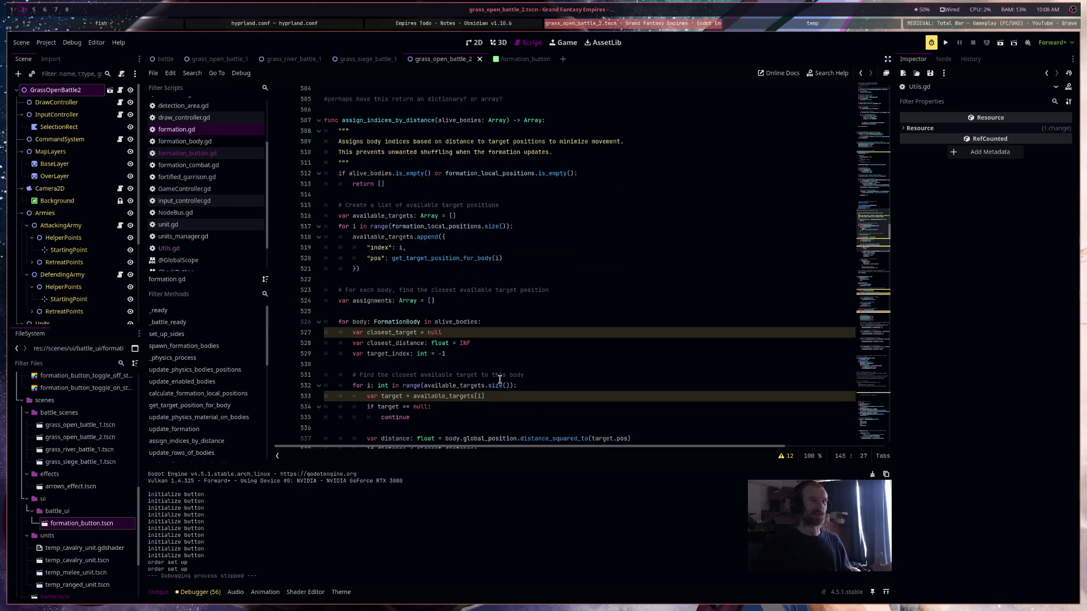
{"action": "scroll", "coordinate": [507, 379], "scroll_direction": "down", "scroll_amount": 5}
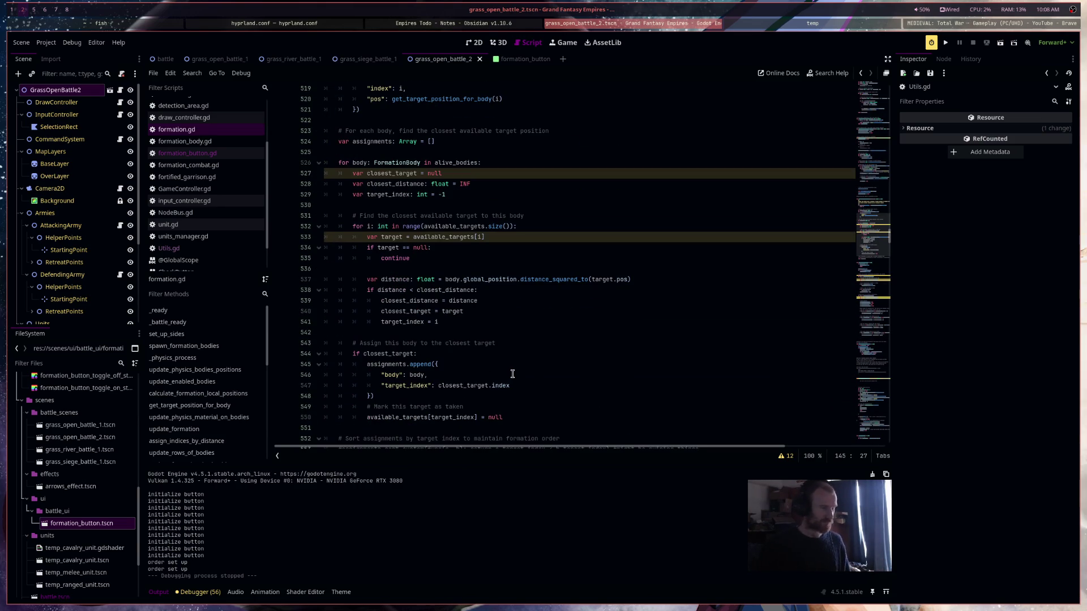
{"action": "scroll", "coordinate": [511, 374], "scroll_direction": "down", "scroll_amount": 5}
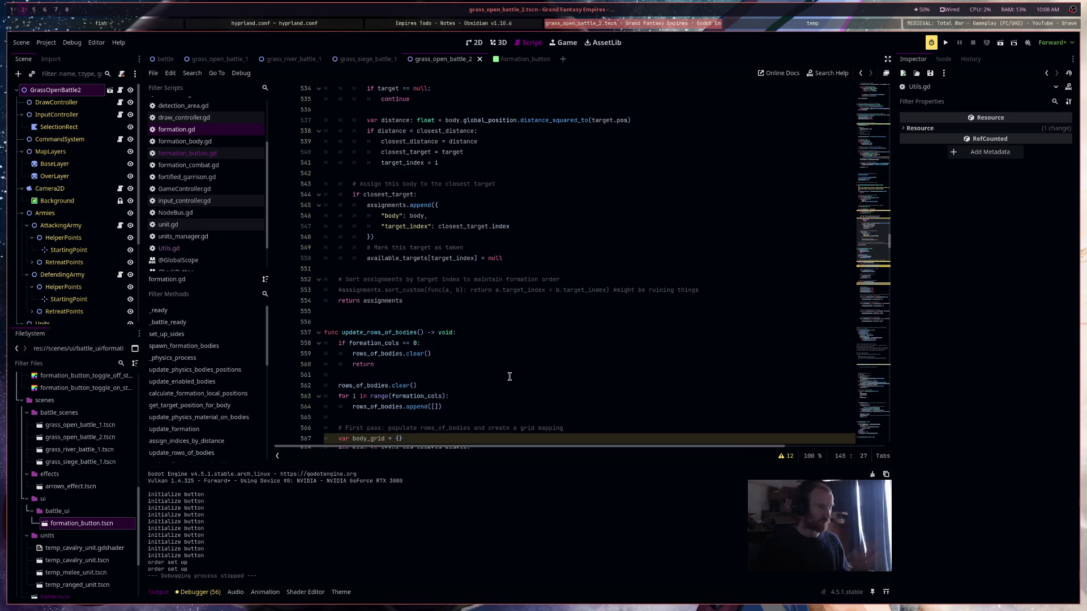
{"action": "scroll", "coordinate": [509, 377], "scroll_direction": "down", "scroll_amount": 20}
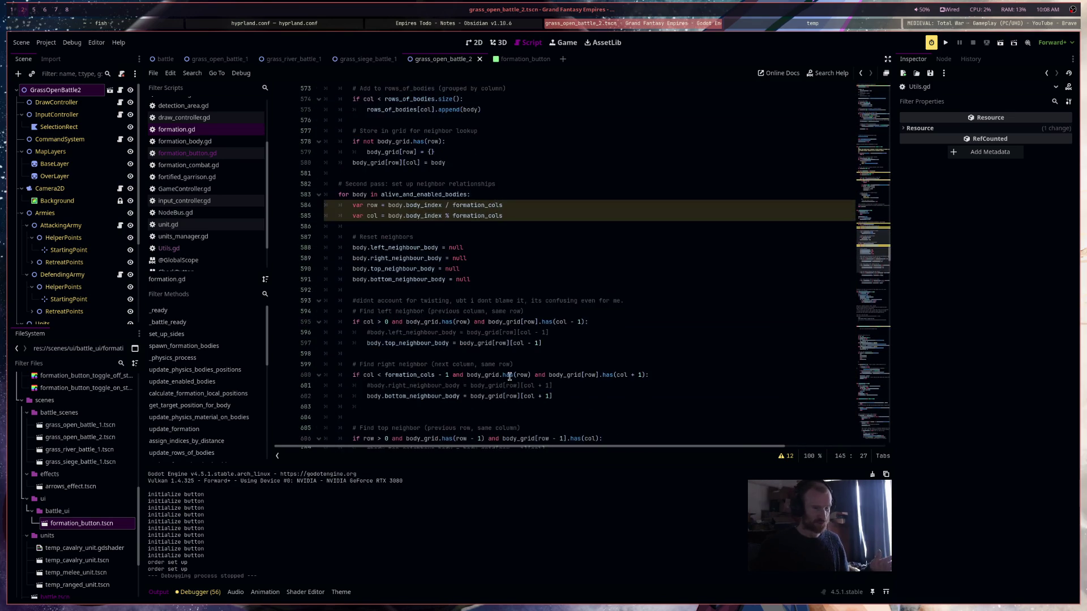
{"action": "scroll", "coordinate": [510, 376], "scroll_direction": "down", "scroll_amount": 16}
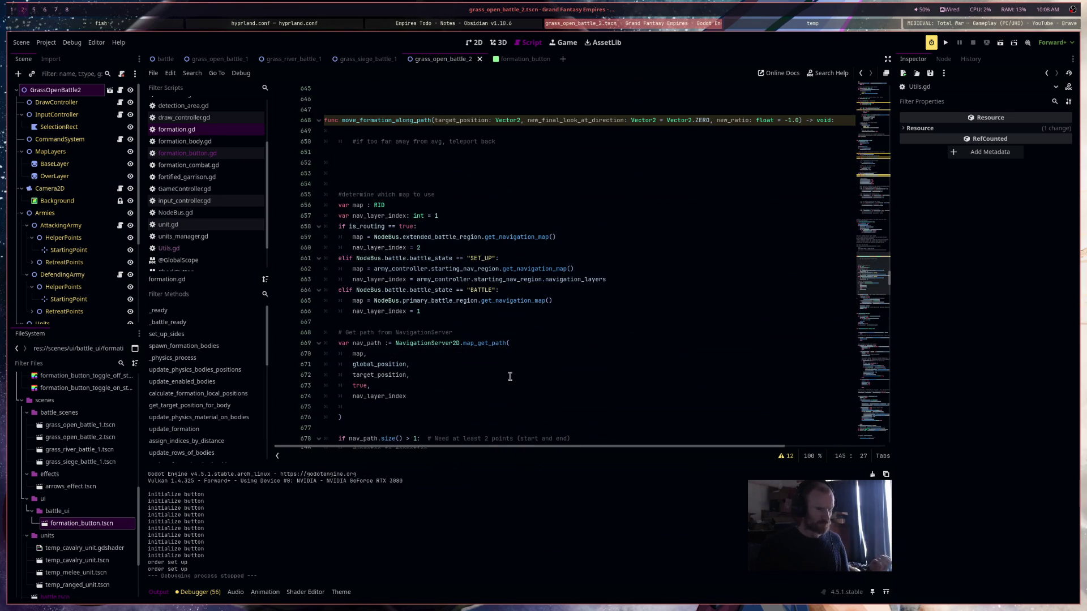
{"action": "scroll", "coordinate": [514, 371], "scroll_direction": "down", "scroll_amount": 1}
{"action": "scroll", "coordinate": [514, 372], "scroll_direction": "down", "scroll_amount": 17}
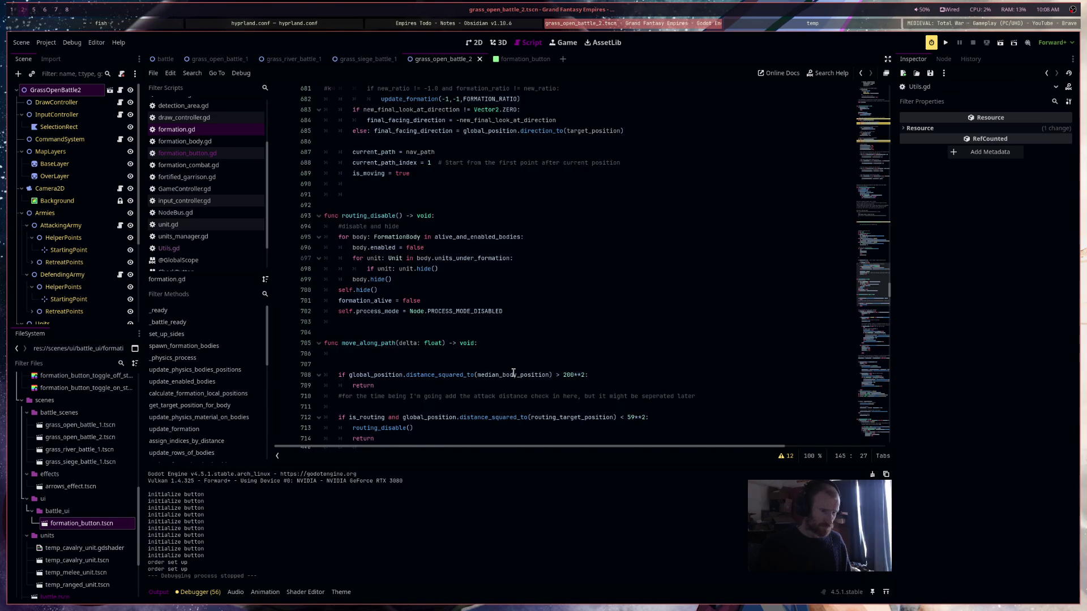
{"action": "scroll", "coordinate": [512, 373], "scroll_direction": "up", "scroll_amount": 2}
{"action": "scroll", "coordinate": [513, 372], "scroll_direction": "down", "scroll_amount": 5}
{"action": "scroll", "coordinate": [513, 373], "scroll_direction": "down", "scroll_amount": 17}
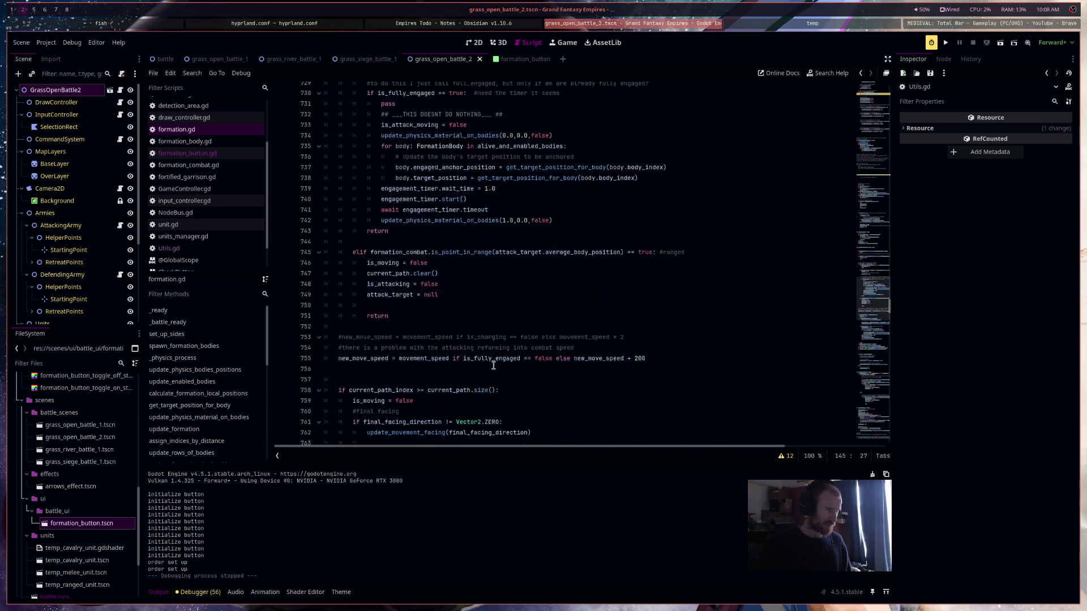
{"action": "key", "text": "ctrl+f"}
Find formation_selected and write 'if formation_button != null: formation_button.set_button_selected' in set_selected
{"action": "type", "text": "fo"}
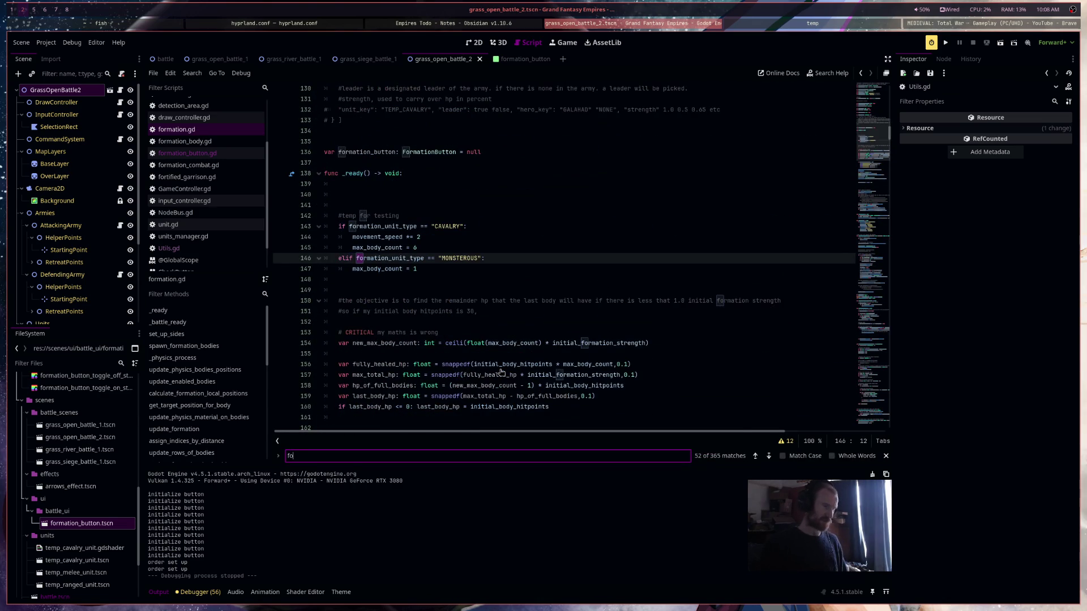
{"action": "type", "text": "rmation_sele"}
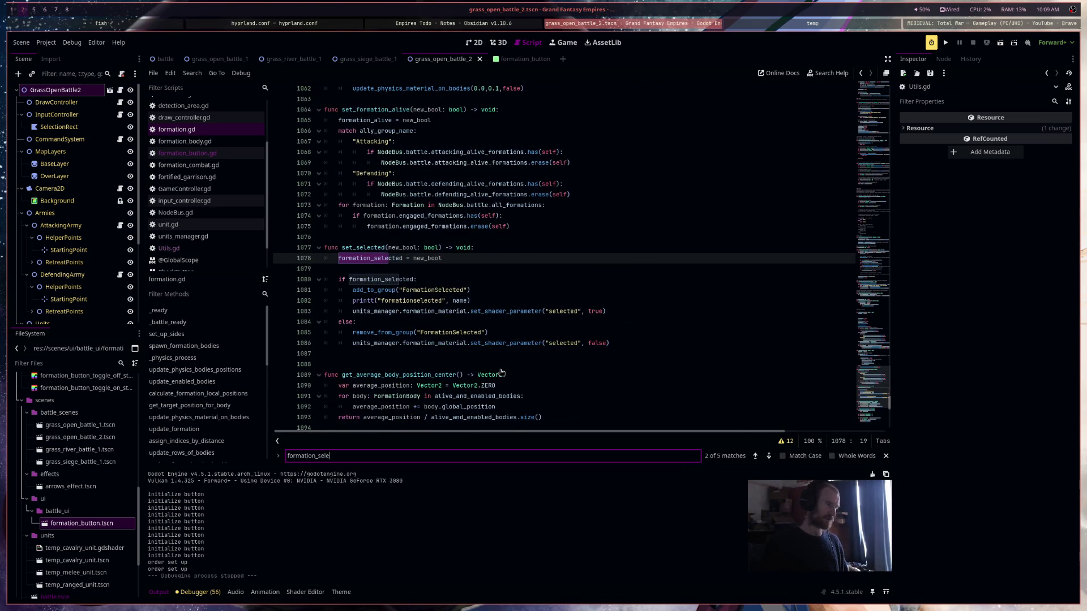
{"action": "left_click", "coordinate": [643, 313]}
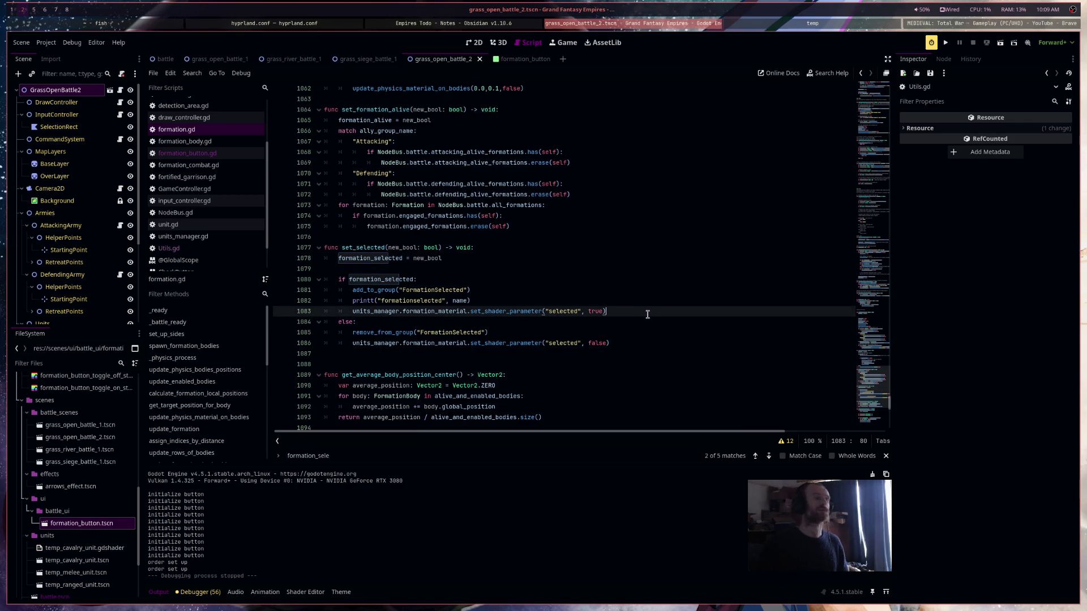
{"action": "key", "text": "Return"}
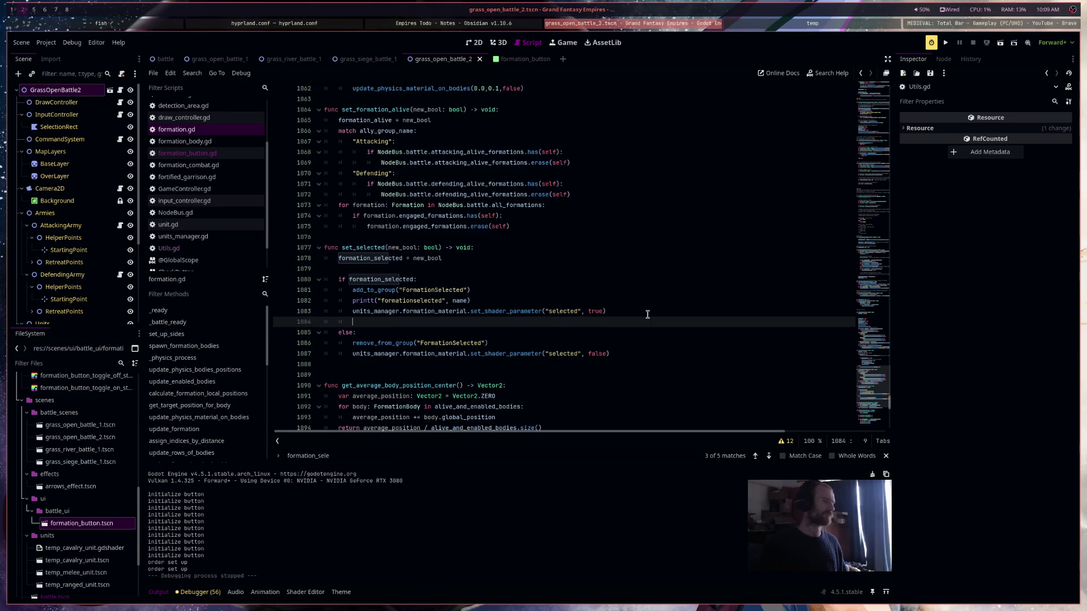
{"action": "type", "text": "ifiif"}
{"action": "key", "text": "BackSpace"}
{"action": "key", "text": "BackSpace"}
{"action": "type", "text": "f"}
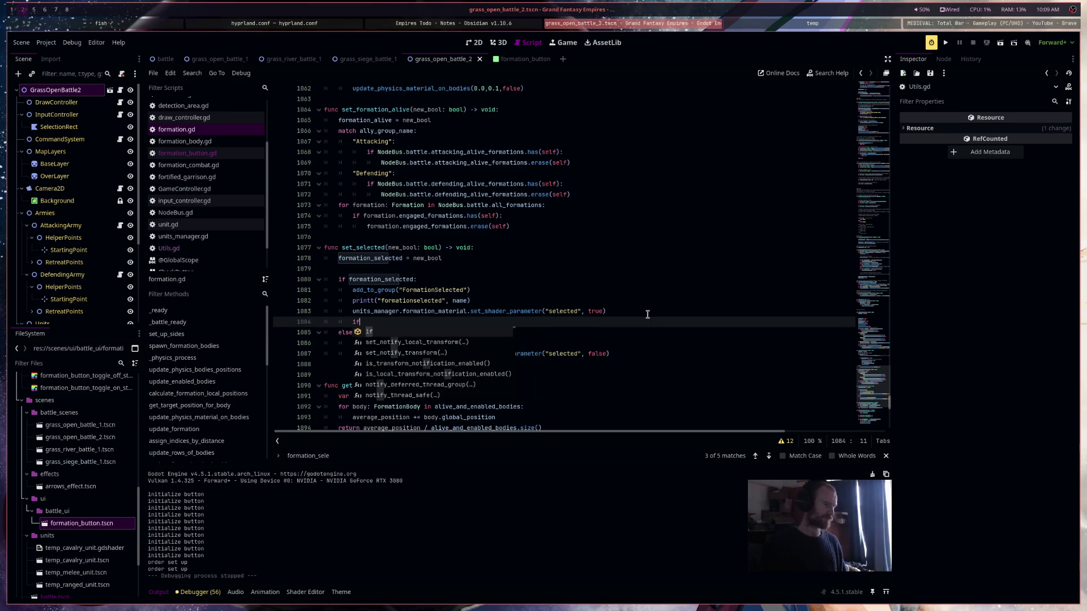
{"action": "type", "text": " formation_button !"}
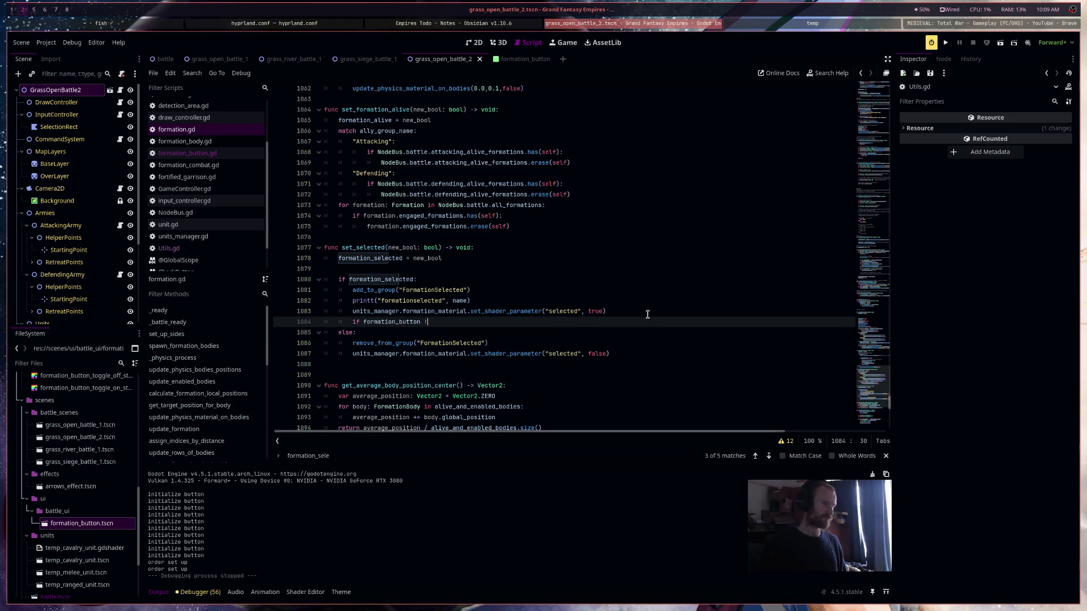
{"action": "type", "text": "= null:"}
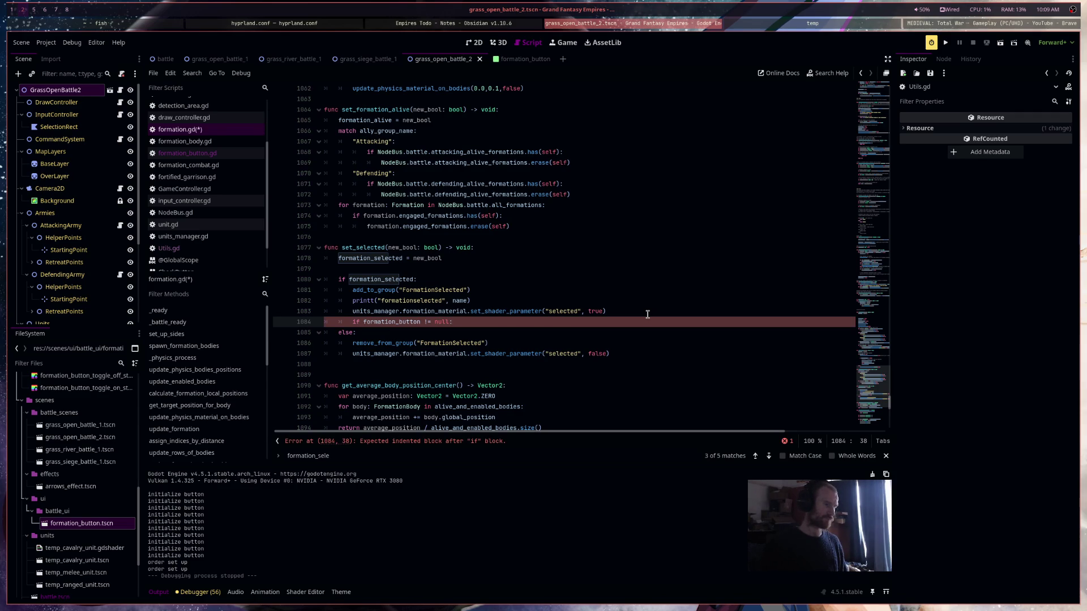
{"action": "type", "text": "fo"}
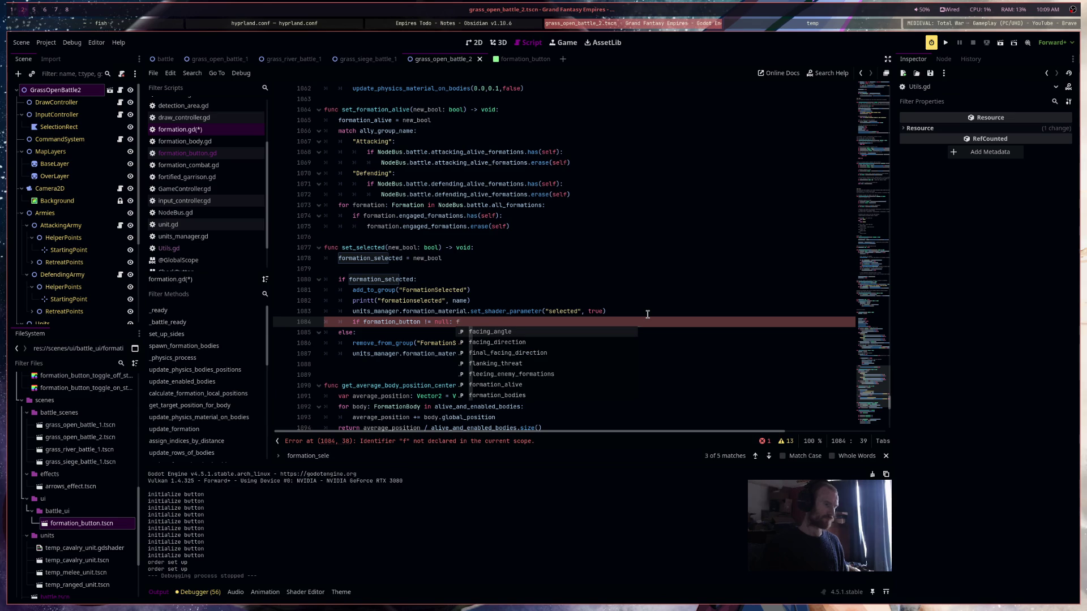
{"action": "type", "text": "rma"}
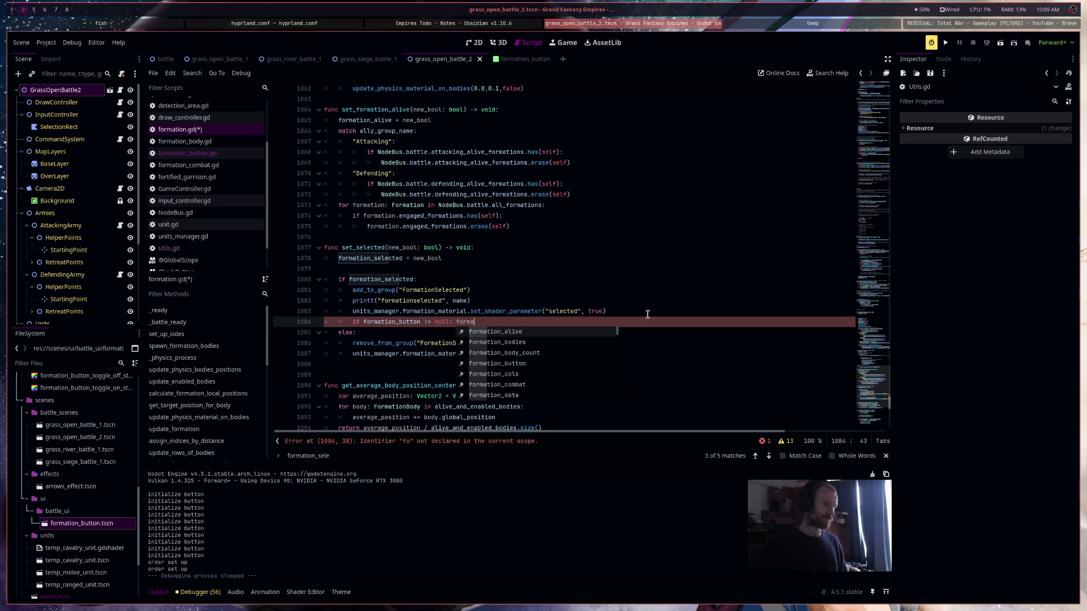
{"action": "key", "text": "Down"}
{"action": "key", "text": "Down"}
{"action": "key", "text": "Down"}
{"action": "key", "text": "Return"}
{"action": "type", "text": ".set_"}
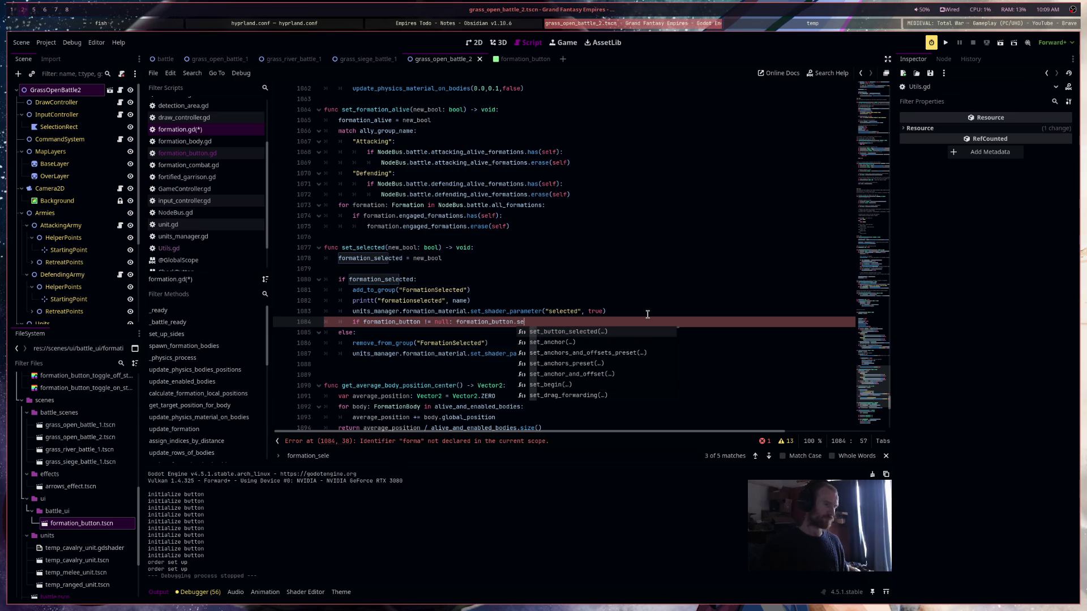
{"action": "key", "text": "Return"}
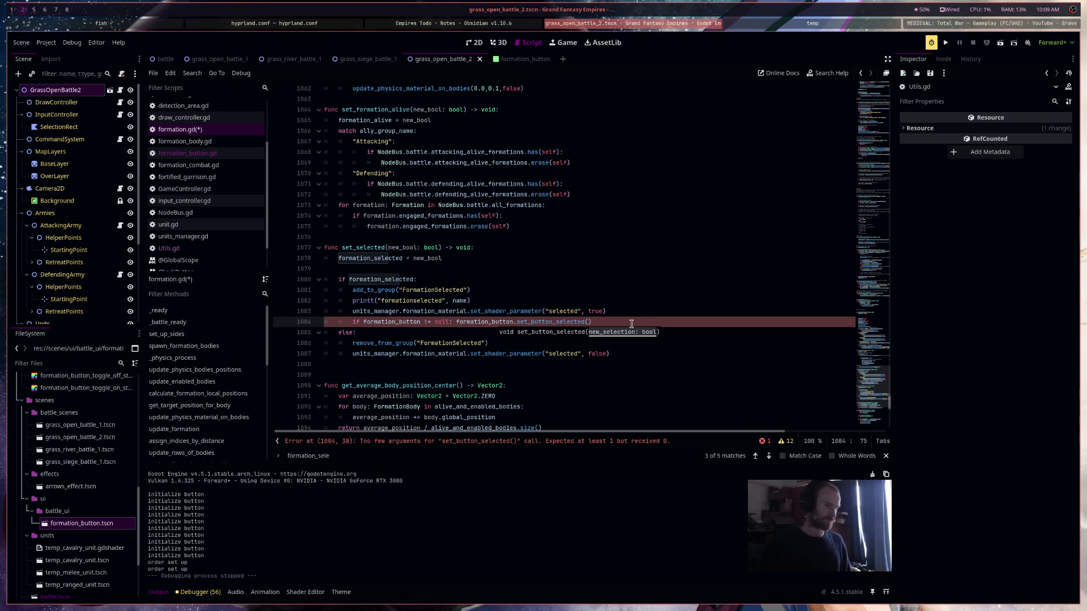
Move the new if statement to just after the else block in set_selected
{"action": "left_click", "coordinate": [350, 323]}
{"action": "key", "text": "shift+End"}
{"action": "key", "text": "ctrl+x"}
{"action": "key", "text": "Down"}
{"action": "key", "text": "Down"}
{"action": "key", "text": "Down"}
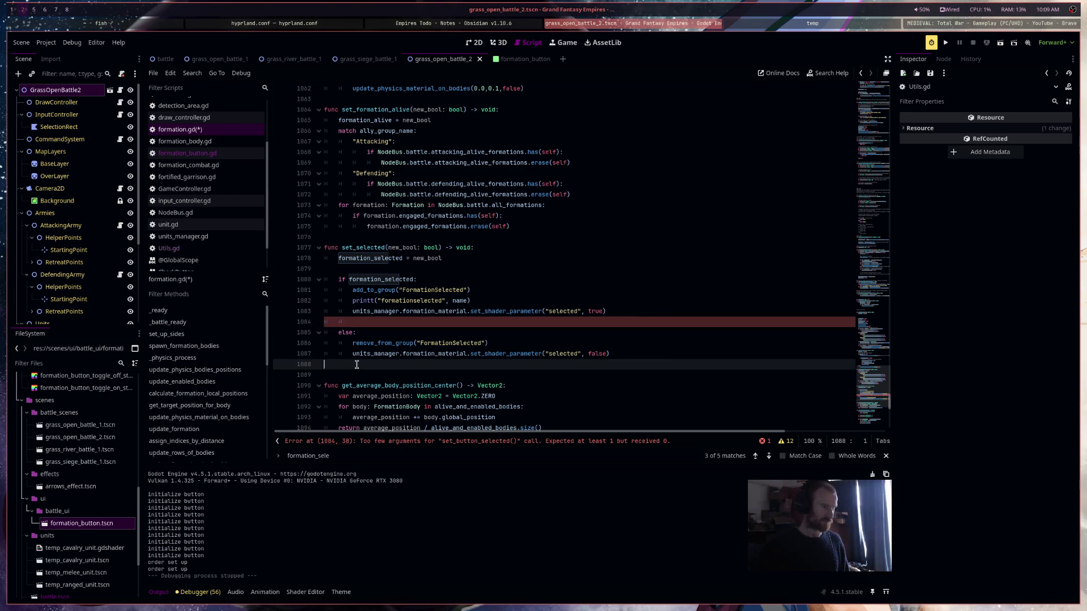
{"action": "key", "text": "Tab"}
{"action": "key", "text": "ctrl+v"}
Pass formation_selected as set_button_selected's argument and save formation.gd
{"action": "left_click", "coordinate": [367, 258]}
{"action": "double_click", "coordinate": [366, 258]}
{"action": "key", "text": "ctrl+c"}
{"action": "left_click", "coordinate": [573, 364]}
{"action": "key", "text": "ctrl+v"}
{"action": "key", "text": "ctrl+s"}
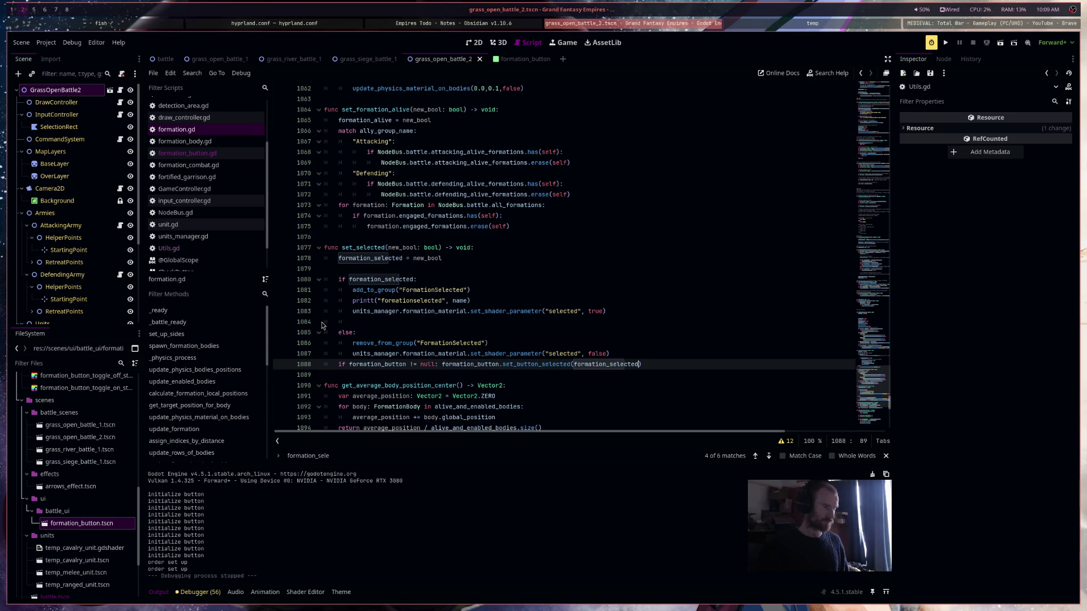
In formation_button.gd's _on_gui_input, add line 59: 'if linked_formation != null: linked_formation.set_selected(button_selected)'
{"action": "left_click", "coordinate": [209, 153]}
{"action": "left_click", "coordinate": [472, 331]}
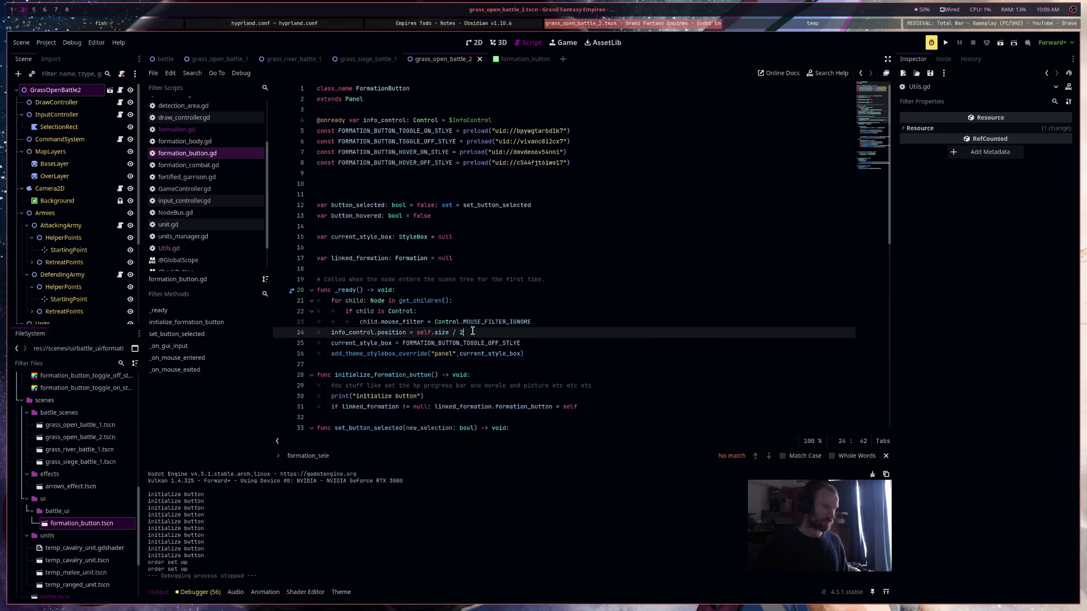
{"action": "scroll", "coordinate": [535, 358], "scroll_direction": "down", "scroll_amount": 8}
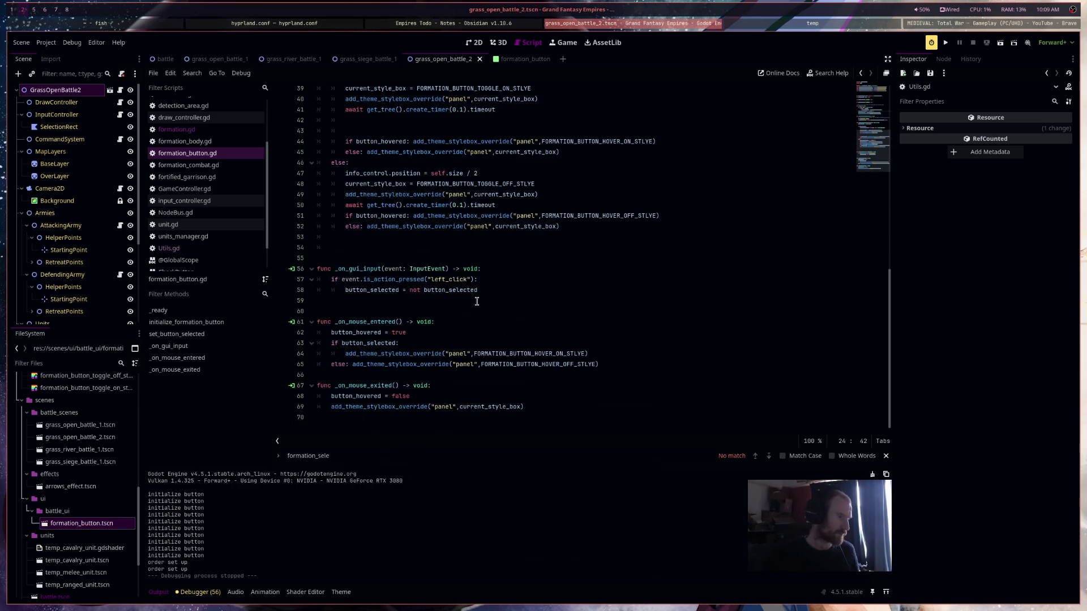
{"action": "left_click", "coordinate": [497, 289]}
{"action": "key", "text": "Return"}
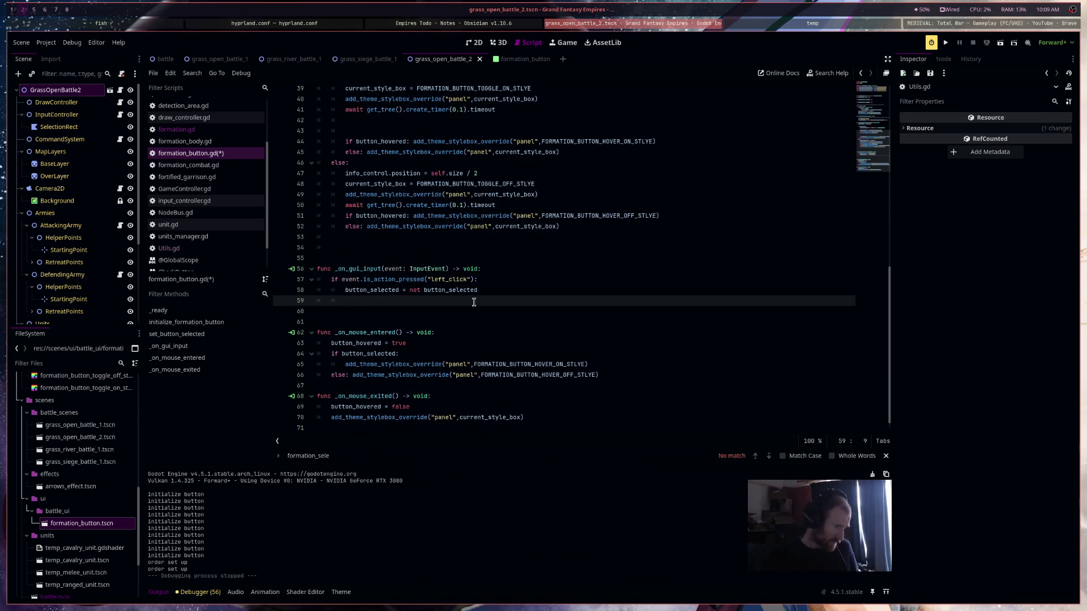
{"action": "type", "text": "iflinked_formation != "}
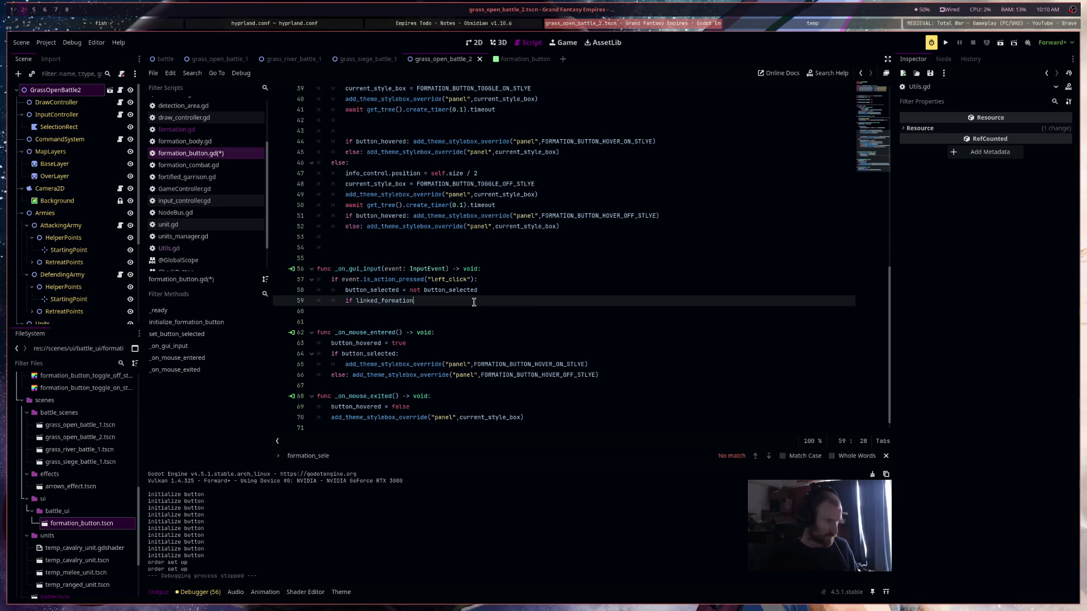
{"action": "type", "text": "null: l"}
{"action": "type", "text": "inked_formation.set"}
{"action": "type", "text": "_se"}
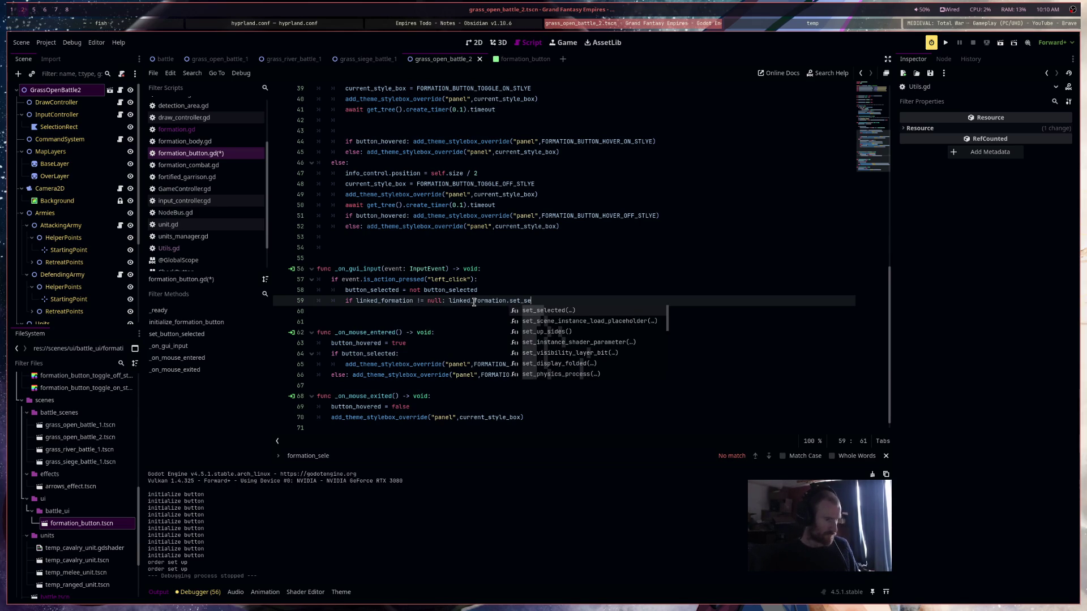
{"action": "key", "text": "Return"}
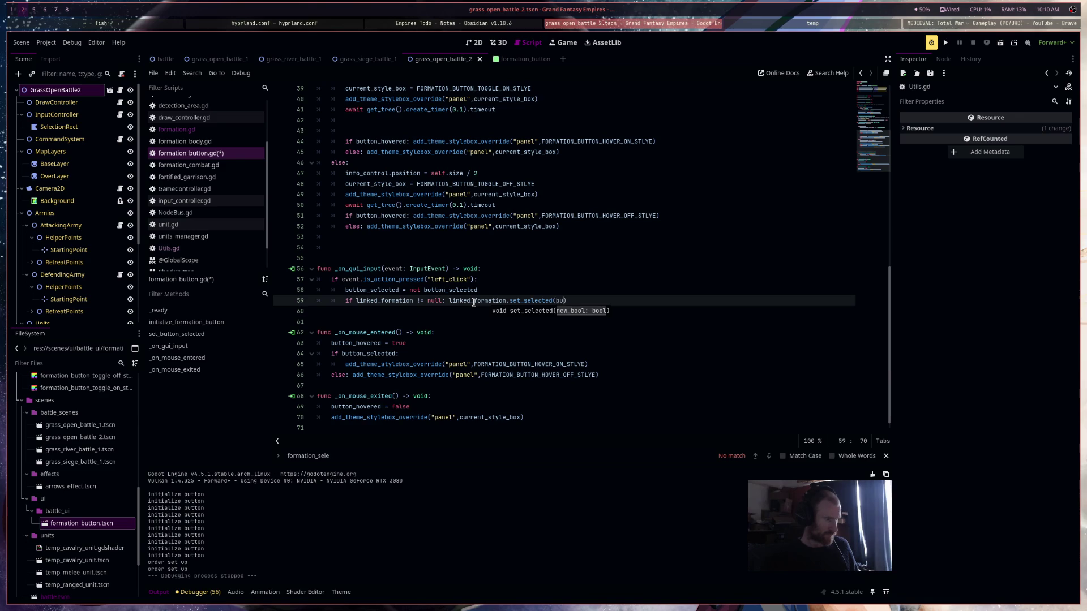
{"action": "key", "text": "Down"}
{"action": "key", "text": "Return"}
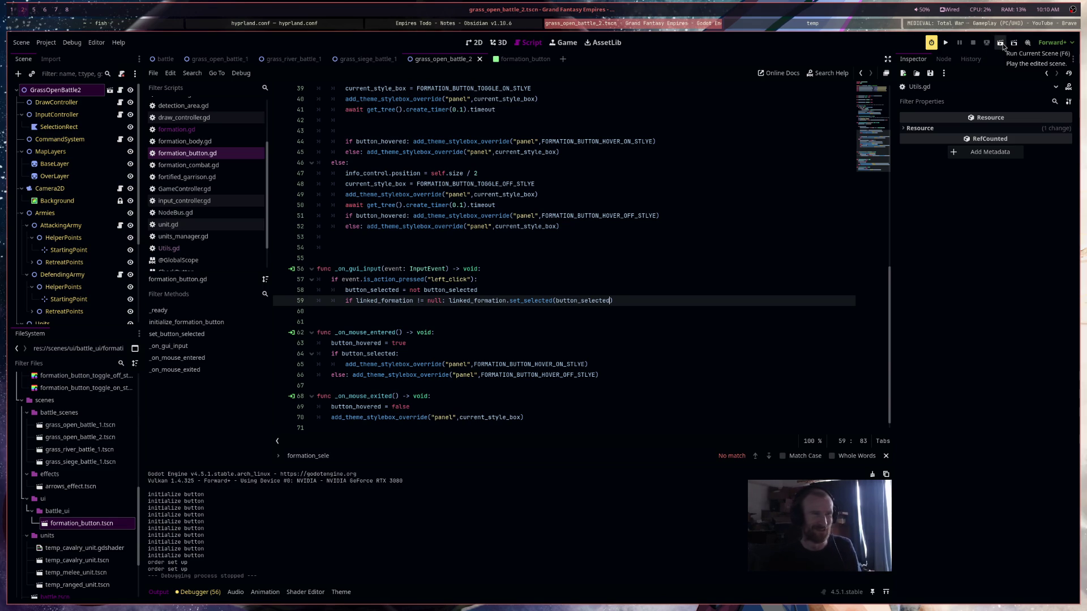
Run the battle scene and select DefendingCavalry9, 8 and 7 from their formation buttons
{"action": "left_click", "coordinate": [1000, 43]}
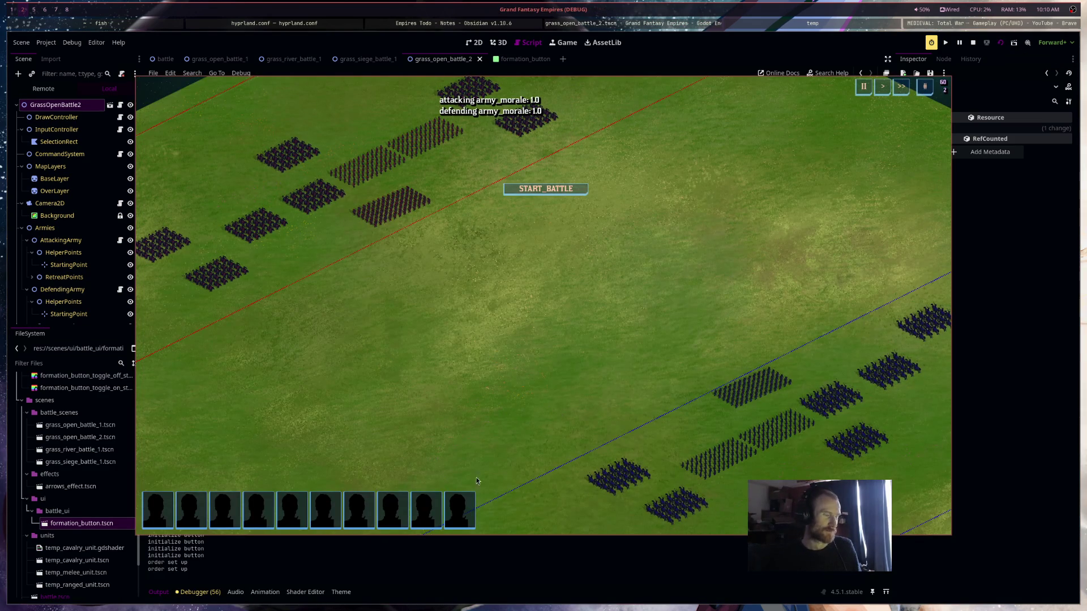
{"action": "left_click", "coordinate": [467, 509]}
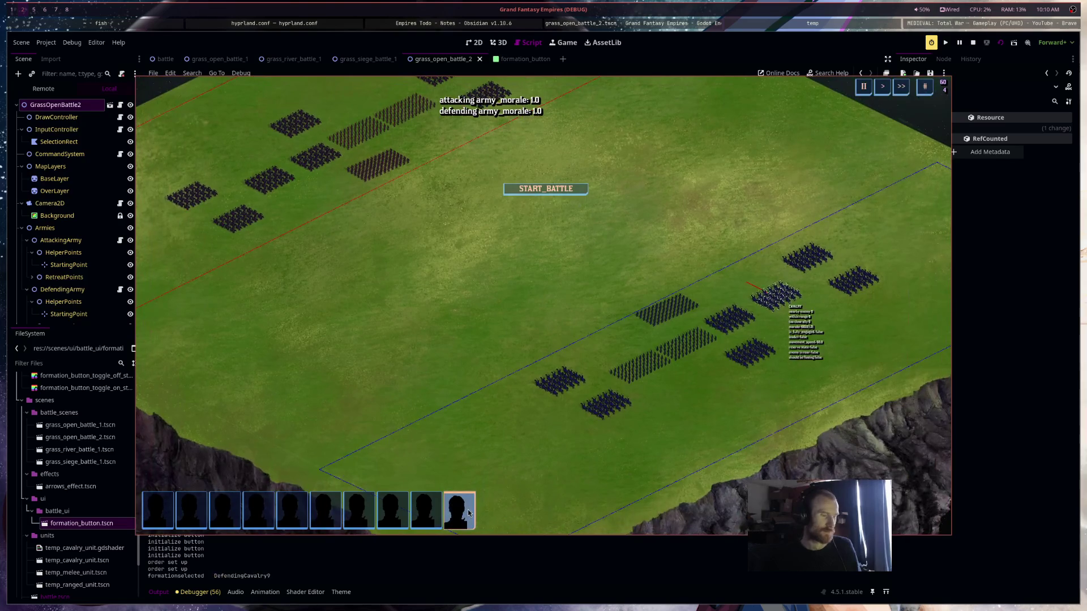
{"action": "left_click", "coordinate": [433, 514]}
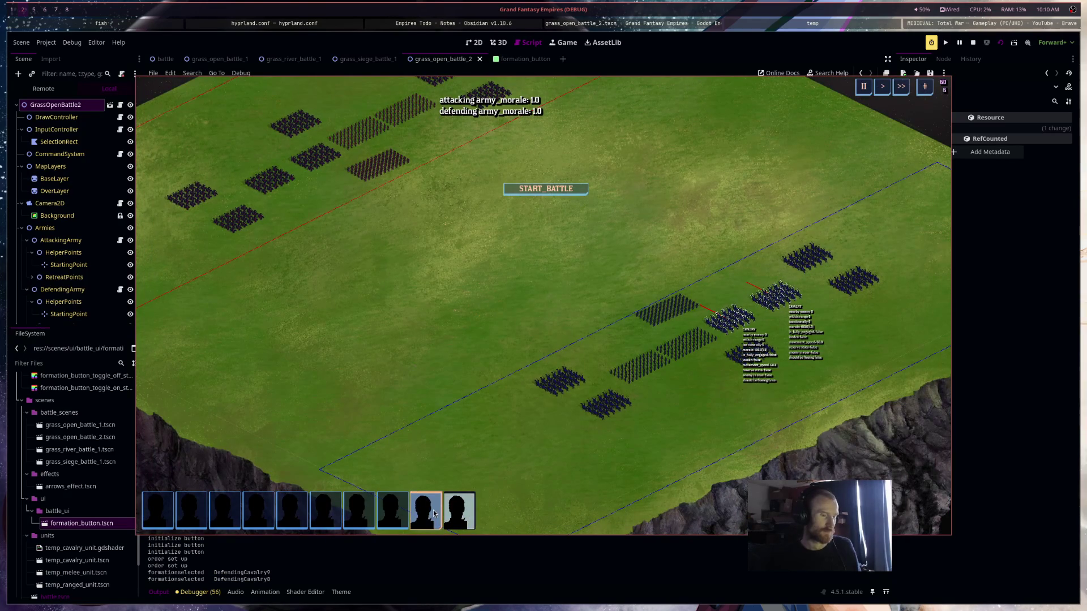
{"action": "left_click", "coordinate": [392, 510]}
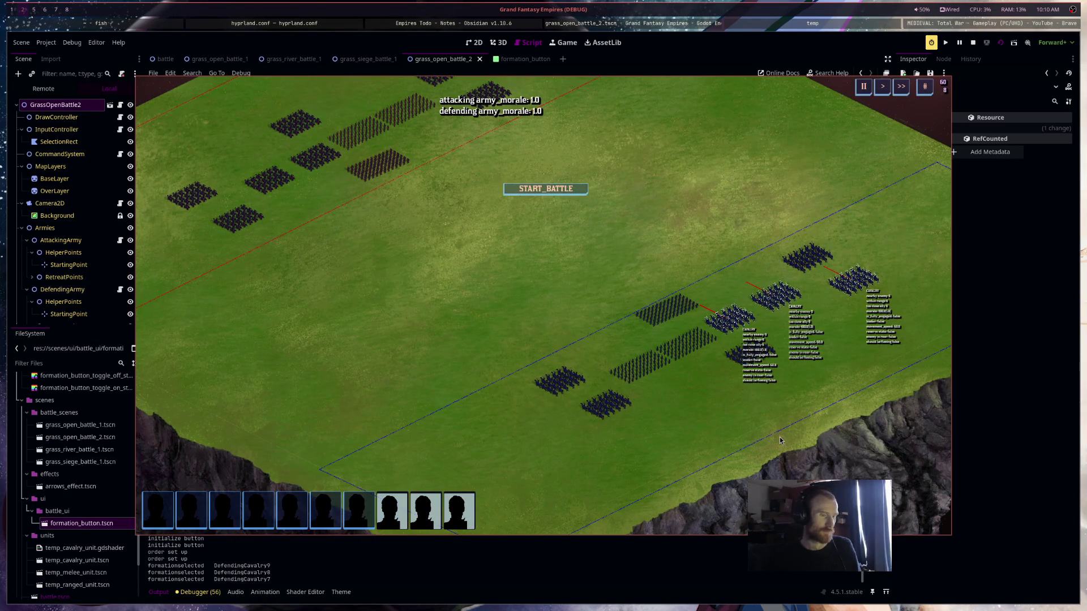
Pan right, box-select defending units, then select ranged, melee and cavalry blocks individually
{"action": "key", "text": "d"}
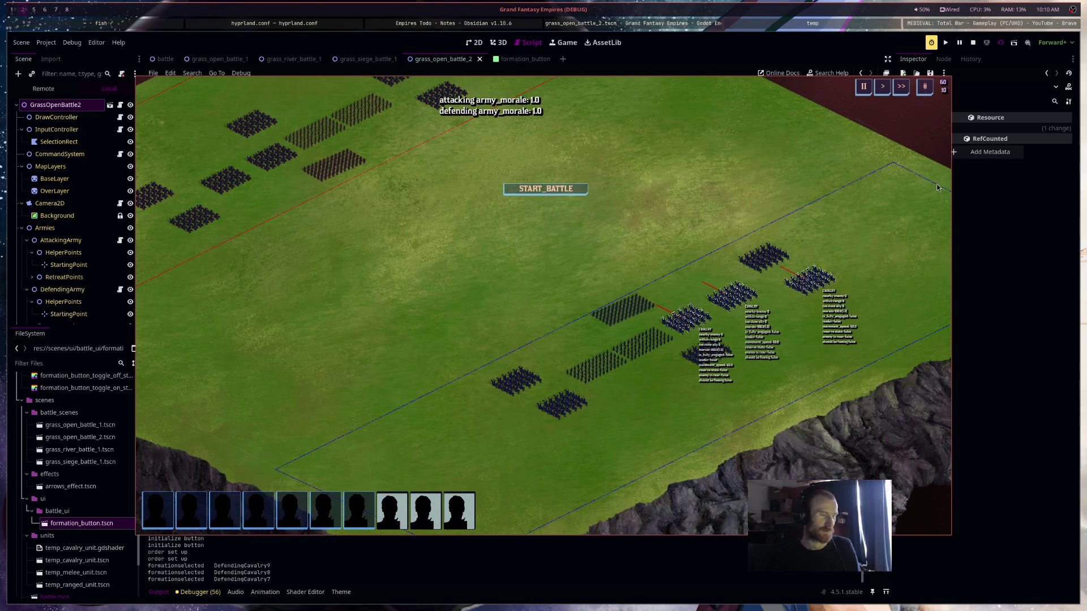
{"action": "mouse_move", "coordinate": [866, 215]}
{"action": "left_mouse_down"}
{"action": "mouse_move", "coordinate": [620, 321]}
{"action": "mouse_move", "coordinate": [444, 441]}
{"action": "left_mouse_up"}
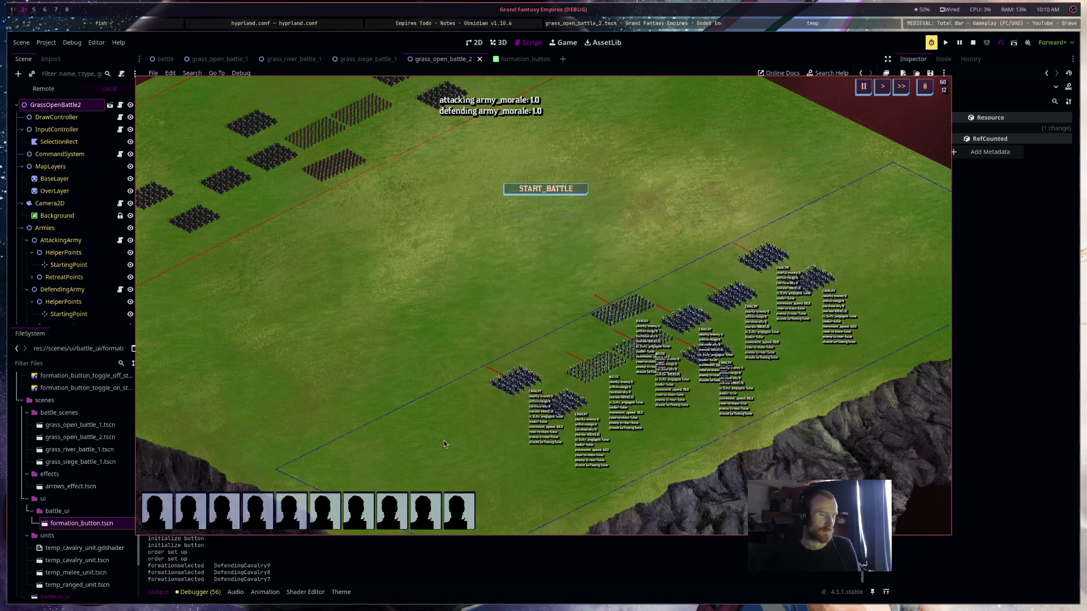
{"action": "left_click", "coordinate": [636, 315]}
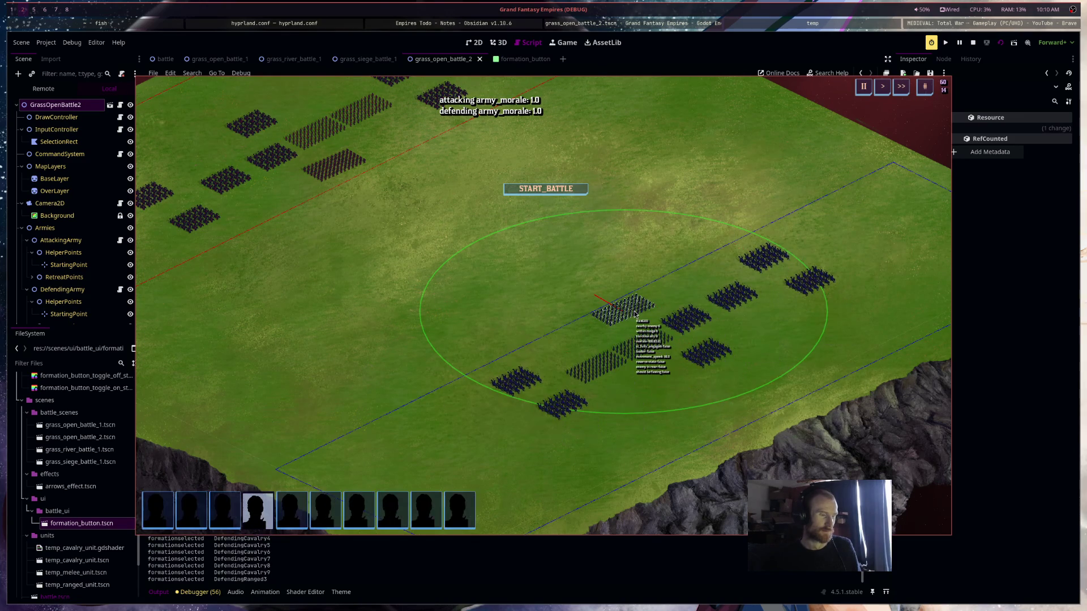
{"action": "left_click", "coordinate": [629, 355]}
{"action": "left_click", "coordinate": [608, 368]}
{"action": "left_click", "coordinate": [696, 334]}
{"action": "left_click", "coordinate": [702, 351]}
{"action": "left_click", "coordinate": [697, 320]}
{"action": "left_click", "coordinate": [735, 296]}
{"action": "left_click", "coordinate": [761, 265]}
{"action": "left_click", "coordinate": [811, 285]}
Box-select centre and attacking blocks, add several blocks to the selection, then clear it
{"action": "left_click_drag", "start_coordinate": [647, 333], "coordinate": [526, 430]}
{"action": "left_click_drag", "start_coordinate": [617, 440], "coordinate": [685, 308]}
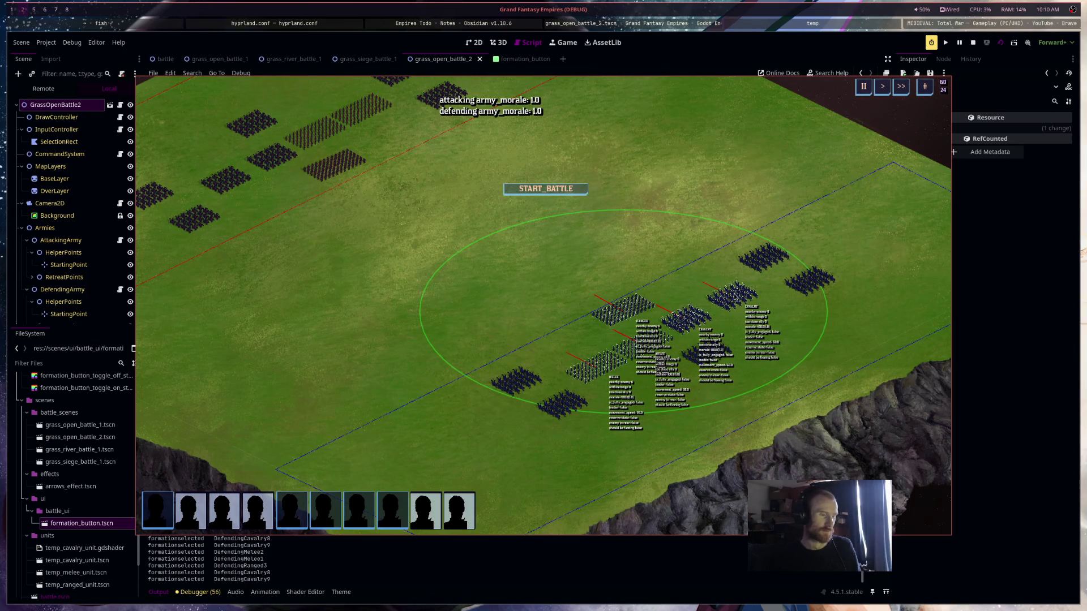
{"action": "left_click", "coordinate": [660, 413]}
{"action": "left_click_drag", "start_coordinate": [291, 196], "coordinate": [412, 126]}
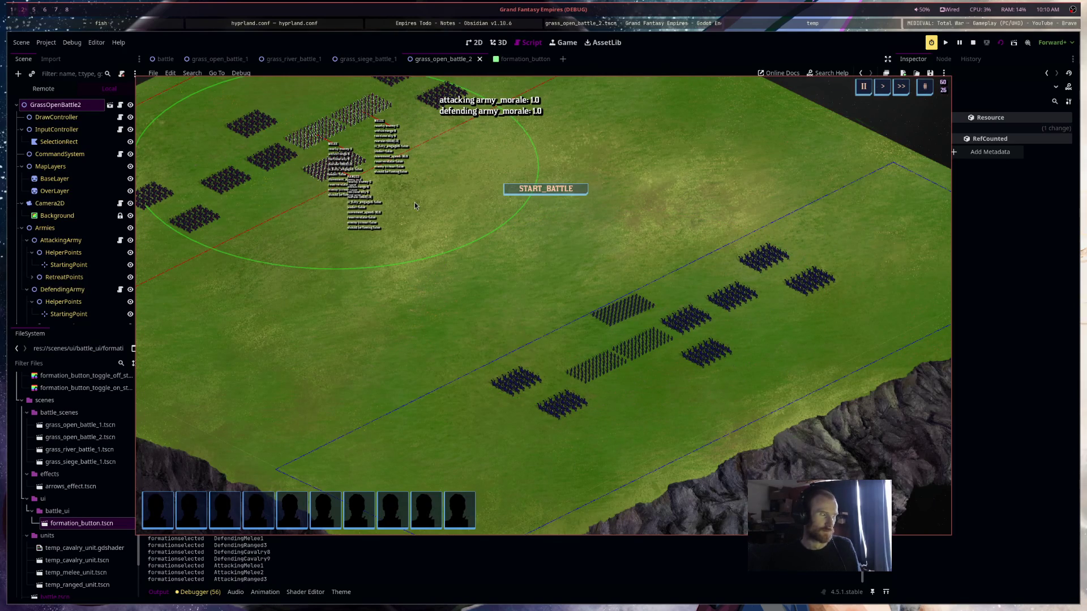
{"action": "left_click", "coordinate": [552, 403]}
{"action": "left_click", "coordinate": [631, 347], "text": "shift"}
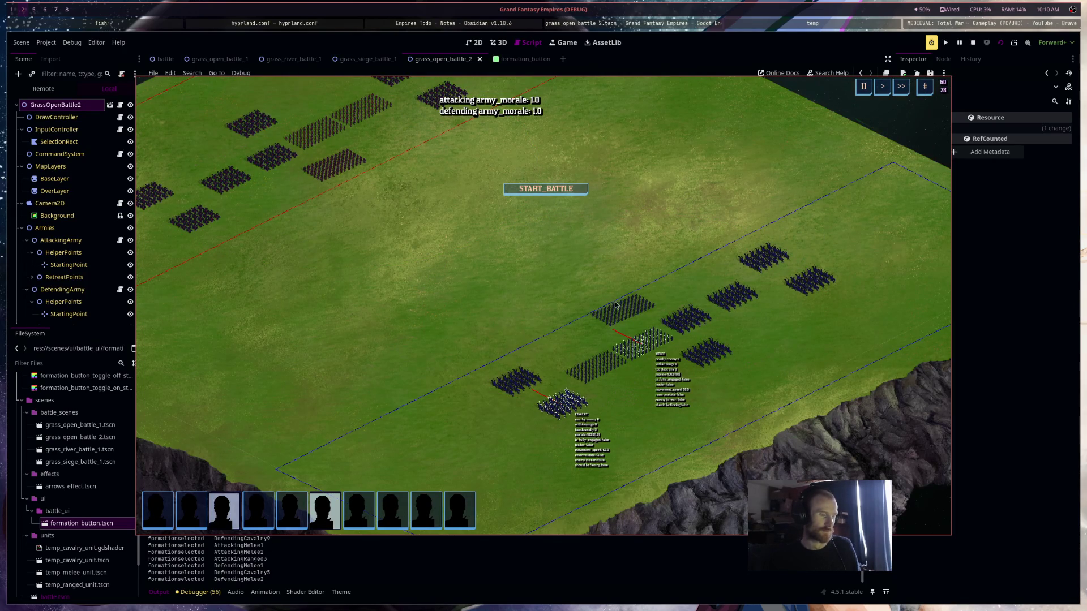
{"action": "left_click", "coordinate": [645, 313], "text": "shift"}
{"action": "left_click", "coordinate": [686, 318], "text": "shift"}
{"action": "left_click", "coordinate": [707, 352], "text": "shift"}
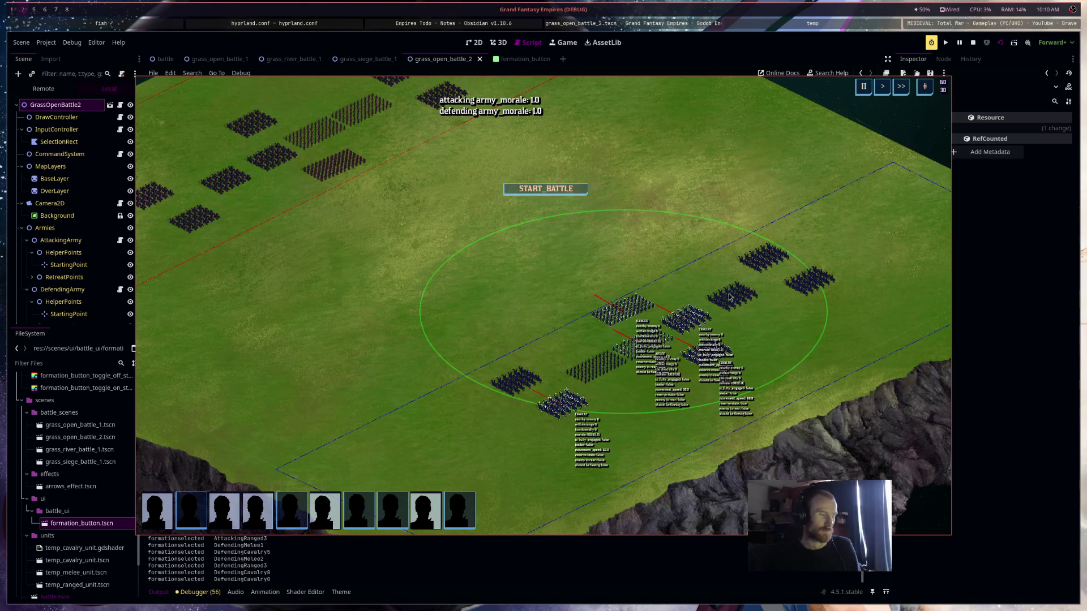
{"action": "left_click", "coordinate": [758, 377]}
Toggle formations, including DefendingCavalry6–8, on and off from their bottom-bar buttons
{"action": "left_click", "coordinate": [453, 521]}
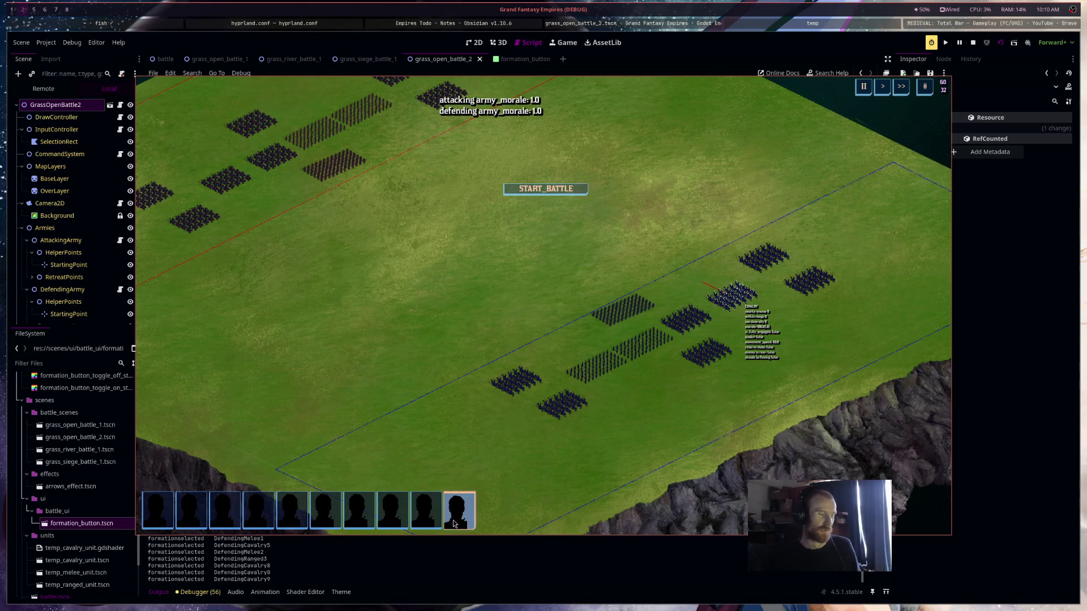
{"action": "left_click", "coordinate": [413, 520], "text": "shift"}
{"action": "left_click", "coordinate": [392, 517], "text": "shift"}
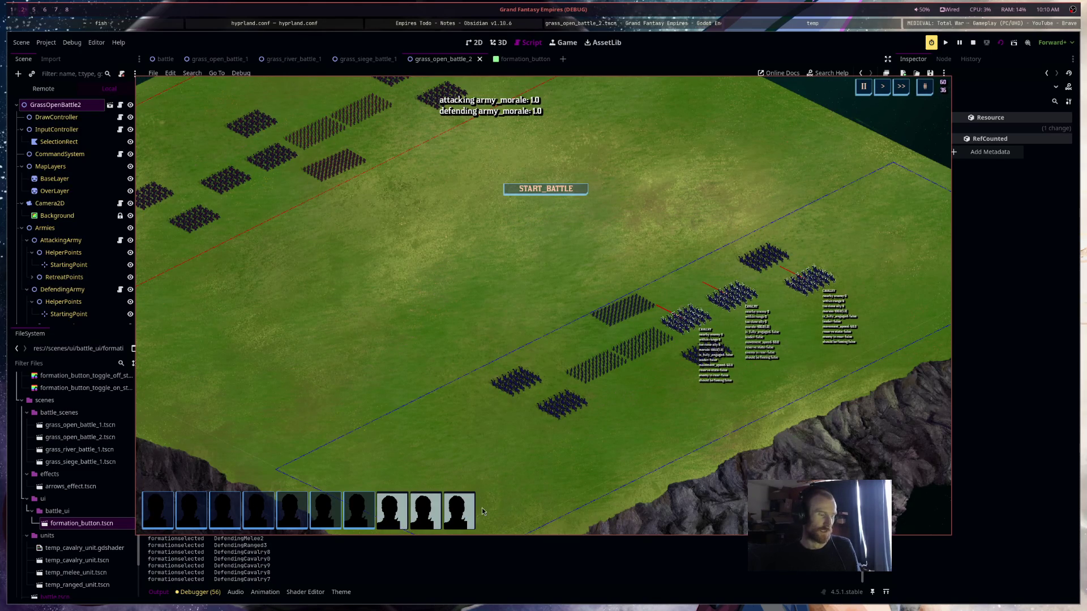
{"action": "left_click", "coordinate": [358, 512], "text": "shift"}
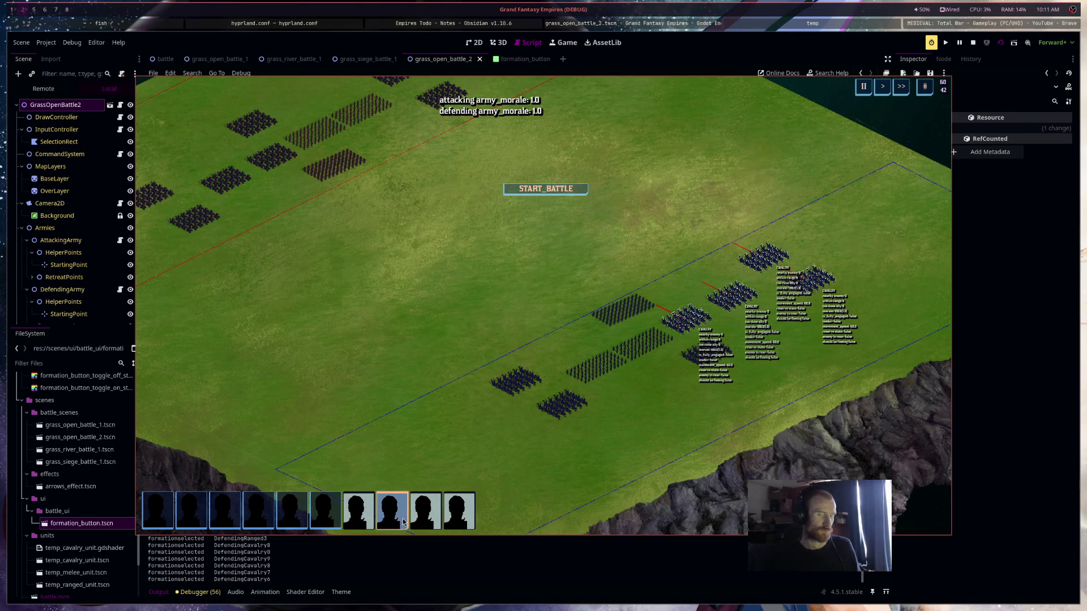
{"action": "left_click", "coordinate": [324, 517], "text": "shift"}
{"action": "left_click", "coordinate": [419, 524], "text": "shift"}
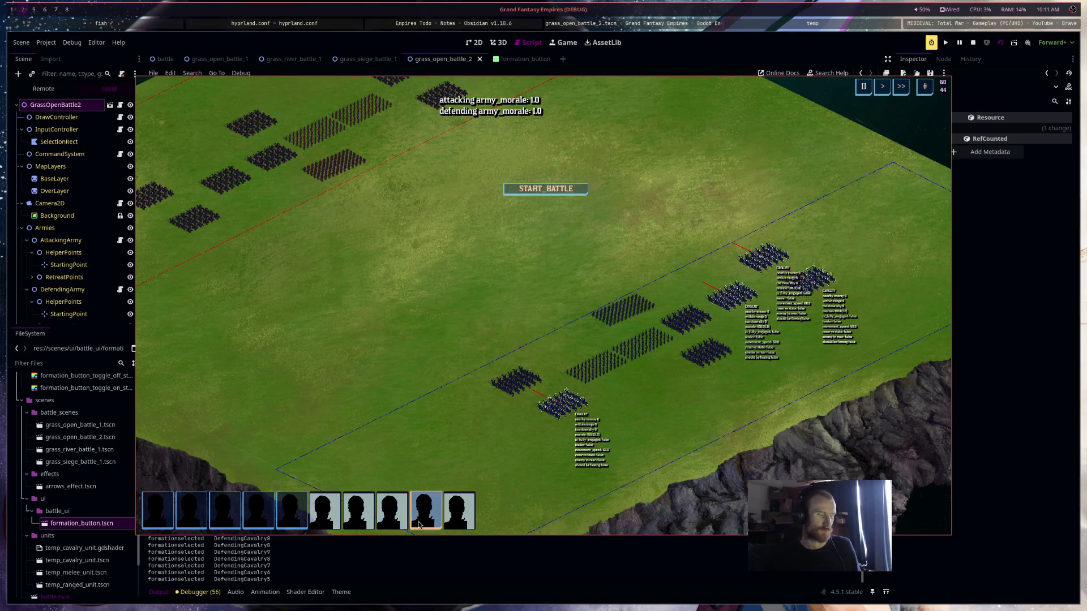
{"action": "left_click", "coordinate": [394, 517], "text": "shift"}
{"action": "left_click", "coordinate": [459, 516], "text": "shift"}
{"action": "left_click", "coordinate": [358, 516], "text": "shift"}
{"action": "left_click", "coordinate": [325, 517], "text": "shift"}
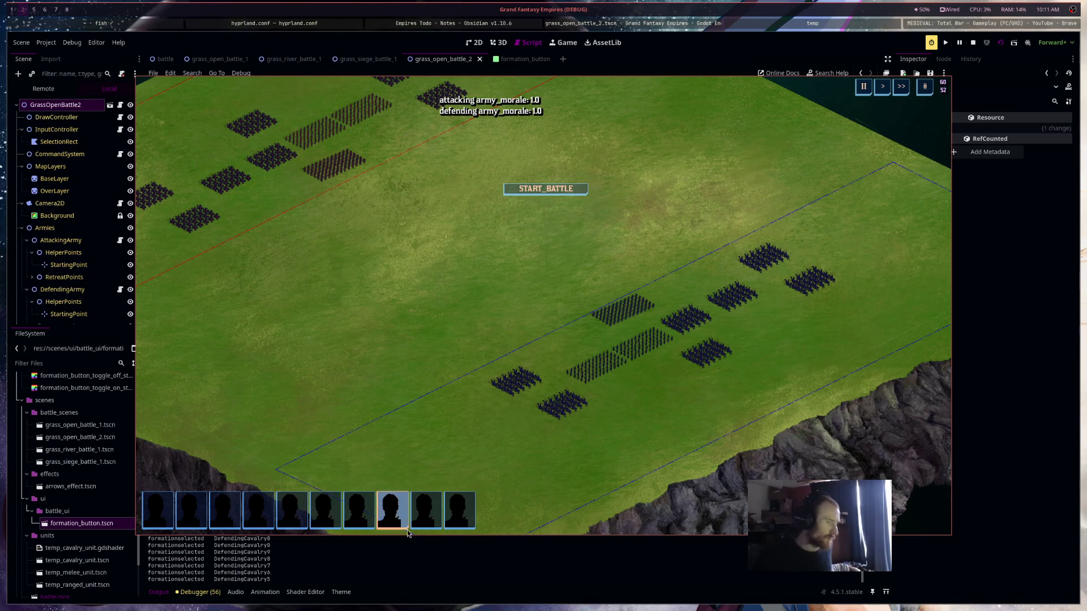
{"action": "left_click", "coordinate": [459, 510]}
{"action": "left_click", "coordinate": [426, 509]}
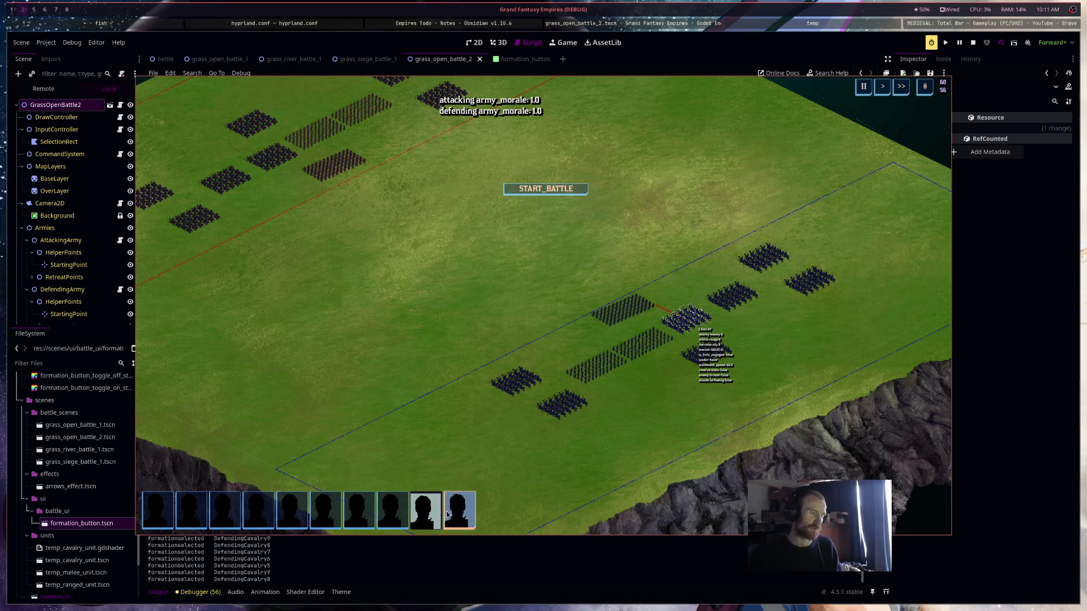
{"action": "left_click", "coordinate": [482, 478]}
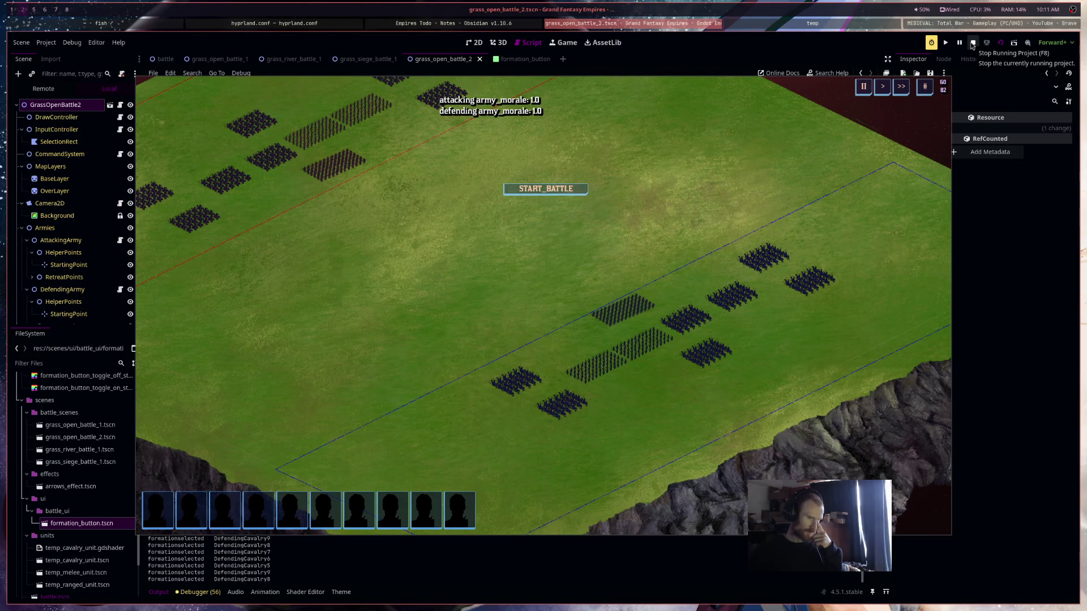
Stop the game, briefly comment out the line-58 toggle, restore it, and save formation_button.gd
{"action": "left_click", "coordinate": [972, 46]}
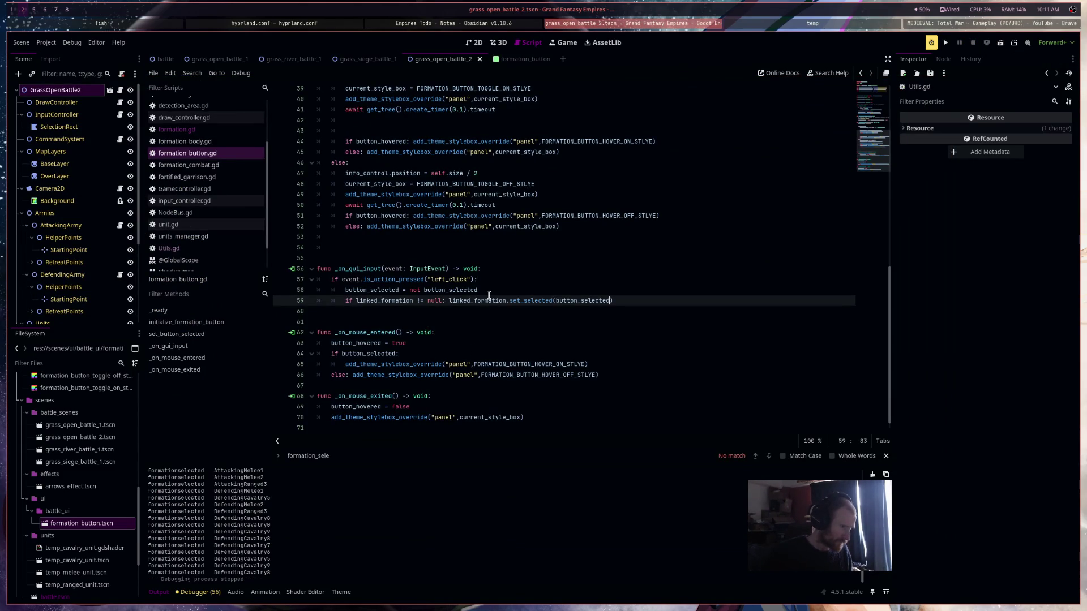
{"action": "left_click", "coordinate": [343, 290]}
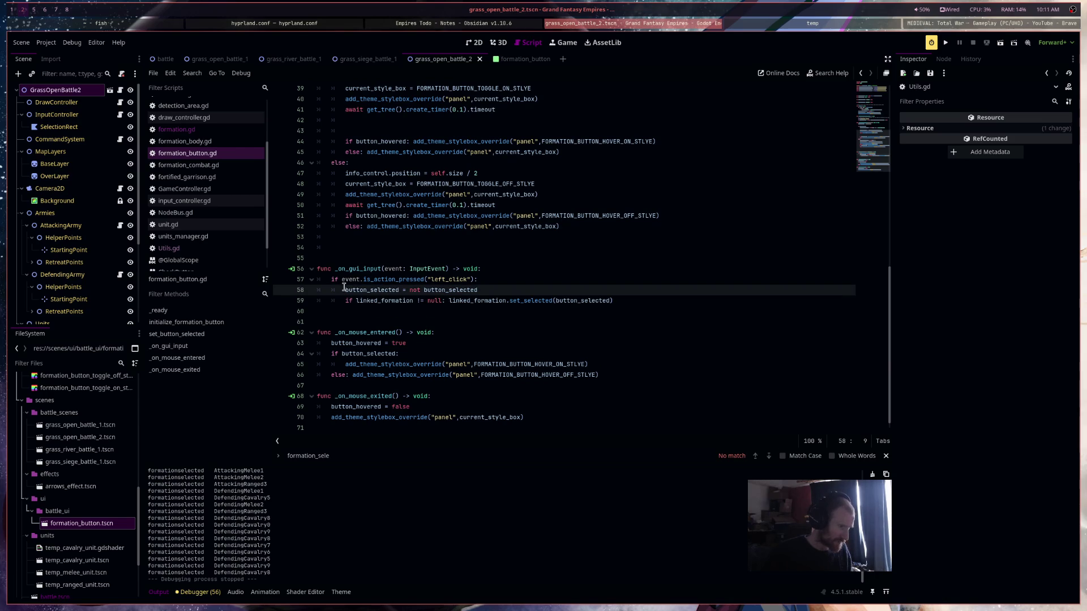
{"action": "key", "text": "ctrl+k"}
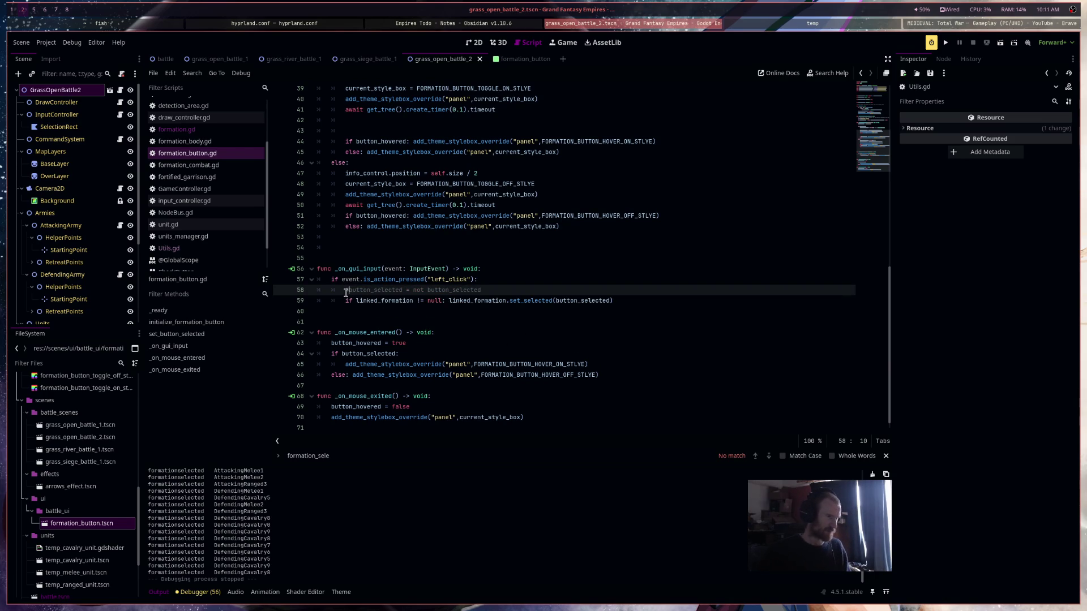
{"action": "left_click_drag", "start_coordinate": [346, 293], "coordinate": [501, 293]}
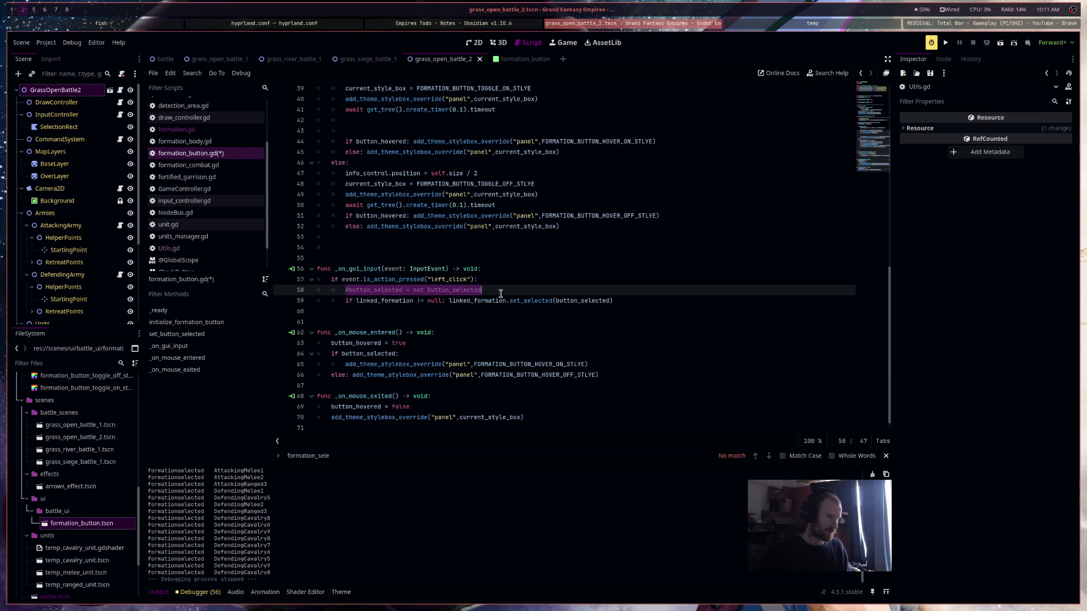
{"action": "mouse_move", "coordinate": [554, 302]}
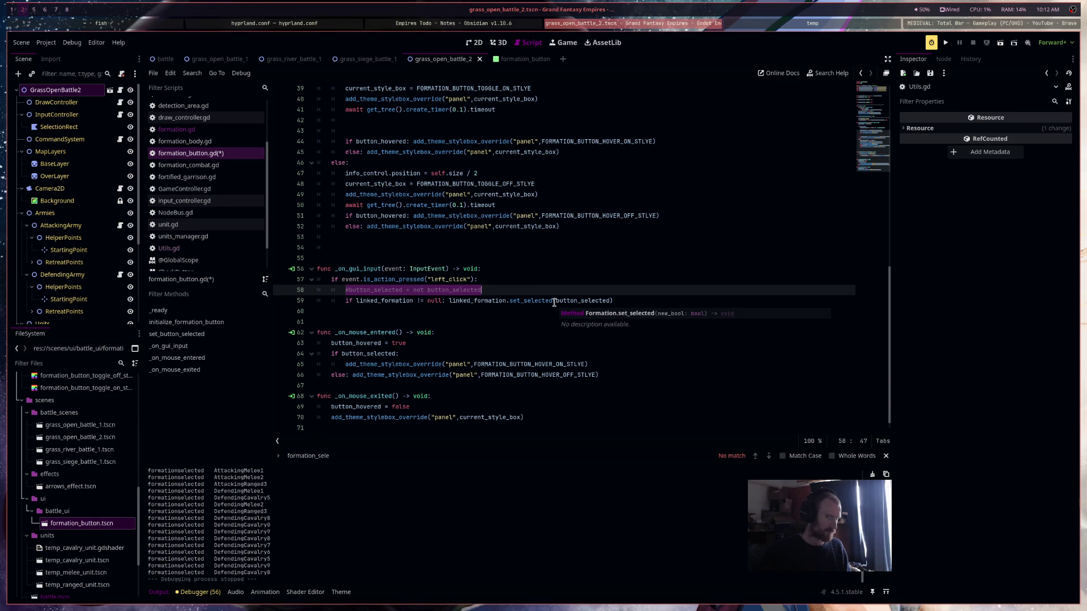
{"action": "key", "text": "Home"}
{"action": "key", "text": "Delete"}
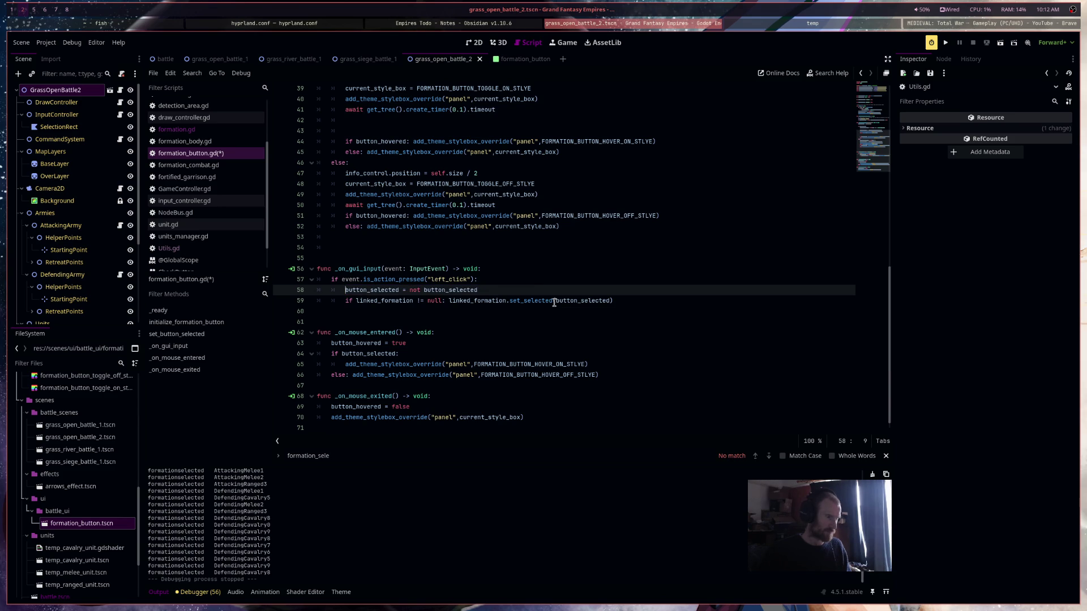
{"action": "key", "text": "ctrl+s"}
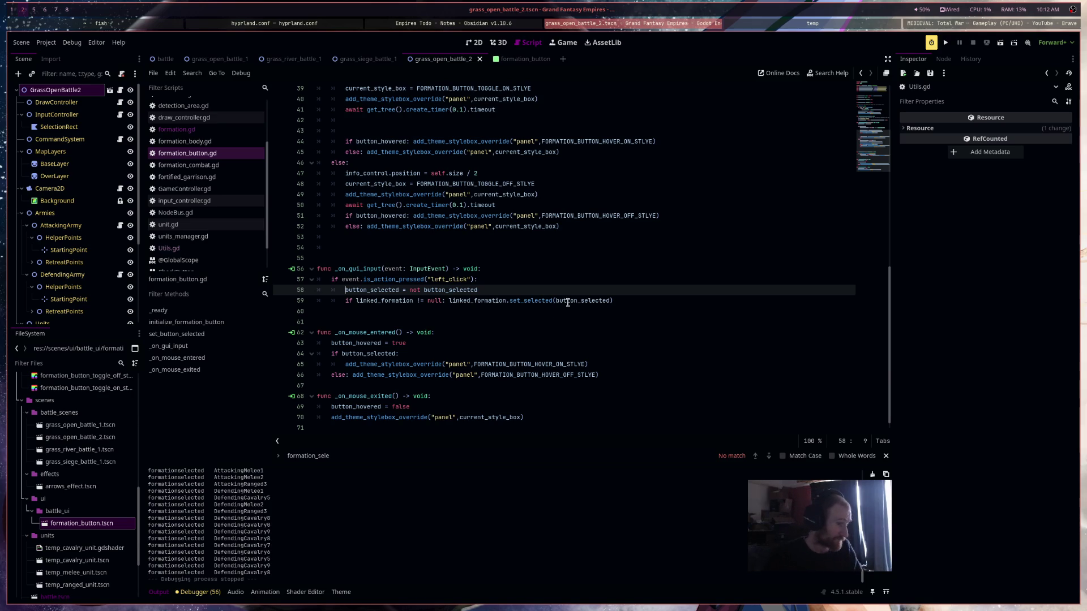
Add a blank line right after the _on_gui_input function header
{"action": "left_click", "coordinate": [639, 302]}
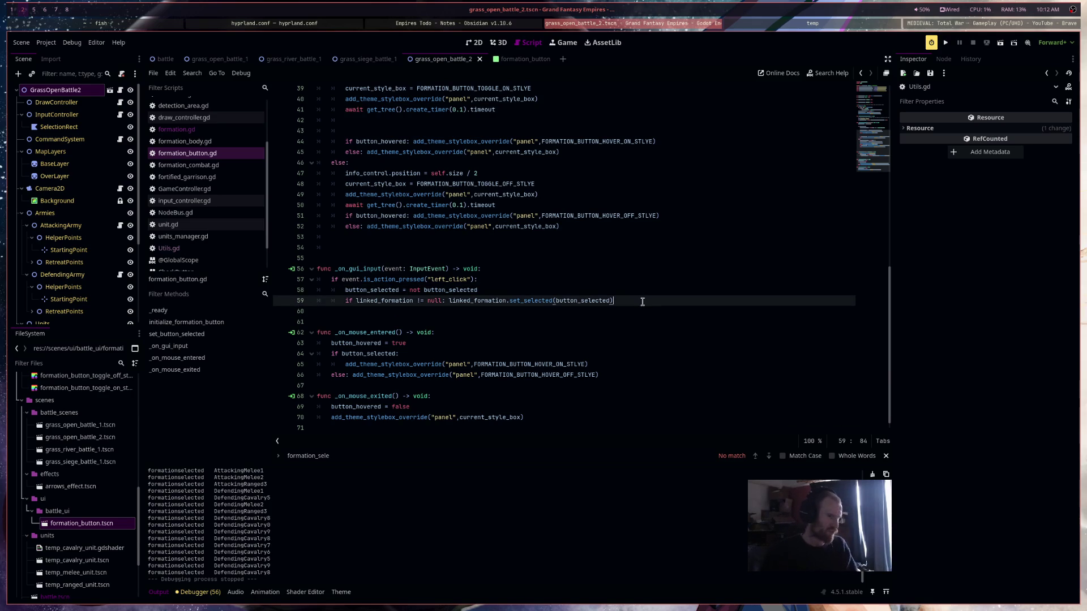
{"action": "left_click", "coordinate": [505, 270]}
{"action": "key", "text": "Return"}
{"action": "key", "text": "Return"}
{"action": "key", "text": "Return"}
Try a test 'if event.is_action_pressed("")' condition on the new line, then delete it
{"action": "key", "text": "Up"}
{"action": "key", "text": "Up"}
{"action": "type", "text": "o"}
{"action": "key", "text": "BackSpace"}
{"action": "type", "text": "if event"}
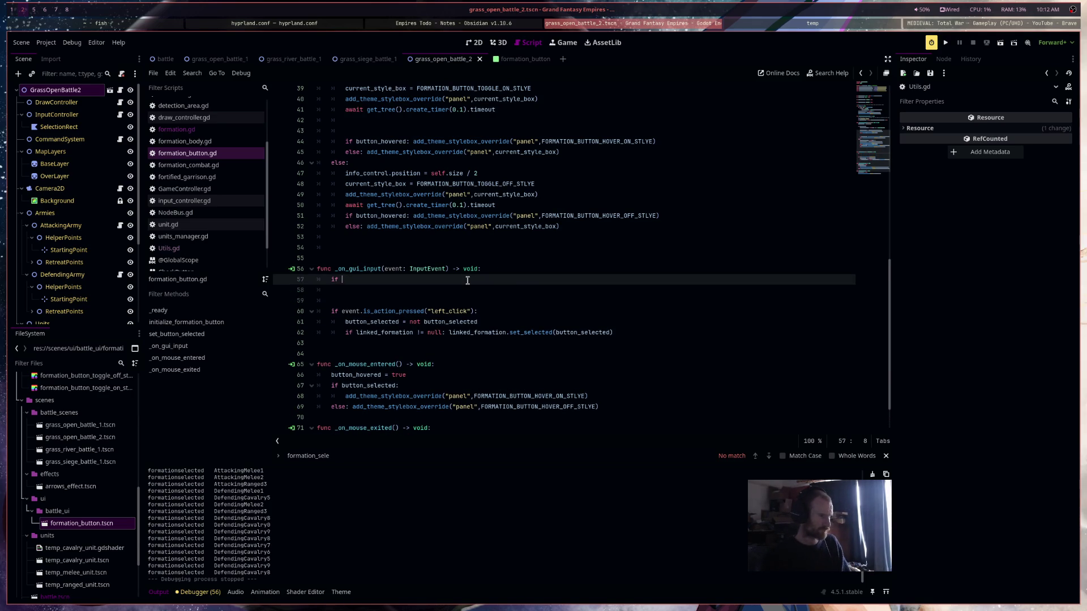
{"action": "type", "text": ".is"}
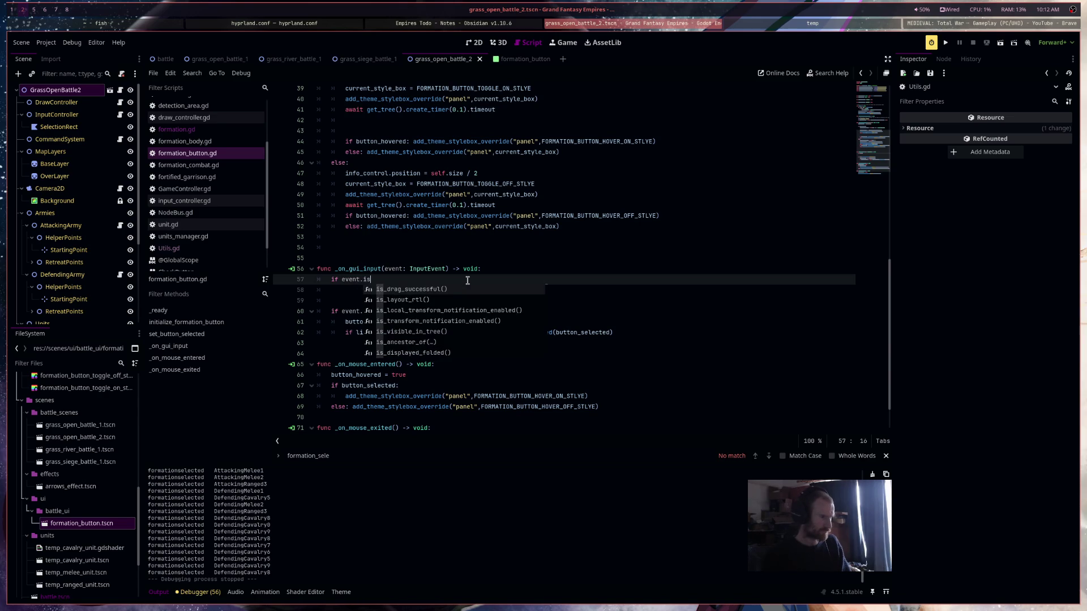
{"action": "key", "text": "Down"}
{"action": "key", "text": "Return"}
{"action": "type", "text": "\""}
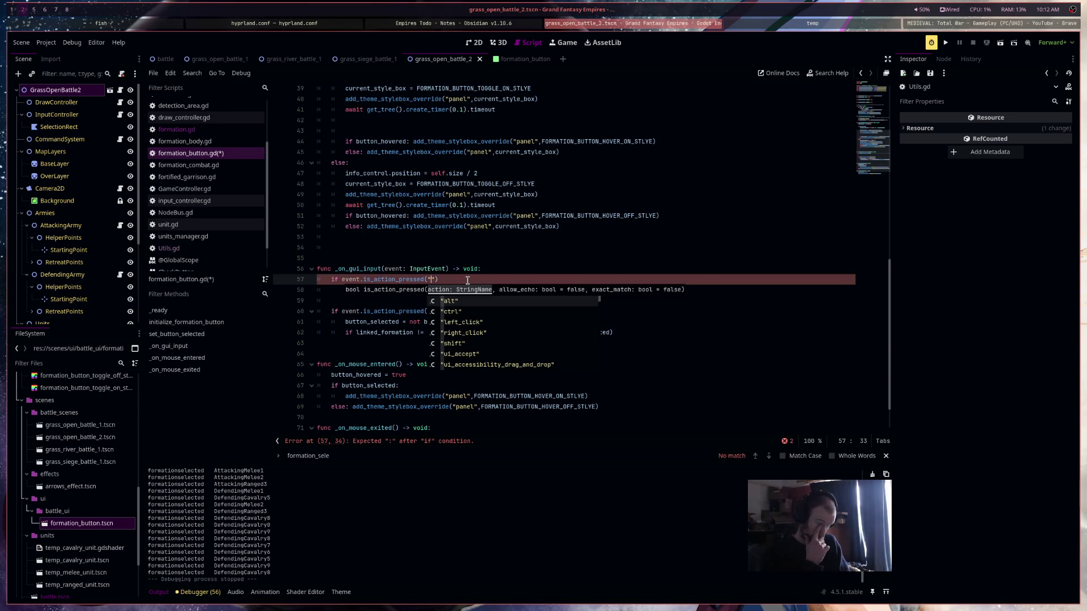
{"action": "scroll", "coordinate": [469, 330], "scroll_direction": "down", "scroll_amount": 2}
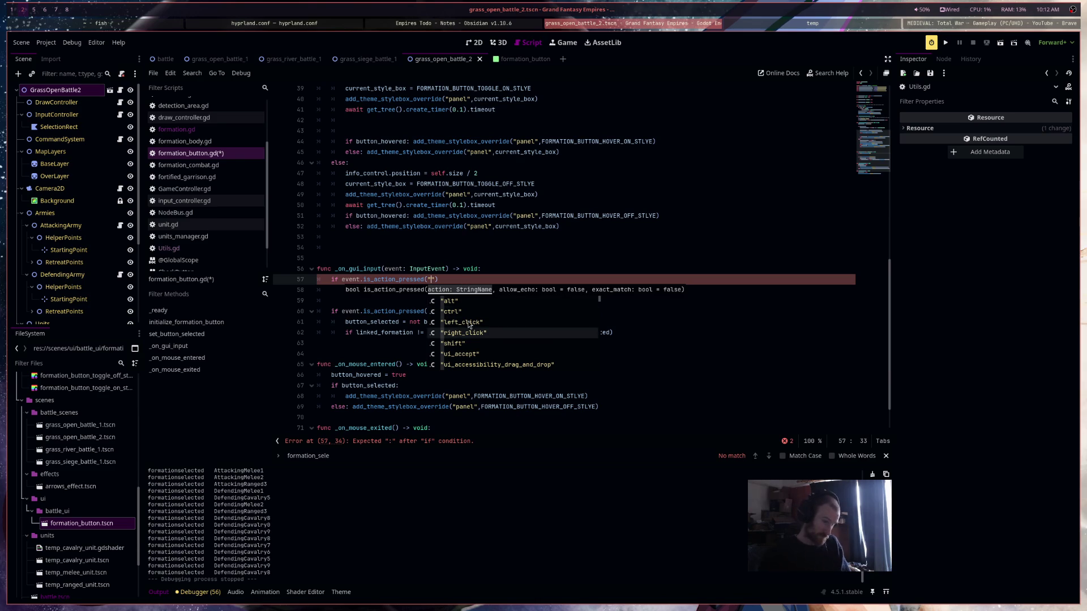
{"action": "scroll", "coordinate": [476, 334], "scroll_direction": "up", "scroll_amount": 2}
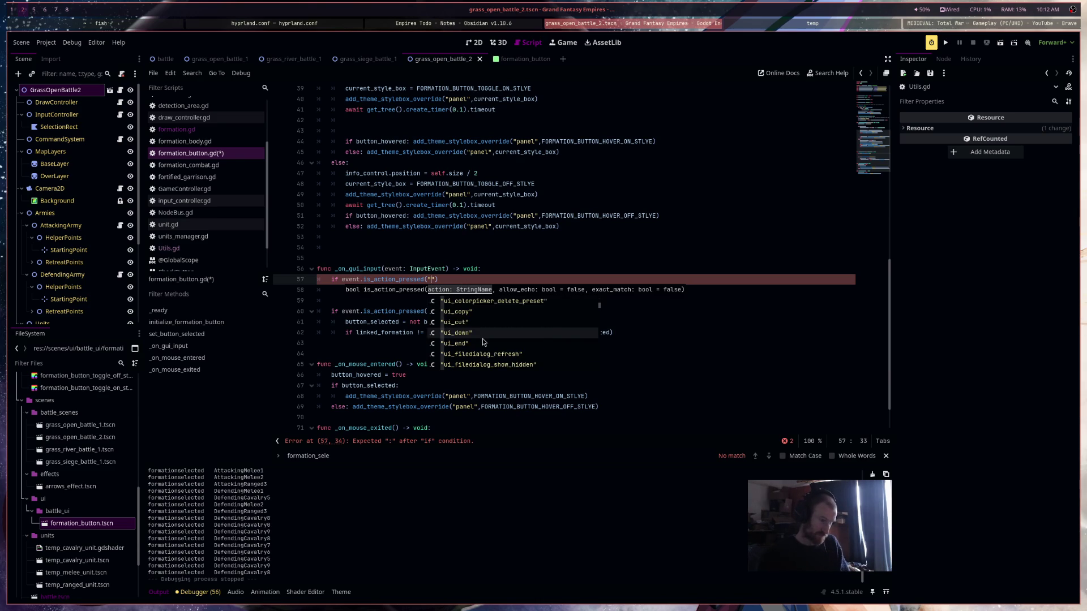
{"action": "key", "text": "Right"}
{"action": "key", "text": "Right"}
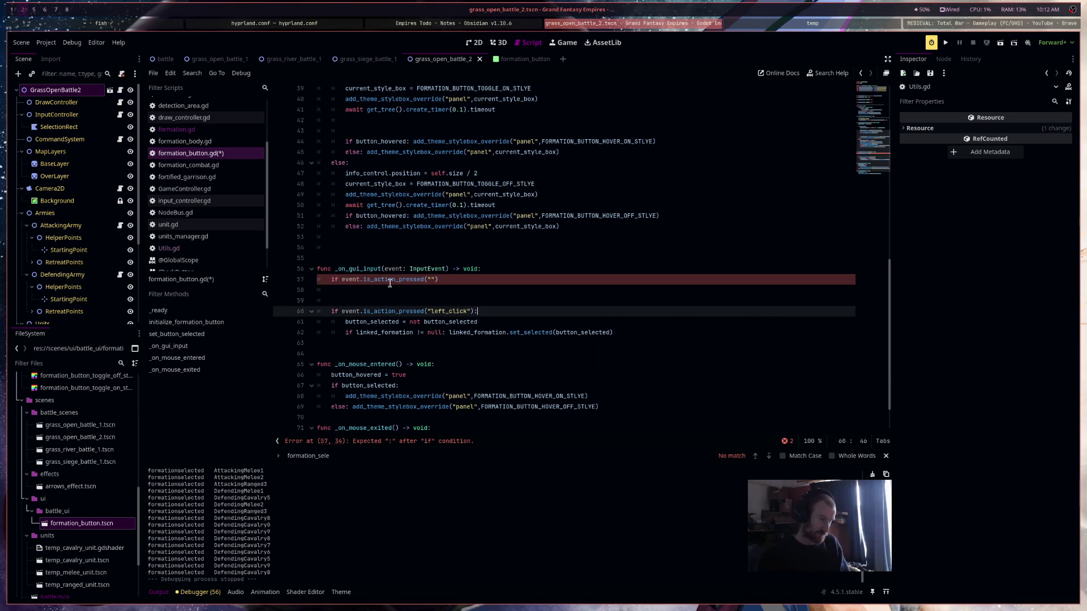
{"action": "left_click", "coordinate": [332, 284], "text": "shift"}
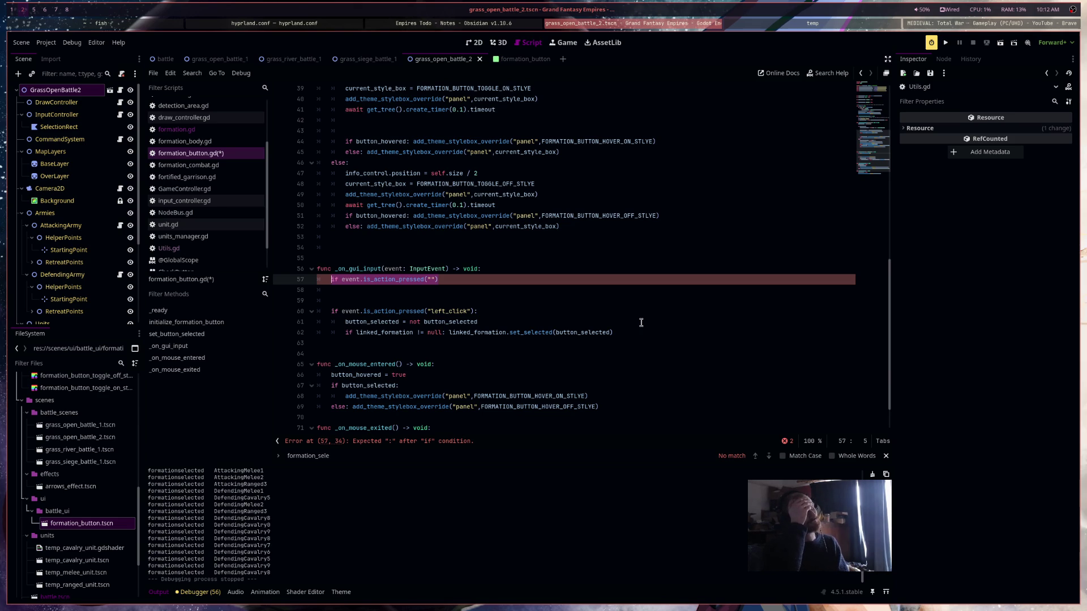
{"action": "key", "text": "BackSpace"}
{"action": "left_click", "coordinate": [179, 199]}
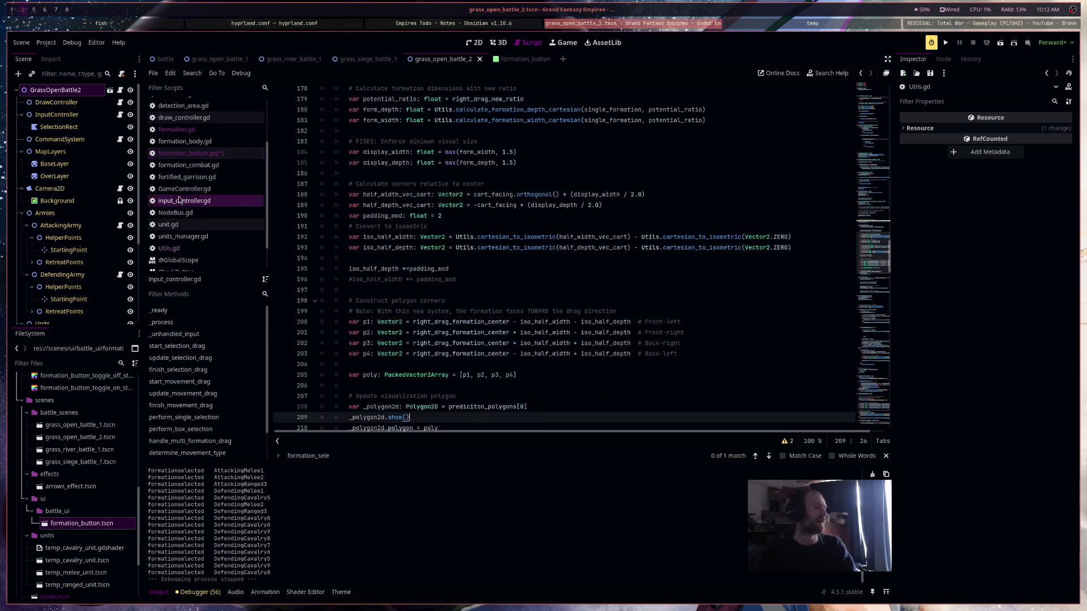
{"action": "scroll", "coordinate": [701, 284], "scroll_direction": "up", "scroll_amount": 15}
{"action": "left_click_drag", "start_coordinate": [871, 126], "coordinate": [871, 141]}
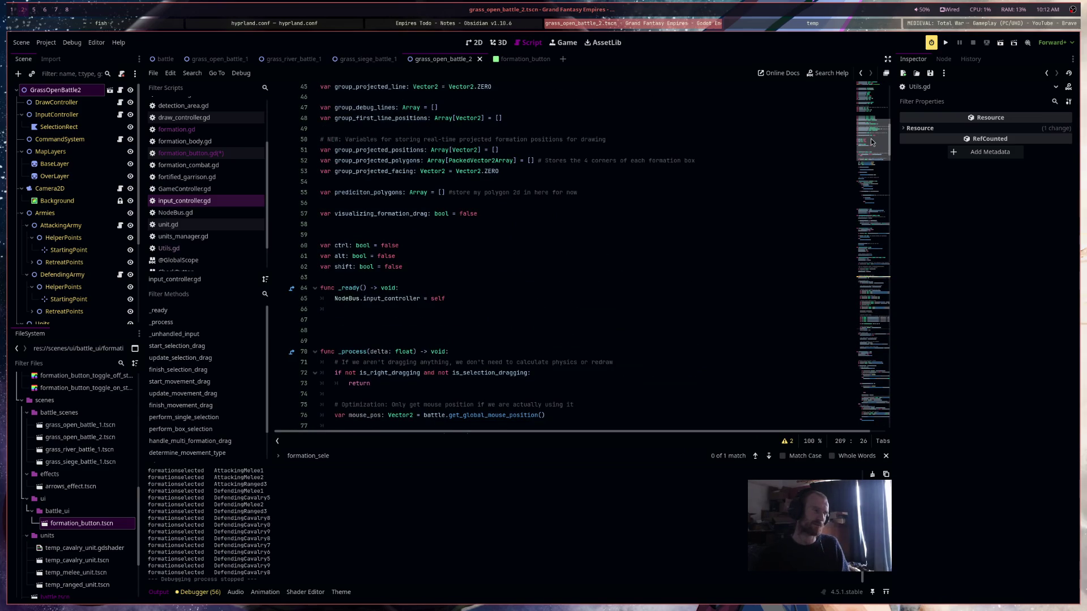
{"action": "mouse_move", "coordinate": [871, 142]}
{"action": "left_mouse_down"}
{"action": "mouse_move", "coordinate": [868, 178]}
{"action": "mouse_move", "coordinate": [868, 151]}
{"action": "left_mouse_up"}
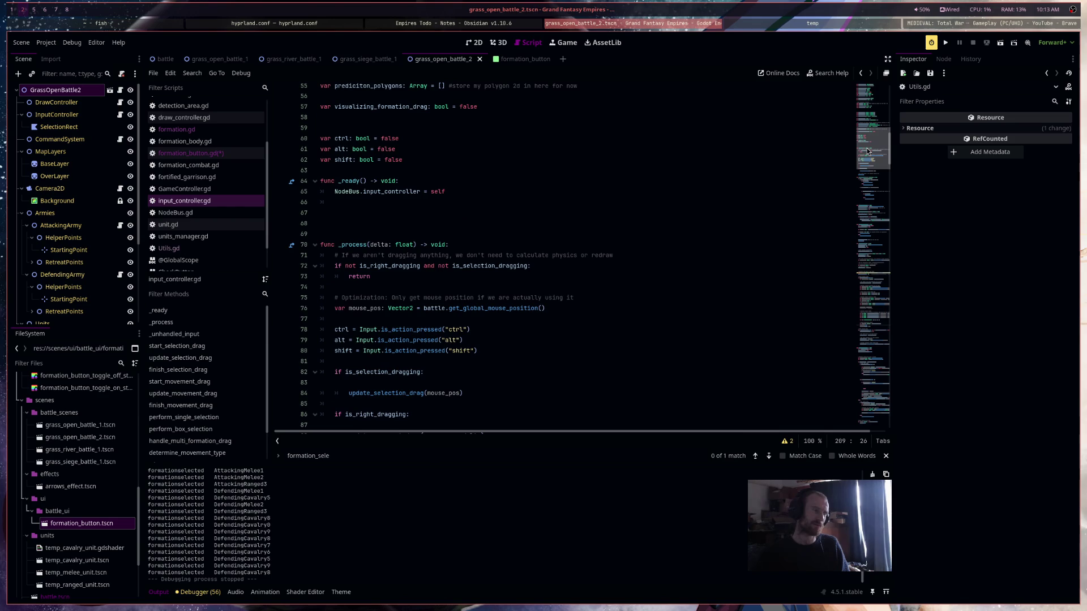
{"action": "left_click_drag", "start_coordinate": [298, 362], "coordinate": [298, 339]}
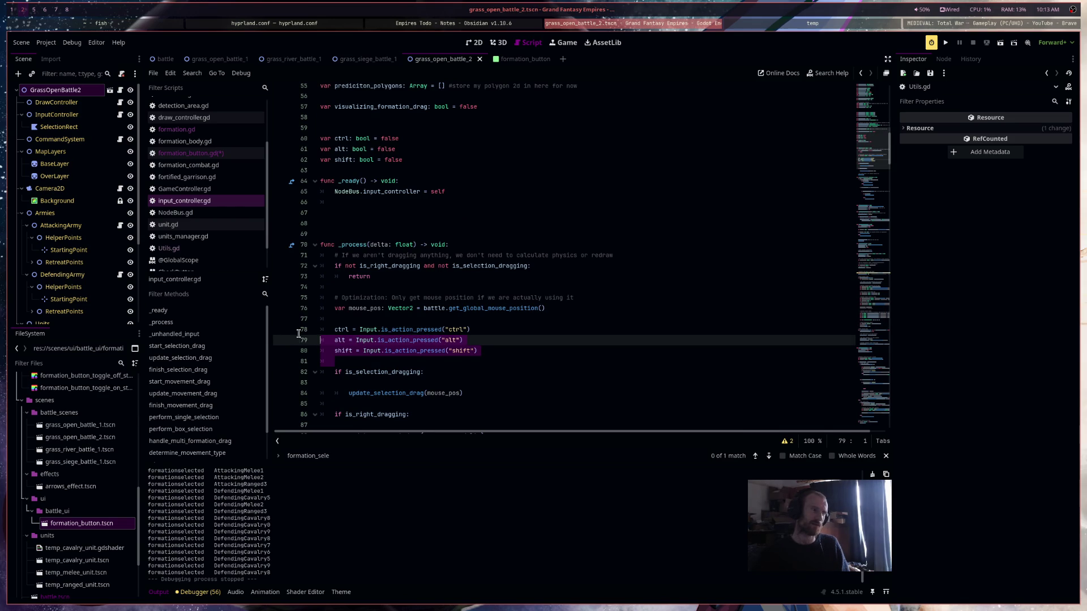
{"action": "left_click", "coordinate": [191, 152]}
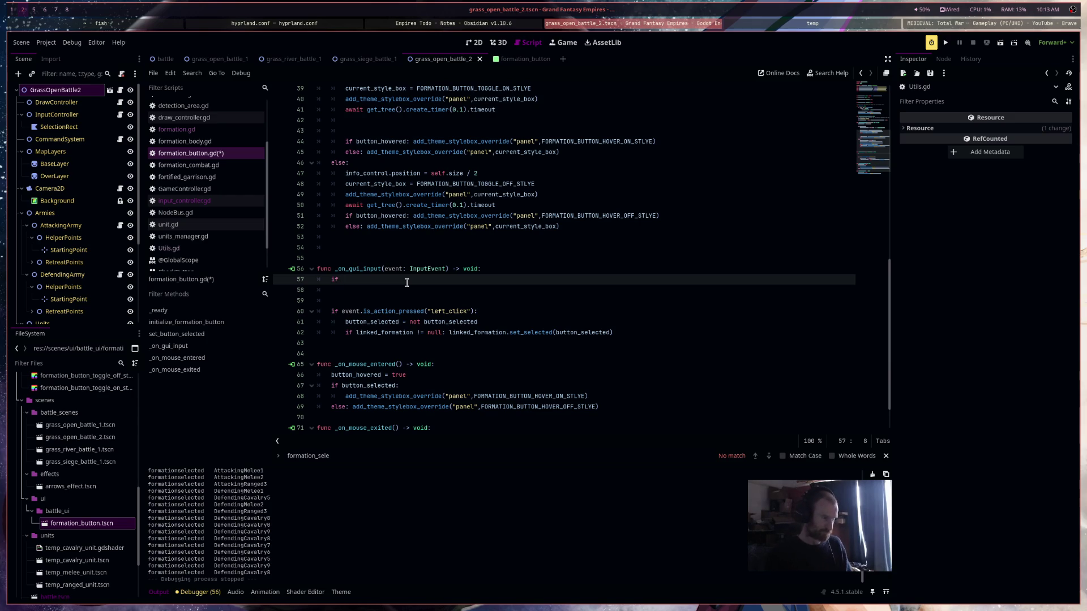
On line 57, start 'var multi_select: bool = NodeBus.input_controller'
{"action": "key", "text": "BackSpace"}
{"action": "key", "text": "BackSpace"}
{"action": "key", "text": "BackSpace"}
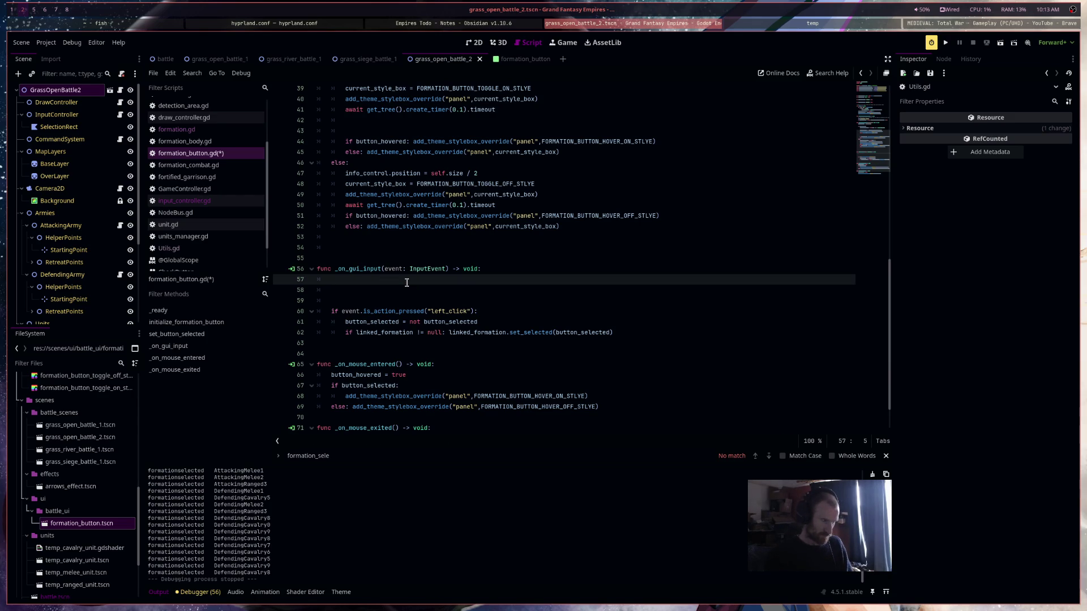
{"action": "type", "text": "var "}
{"action": "type", "text": "mutli"}
{"action": "key", "text": "BackSpace"}
{"action": "key", "text": "BackSpace"}
{"action": "key", "text": "BackSpace"}
{"action": "type", "text": "lti_select: bool = "}
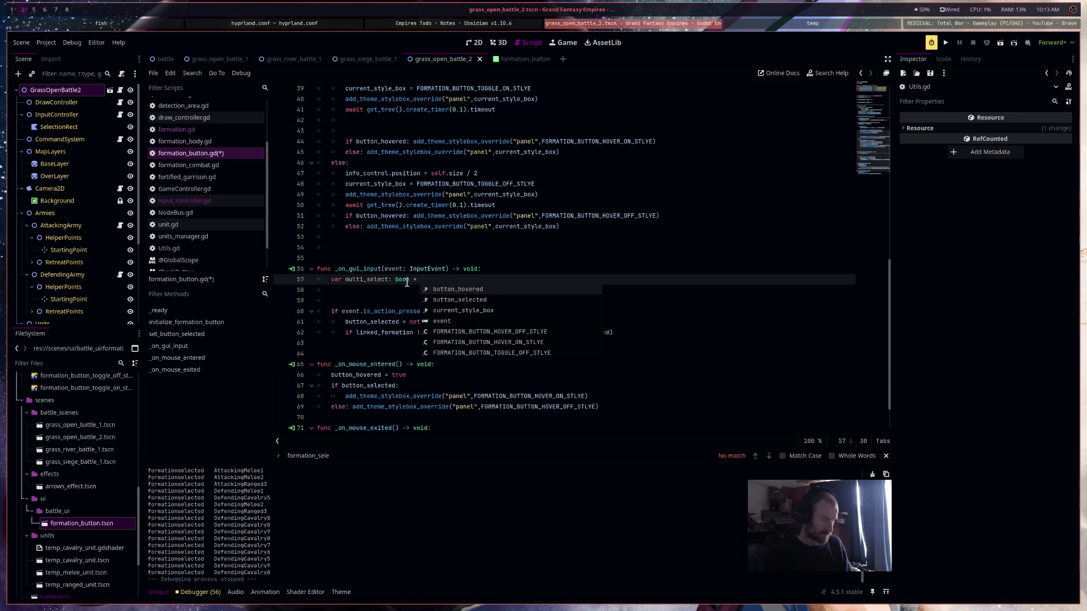
{"action": "type", "text": "Node"}
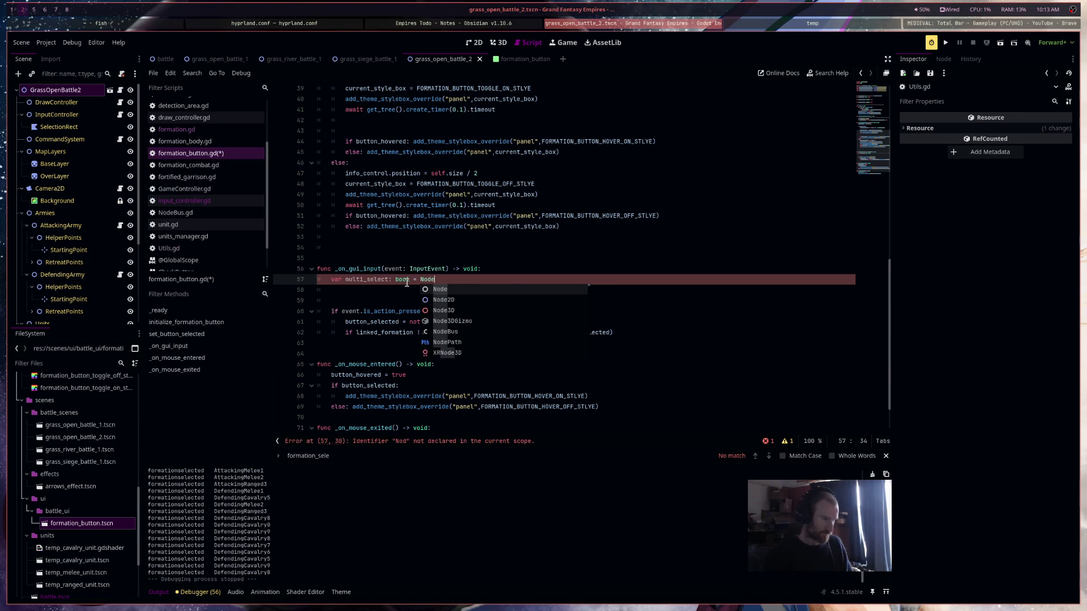
{"action": "key", "text": "BackSpace"}
{"action": "key", "text": "BackSpace"}
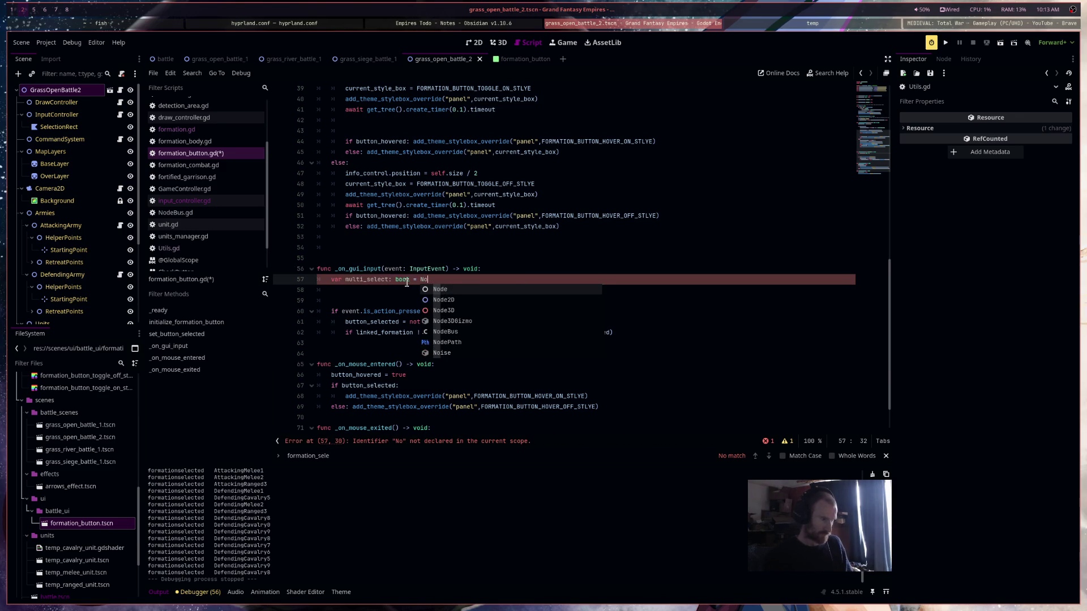
{"action": "type", "text": "de"}
{"action": "key", "text": "Down"}
{"action": "key", "text": "Down"}
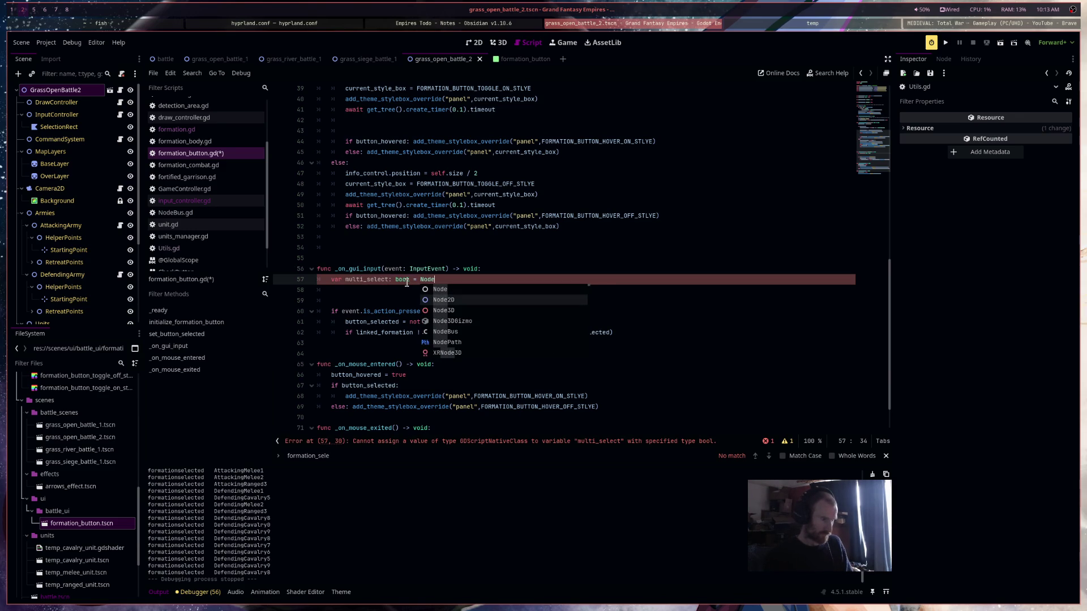
{"action": "key", "text": "Down"}
{"action": "key", "text": "Down"}
{"action": "key", "text": "Return"}
{"action": "type", "text": ".no"}
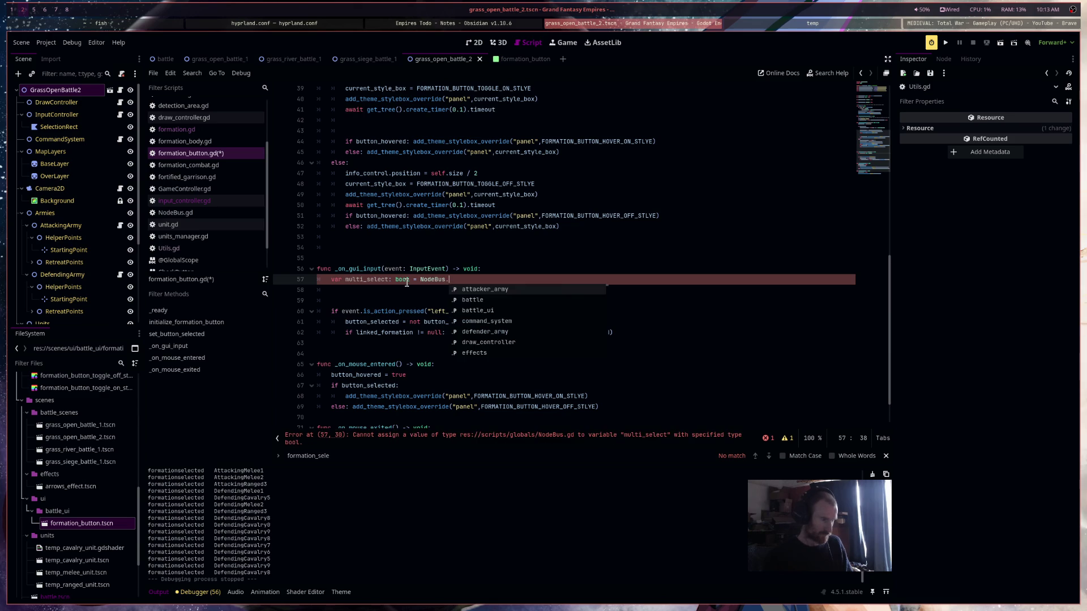
{"action": "key", "text": "BackSpace"}
{"action": "key", "text": "BackSpace"}
{"action": "type", "text": "inp"}
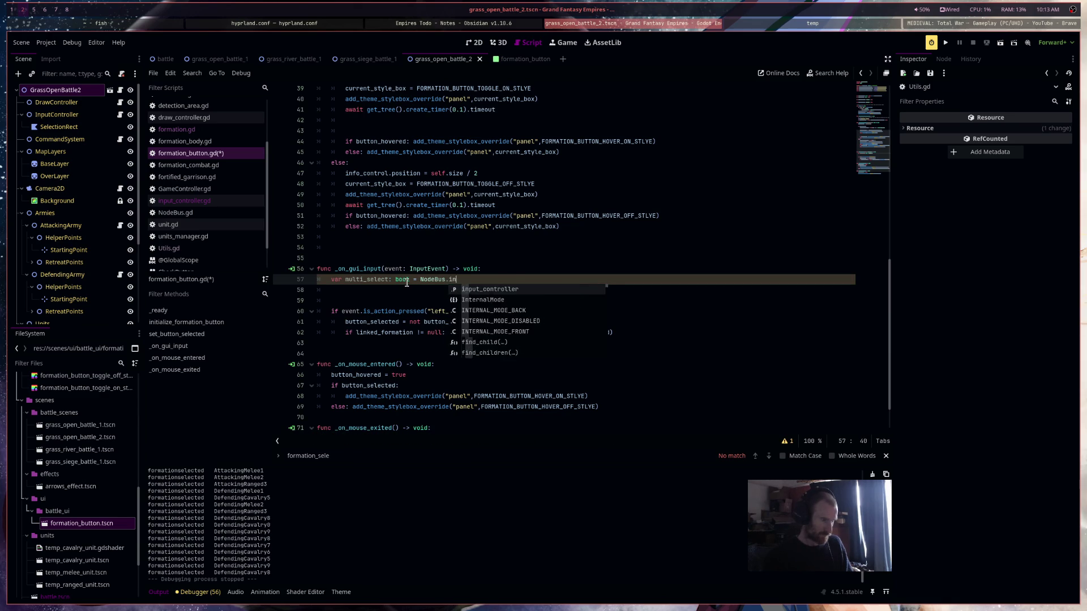
{"action": "key", "text": "Return"}
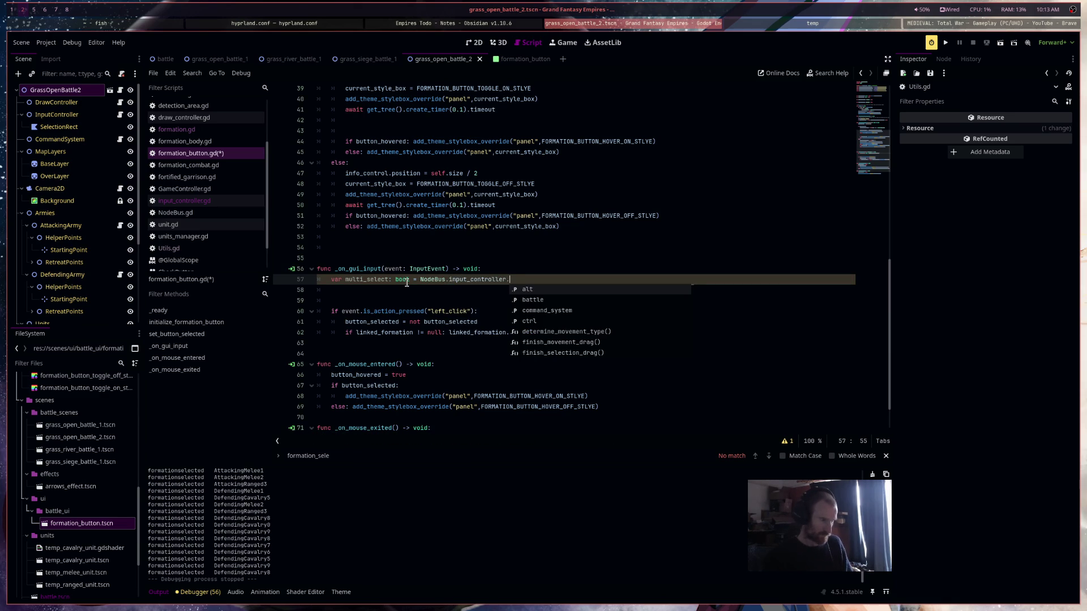
Finish it with '.ctrl or NodeBus.input_controller.shift' and save formation_button.gd
{"action": "type", "text": "ctrl or "}
{"action": "type", "text": "Node"}
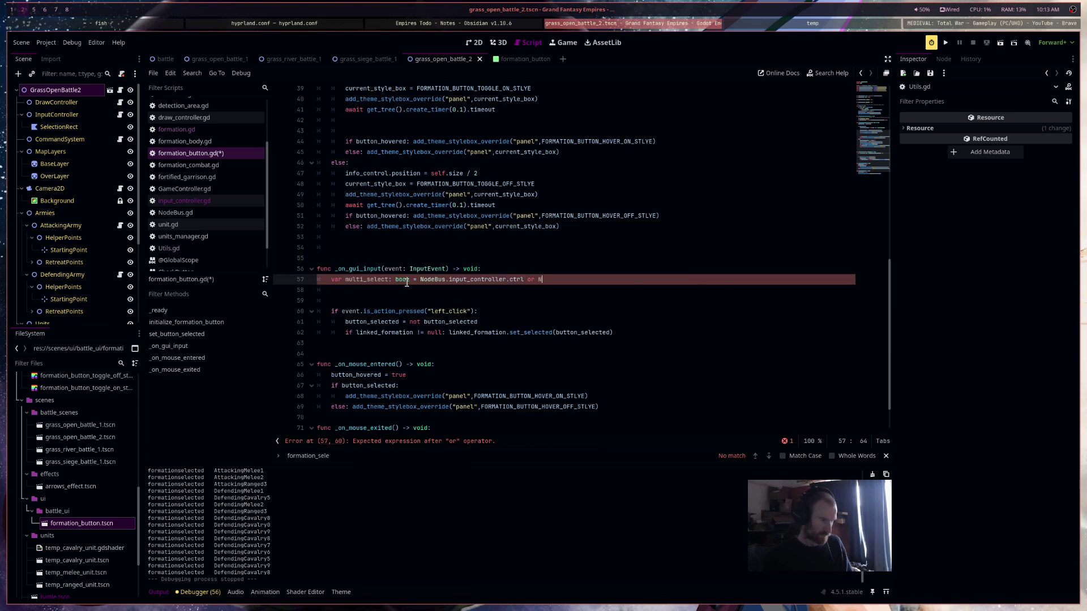
{"action": "key", "text": "Down"}
{"action": "key", "text": "Down"}
{"action": "key", "text": "Down"}
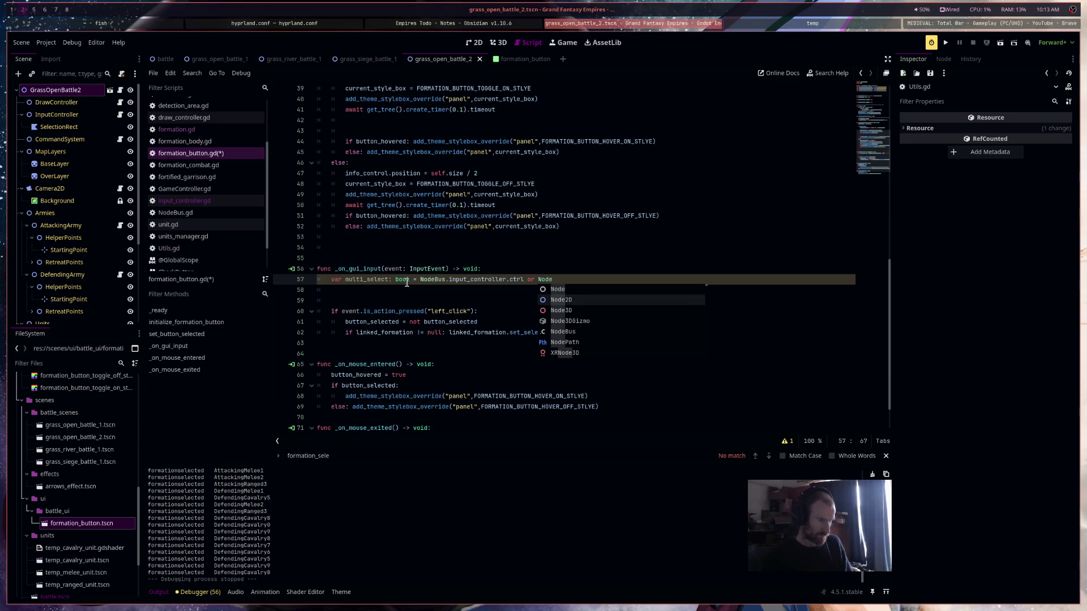
{"action": "key", "text": "Return"}
{"action": "type", "text": "."}
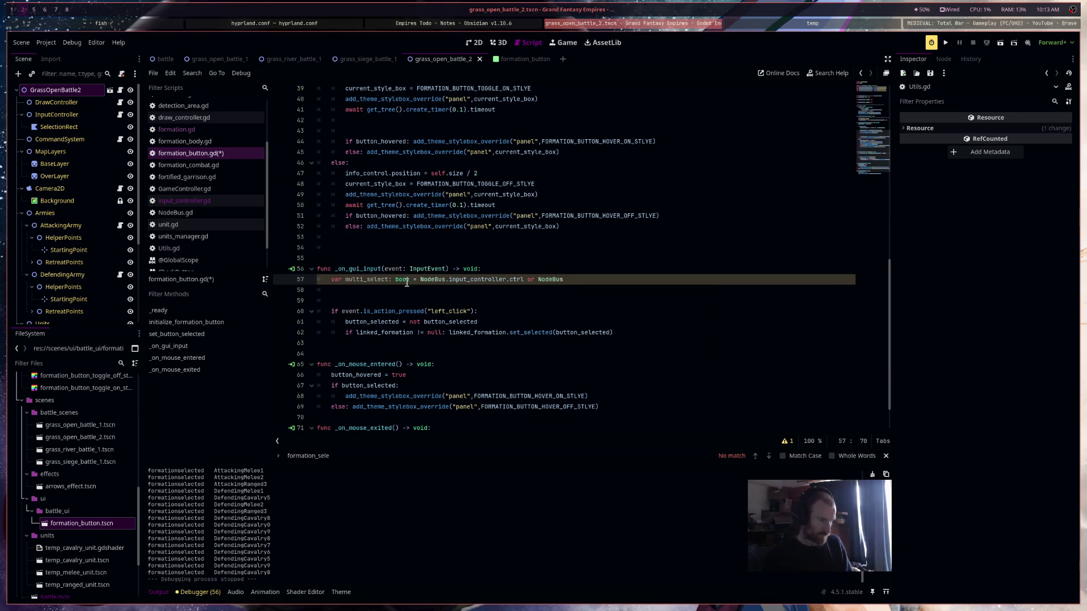
{"action": "type", "text": "inp"}
{"action": "key", "text": "Return"}
{"action": "type", "text": ".shift"}
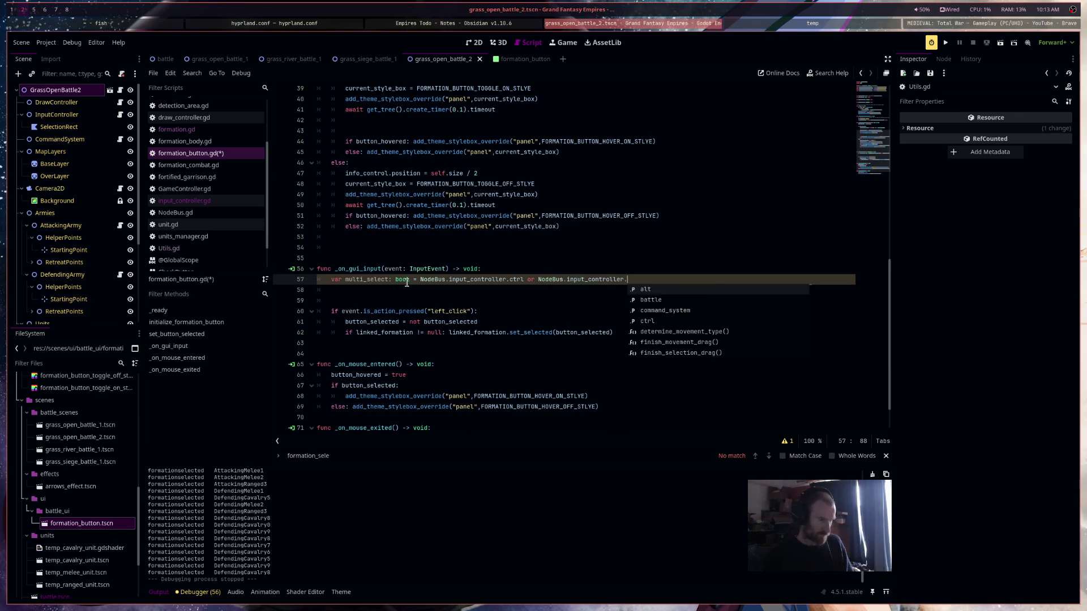
{"action": "key", "text": "ctrl+s"}
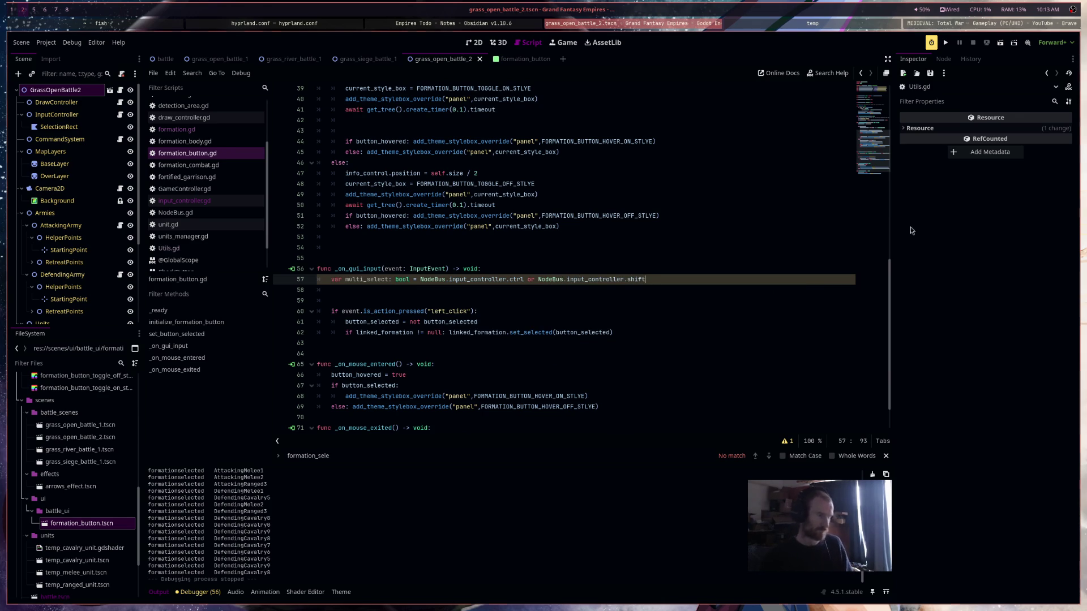
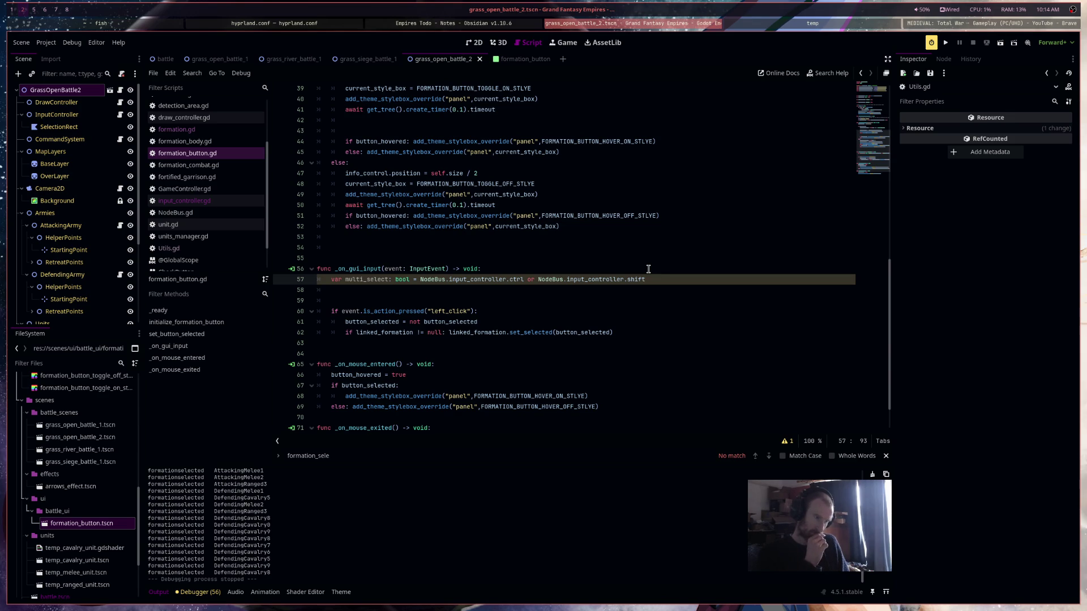
Add an unfinished 'if multi_select == false: get_tree().call_group("")' line below the left-click check, then view formation.gd
{"action": "left_click", "coordinate": [524, 312]}
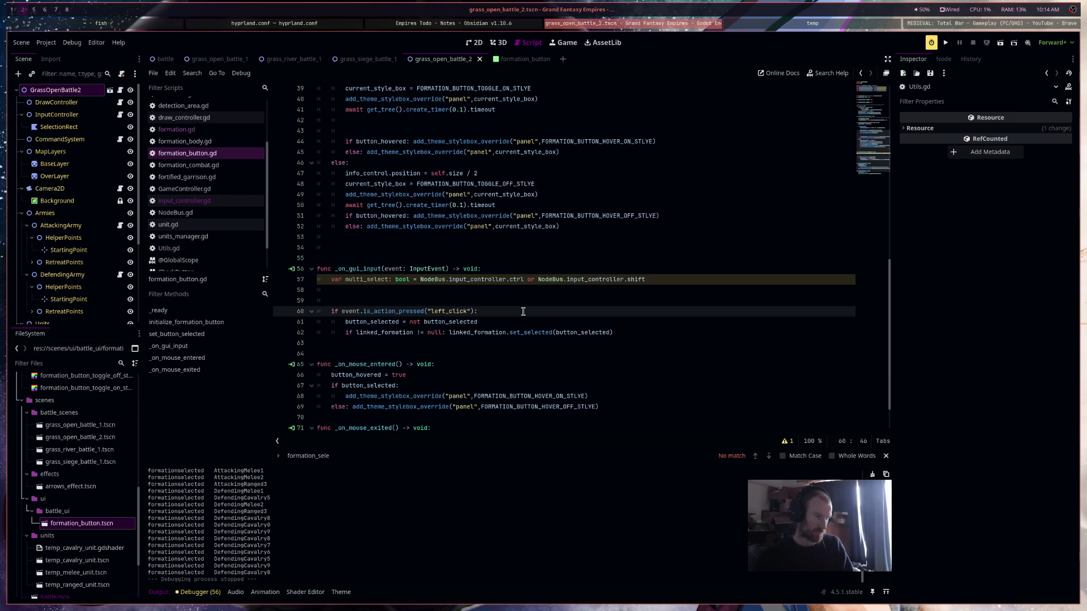
{"action": "key", "text": "Return"}
{"action": "key", "text": "Return"}
{"action": "key", "text": "Return"}
{"action": "left_click", "coordinate": [500, 320]}
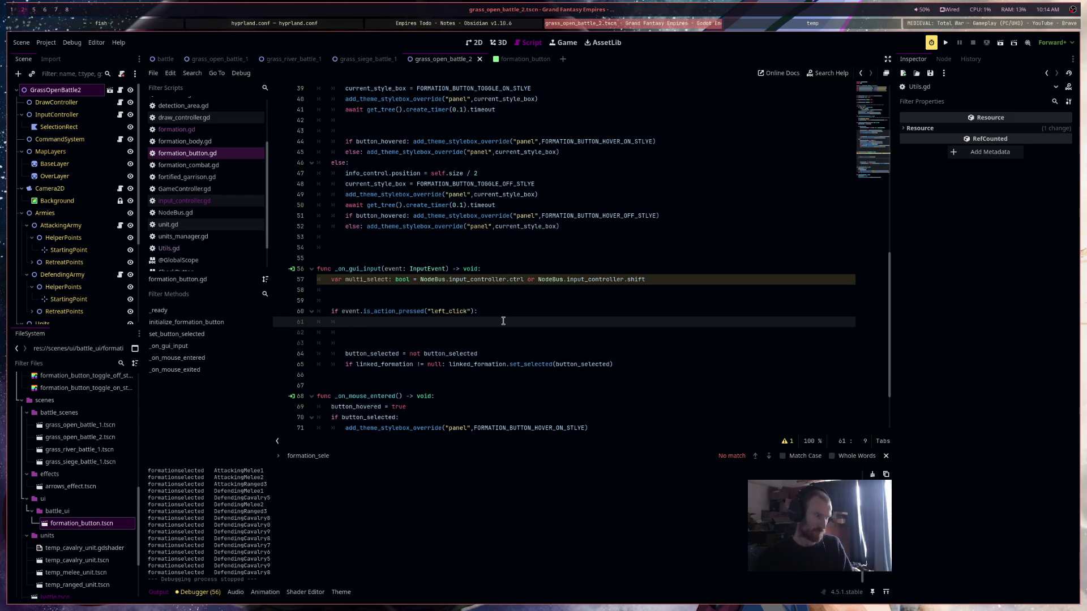
{"action": "type", "text": "if m"}
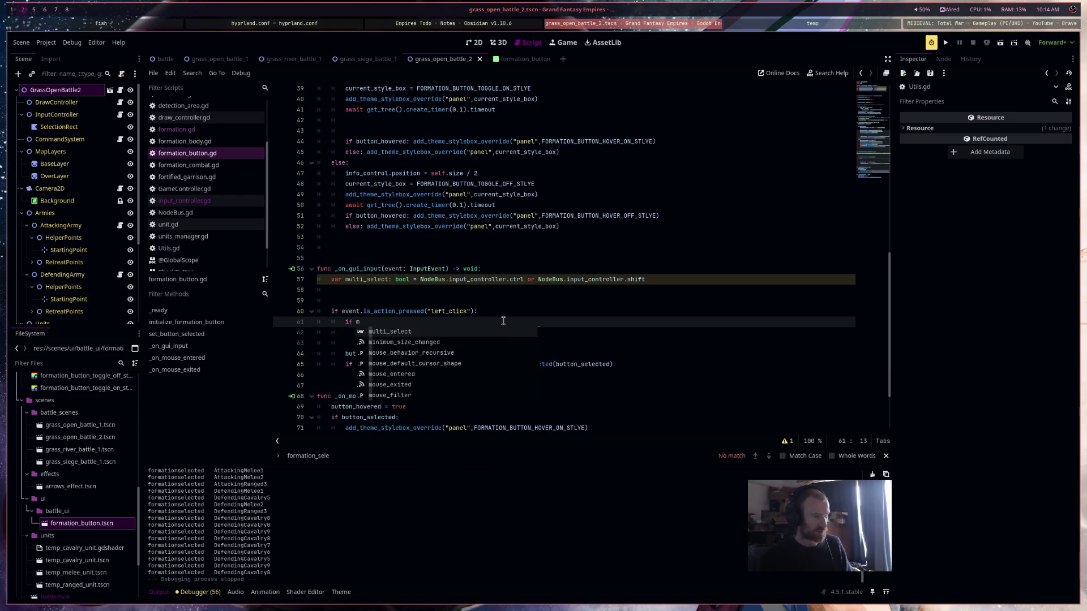
{"action": "type", "text": "ulti_select == false: "}
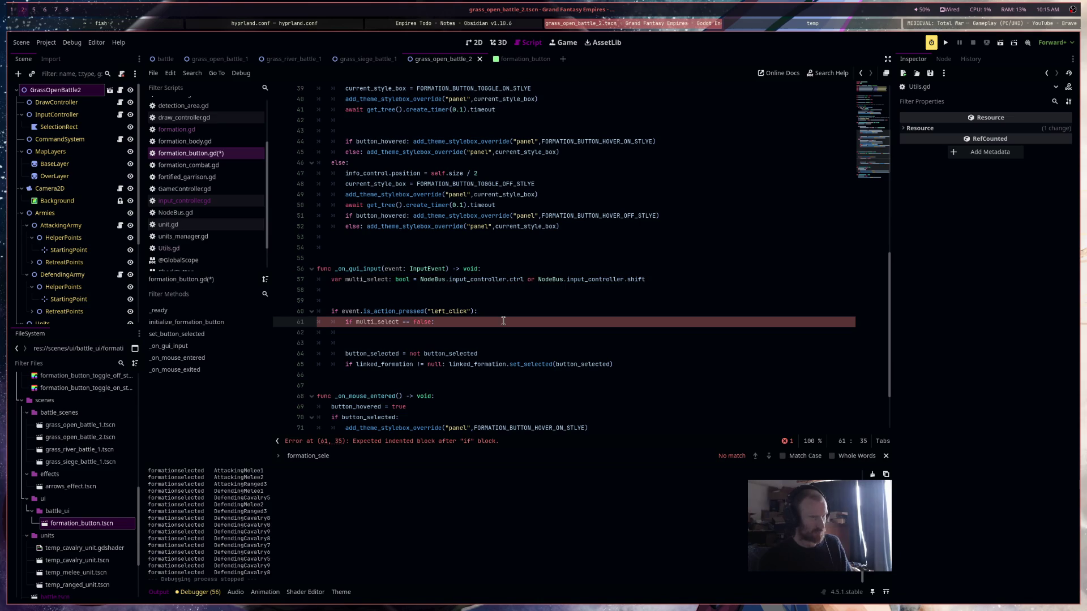
{"action": "type", "text": "ca"}
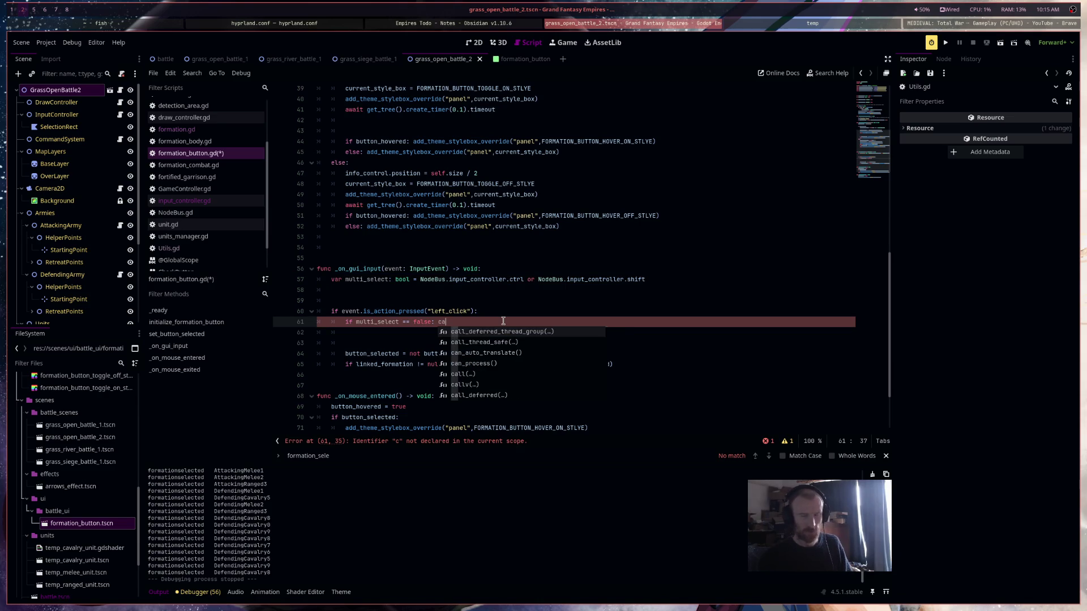
{"action": "type", "text": "ll_gr"}
{"action": "key", "text": "BackSpace"}
{"action": "key", "text": "BackSpace"}
{"action": "key", "text": "BackSpace"}
{"action": "type", "text": "get_tree().call_gr"}
{"action": "key", "text": "Return"}
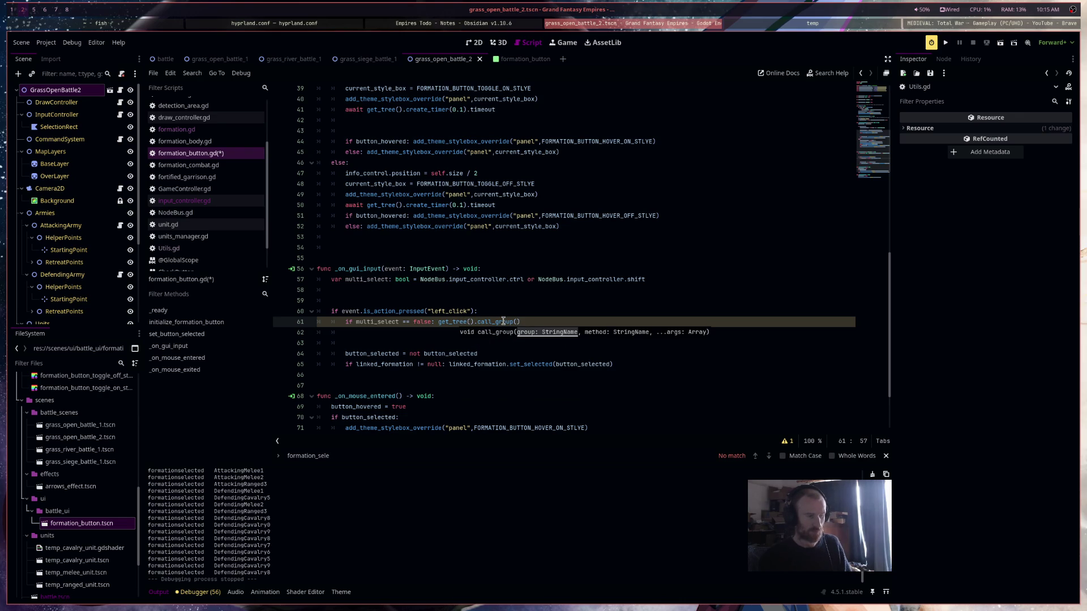
{"action": "type", "text": "\""}
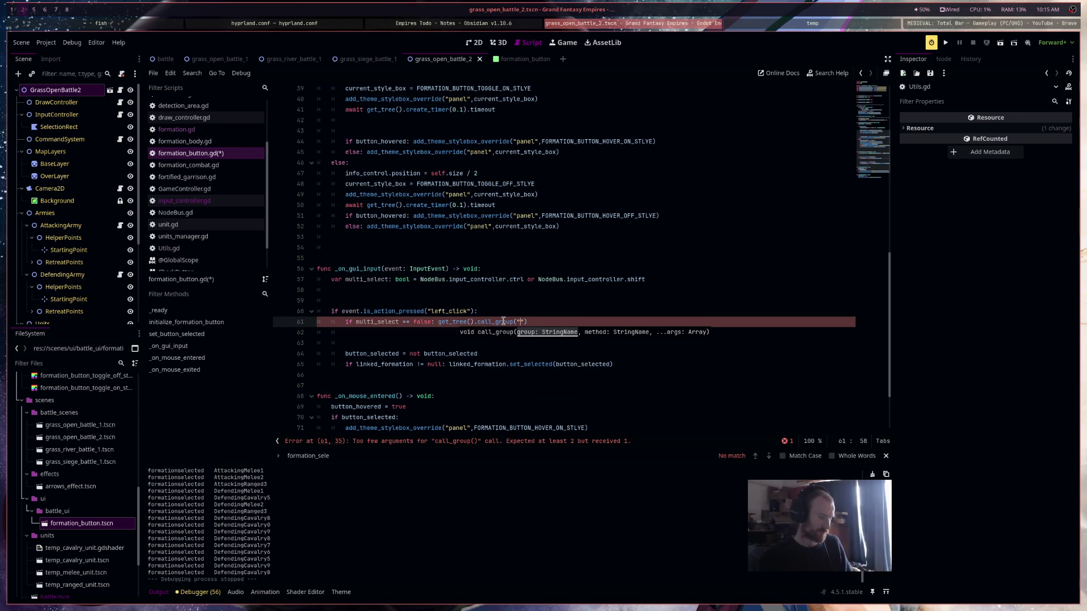
{"action": "left_click", "coordinate": [176, 129]}
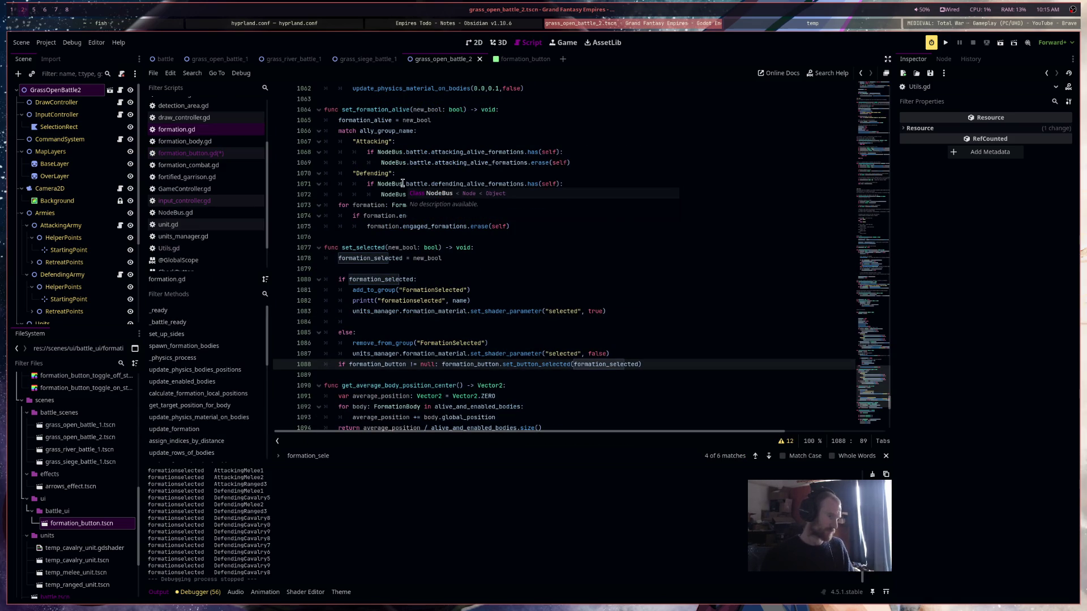
Look up the FormationSelected group name in formation.gd and return to formation_button.gd
{"action": "scroll", "coordinate": [402, 184], "scroll_direction": "down", "scroll_amount": 6}
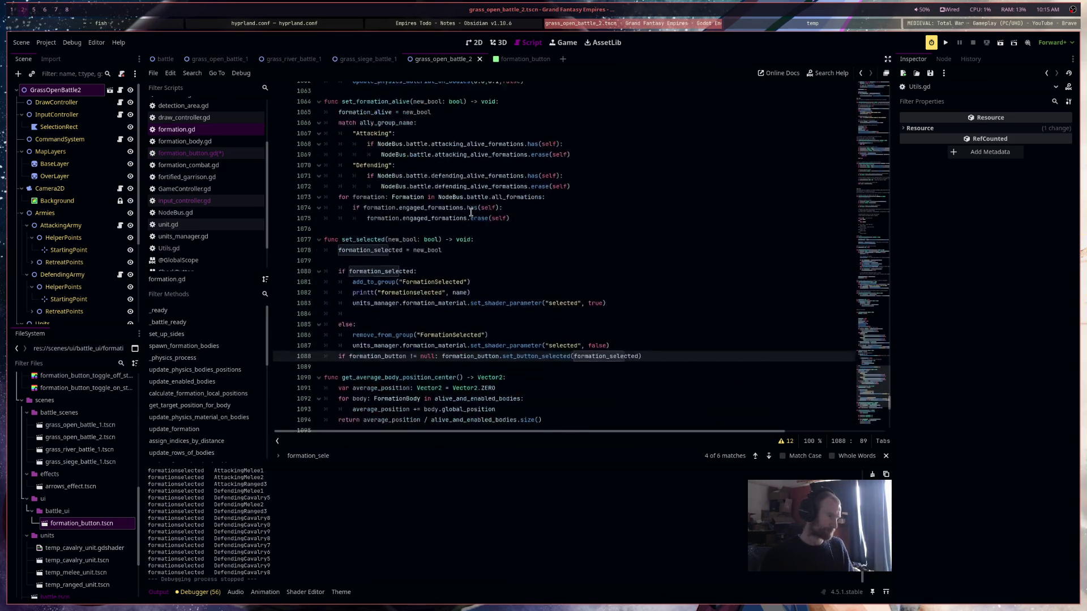
{"action": "scroll", "coordinate": [470, 212], "scroll_direction": "up", "scroll_amount": 2}
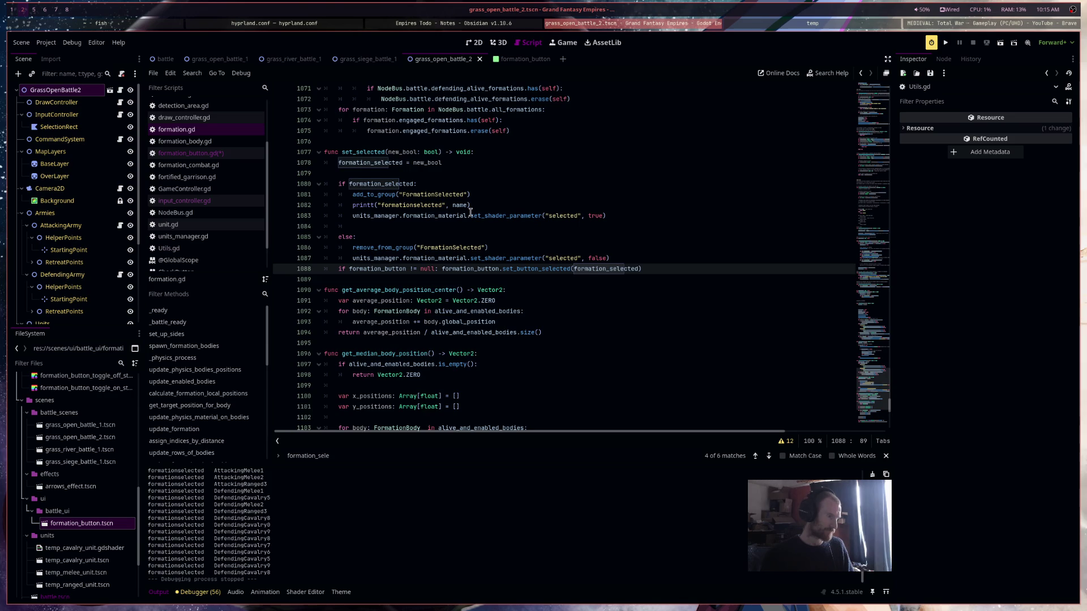
{"action": "scroll", "coordinate": [471, 213], "scroll_direction": "up", "scroll_amount": 3}
{"action": "left_click", "coordinate": [459, 311]}
{"action": "left_click", "coordinate": [230, 153]}
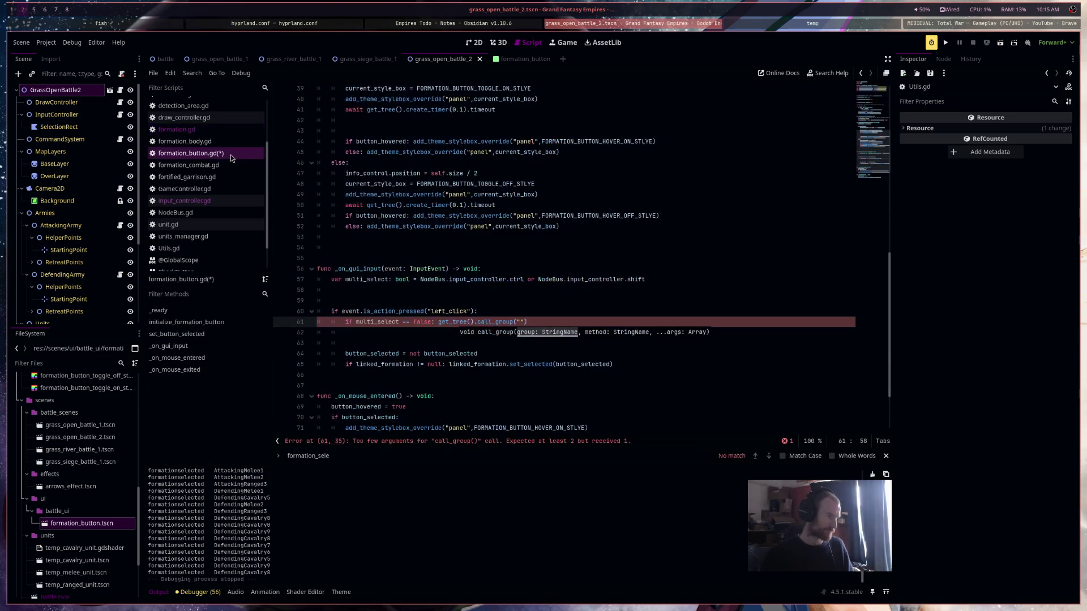
Complete the line as call_group("FormationSelected", "set_selected", false) and save the script
{"action": "type", "text": "FormationSelected\""}
{"action": "type", "text": ", \"set_sele"}
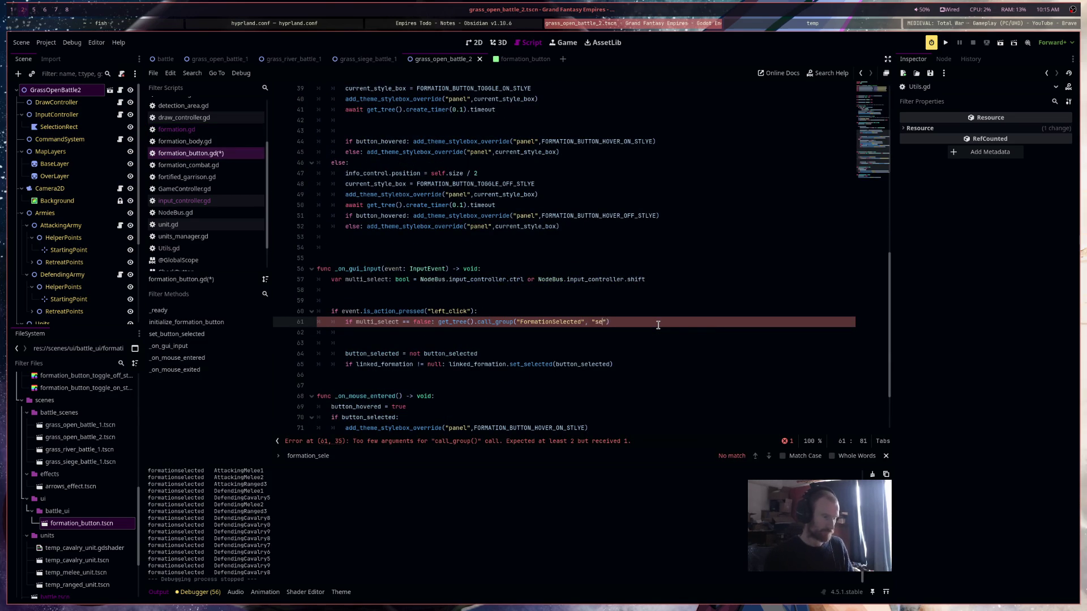
{"action": "type", "text": "cted\",fda"}
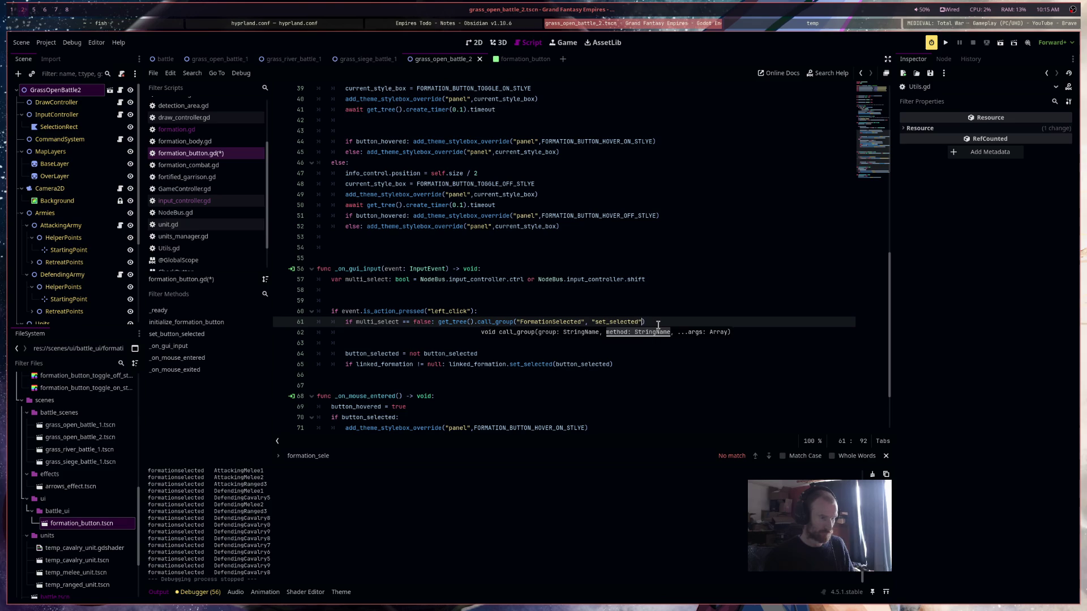
{"action": "key", "text": "BackSpace"}
{"action": "key", "text": "BackSpace"}
{"action": "key", "text": "BackSpace"}
{"action": "type", "text": "false"}
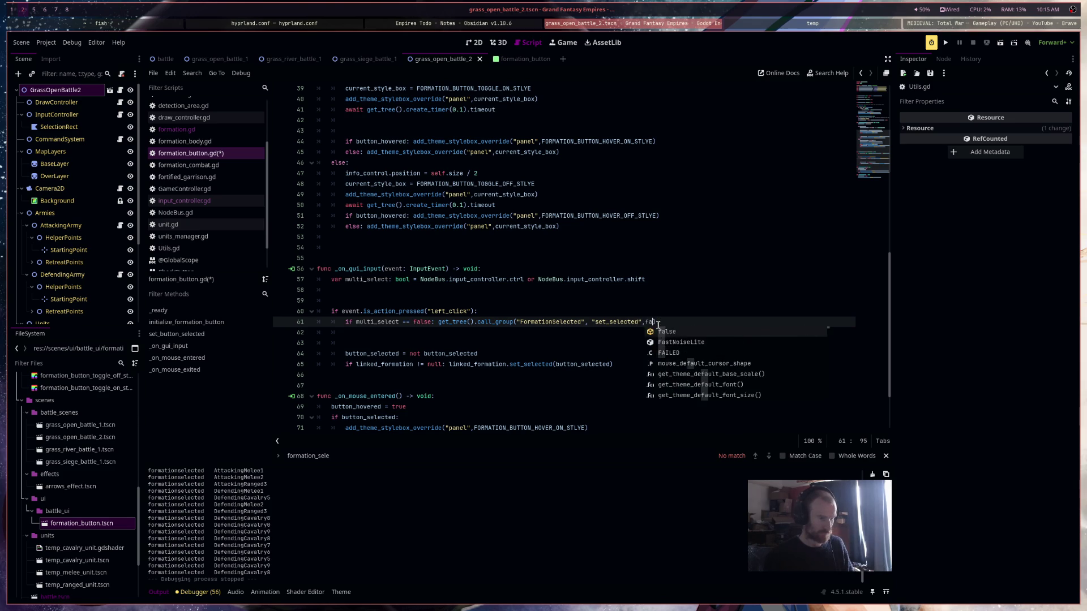
{"action": "left_click", "coordinate": [487, 334]}
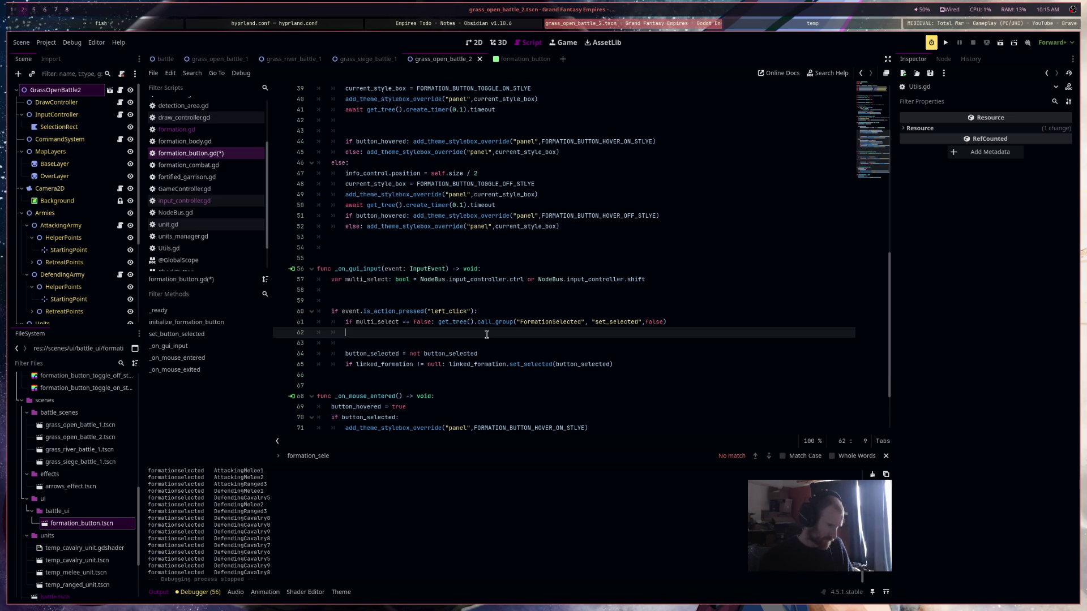
{"action": "key", "text": "ctrl+s"}
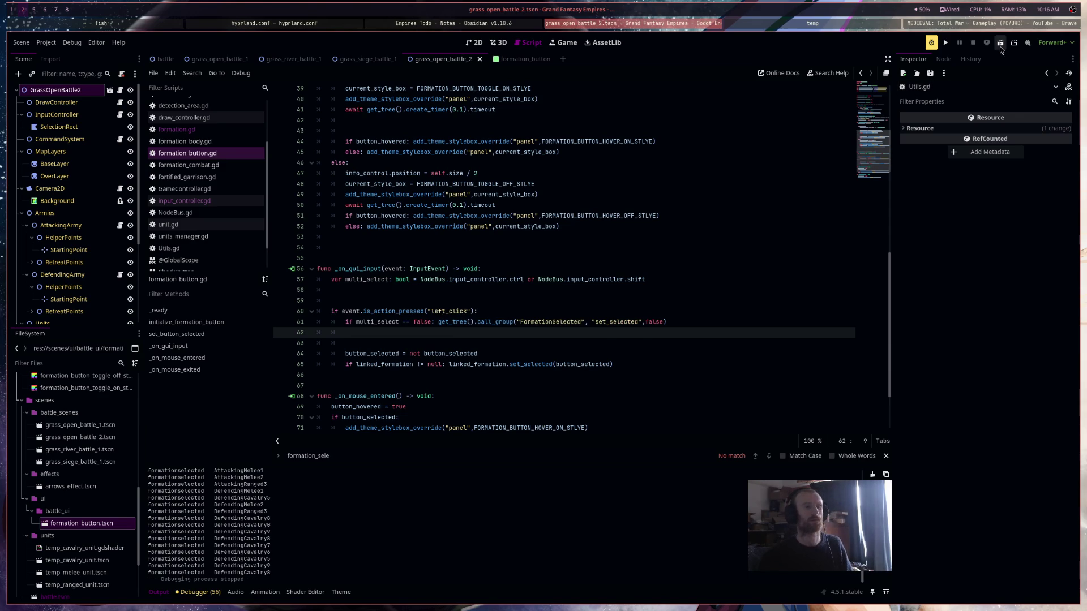
{"action": "left_click", "coordinate": [1000, 44]}
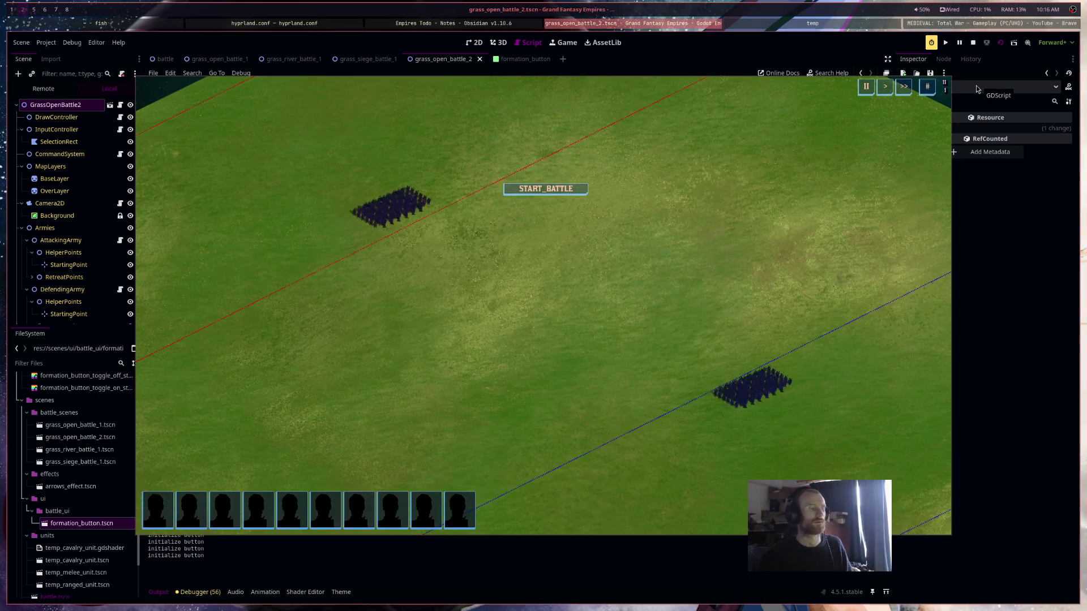
{"action": "left_click", "coordinate": [466, 508]}
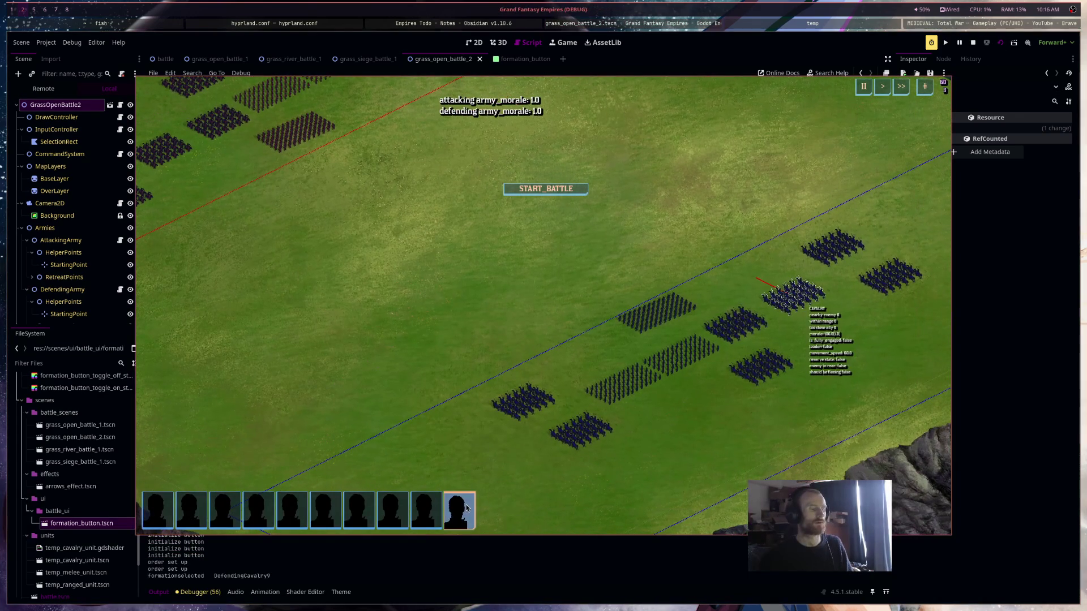
{"action": "left_click", "coordinate": [425, 509]}
{"action": "left_click", "coordinate": [395, 514]}
{"action": "left_click", "coordinate": [460, 512]}
{"action": "left_click", "coordinate": [426, 513]}
{"action": "left_click", "coordinate": [325, 513]}
{"action": "left_click", "coordinate": [426, 514]}
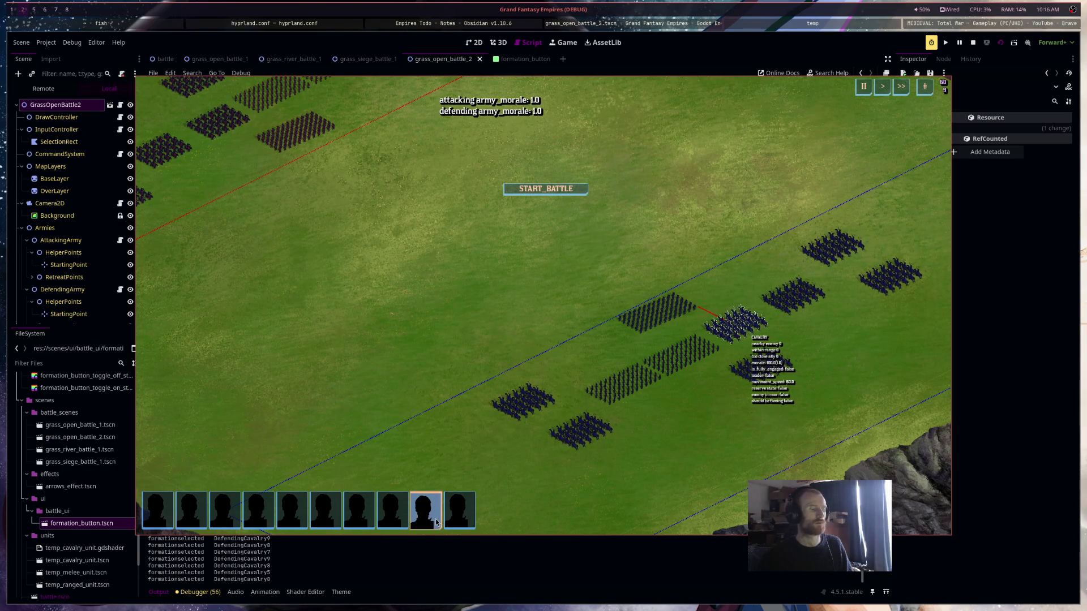
{"action": "left_click", "coordinate": [424, 518]}
{"action": "left_click", "coordinate": [457, 520]}
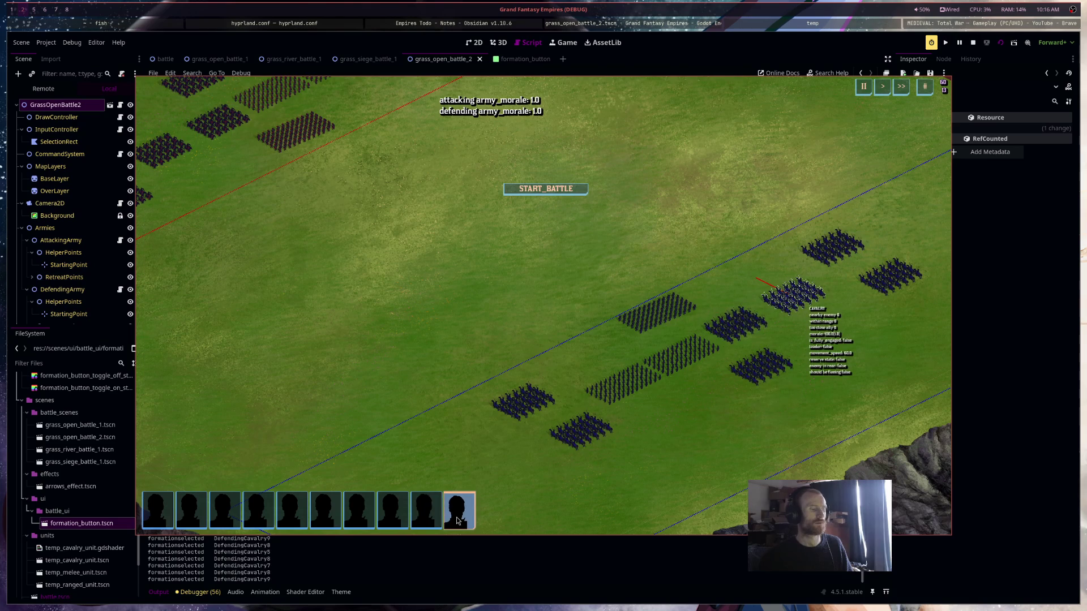
{"action": "key", "text": "8"}
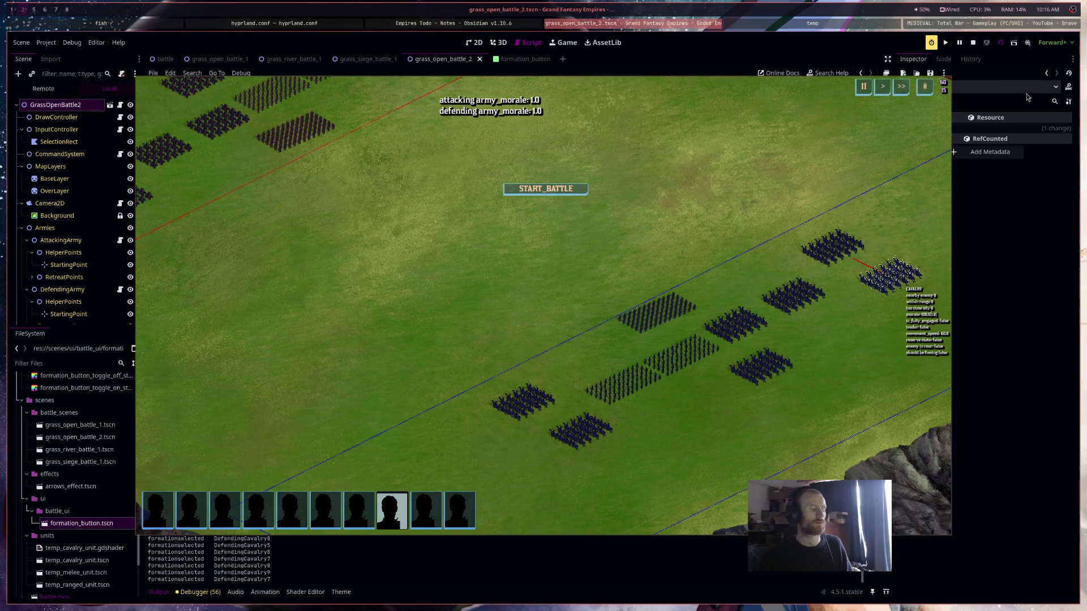
{"action": "left_click", "coordinate": [973, 44]}
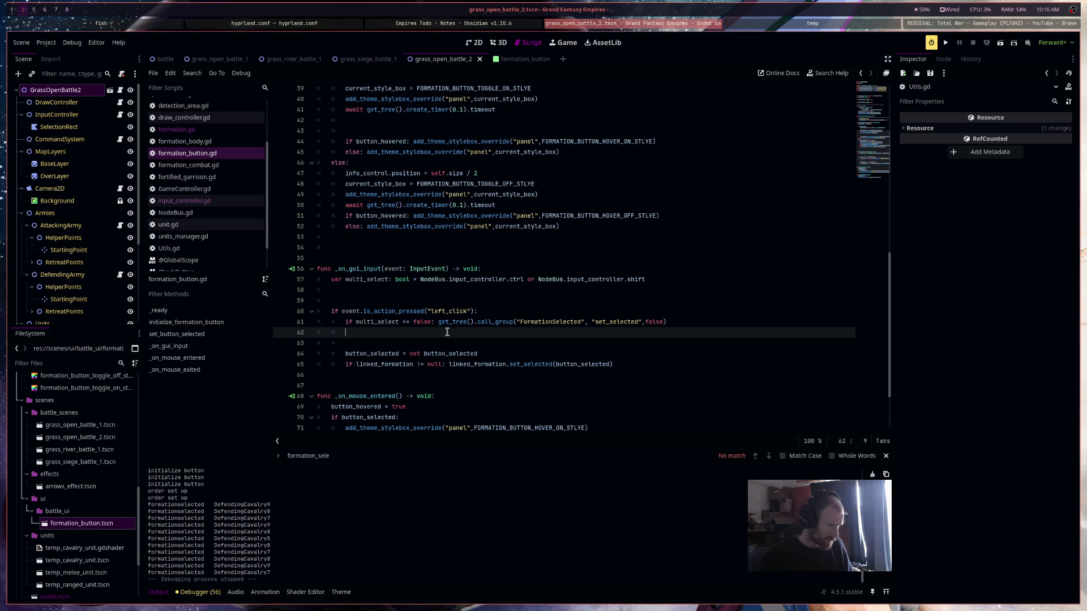
Add a print(multi_select) line to the left-click handler and save formation_button.gd
{"action": "left_click", "coordinate": [525, 280]}
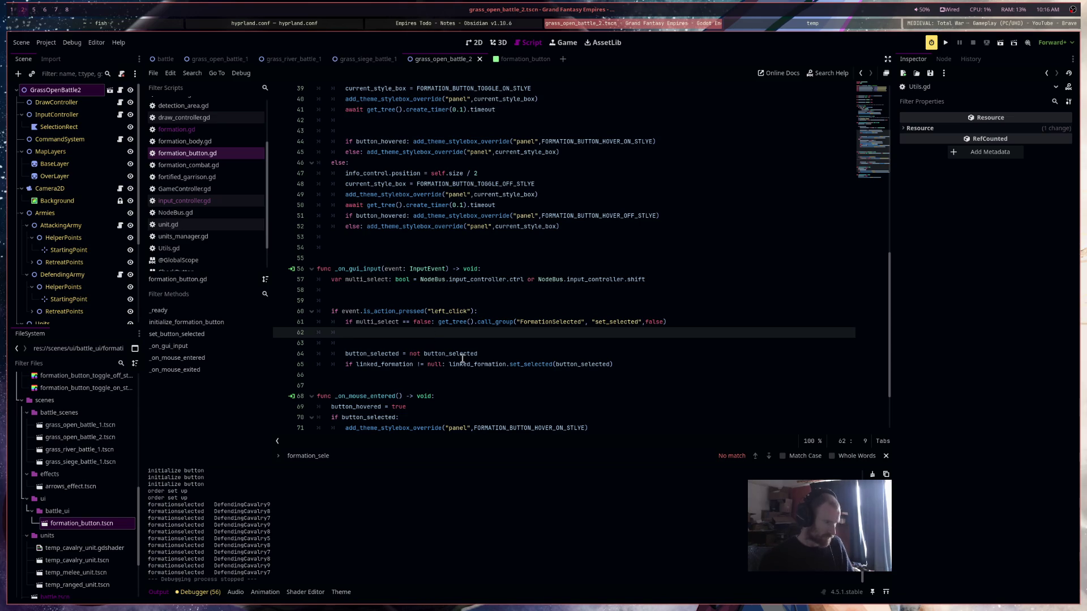
{"action": "type", "text": "print(\"m"}
{"action": "key", "text": "BackSpace"}
{"action": "key", "text": "BackSpace"}
{"action": "type", "text": "m"}
{"action": "key", "text": "Return"}
{"action": "key", "text": "ctrl+s"}
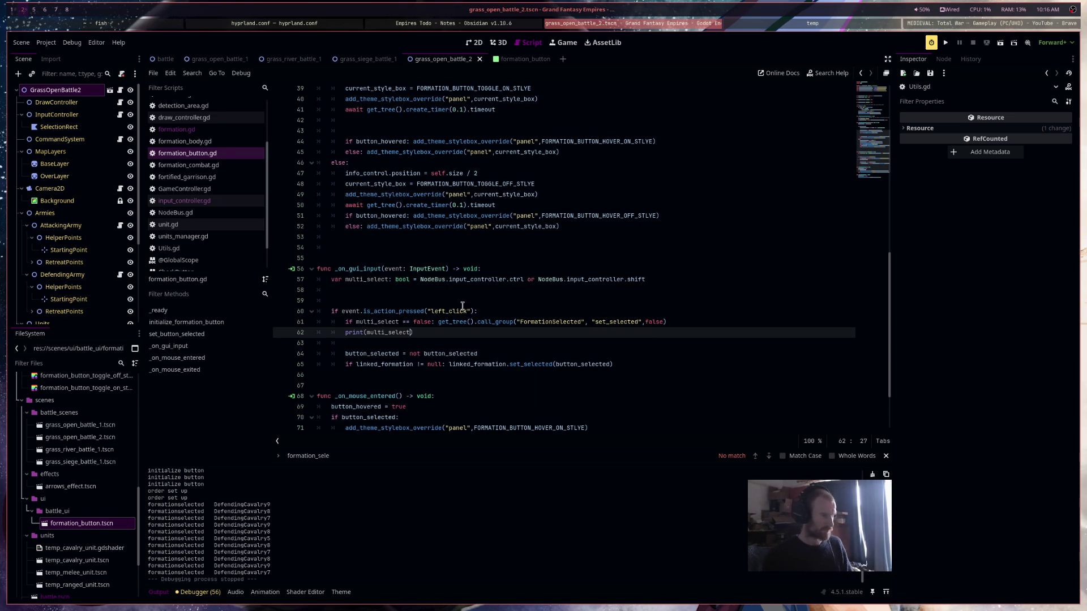
Run the battle, click the tenth through seventh formations to log multi_select, then stop
{"action": "key", "text": "F5"}
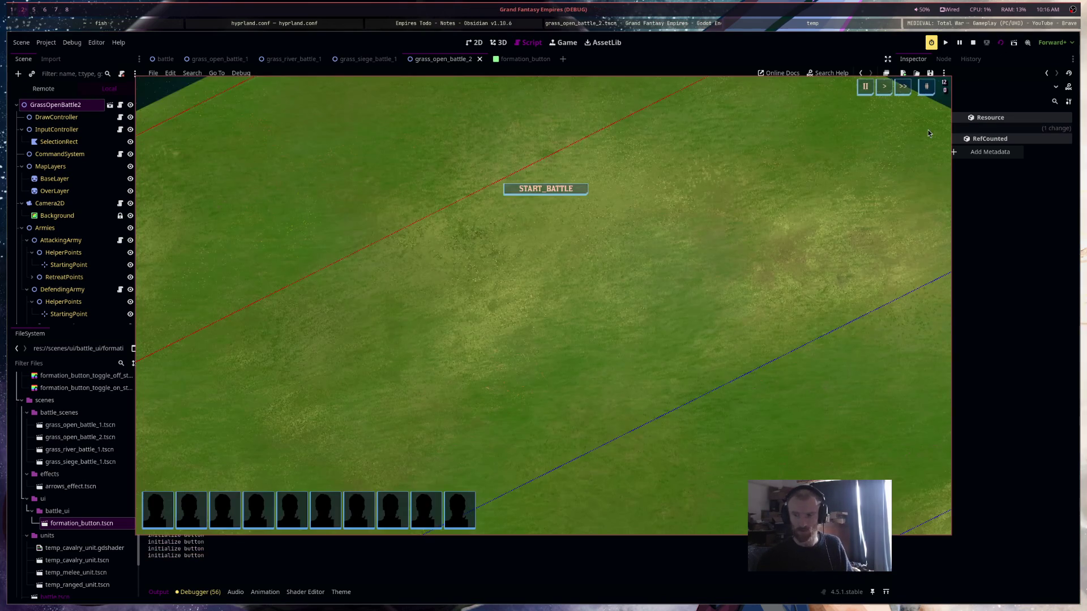
{"action": "left_click", "coordinate": [450, 521]}
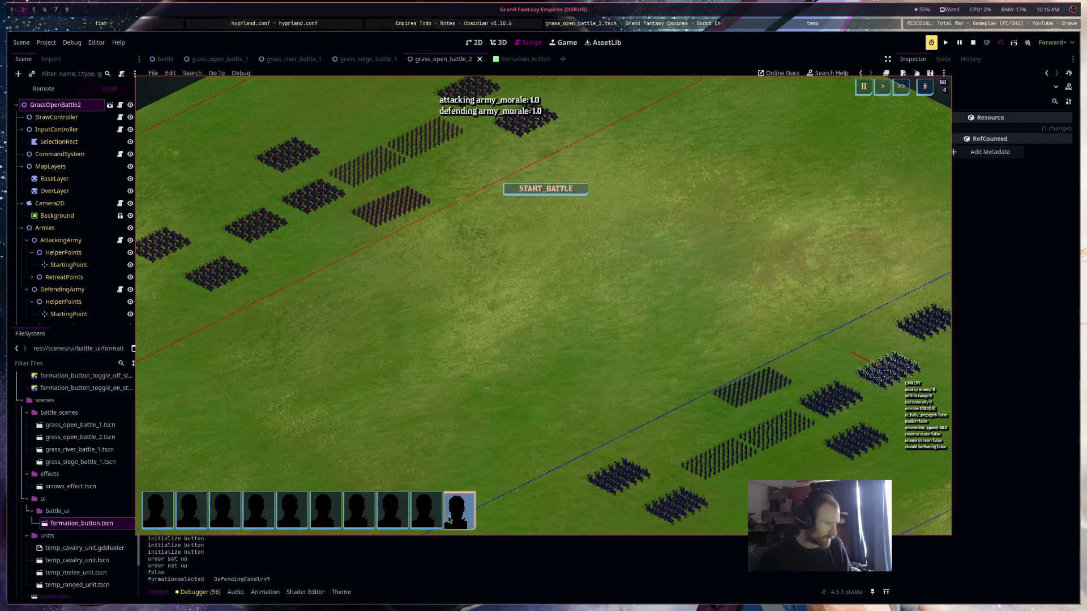
{"action": "left_click", "coordinate": [420, 518]}
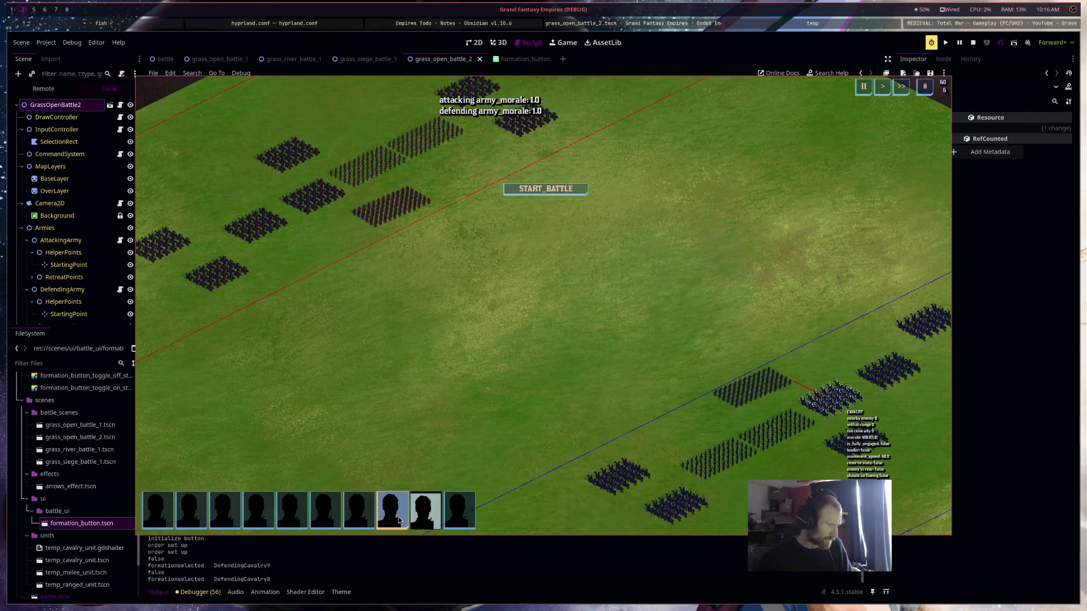
{"action": "left_click", "coordinate": [397, 518]}
{"action": "left_click", "coordinate": [355, 519]}
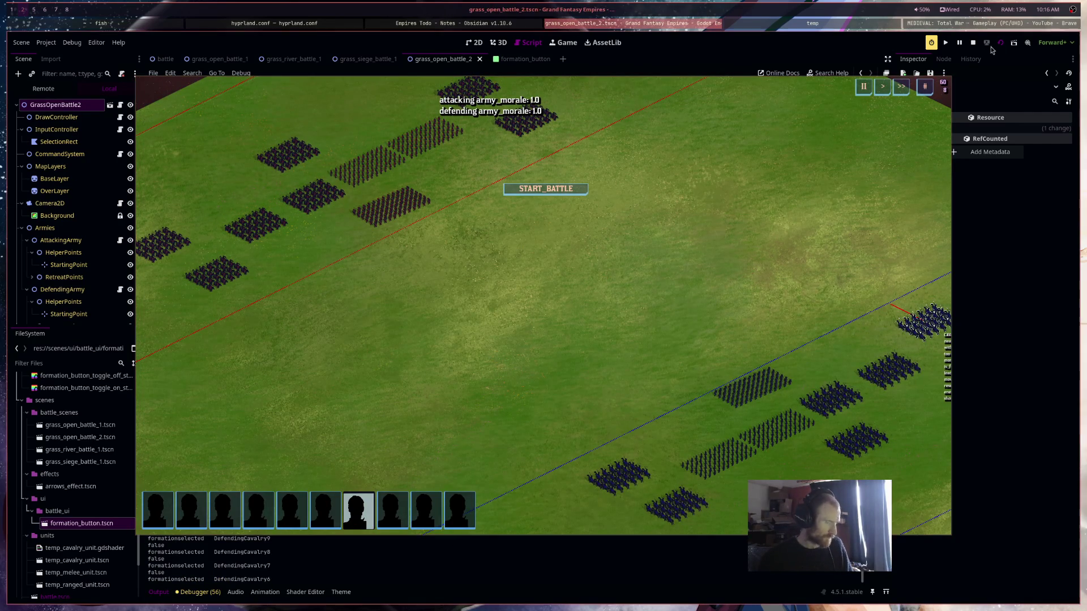
{"action": "key", "text": "F8"}
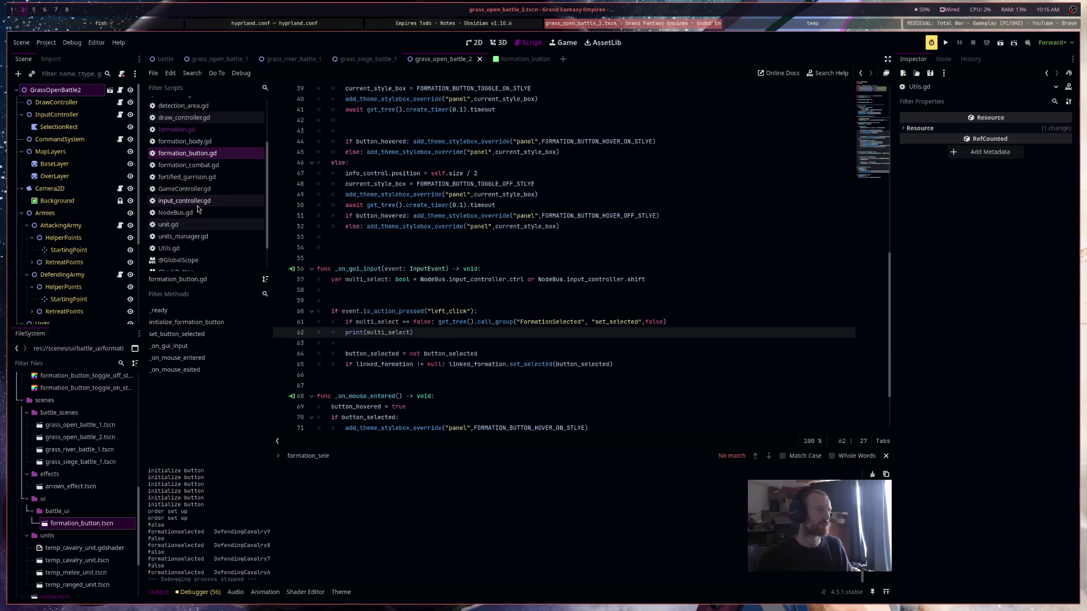
In input_controller.gd, open blank lines at the start of _process
{"action": "left_click", "coordinate": [182, 201]}
{"action": "left_click", "coordinate": [570, 232]}
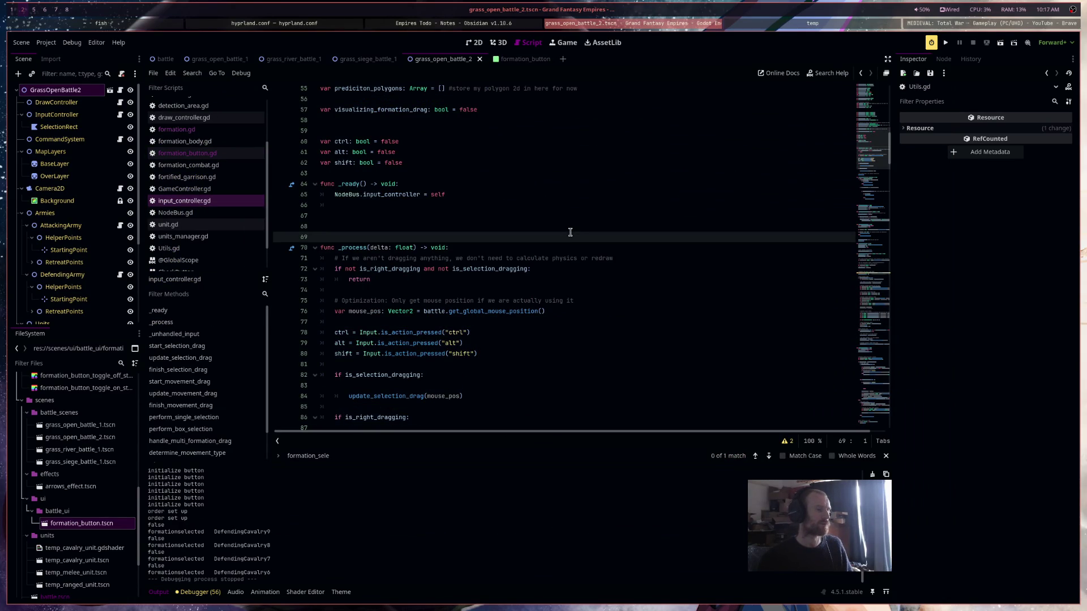
{"action": "left_click", "coordinate": [623, 258]}
{"action": "key", "text": "Return"}
{"action": "key", "text": "Return"}
{"action": "key", "text": "Return"}
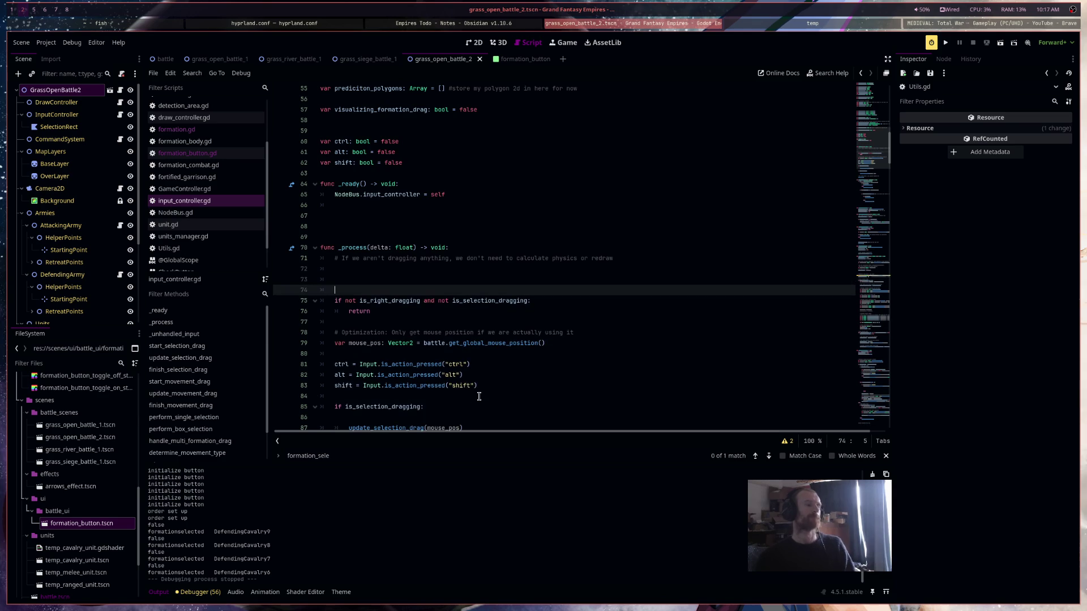
Move the ctrl, alt and shift assignments to the top of _process, fix indentation, and run the scene
{"action": "left_click_drag", "start_coordinate": [478, 385], "coordinate": [314, 368]}
{"action": "key", "text": "ctrl+x"}
{"action": "left_click", "coordinate": [425, 269]}
{"action": "key", "text": "ctrl+v"}
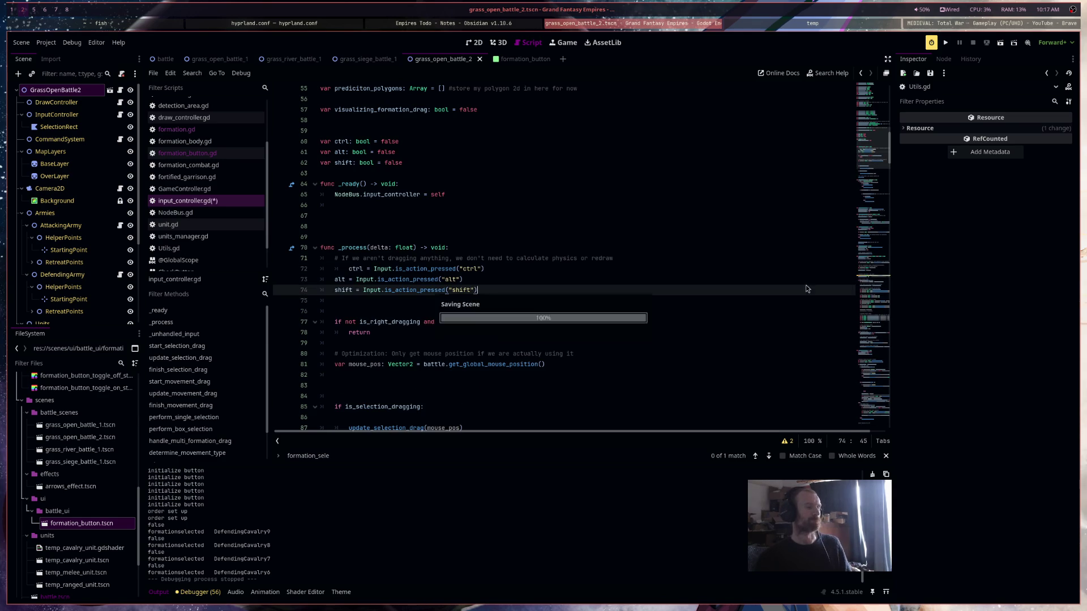
{"action": "left_click", "coordinate": [349, 270]}
{"action": "key", "text": "BackSpace"}
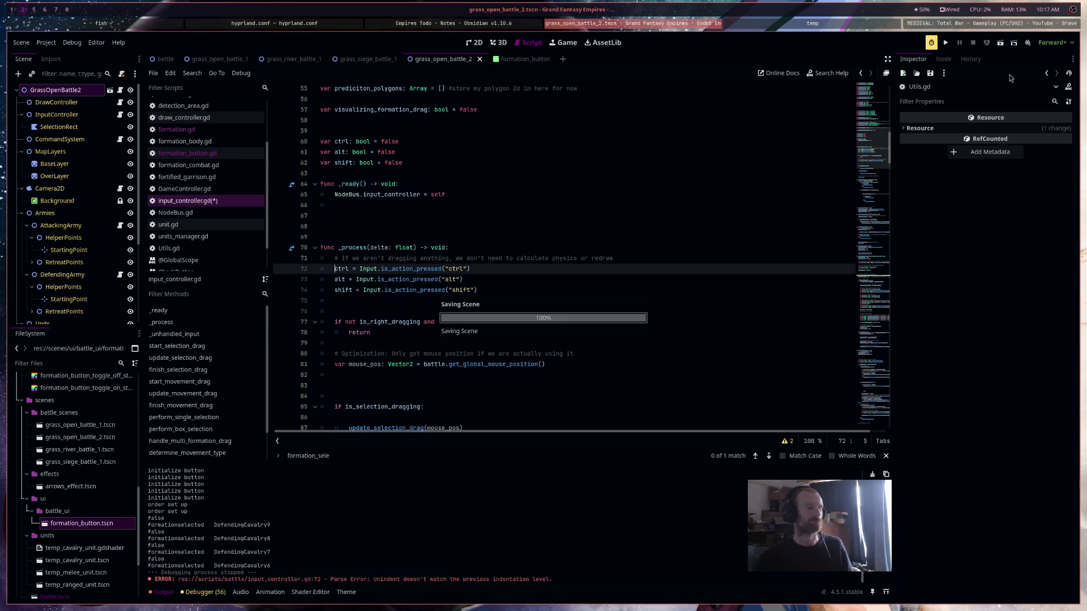
{"action": "left_click", "coordinate": [1001, 43]}
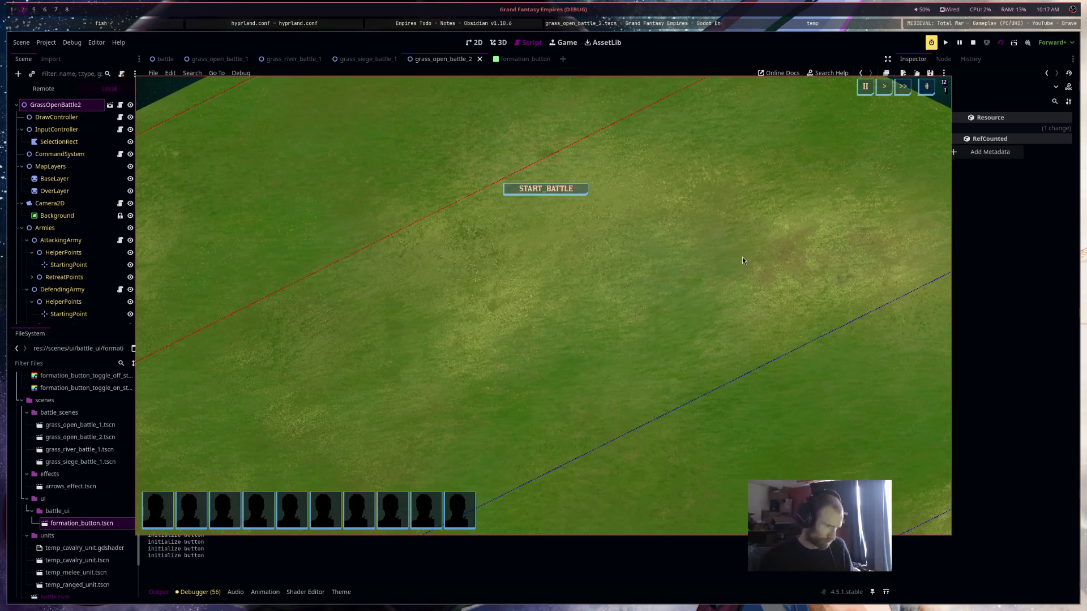
Test selecting the ninth, eighth and last formations, adding to and replacing the selection
{"action": "left_click", "coordinate": [423, 509]}
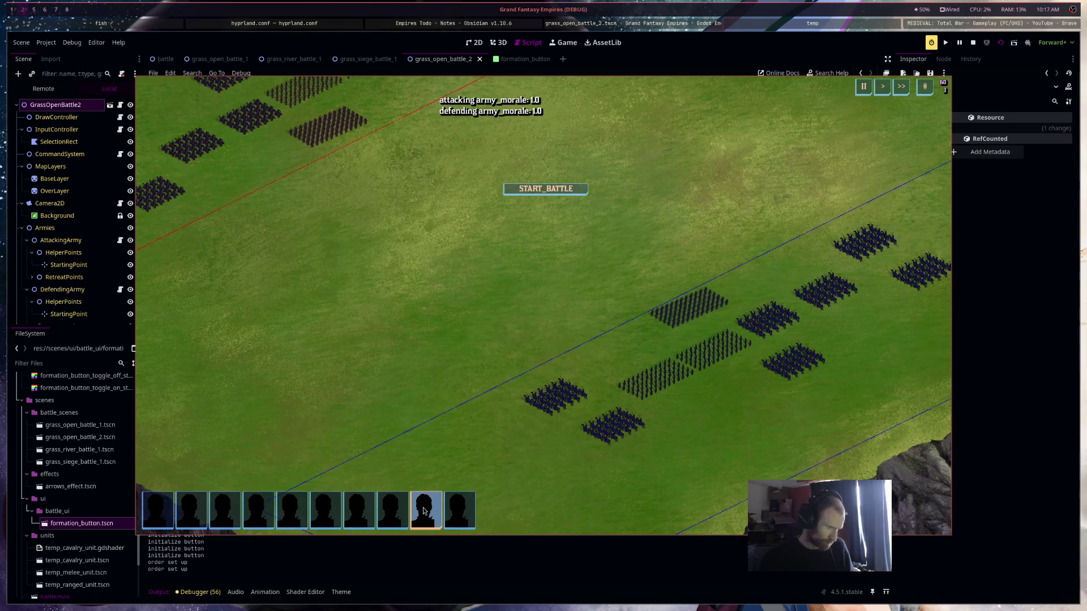
{"action": "left_click", "coordinate": [393, 509], "text": "shift"}
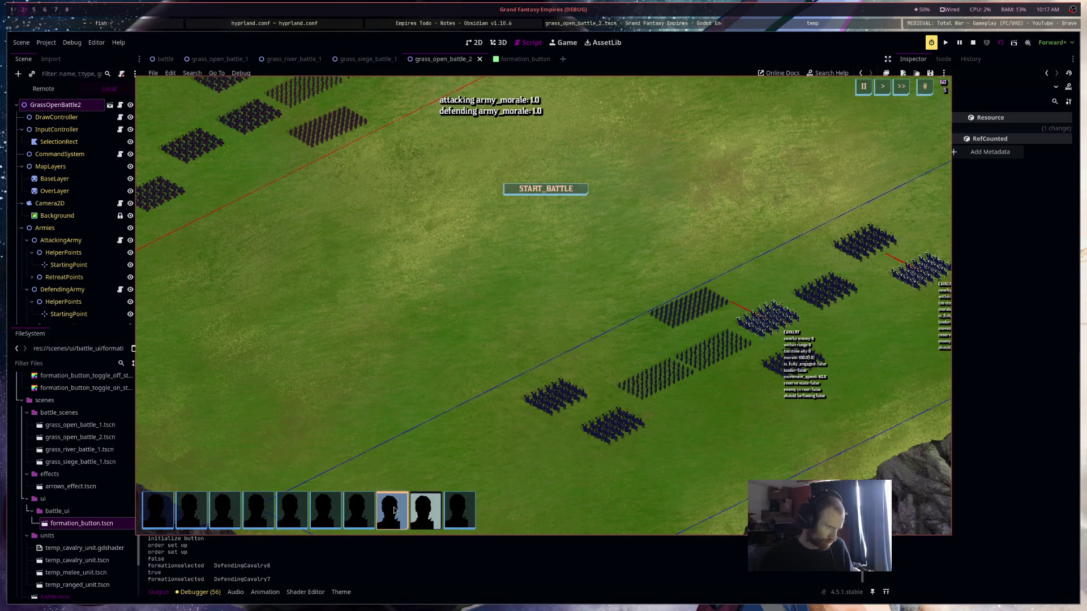
{"action": "left_click", "coordinate": [457, 524], "text": "shift"}
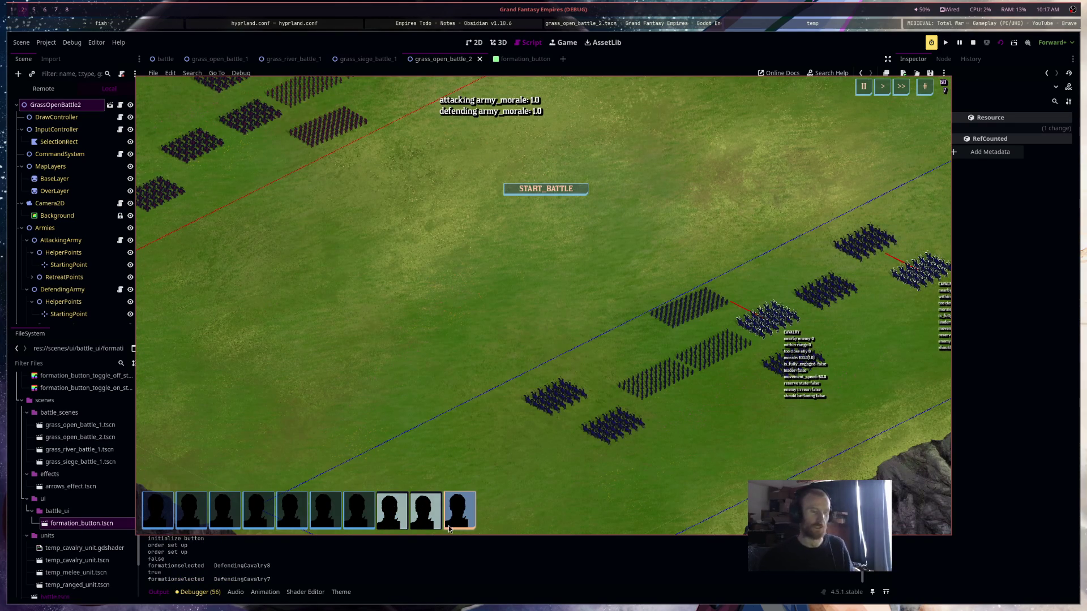
{"action": "left_click", "coordinate": [392, 510]}
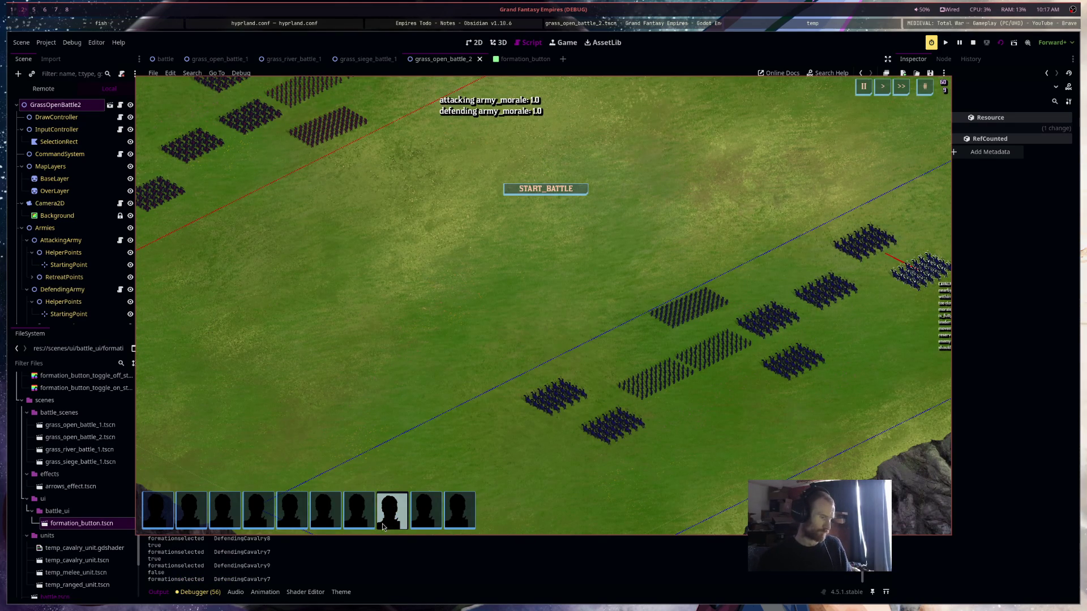
{"action": "left_click", "coordinate": [425, 524]}
{"action": "left_click", "coordinate": [388, 524], "text": "shift"}
{"action": "left_click", "coordinate": [373, 523]}
{"action": "left_click", "coordinate": [289, 520], "text": "shift"}
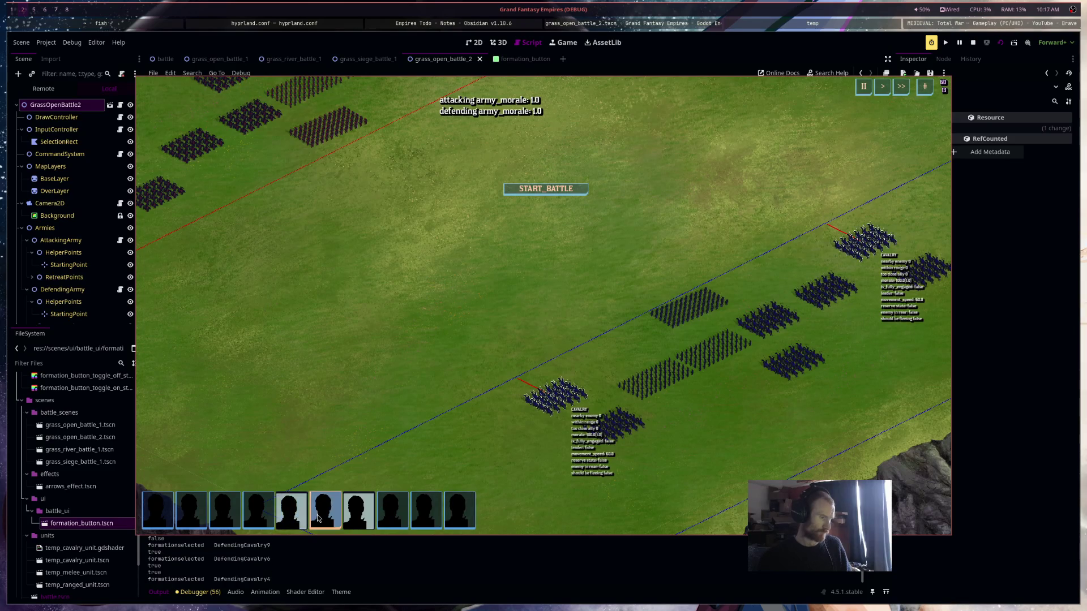
{"action": "left_click", "coordinate": [359, 512]}
{"action": "left_click", "coordinate": [425, 512]}
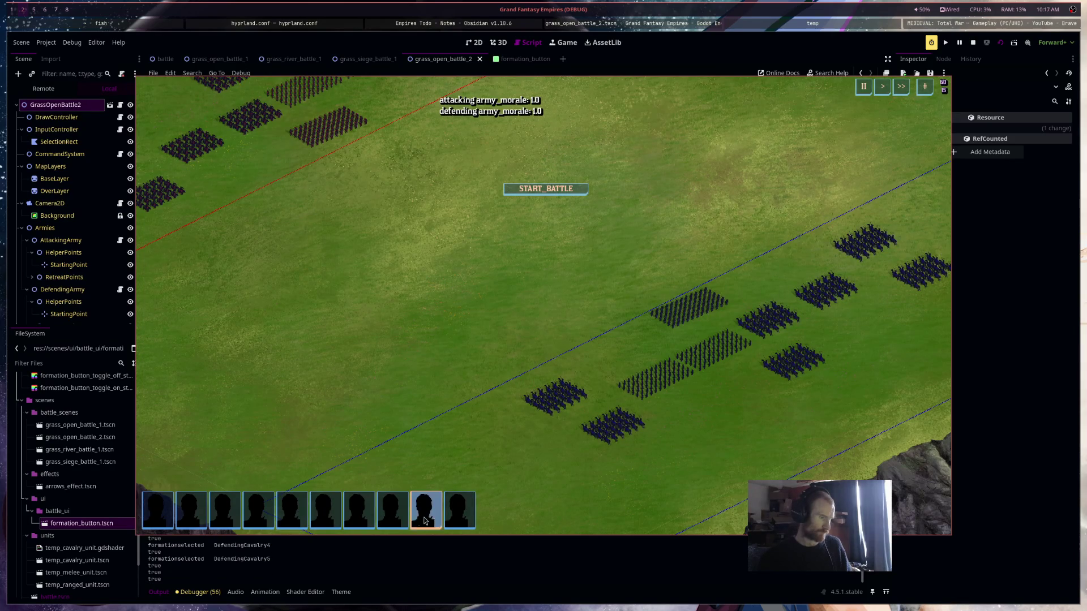
Build multi-formation selections of cavalry and other formations, then clear them by clicking the battlefield
{"action": "left_click", "coordinate": [392, 513]}
{"action": "left_click", "coordinate": [358, 512]}
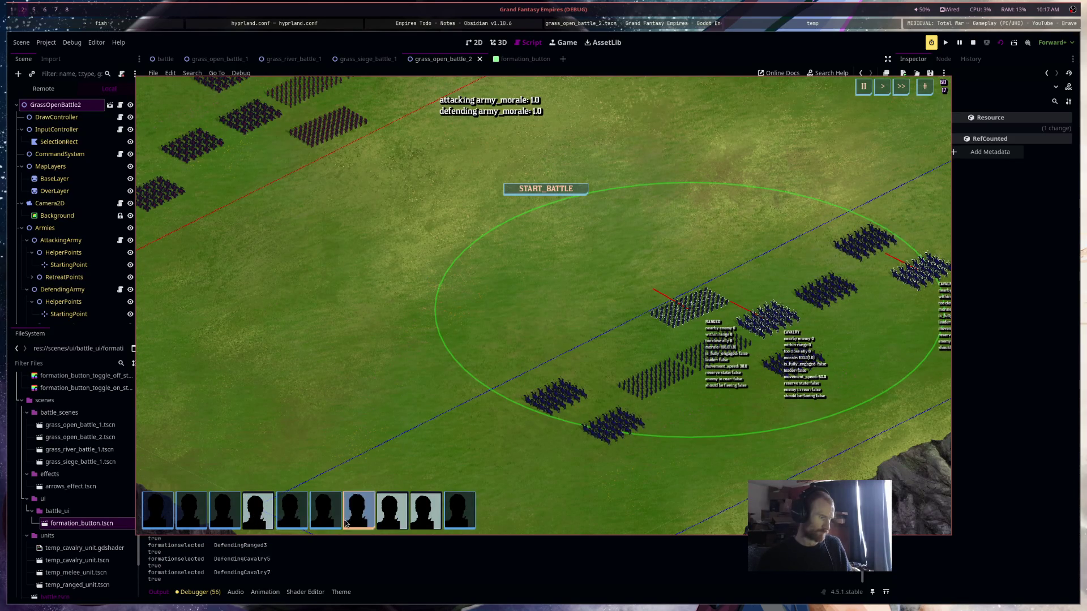
{"action": "left_click", "coordinate": [319, 515]}
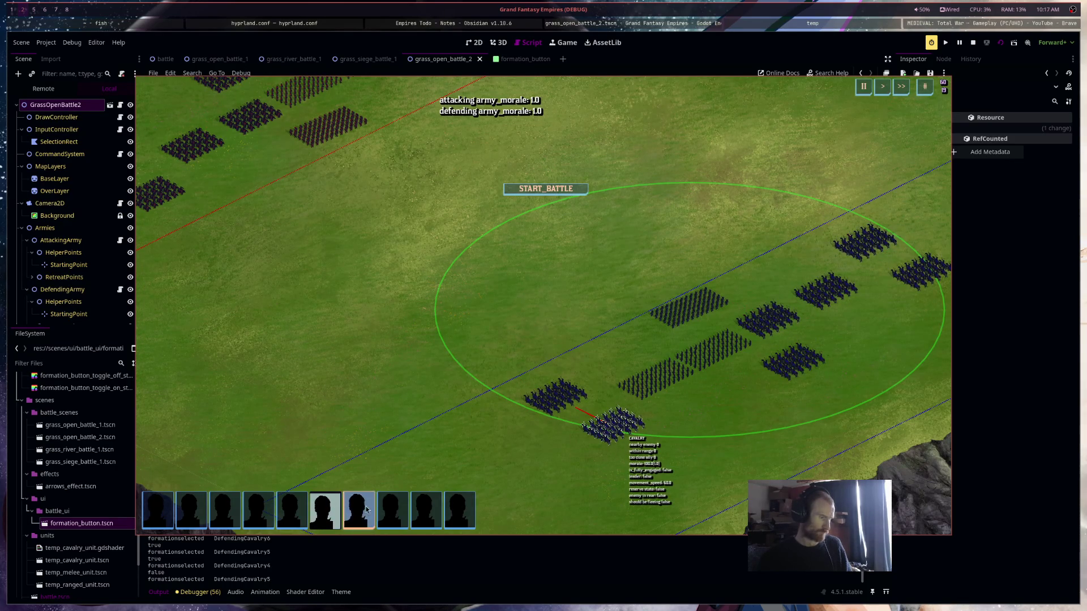
{"action": "left_click", "coordinate": [439, 512]}
{"action": "left_click", "coordinate": [224, 512]}
{"action": "left_click", "coordinate": [459, 511]}
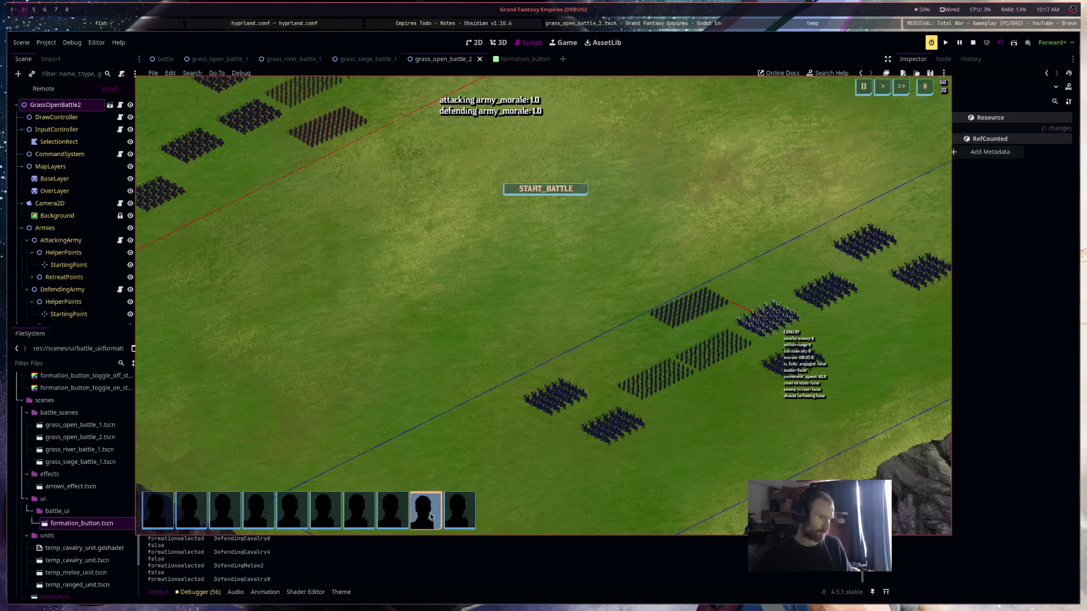
{"action": "left_click", "coordinate": [262, 516]}
{"action": "left_click", "coordinate": [292, 512]}
{"action": "left_click", "coordinate": [325, 512]}
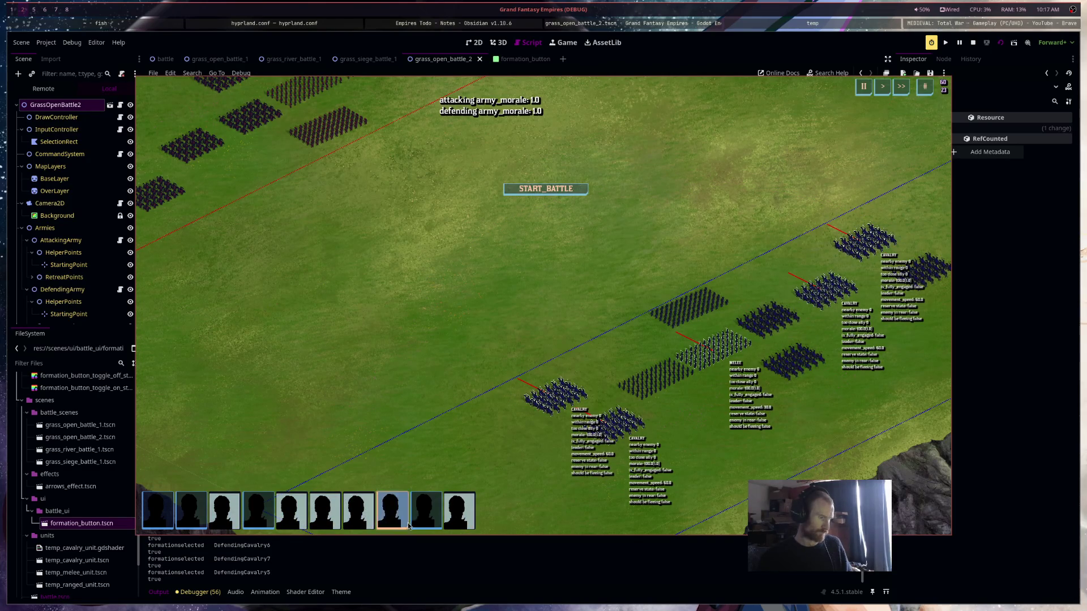
{"action": "left_click", "coordinate": [425, 512]}
{"action": "left_click", "coordinate": [355, 521]}
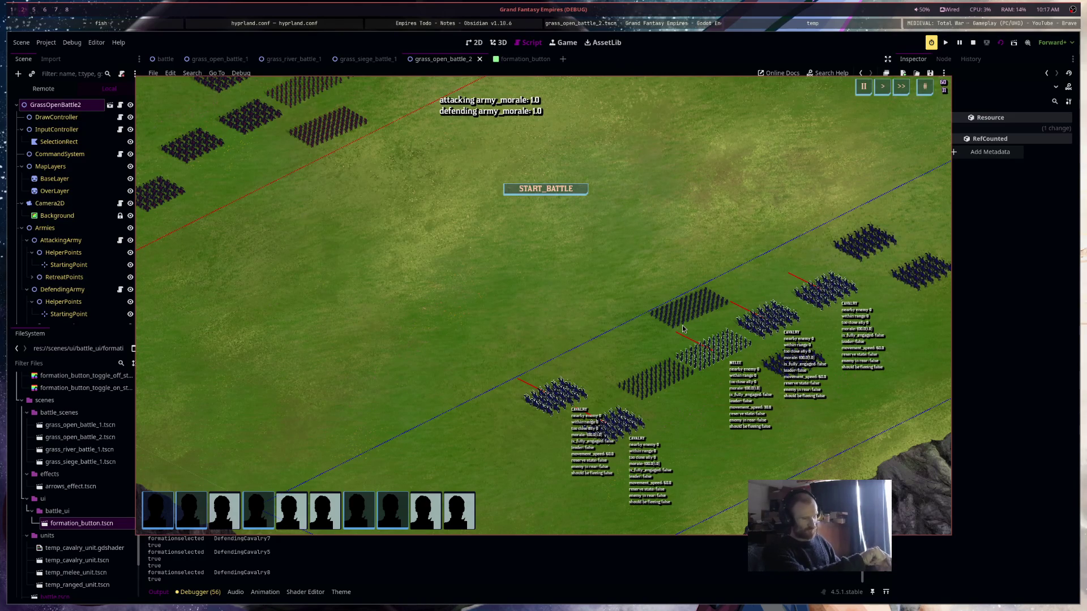
Select the first formation, toggle the seventh out and back in, then stop the game
{"action": "left_click", "coordinate": [158, 509]}
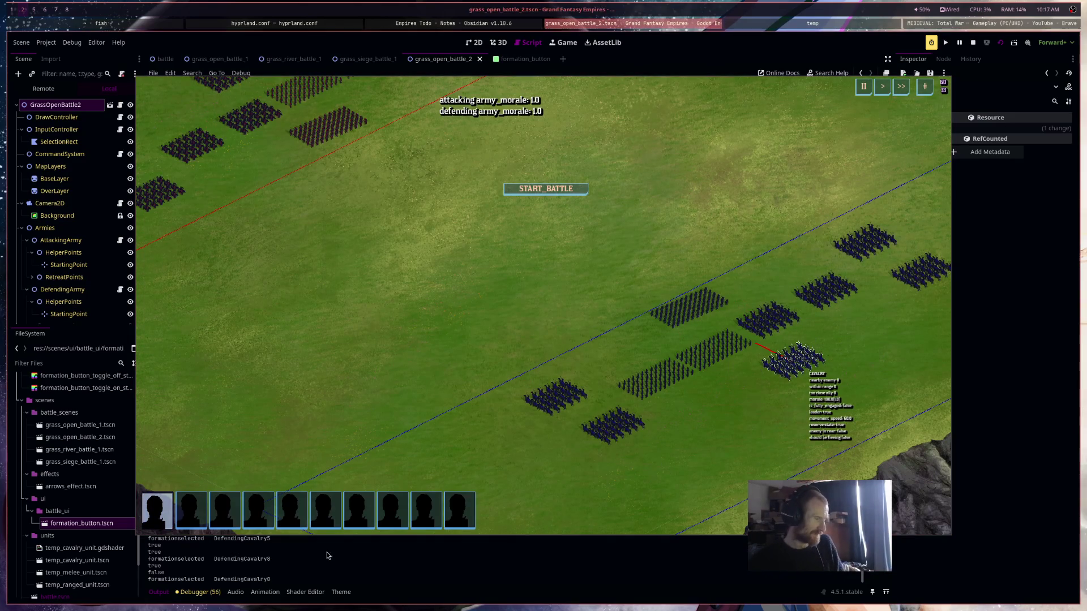
{"action": "left_click", "coordinate": [371, 523], "text": "shift"}
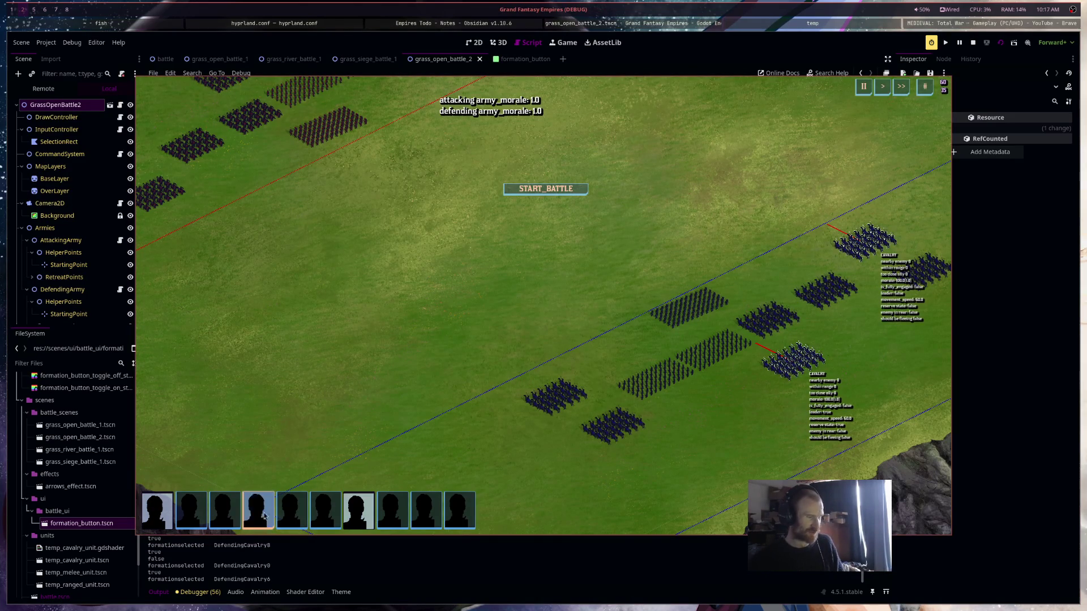
{"action": "left_click", "coordinate": [161, 516]}
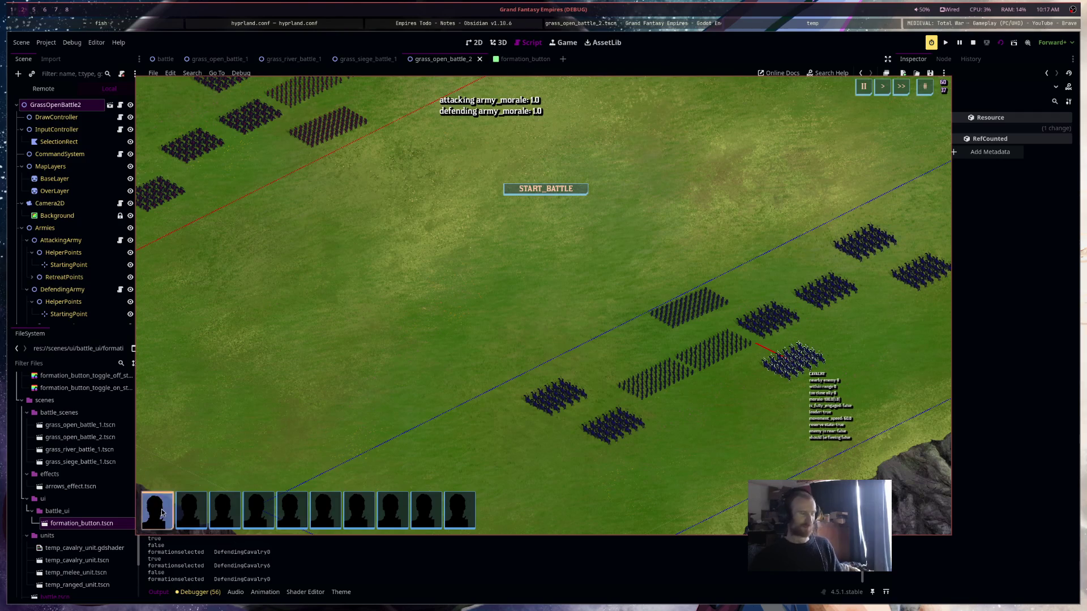
{"action": "left_click", "coordinate": [360, 517], "text": "shift"}
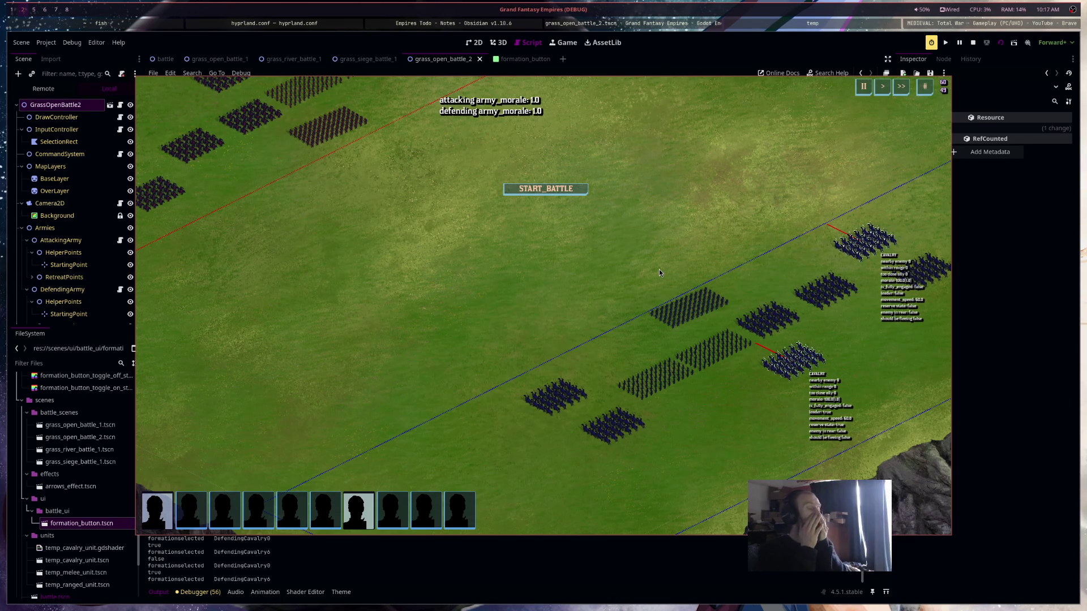
{"action": "left_click", "coordinate": [973, 43]}
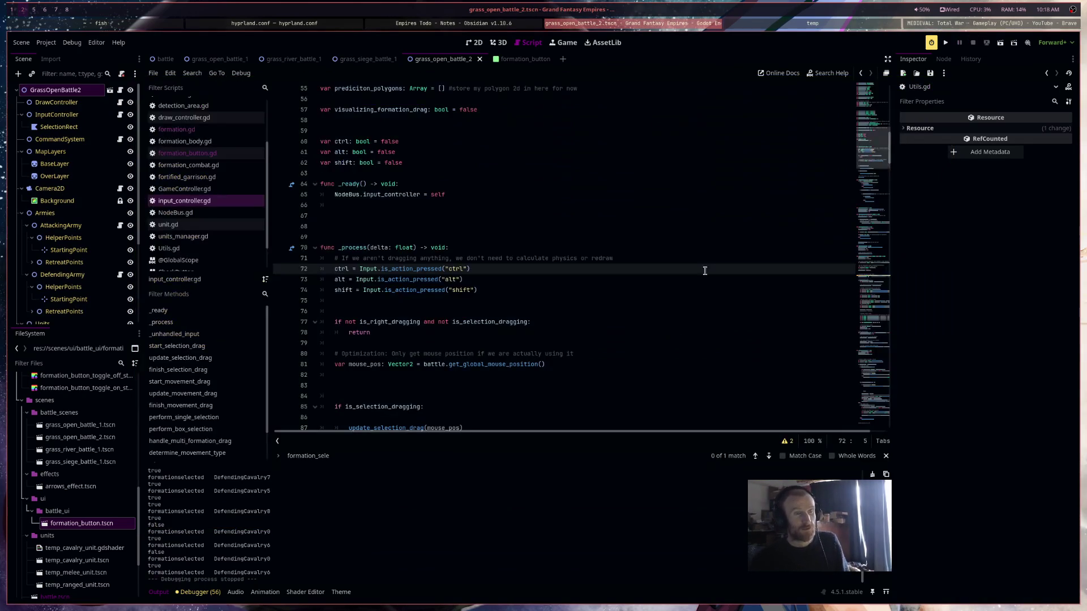
In formation_button.gd, comment out the call_group and print lines 61 and 62
{"action": "left_click", "coordinate": [602, 287]}
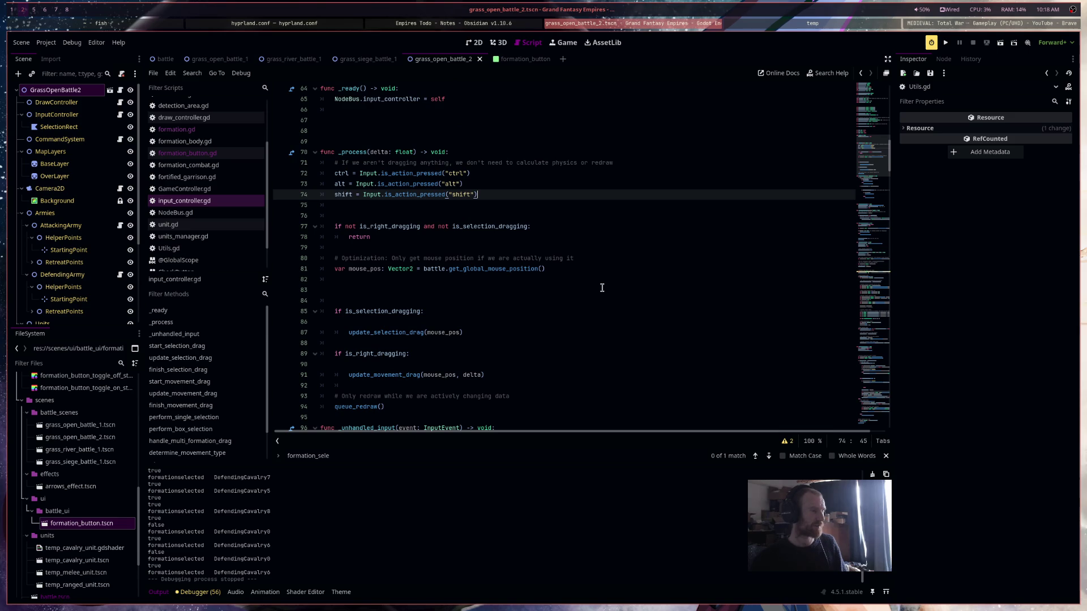
{"action": "left_click", "coordinate": [219, 153]}
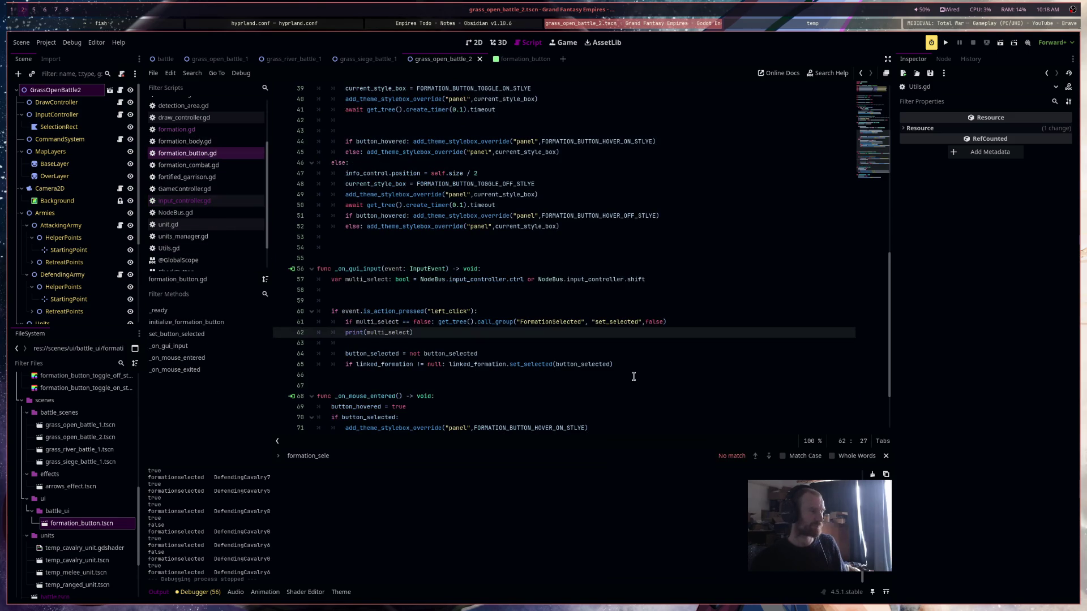
{"action": "left_click", "coordinate": [645, 363]}
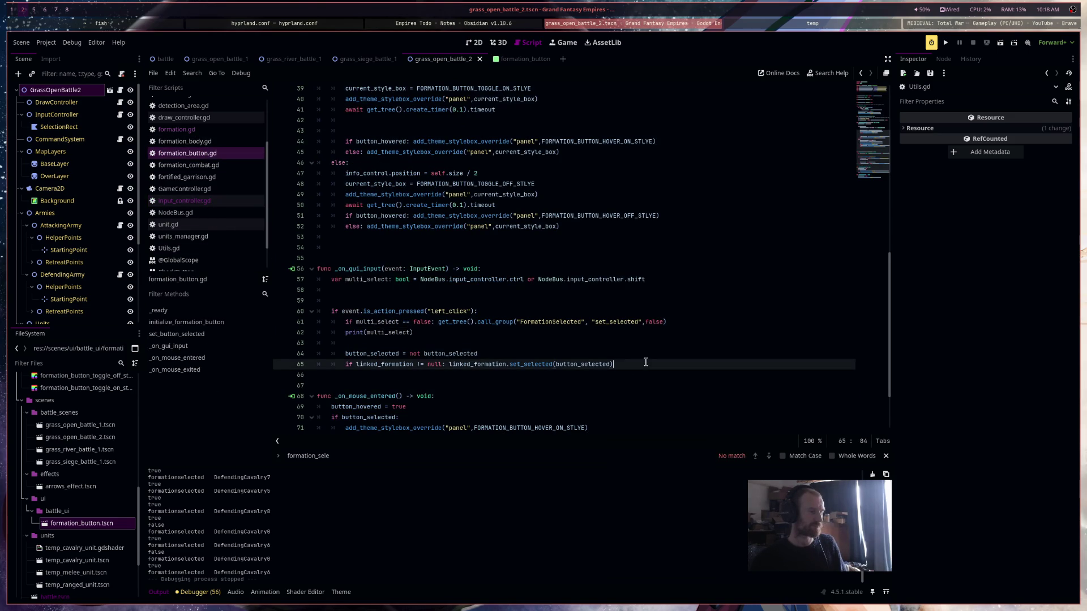
{"action": "mouse_move", "coordinate": [297, 334]}
{"action": "left_mouse_down"}
{"action": "mouse_move", "coordinate": [297, 315]}
{"action": "mouse_move", "coordinate": [297, 324]}
{"action": "left_mouse_up"}
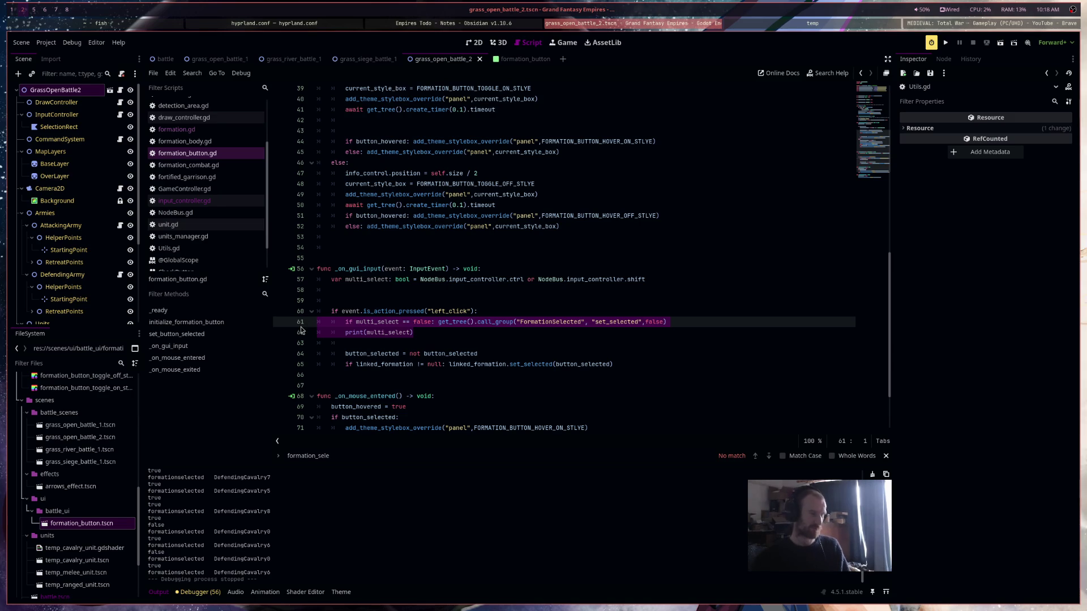
{"action": "key", "text": "ctrl+k"}
{"action": "left_click", "coordinate": [464, 323]}
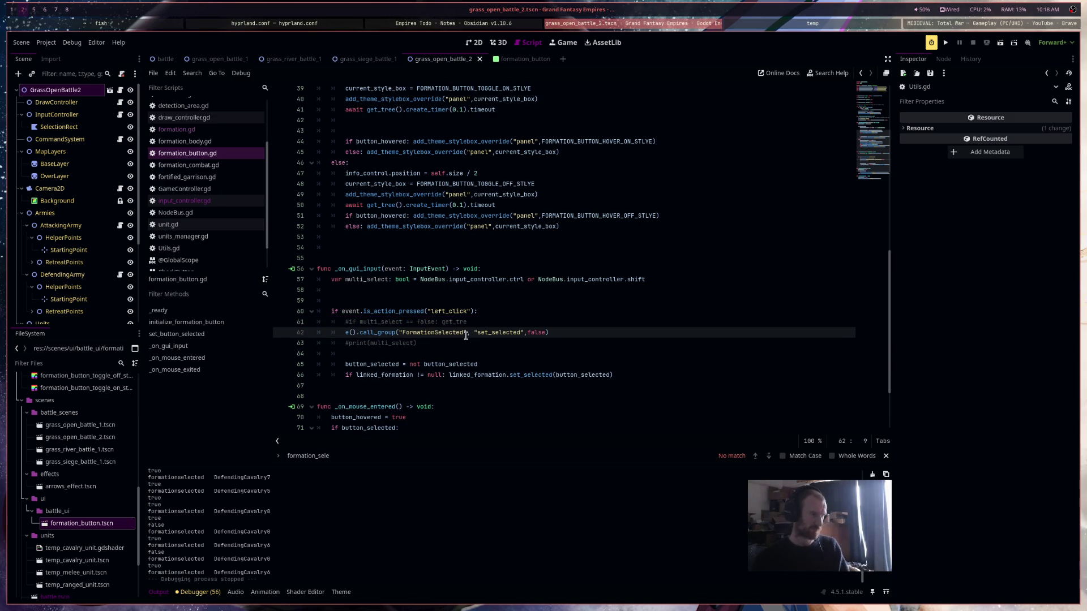
Comment out the multi_select line 57 and add a new line for the replacement check
{"action": "double_click", "coordinate": [360, 281]}
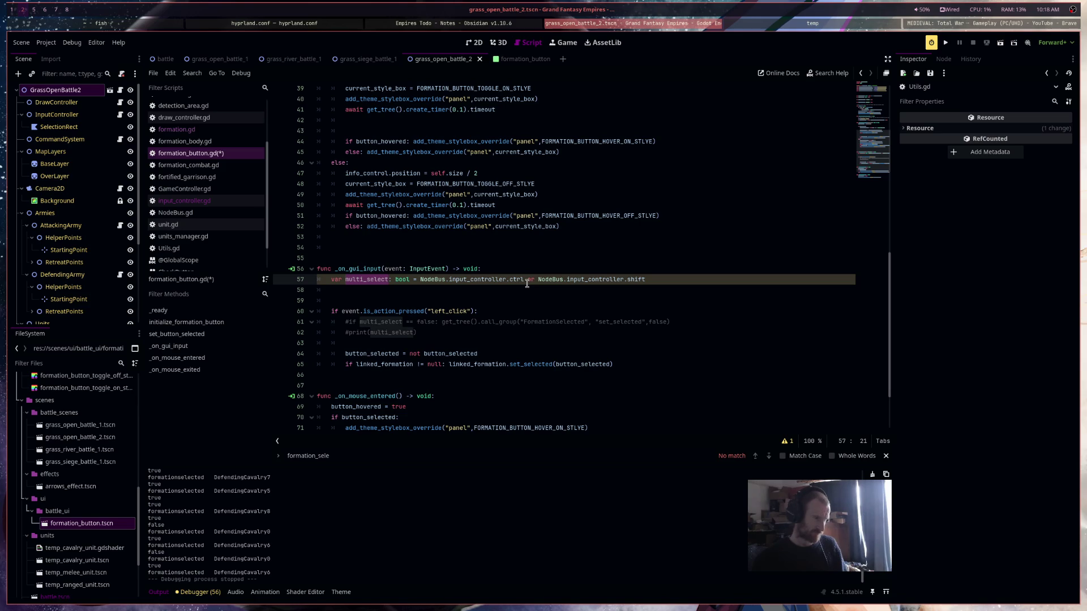
{"action": "key", "text": "Home"}
{"action": "type", "text": "#"}
{"action": "left_click", "coordinate": [409, 295]}
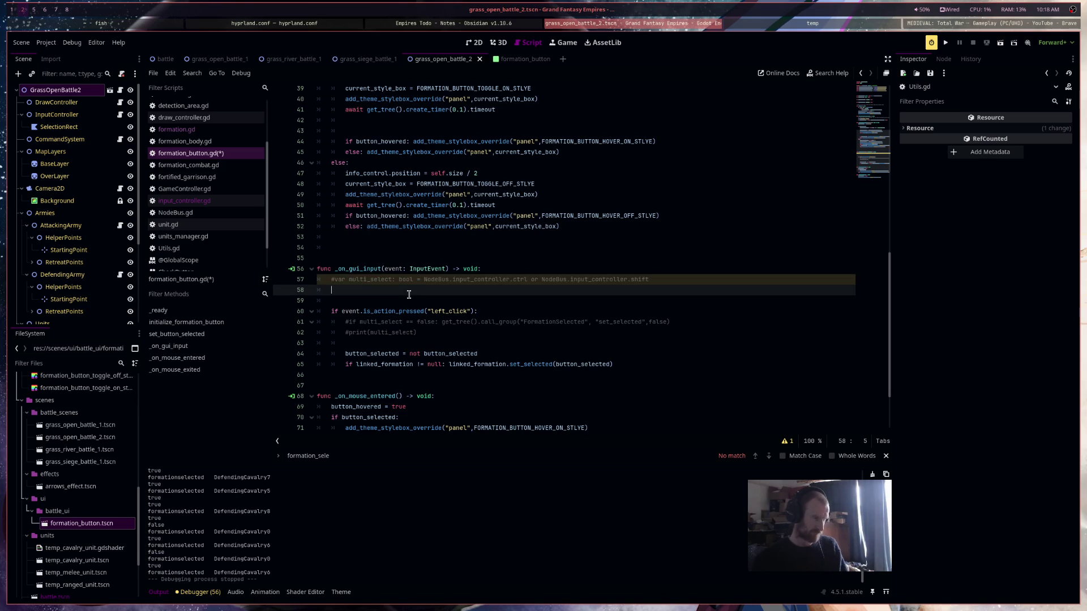
{"action": "left_click", "coordinate": [447, 335]}
{"action": "key", "text": "Return"}
Write the condition 'if NodeBus.input_controller.ctrl == true:' on line 63
{"action": "type", "text": "if c"}
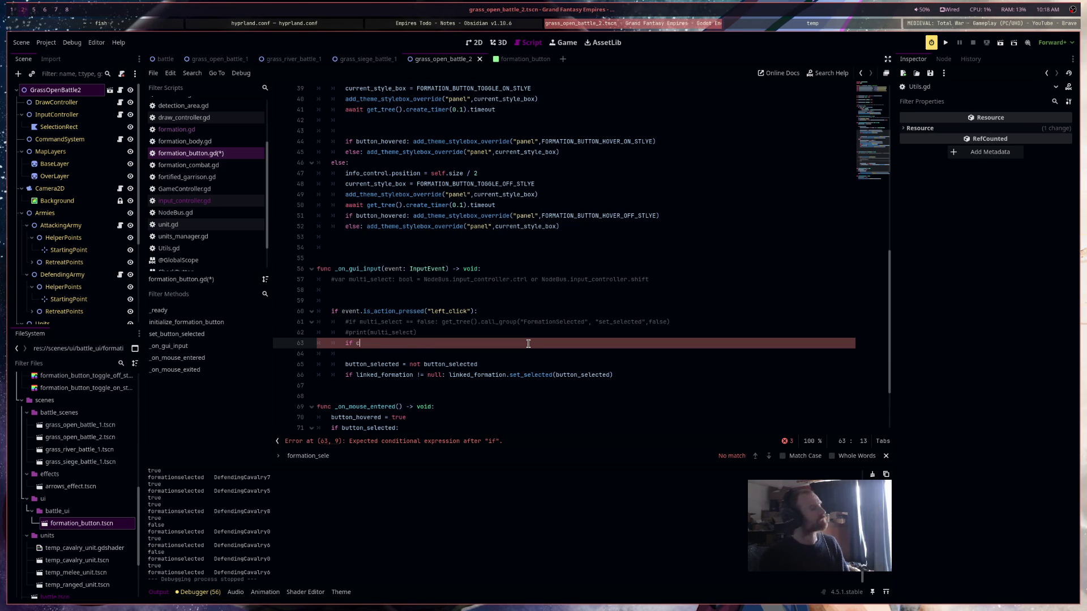
{"action": "key", "text": "ctrl+space"}
{"action": "left_click", "coordinate": [572, 280]}
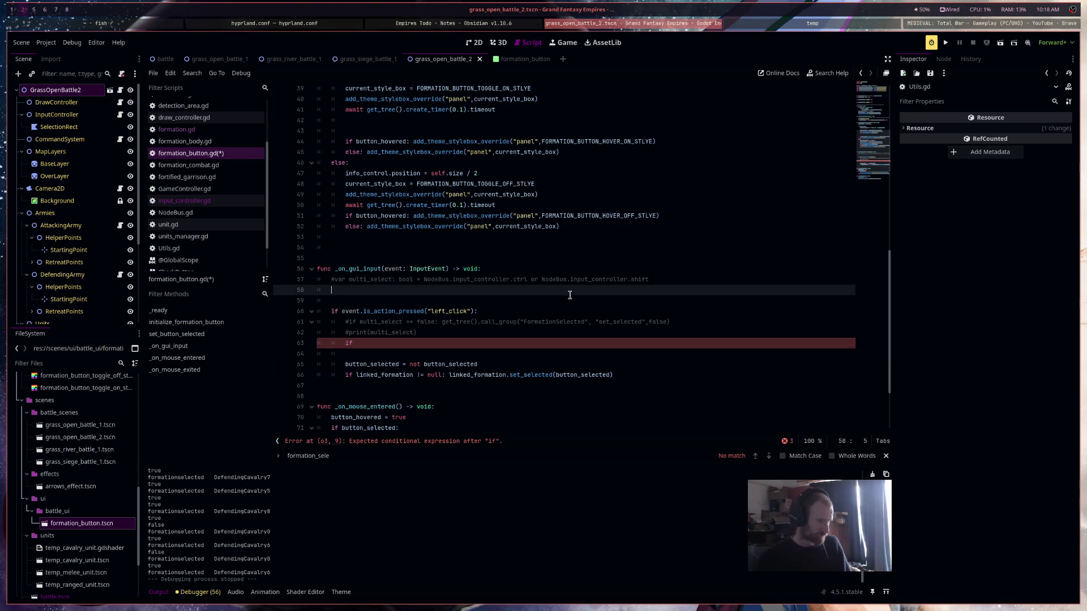
{"action": "left_click_drag", "start_coordinate": [424, 279], "coordinate": [531, 279]}
{"action": "key", "text": "ctrl+c"}
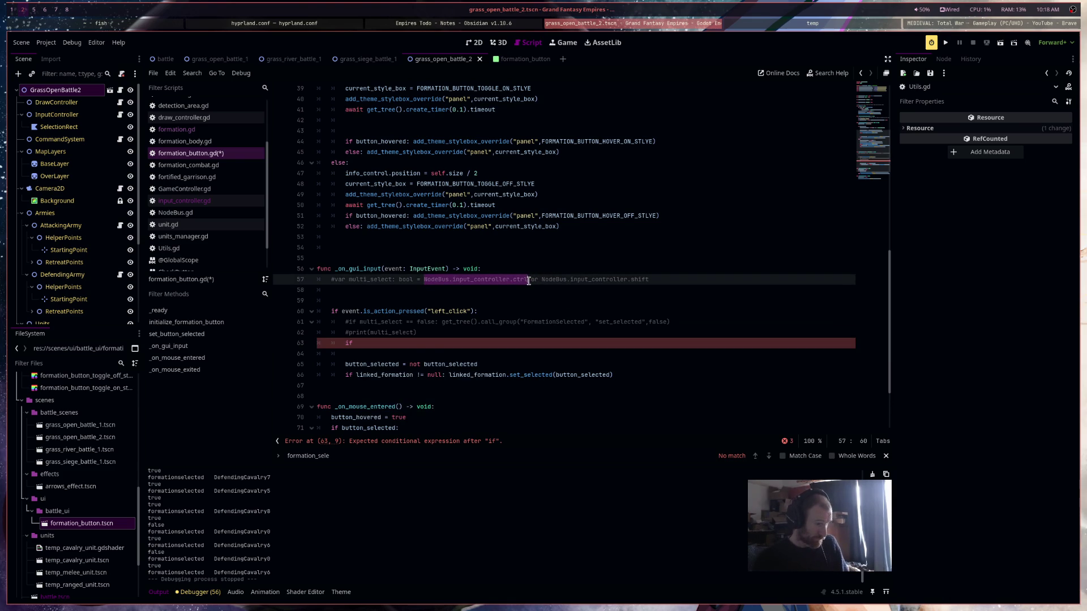
{"action": "left_click", "coordinate": [430, 343]}
{"action": "key", "text": "ctrl+v"}
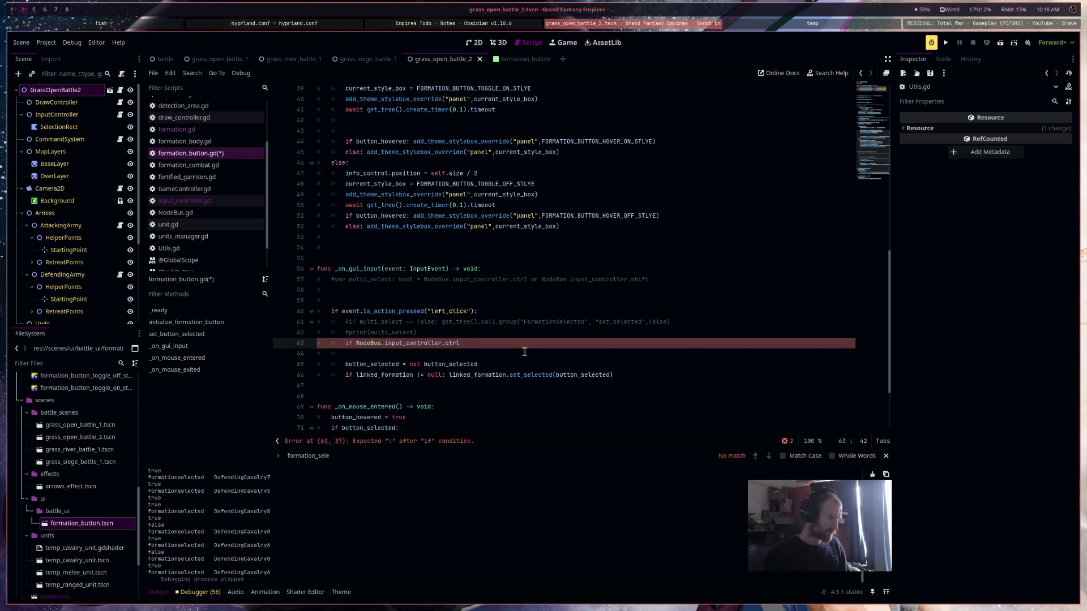
{"action": "type", "text": " == true:"}
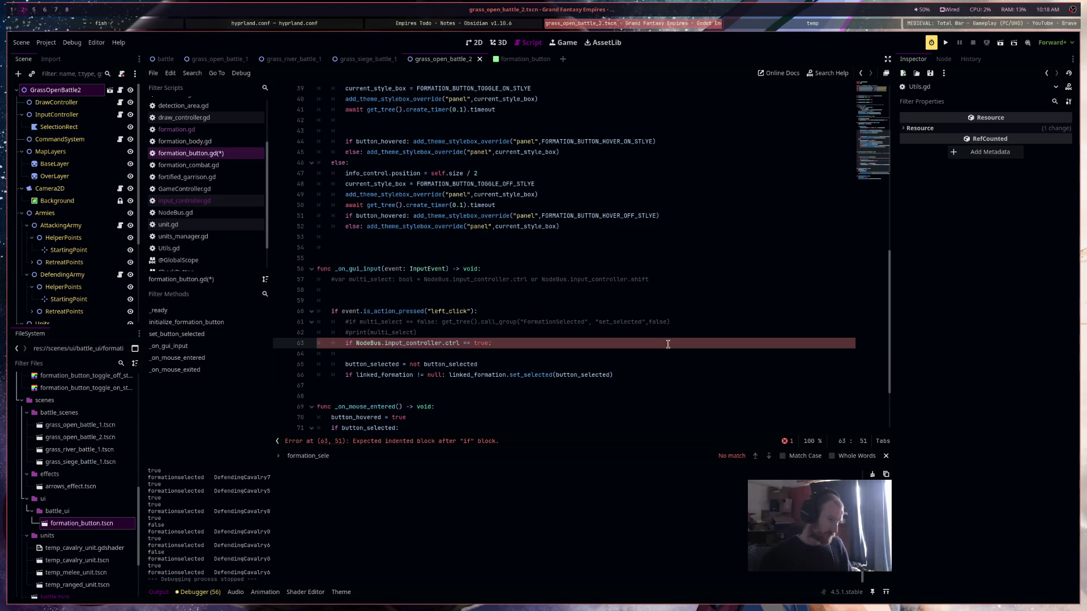
Paste the get_tree().call_group deselect call after the condition and save the script
{"action": "left_click_drag", "start_coordinate": [678, 328], "coordinate": [443, 325]}
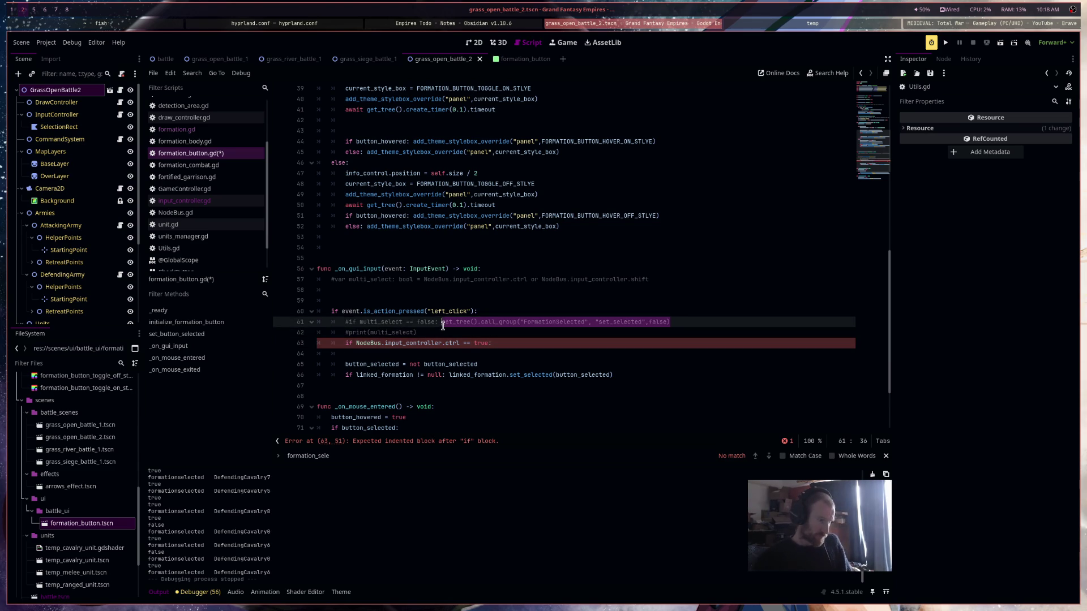
{"action": "key", "text": "ctrl+c"}
{"action": "left_click", "coordinate": [531, 344]}
{"action": "key", "text": "ctrl+v"}
{"action": "key", "text": "ctrl+s"}
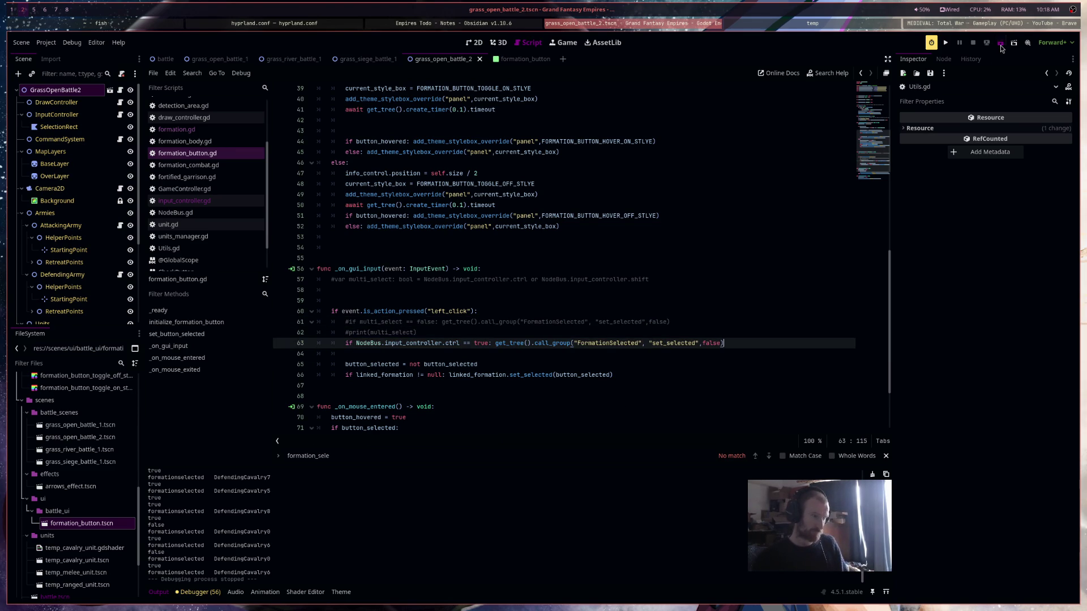
Run the battle and test selecting cavalry and other formations, then stop the game
{"action": "left_click", "coordinate": [1000, 44]}
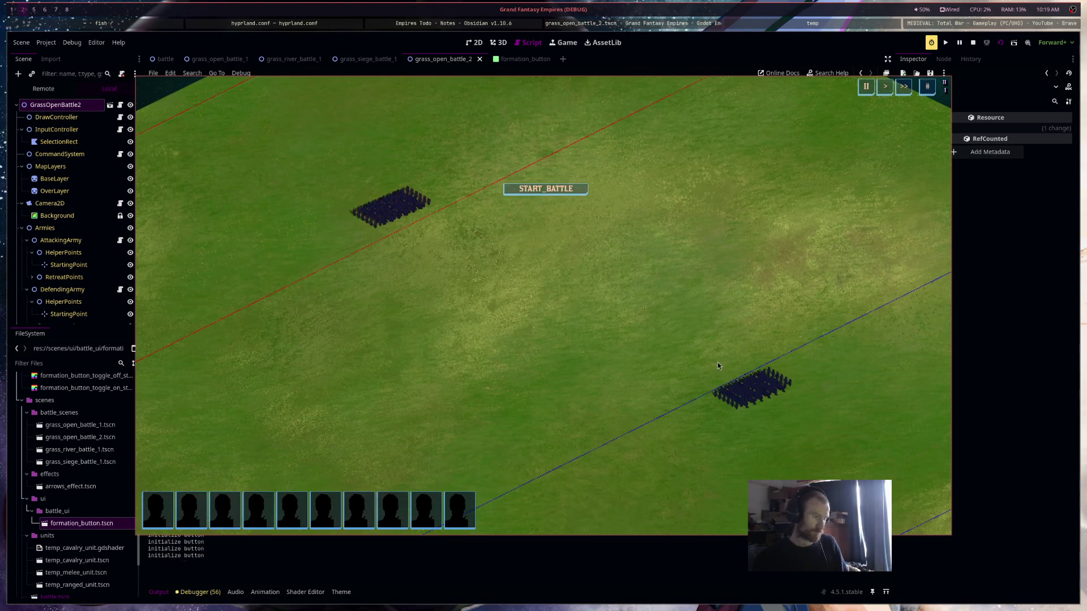
{"action": "left_click", "coordinate": [457, 513]}
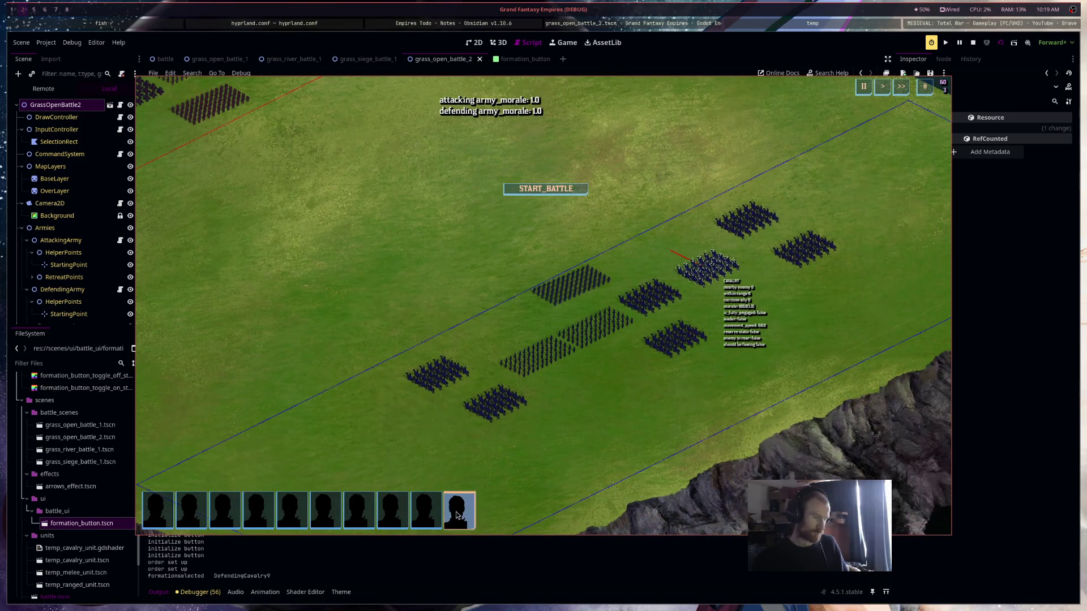
{"action": "left_click", "coordinate": [358, 512], "text": "shift"}
{"action": "left_click", "coordinate": [392, 512], "text": "shift"}
{"action": "left_click", "coordinate": [425, 515], "text": "shift"}
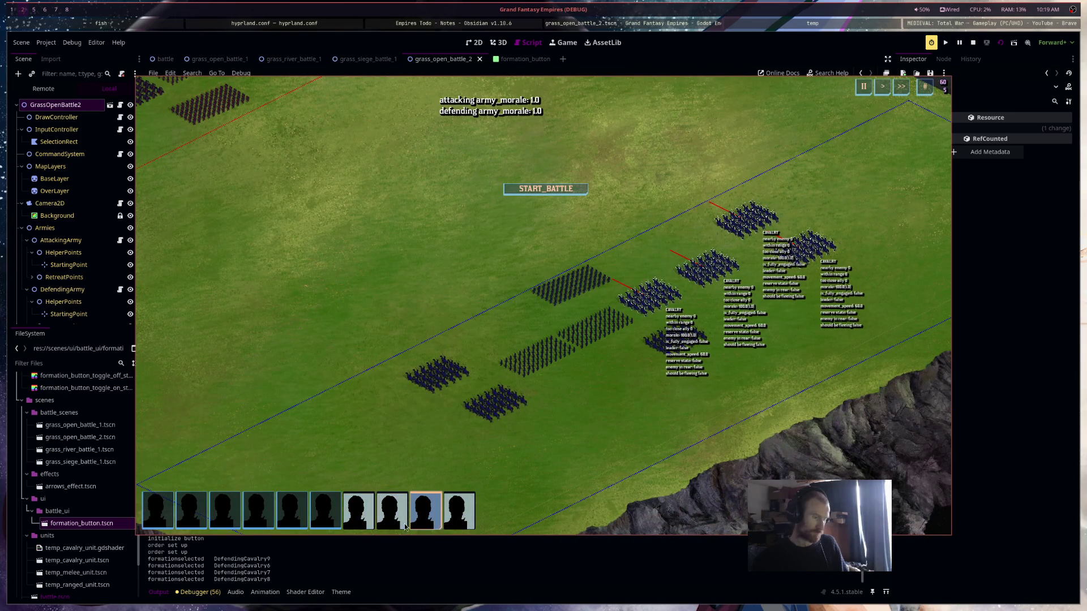
{"action": "left_click", "coordinate": [257, 516]}
{"action": "left_click", "coordinate": [291, 515]}
{"action": "left_click", "coordinate": [327, 520]}
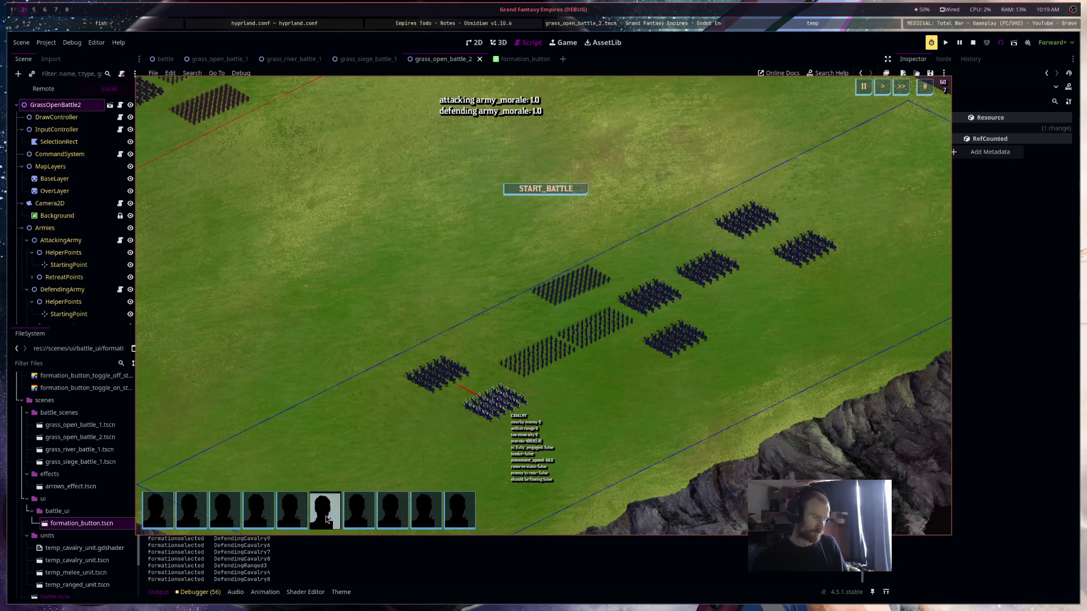
{"action": "key", "text": "F8"}
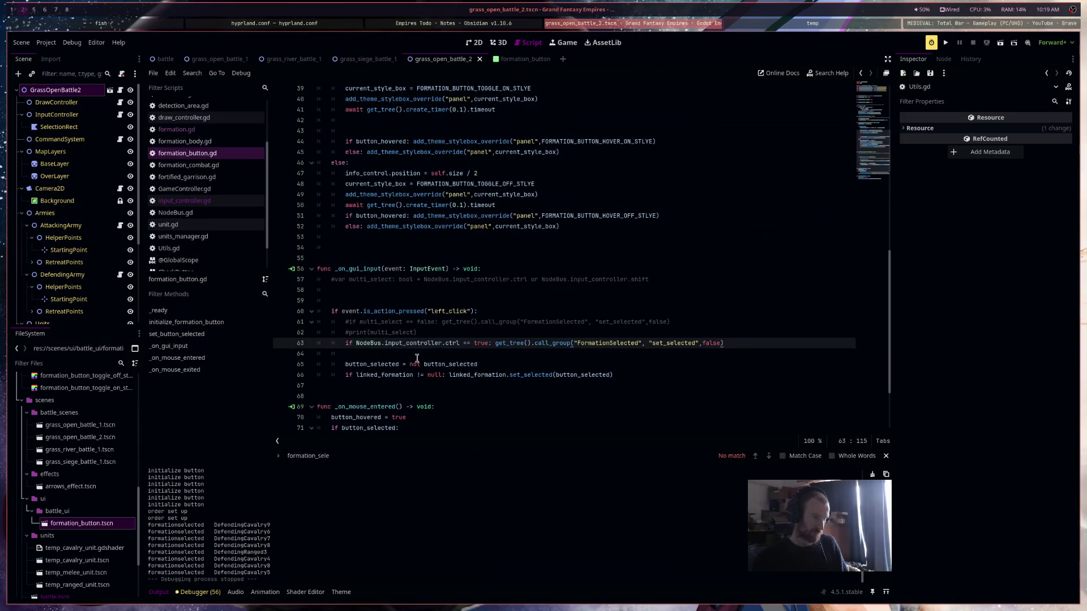
Change the deselect condition on line 63 from true to false and save
{"action": "double_click", "coordinate": [479, 344]}
{"action": "type", "text": "false"}
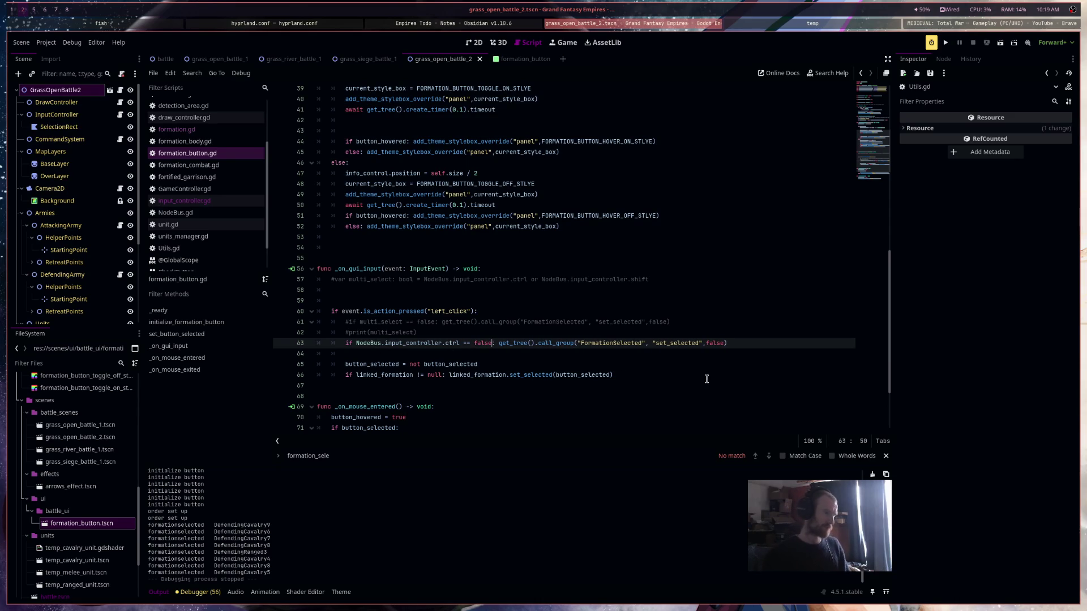
{"action": "key", "text": "ctrl+s"}
Rerun the battle, retest formation selection and deselection, then stop the game
{"action": "left_click", "coordinate": [1006, 43]}
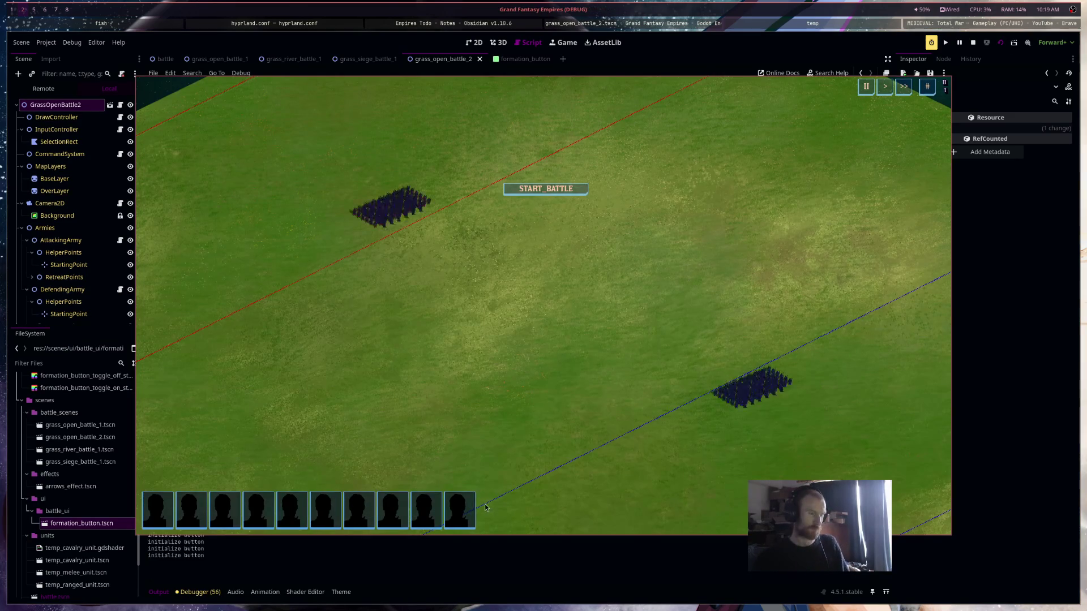
{"action": "left_click", "coordinate": [458, 510]}
{"action": "left_click", "coordinate": [425, 510]}
{"action": "left_click", "coordinate": [318, 511]}
{"action": "left_click", "coordinate": [317, 511]}
{"action": "left_click", "coordinate": [391, 510]}
{"action": "left_click", "coordinate": [425, 511]}
{"action": "left_click", "coordinate": [318, 511]}
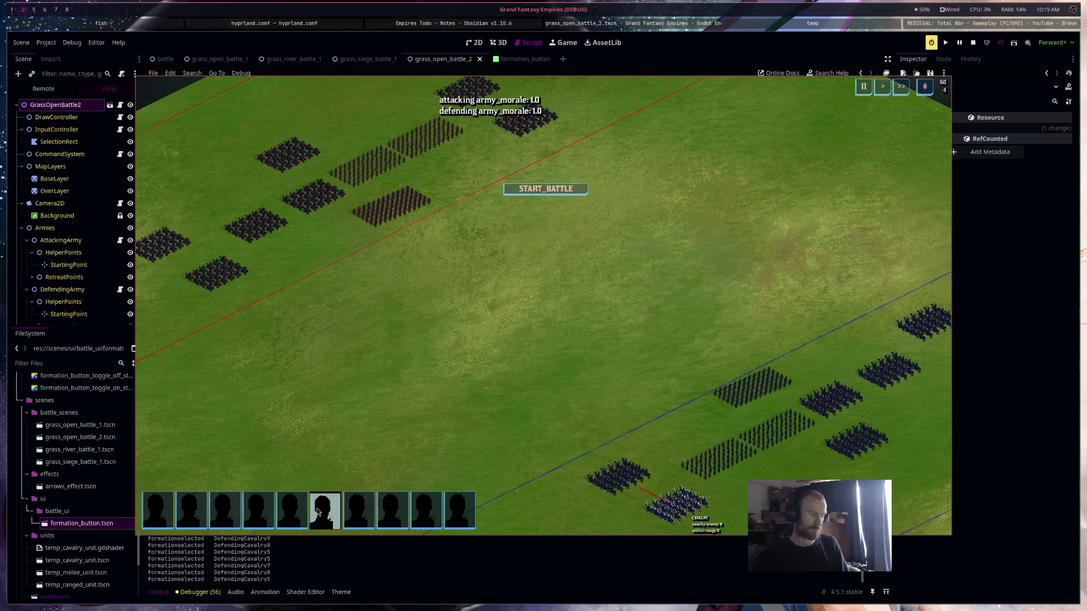
{"action": "left_click", "coordinate": [973, 42]}
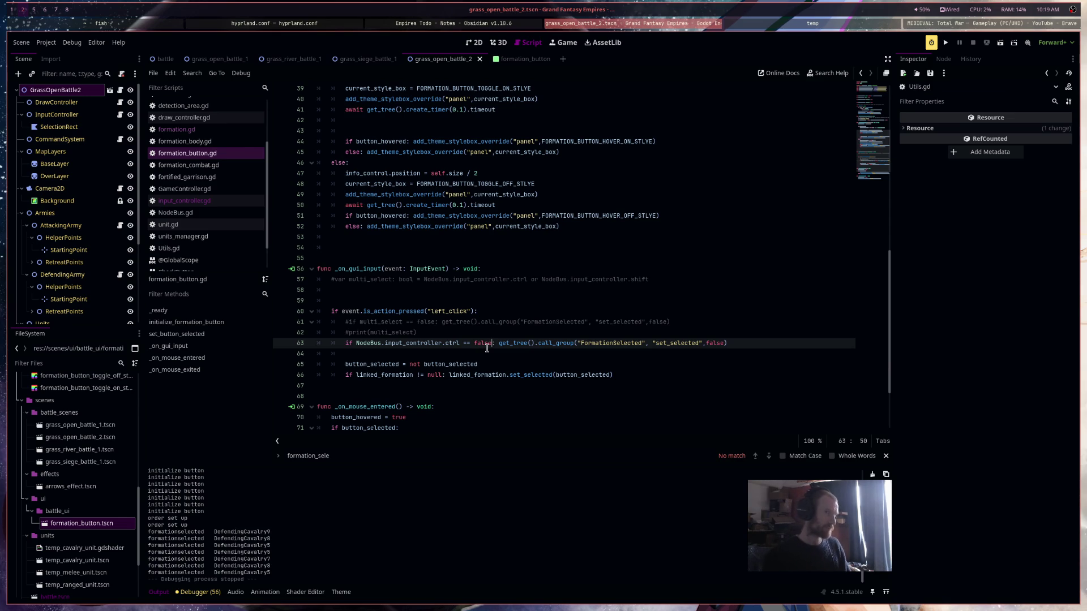
Append 'and' plus the shift check copied from line 57 to line 63's condition
{"action": "type", "text": "and"}
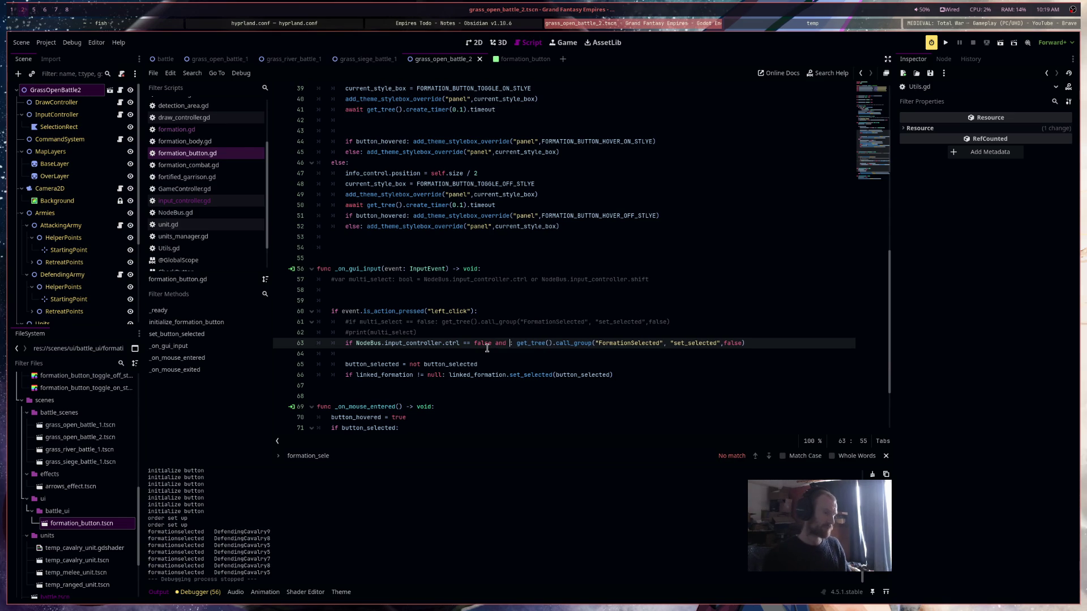
{"action": "left_click_drag", "start_coordinate": [542, 279], "coordinate": [682, 282]}
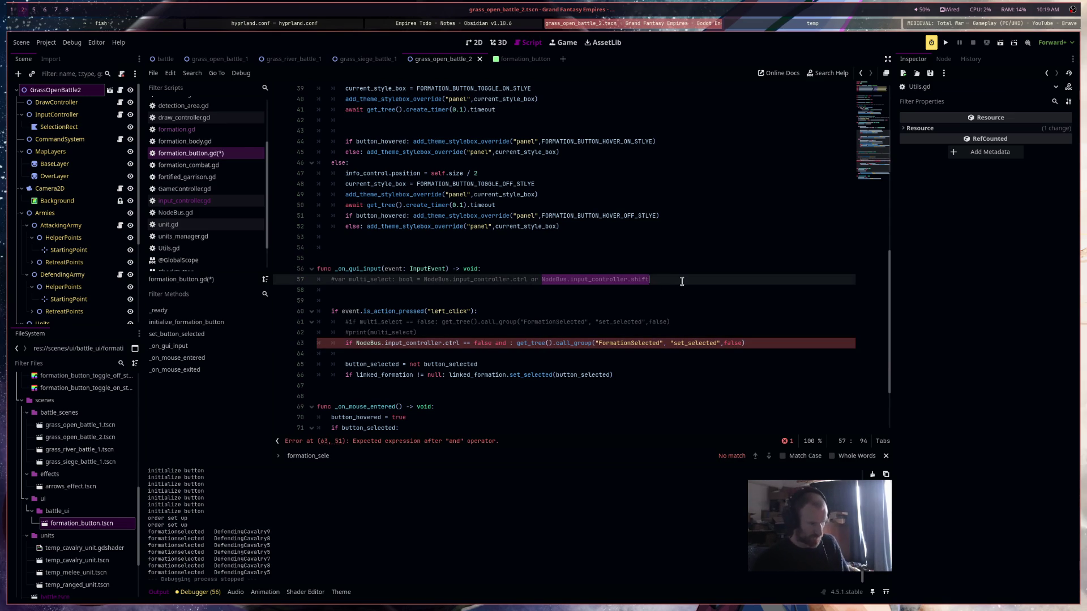
{"action": "key", "text": "ctrl+c"}
{"action": "left_click", "coordinate": [509, 344]}
{"action": "key", "text": "ctrl+v"}
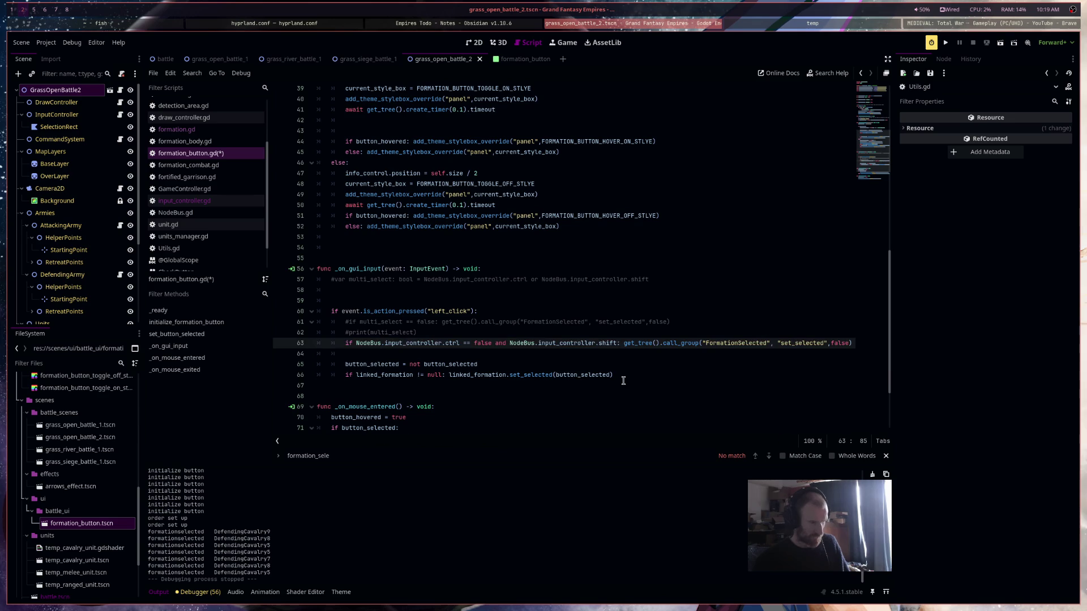
{"action": "key", "text": "ctrl+z"}
{"action": "key", "text": "ctrl+v"}
Move the deselect call to its own line and complete the condition as 'shift == false'
{"action": "left_click", "coordinate": [625, 343]}
{"action": "key", "text": "Return"}
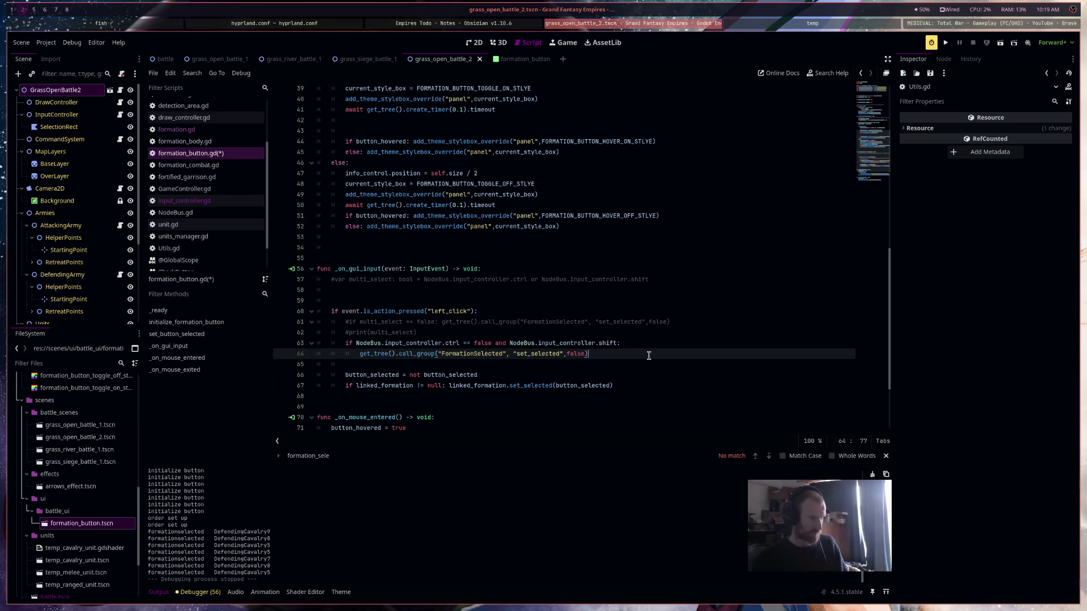
{"action": "key", "text": "End"}
{"action": "key", "text": "Return"}
{"action": "key", "text": "Return"}
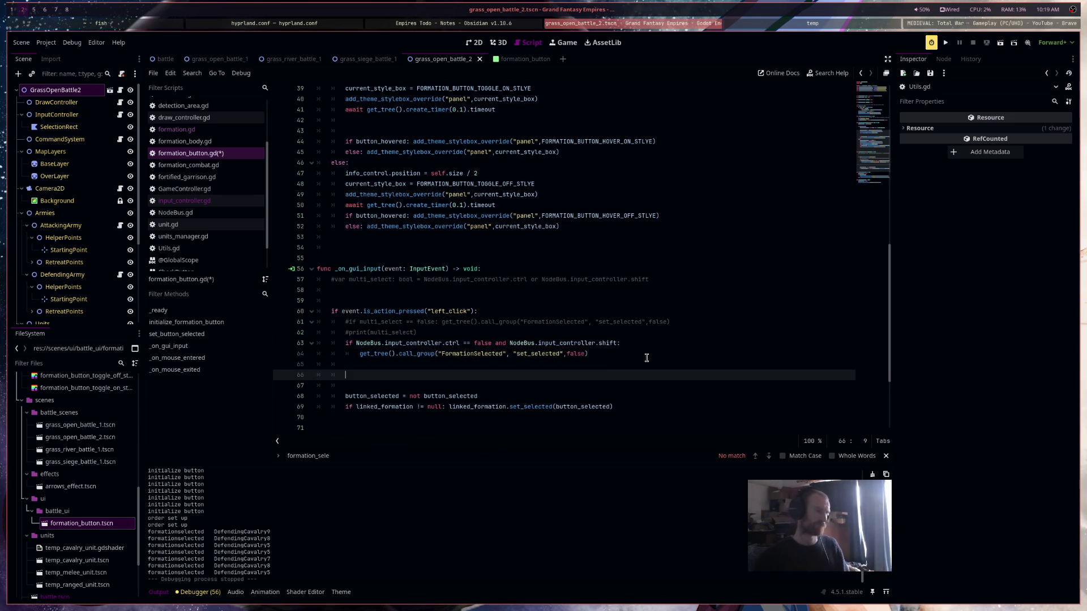
{"action": "key", "text": "Up"}
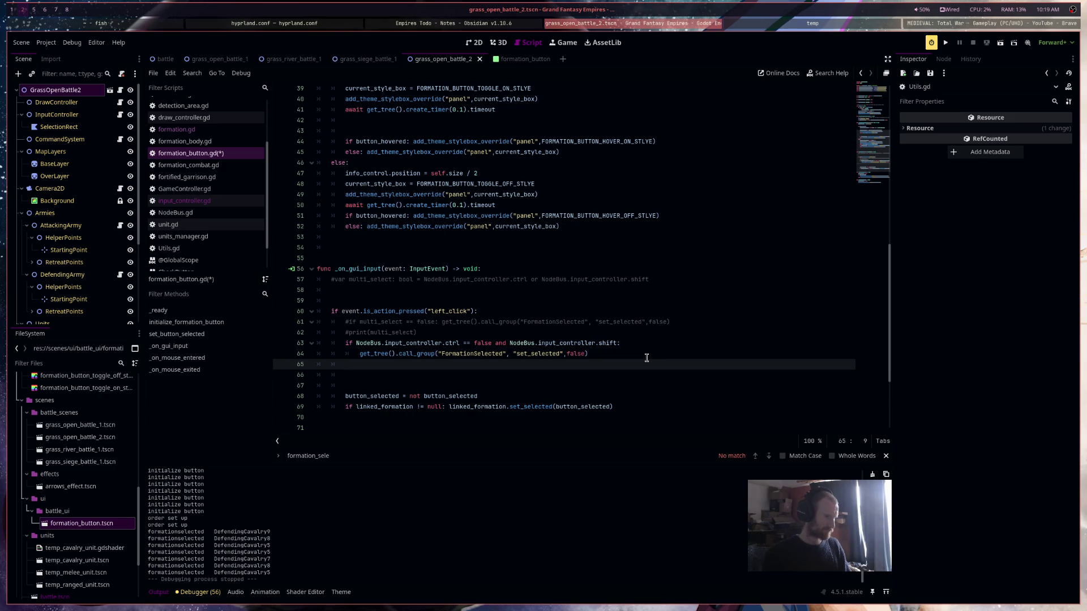
{"action": "left_click", "coordinate": [617, 344]}
{"action": "type", "text": "== false"}
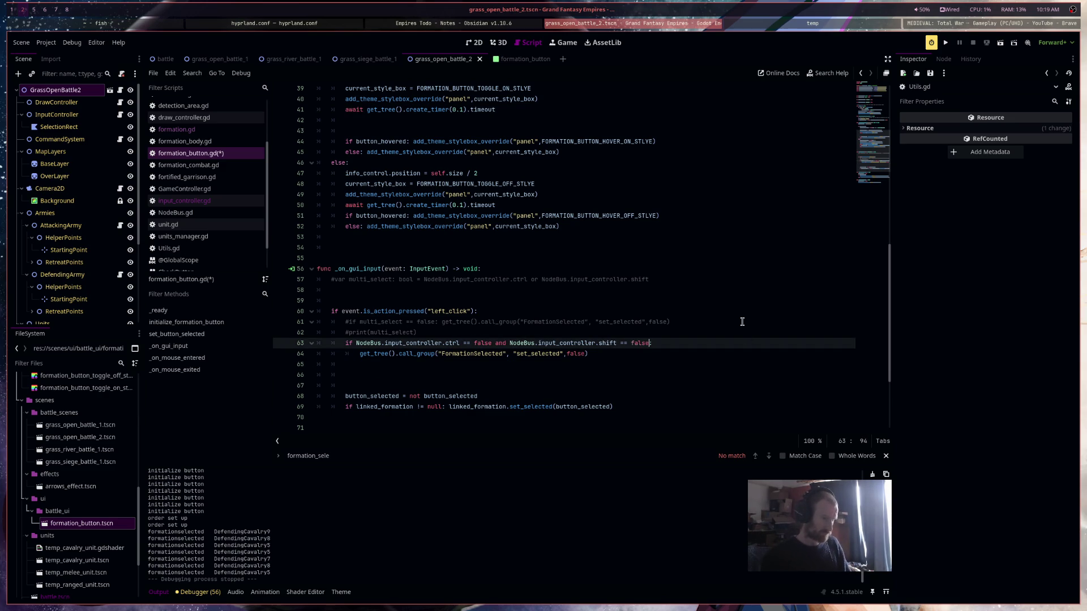
Add an 'elif NodeBus.input_controller.shift == true:' branch containing 'pass'
{"action": "left_click", "coordinate": [636, 365]}
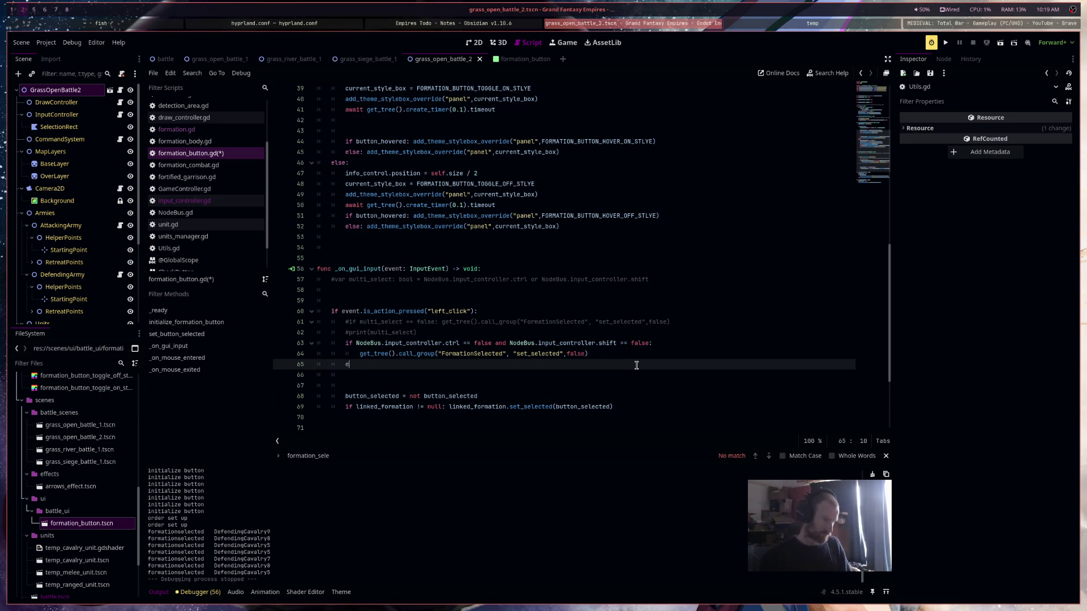
{"action": "type", "text": "lif"}
{"action": "key", "text": "Escape"}
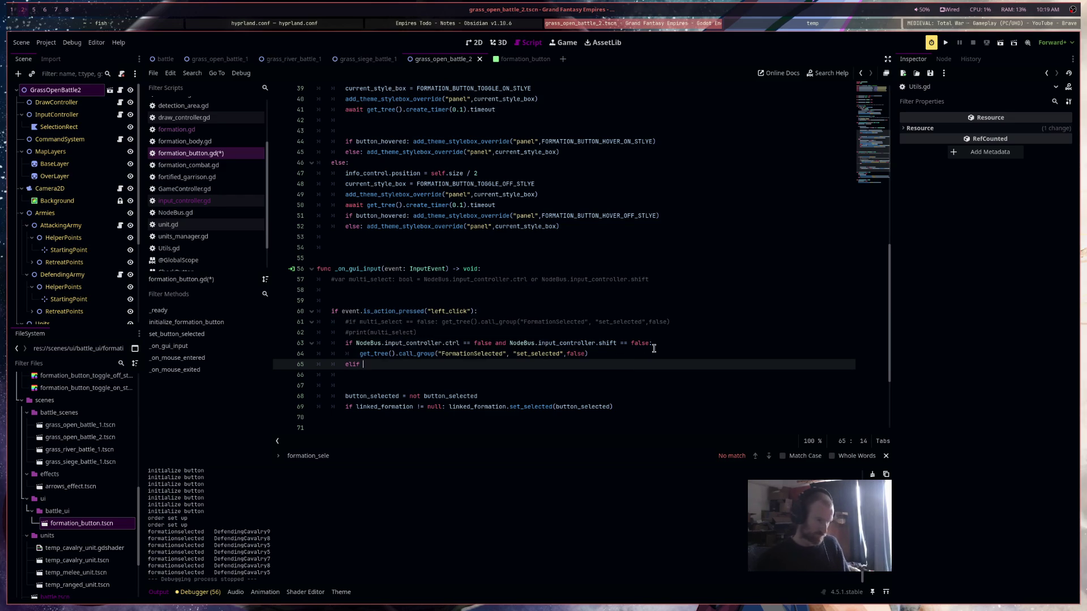
{"action": "left_click_drag", "start_coordinate": [650, 343], "coordinate": [512, 343]}
{"action": "key", "text": "ctrl+c"}
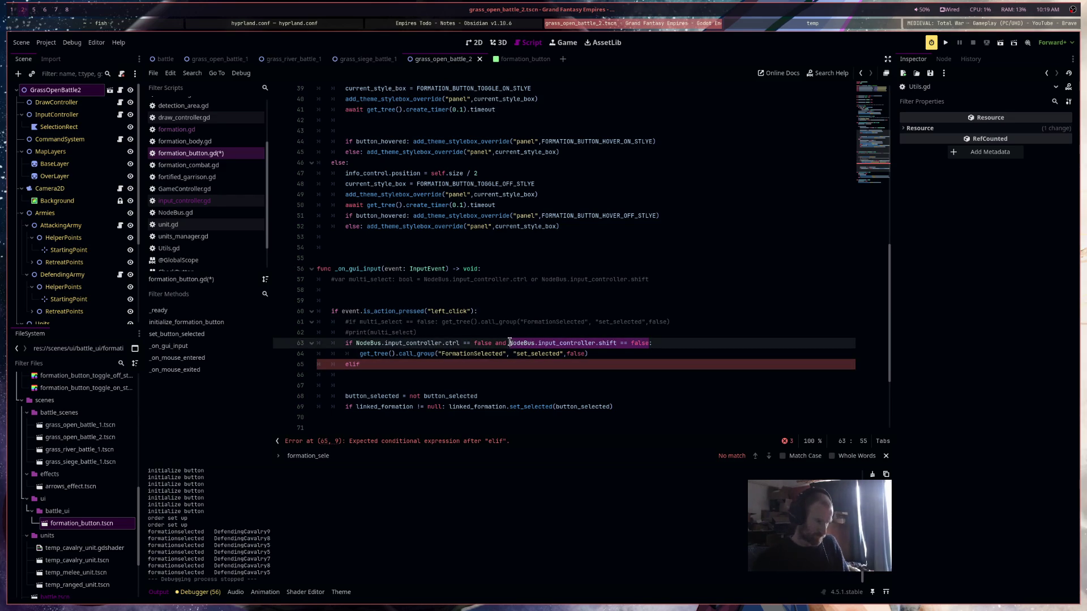
{"action": "left_click", "coordinate": [507, 365]}
{"action": "key", "text": "ctrl+v"}
{"action": "key", "text": "BackSpace"}
{"action": "key", "text": "BackSpace"}
{"action": "key", "text": "BackSpace"}
{"action": "type", "text": "true:"}
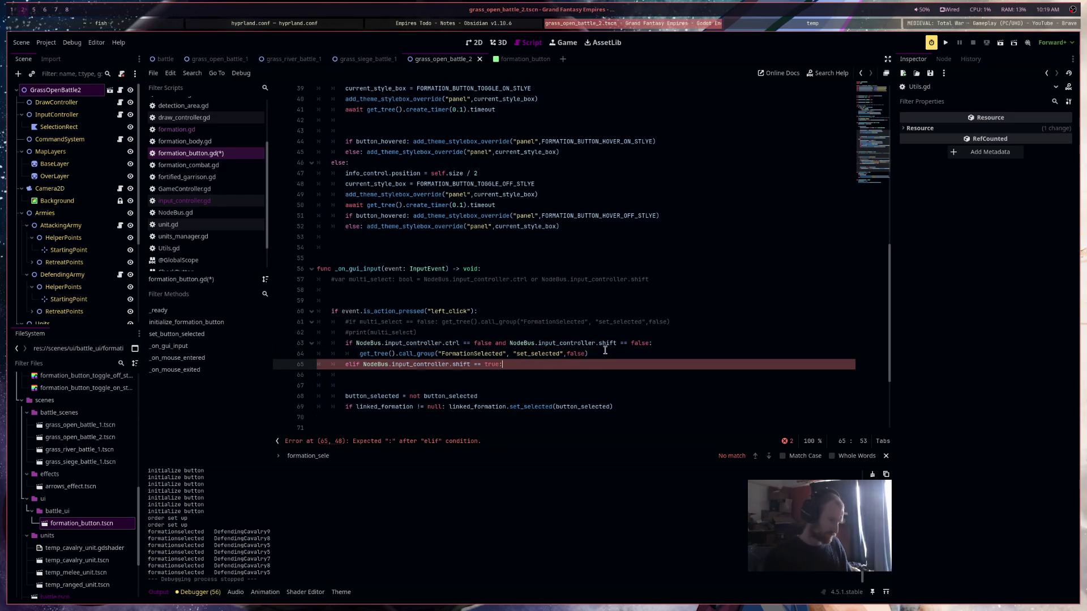
{"action": "key", "text": "Return"}
{"action": "type", "text": "pass"}
Save formation_button.gd and review the edited code
{"action": "key", "text": "ctrl+s"}
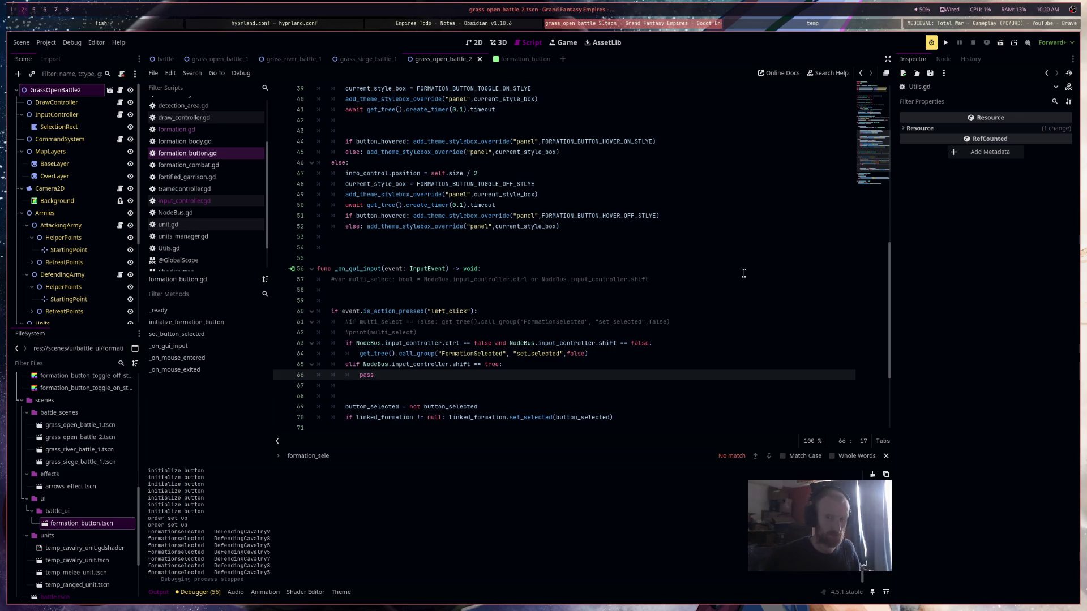
{"action": "scroll", "coordinate": [743, 273], "scroll_direction": "up", "scroll_amount": 12}
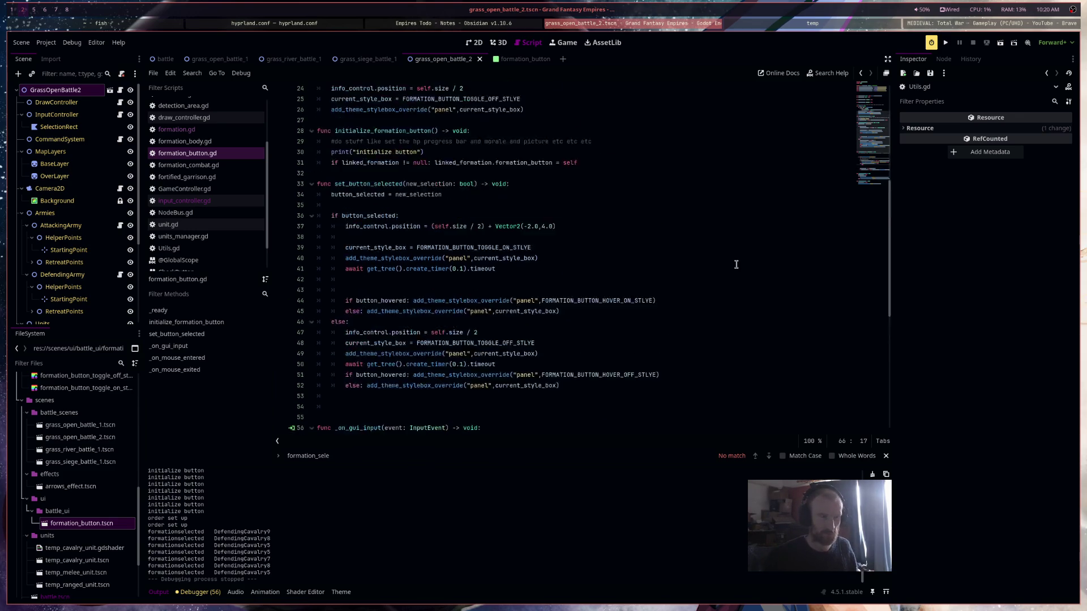
{"action": "scroll", "coordinate": [736, 264], "scroll_direction": "down", "scroll_amount": 5}
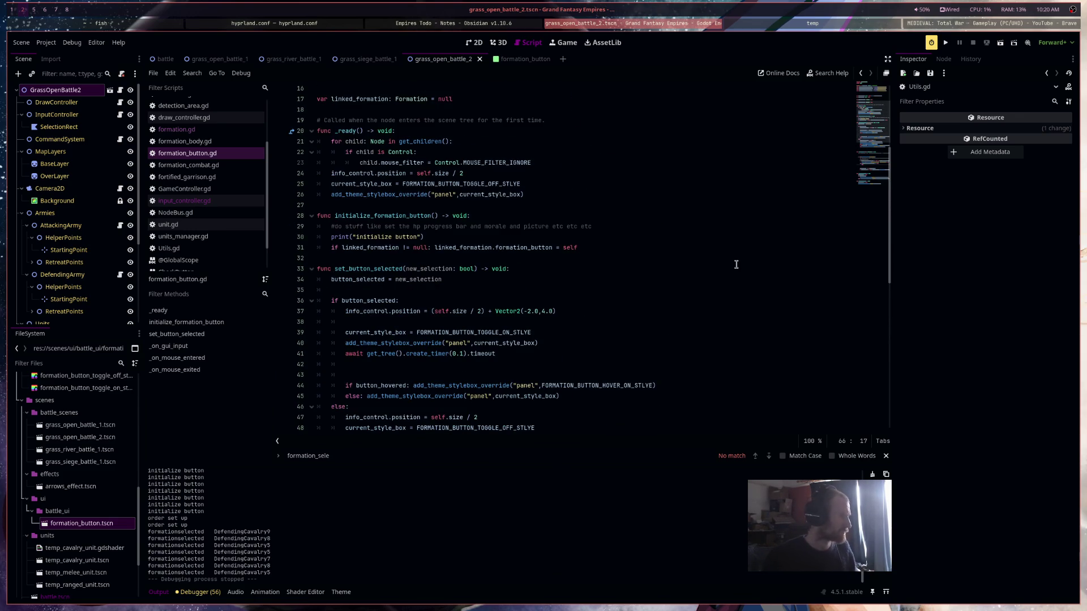